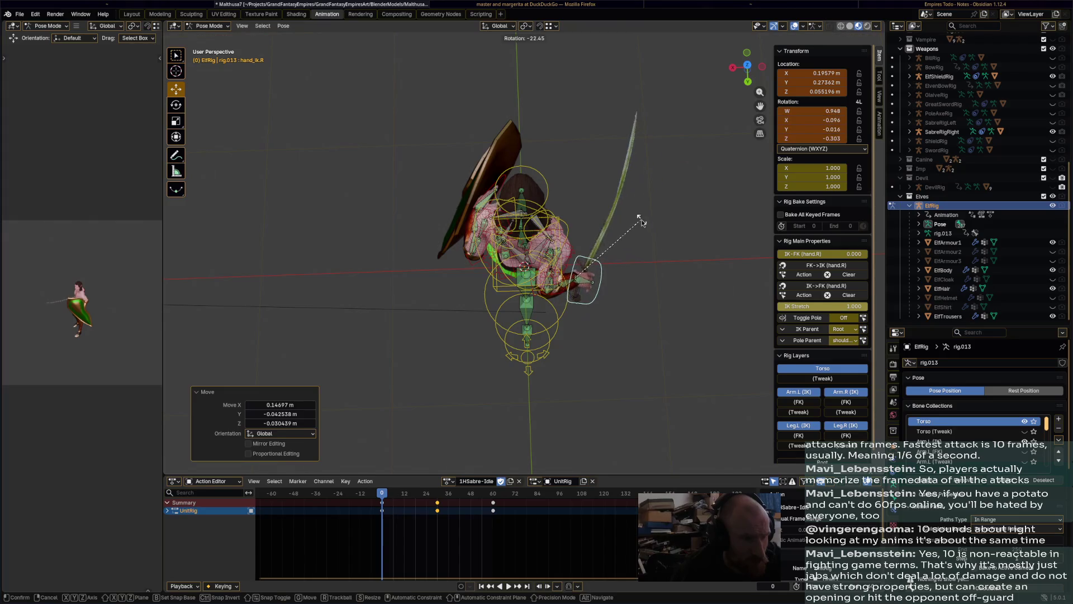
# Adjust the positions and rotation of the elf's hand and torso controls
pyautogui.click(640, 224)
pyautogui.press('g')
pyautogui.moveTo(576, 278)
pyautogui.mouseDown(button='middle')
pyautogui.moveTo(576, 261)
pyautogui.moveTo(534, 249)
pyautogui.moveTo(442, 287)
pyautogui.moveTo(652, 286)
pyautogui.moveTo(573, 286)
pyautogui.mouseUp(button='middle')
pyautogui.press('r')
pyautogui.click(576, 263)
pyautogui.click(521, 231)
pyautogui.press('g')
pyautogui.click(546, 245)
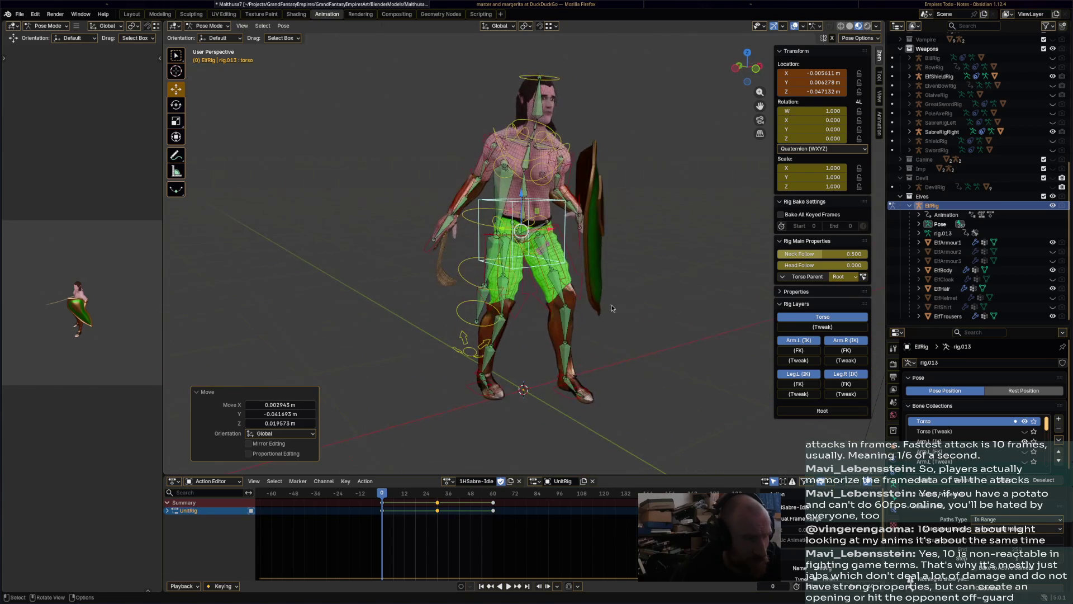
# Paste the copied keyframes onto all bones at frame 60, then stop playback at frame 30
pyautogui.press('a')
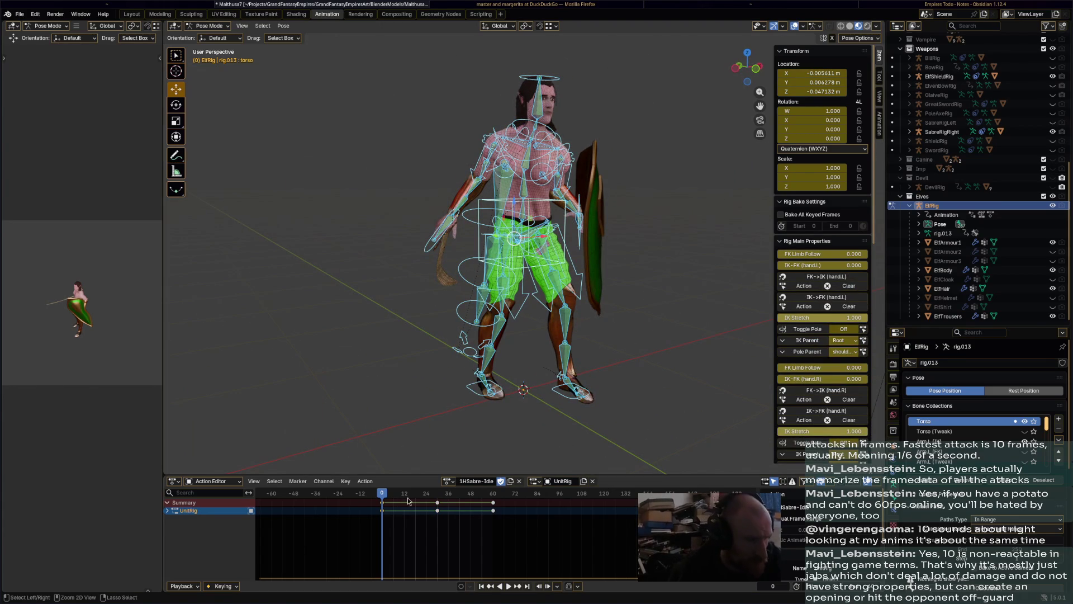
pyautogui.hotkey('ctrl', 'v')
pyautogui.press('space')
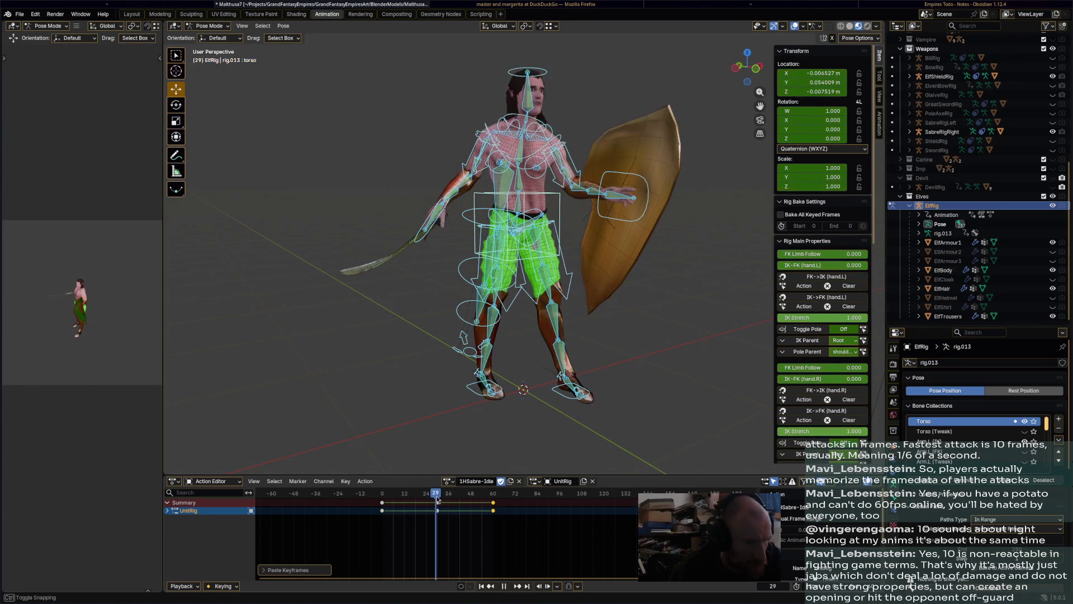
pyautogui.rightClick(437, 499)
pyautogui.click(441, 500)
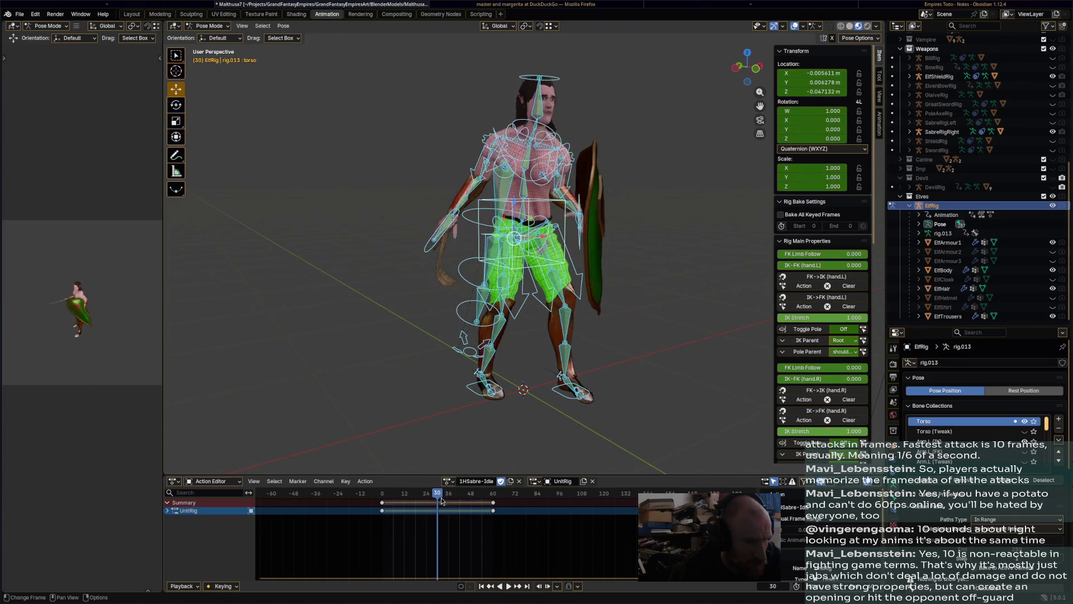
# At frame 30, nudge the torso and raise the shield hand IK control
pyautogui.moveTo(532, 410); pyautogui.dragTo(562, 215, button='middle')
pyautogui.click(517, 224)
pyautogui.press('g')
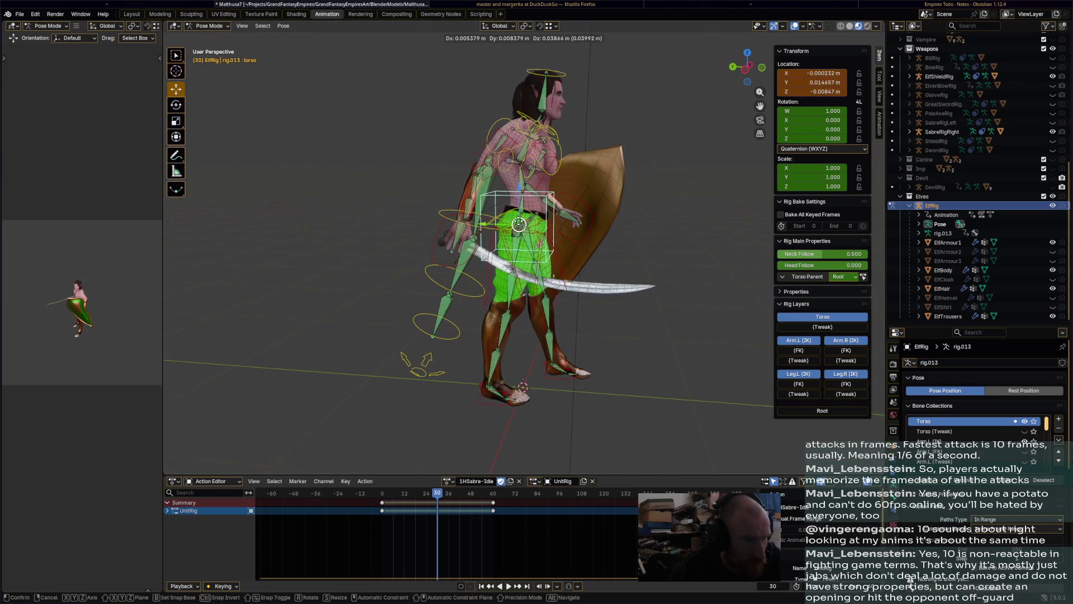
pyautogui.click(520, 225)
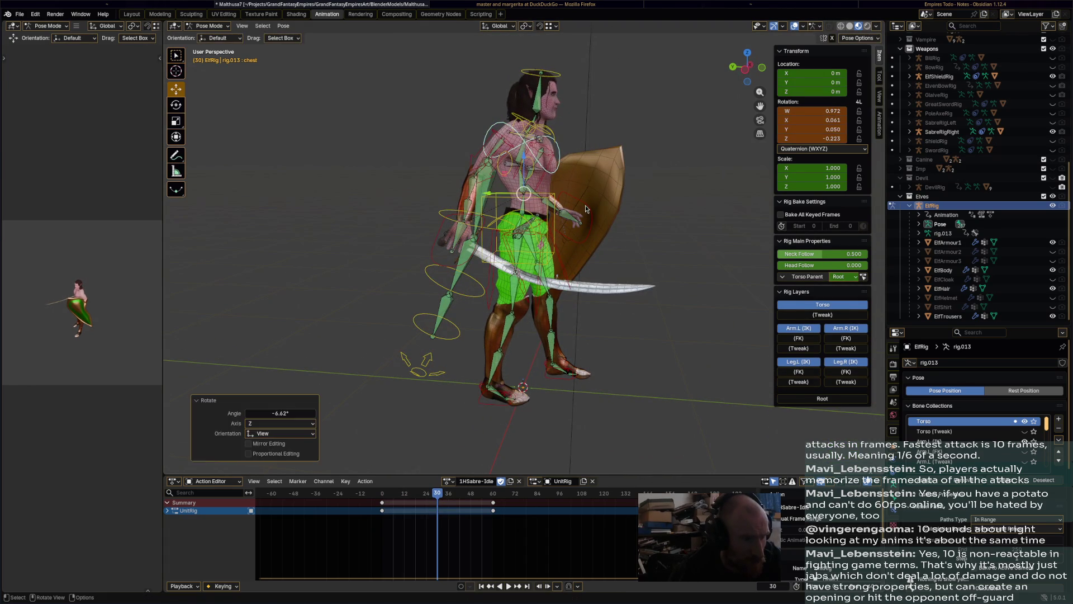
pyautogui.click(575, 224)
pyautogui.press('g')
pyautogui.click(567, 203)
# Reposition the sabre hand and keyframe the whole rig pose at frame 30
pyautogui.click(478, 234)
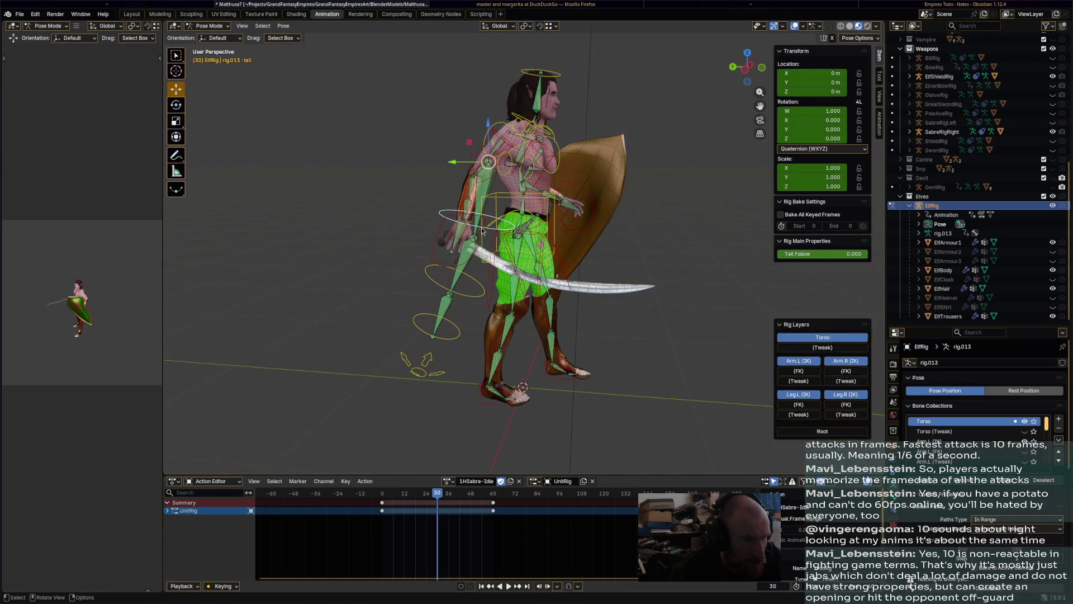
pyautogui.press('g')
pyautogui.click(614, 313)
pyautogui.press('a')
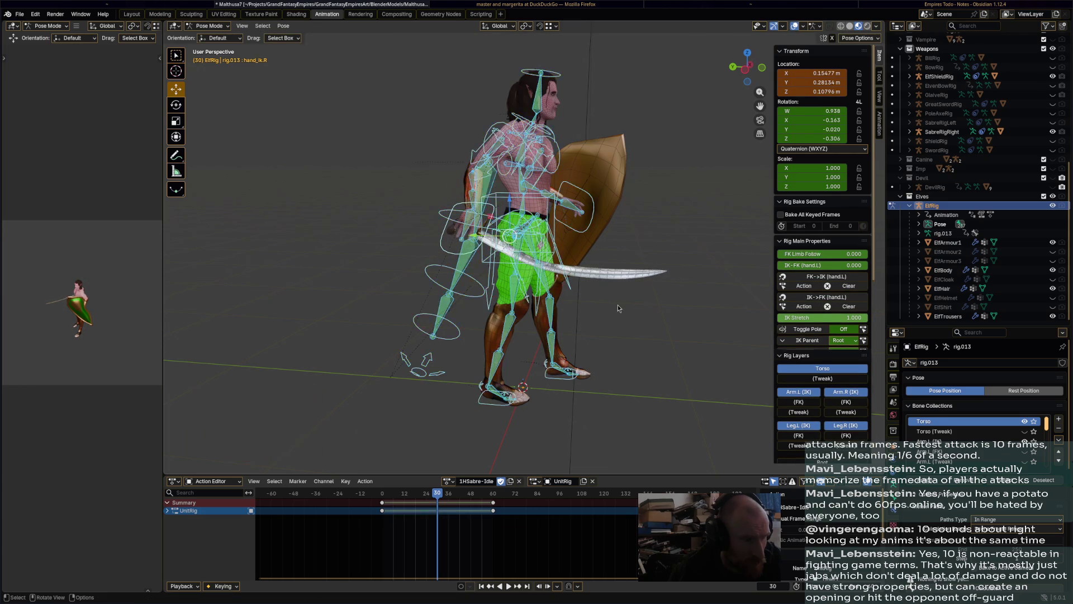
pyautogui.press('i')
# Play the 1HSabre-Idle animation from the start to review the new pose
pyautogui.press('space')
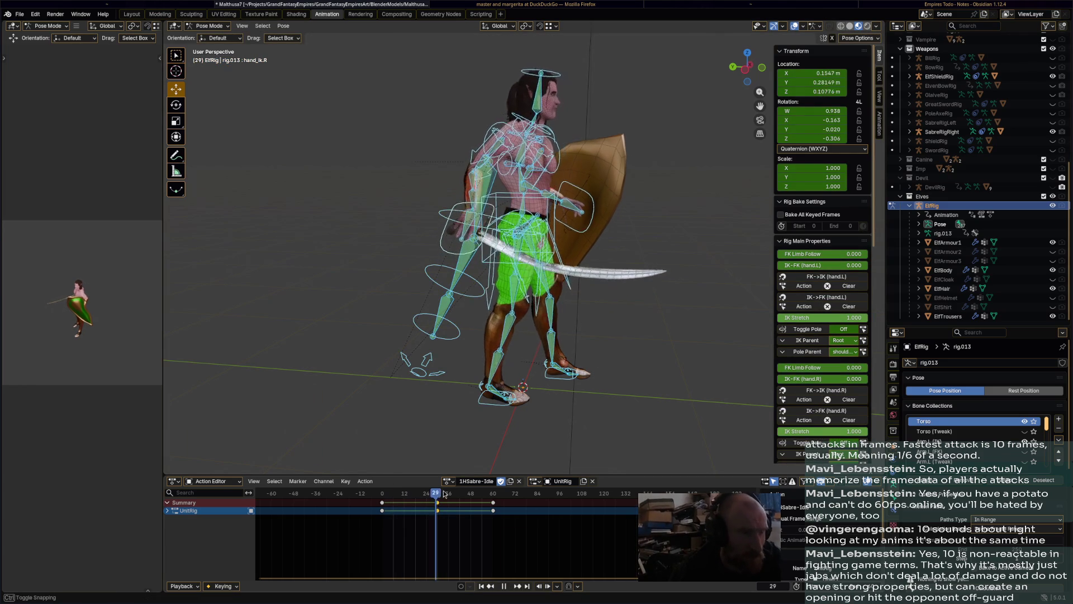
pyautogui.click(378, 495)
pyautogui.press('space')
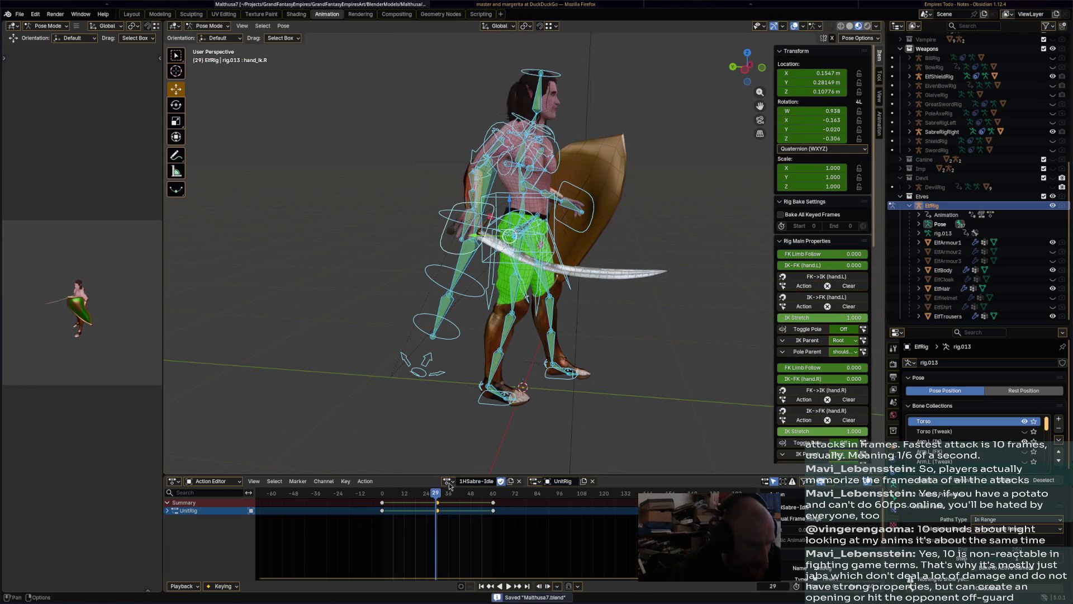
pyautogui.click(449, 481)
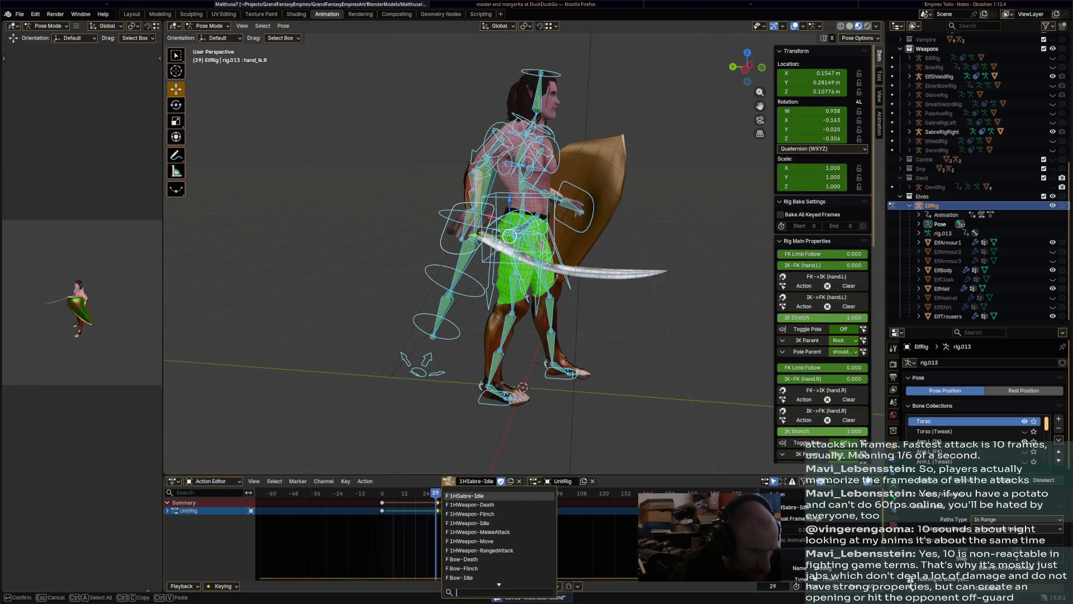
# Load 1HWeapon-Death, duplicate it as 1HSabre-Death, and save Matthusa7.blend
pyautogui.click(479, 505)
pyautogui.moveTo(429, 499)
pyautogui.mouseDown()
pyautogui.moveTo(416, 502)
pyautogui.moveTo(496, 510)
pyautogui.moveTo(384, 514)
pyautogui.mouseUp()
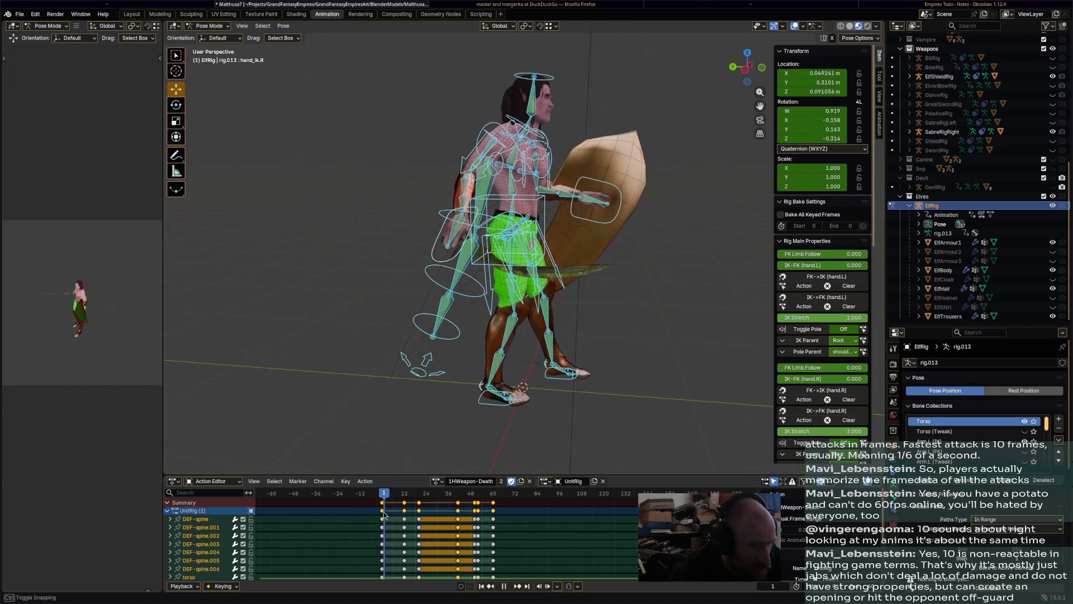
pyautogui.click(524, 482)
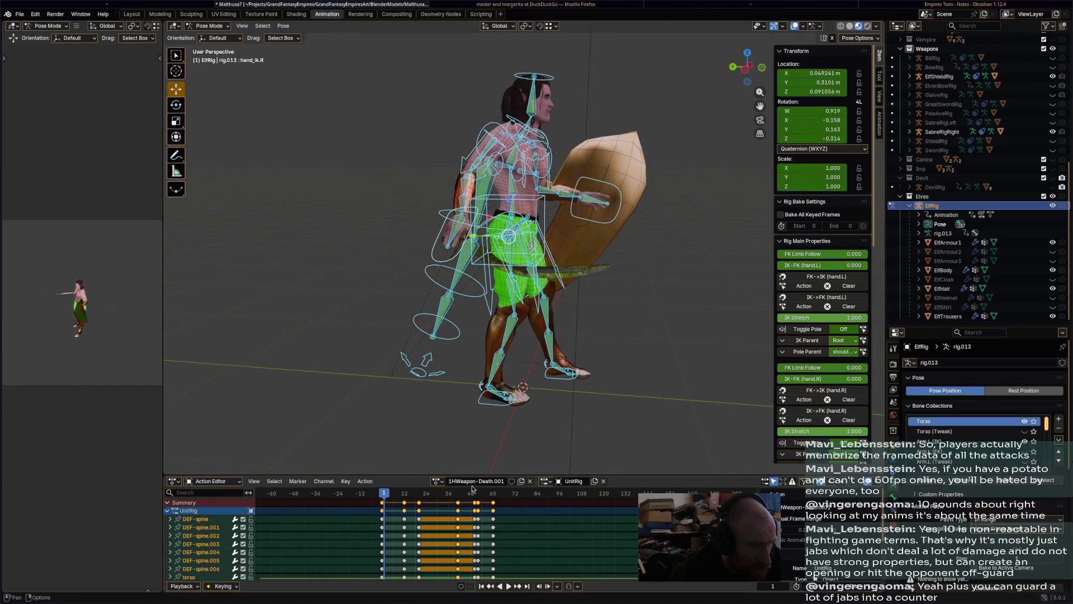
pyautogui.click(454, 483)
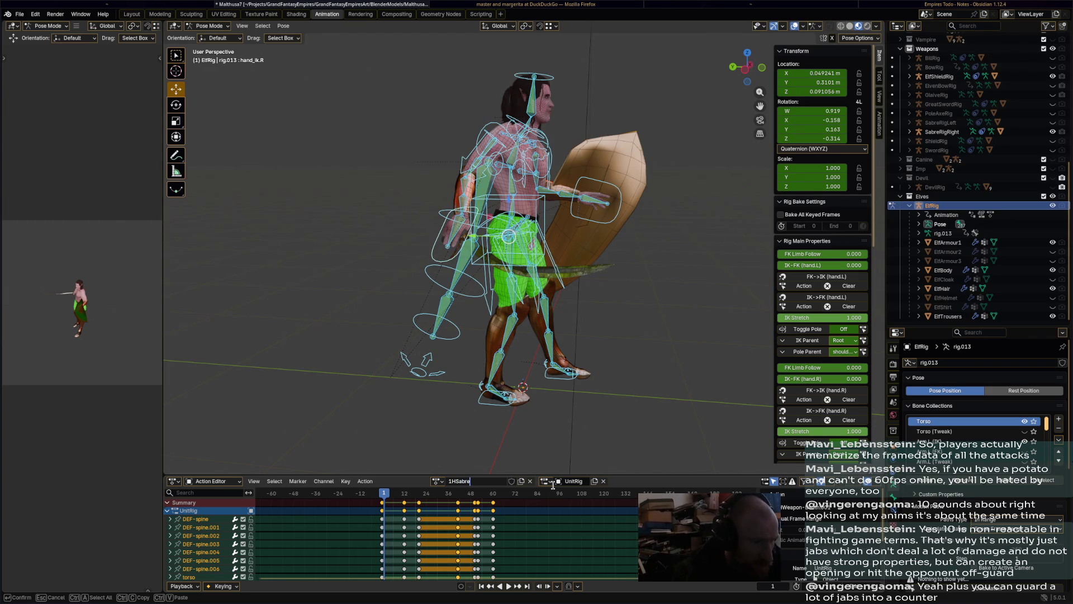
pyautogui.press('Return')
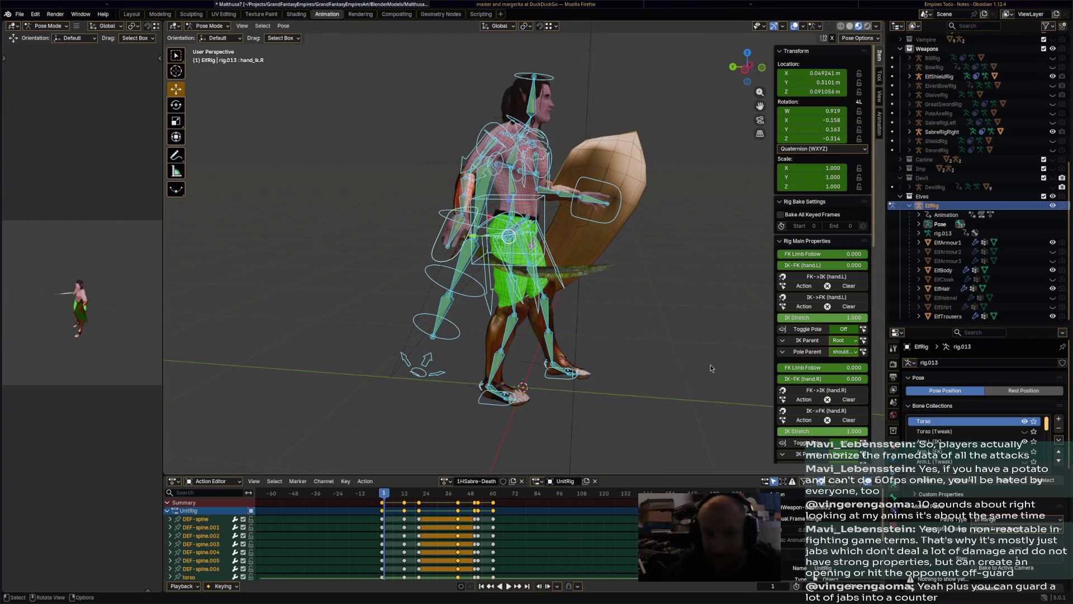
pyautogui.hotkey('ctrl', 's')
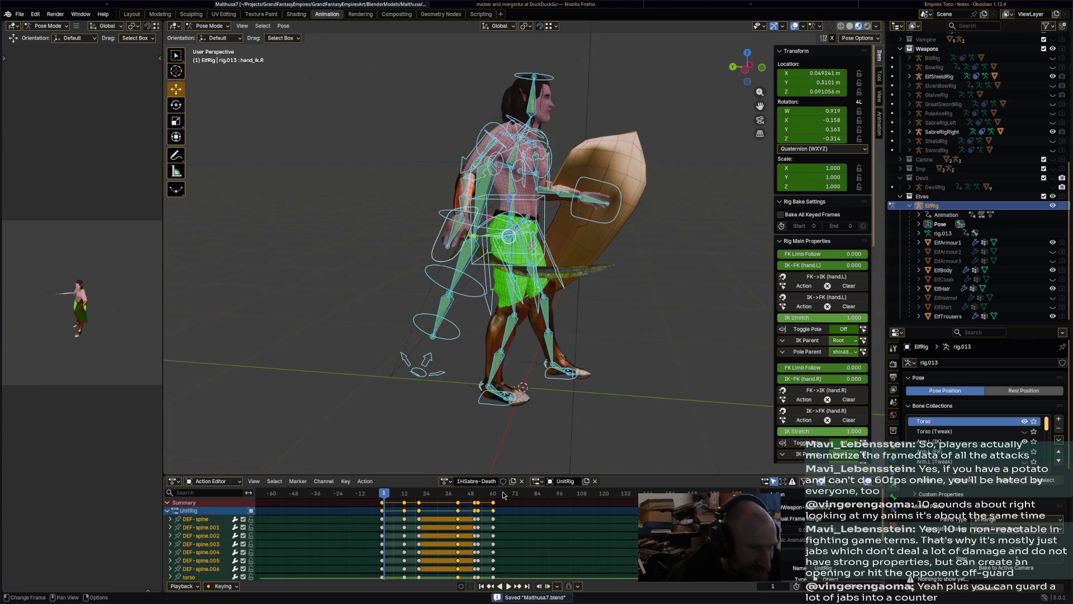
pyautogui.moveTo(384, 493)
pyautogui.mouseDown()
pyautogui.moveTo(420, 493)
pyautogui.moveTo(405, 493)
pyautogui.mouseUp()
# At frame 12, rotate and move the shield hand control hand_ik.L
pyautogui.moveTo(404, 425)
pyautogui.mouseDown(button='middle')
pyautogui.moveTo(404, 392)
pyautogui.moveTo(367, 458)
pyautogui.moveTo(650, 4)
pyautogui.mouseUp(button='middle')
pyautogui.click(649, 242)
pyautogui.moveTo(648, 241); pyautogui.dragTo(649, 246, button='middle')
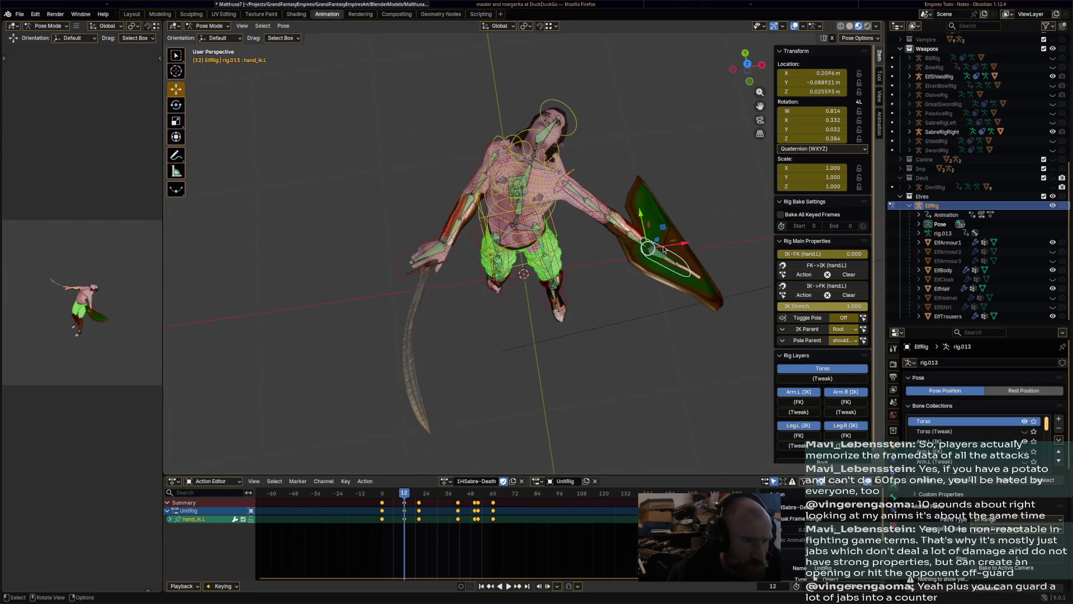
pyautogui.moveTo(648, 246)
pyautogui.mouseDown()
pyautogui.moveTo(665, 250)
pyautogui.moveTo(669, 234)
pyautogui.mouseUp()
pyautogui.press('r')
pyautogui.click(660, 263)
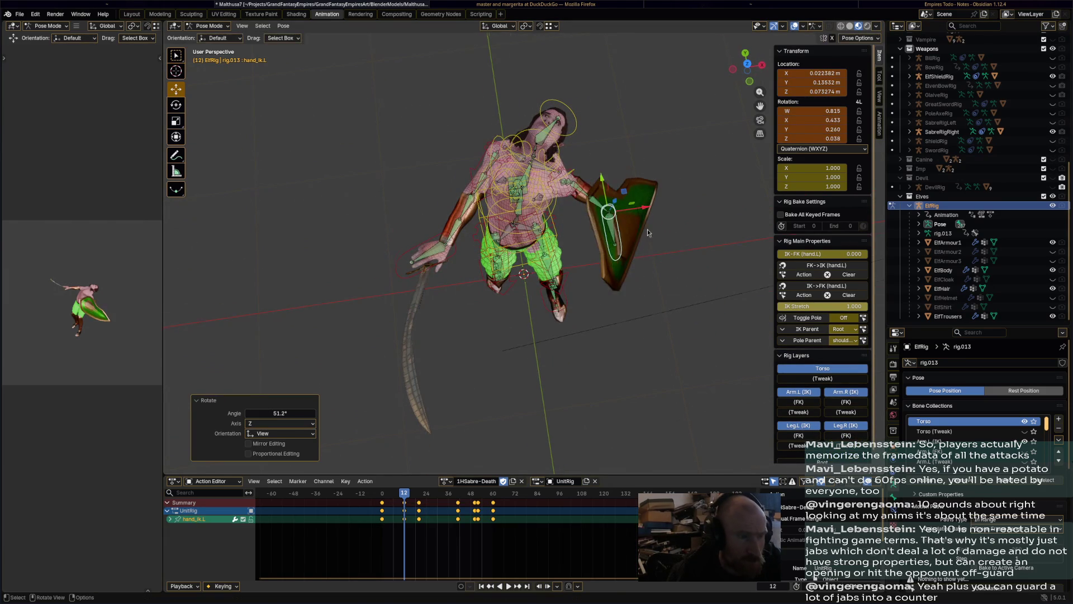
pyautogui.moveTo(660, 262); pyautogui.dragTo(605, 212, button='middle')
pyautogui.press('g')
pyautogui.click(605, 206)
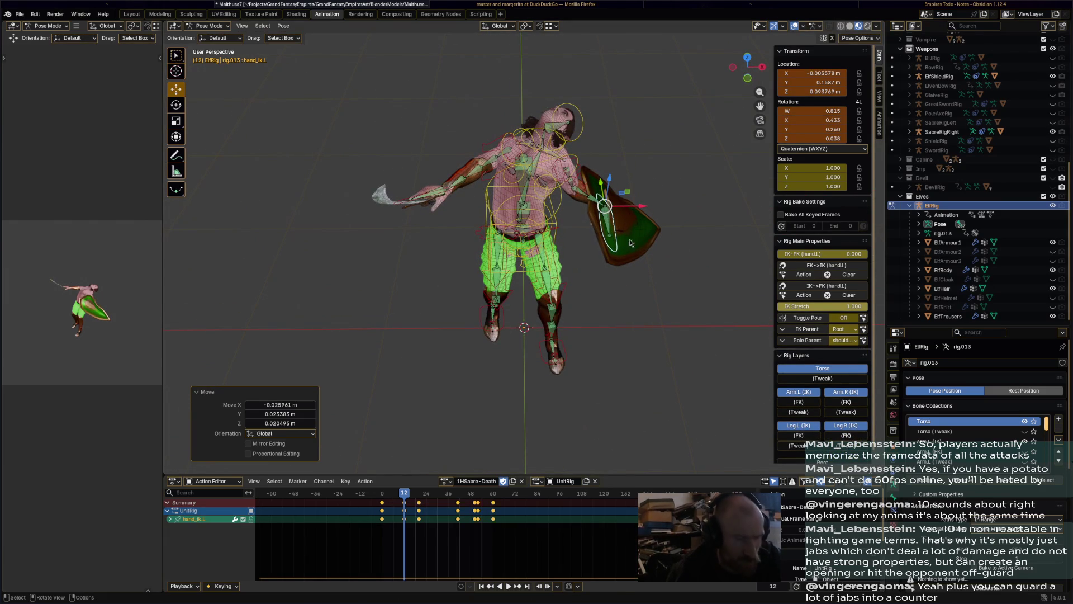
# Attempt to keyframe the shield hand pose, save the file, and select all bones
pyautogui.press('i')
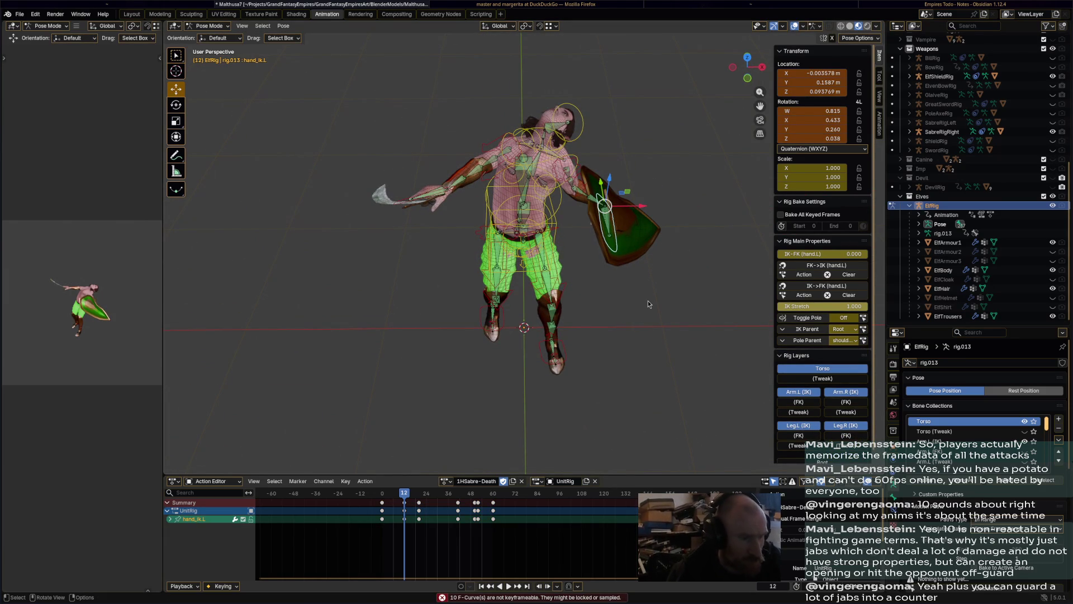
pyautogui.press('i')
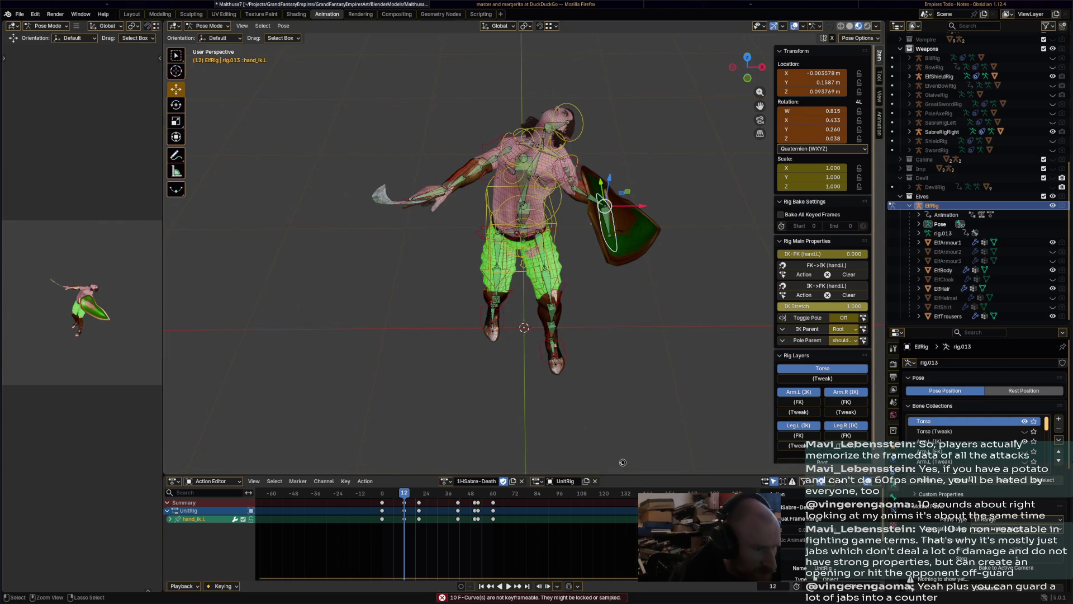
pyautogui.hotkey('ctrl', 's')
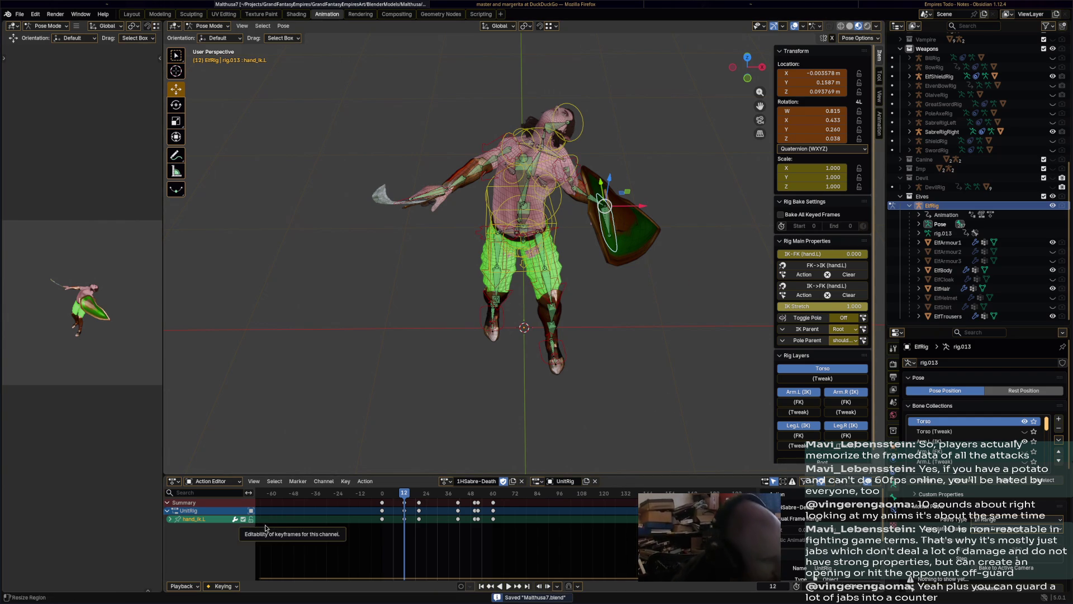
pyautogui.moveTo(523, 370); pyautogui.dragTo(520, 391, button='middle')
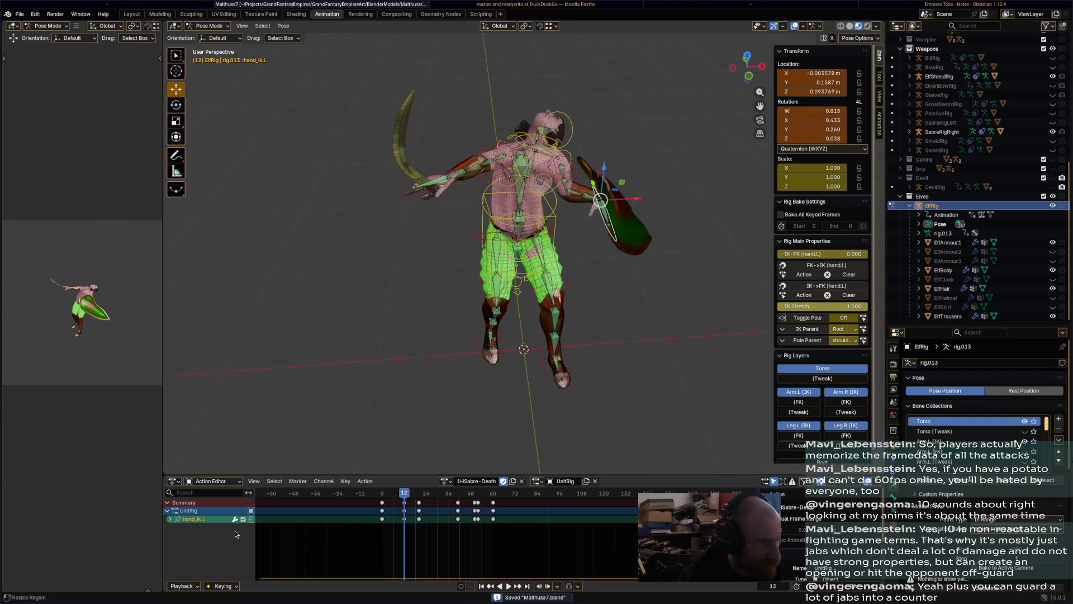
pyautogui.press('a')
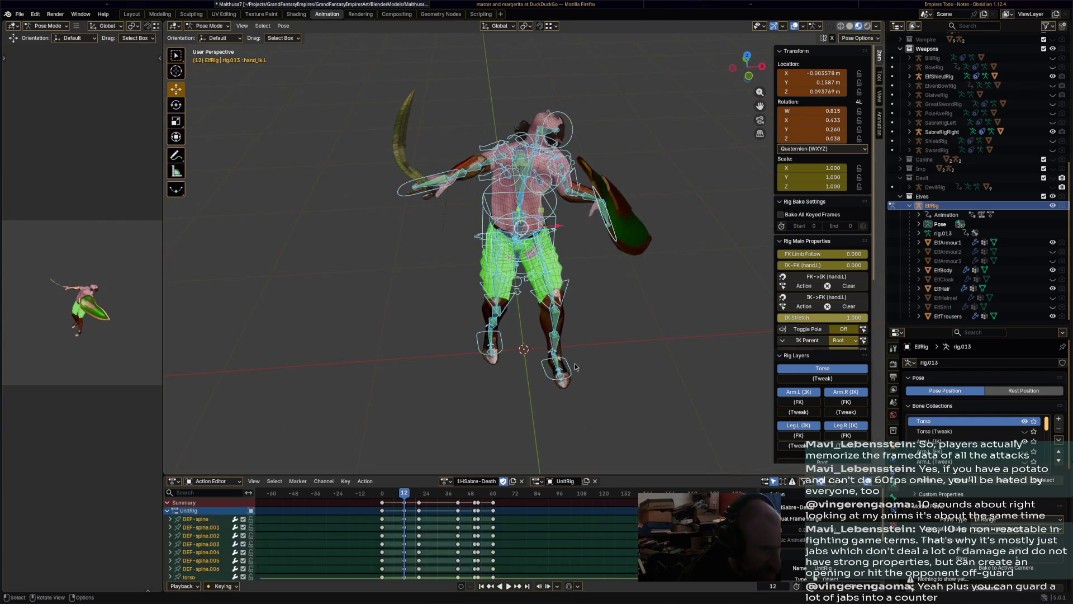
# Reselect hand_ik.L, nudge it, retry the keyframe, and save again
pyautogui.scroll(-15, 251, 540)
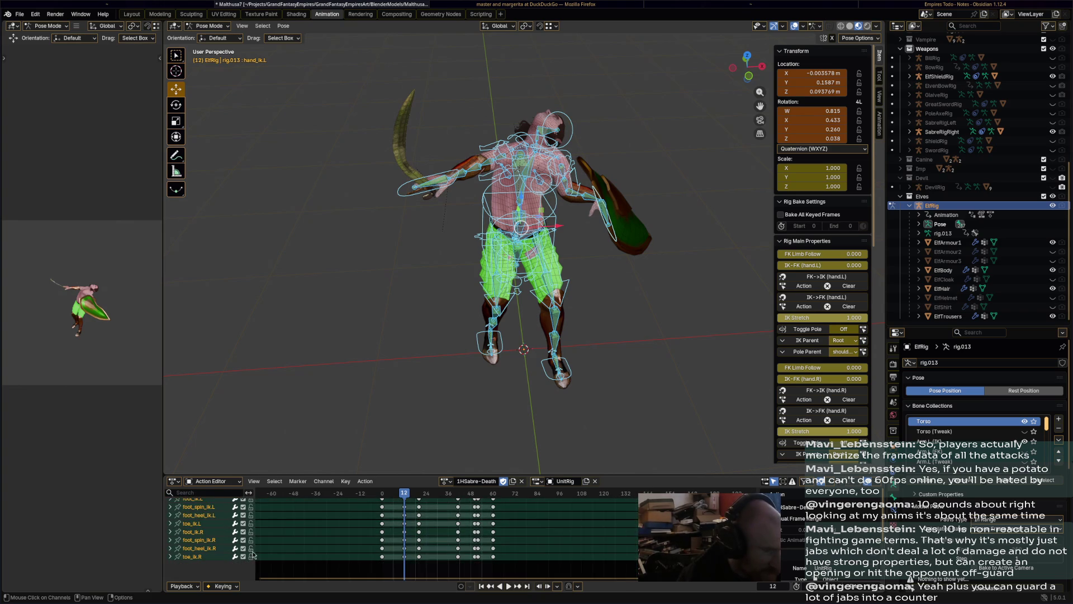
pyautogui.scroll(8, 251, 558)
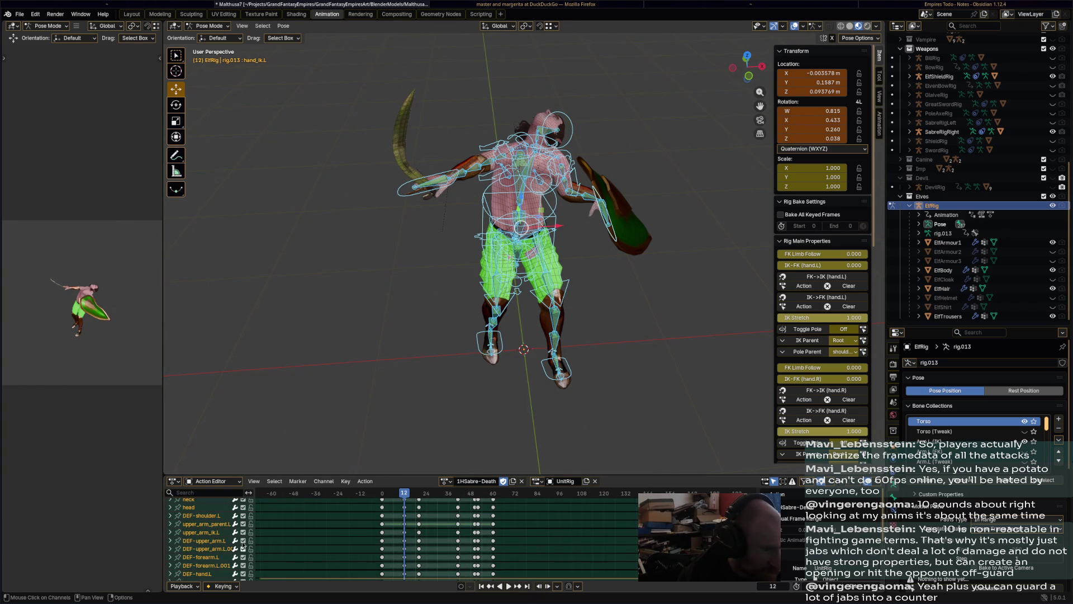
pyautogui.scroll(4, 246, 541)
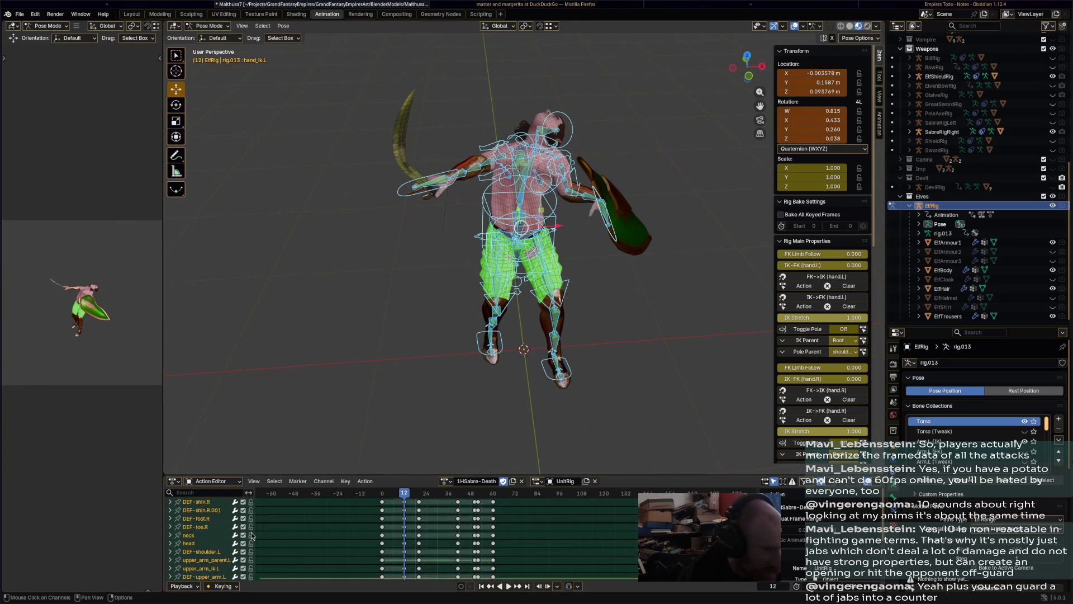
pyautogui.scroll(-1, 251, 536)
pyautogui.click(604, 217)
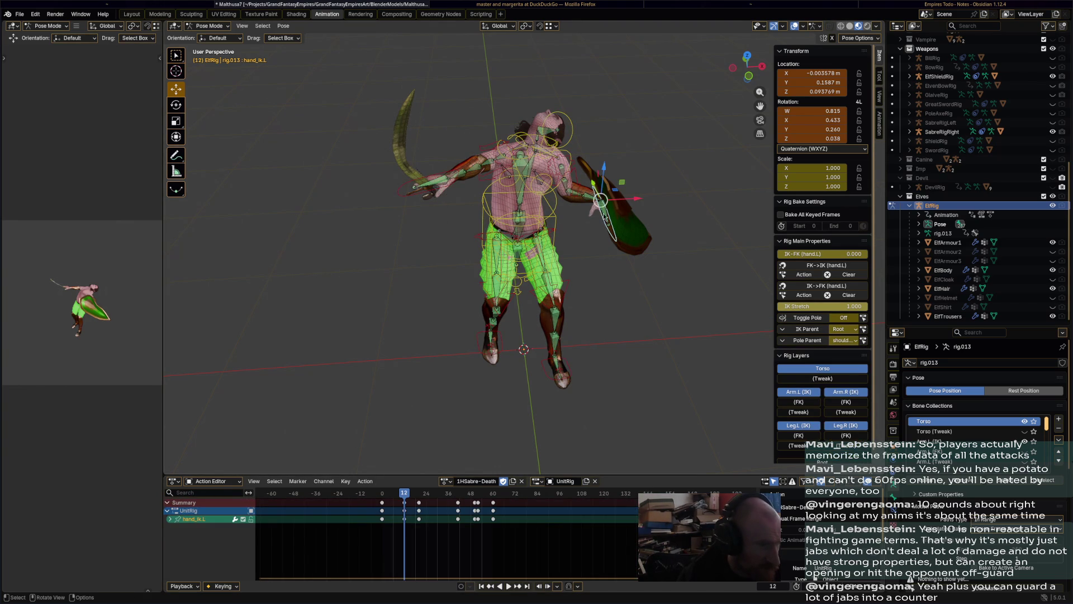
pyautogui.moveTo(600, 200); pyautogui.dragTo(602, 210)
pyautogui.press('i')
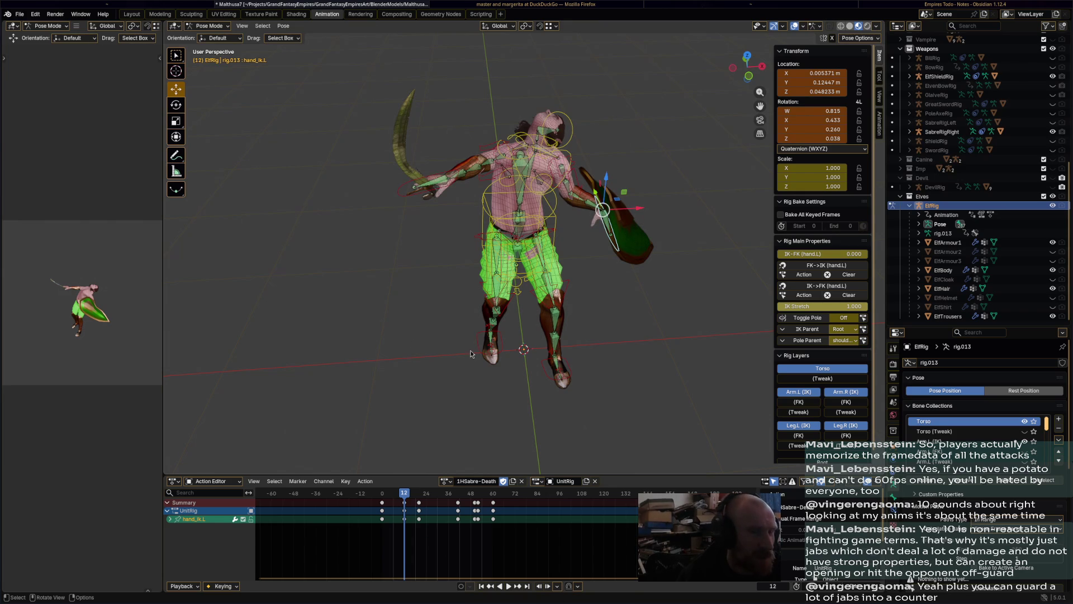
pyautogui.hotkey('ctrl', 's')
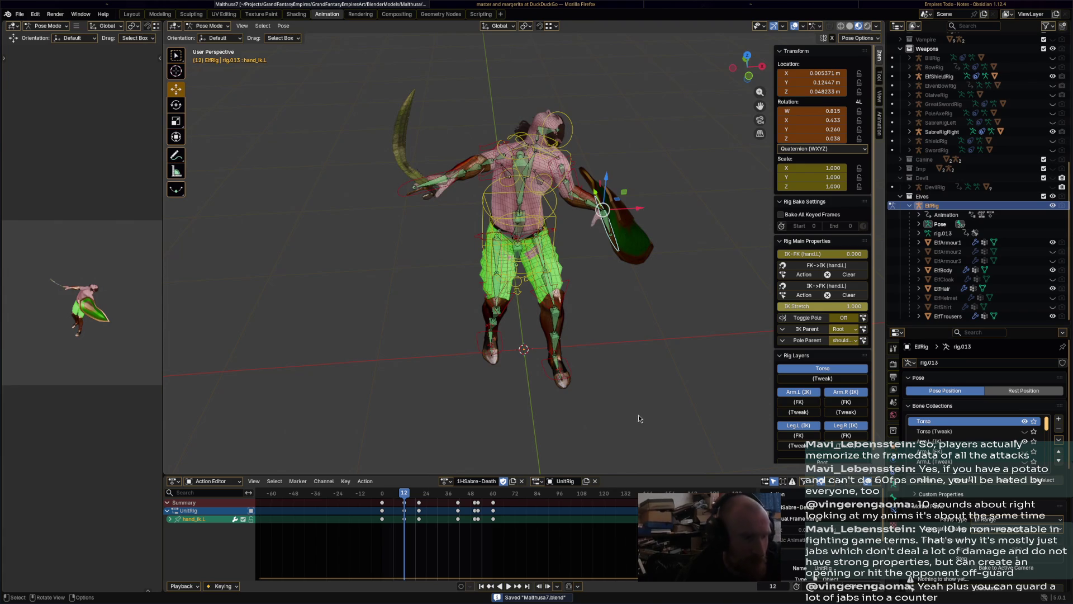
# Unassign the action slot, save, then reassign the UnitRig slot to the action
pyautogui.click(594, 480)
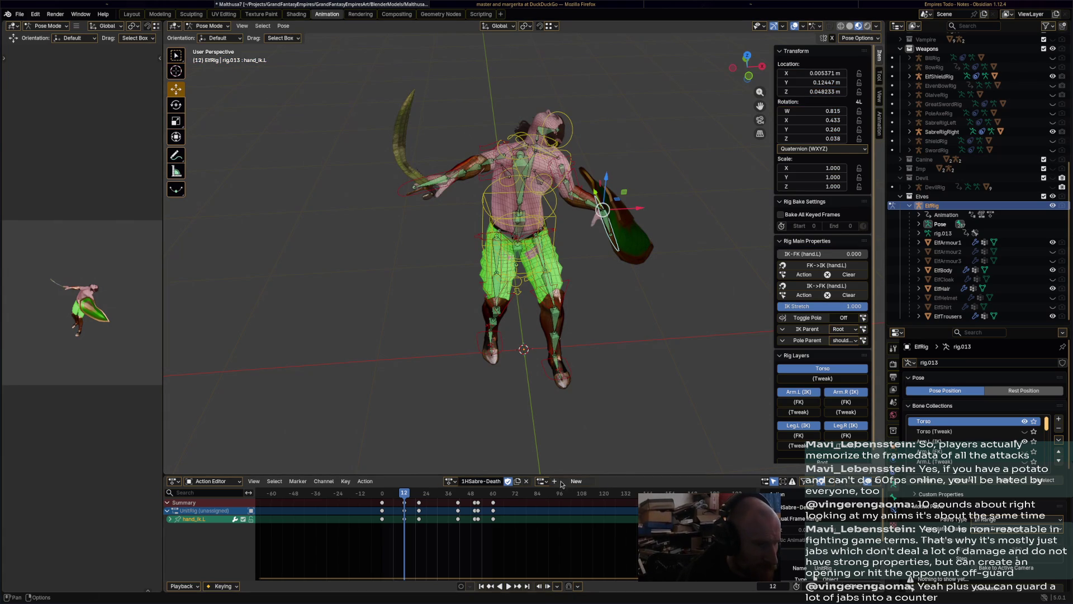
pyautogui.hotkey('ctrl', 's')
pyautogui.press('a')
pyautogui.click(544, 483)
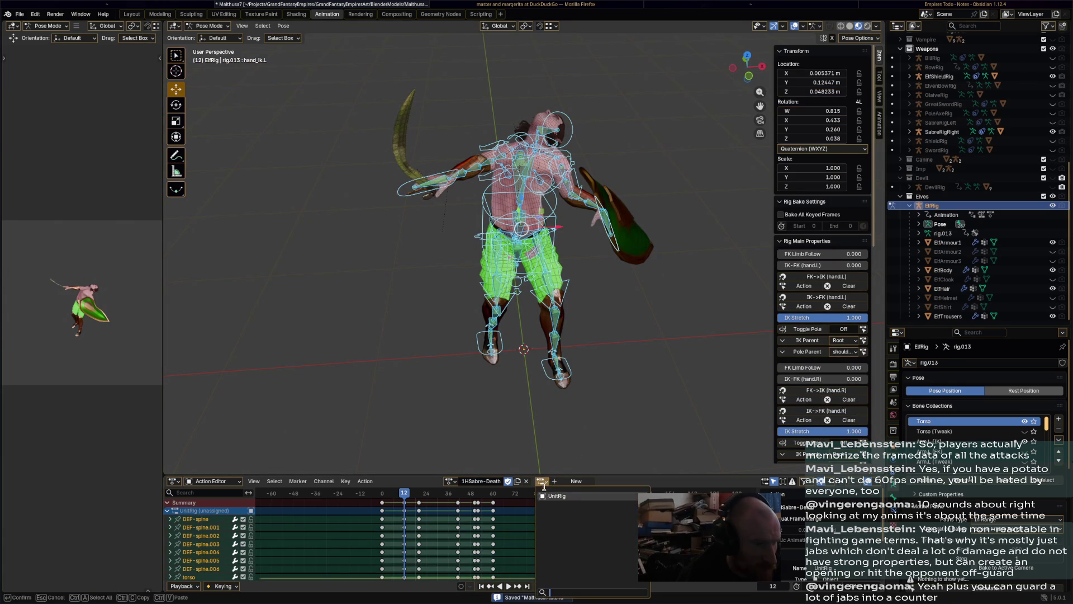
pyautogui.click(555, 496)
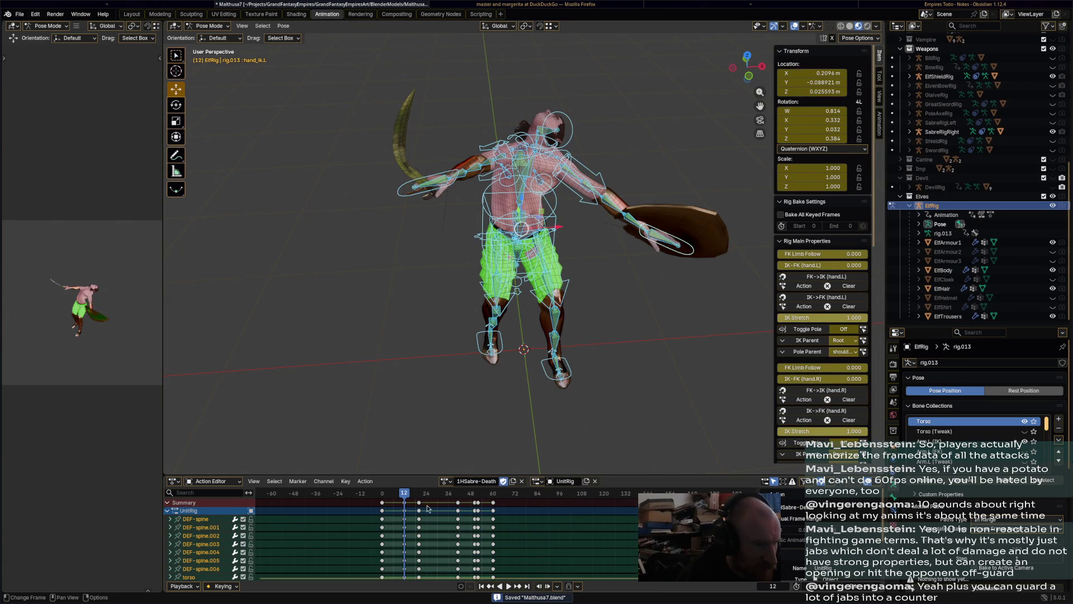
# Move and rotate hand_ik.L to hold the shield out sideways, and keyframe it
pyautogui.click(700, 251)
pyautogui.press('g')
pyautogui.click(609, 240)
pyautogui.press('r')
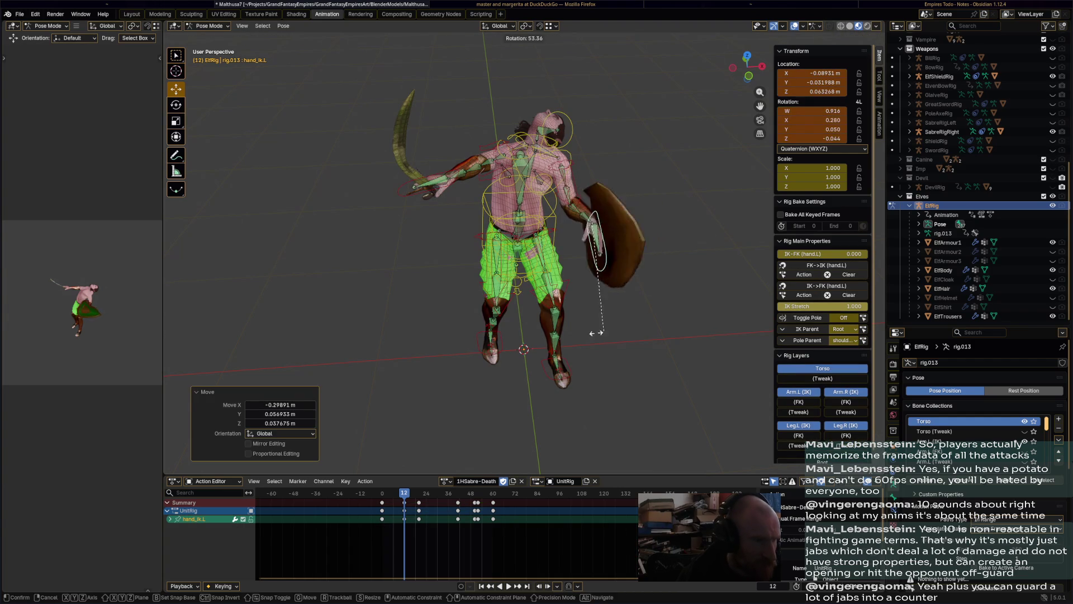
pyautogui.click(624, 327)
pyautogui.press('i')
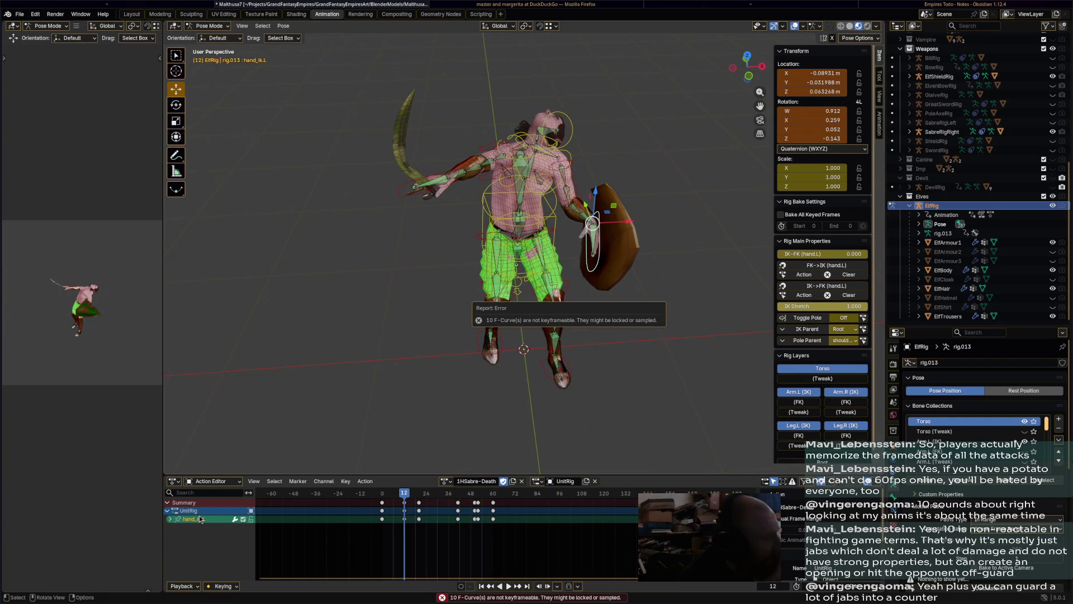
# Expand hand_ik.L's channels and unlock its X Location and X Scale curves
pyautogui.click(169, 518)
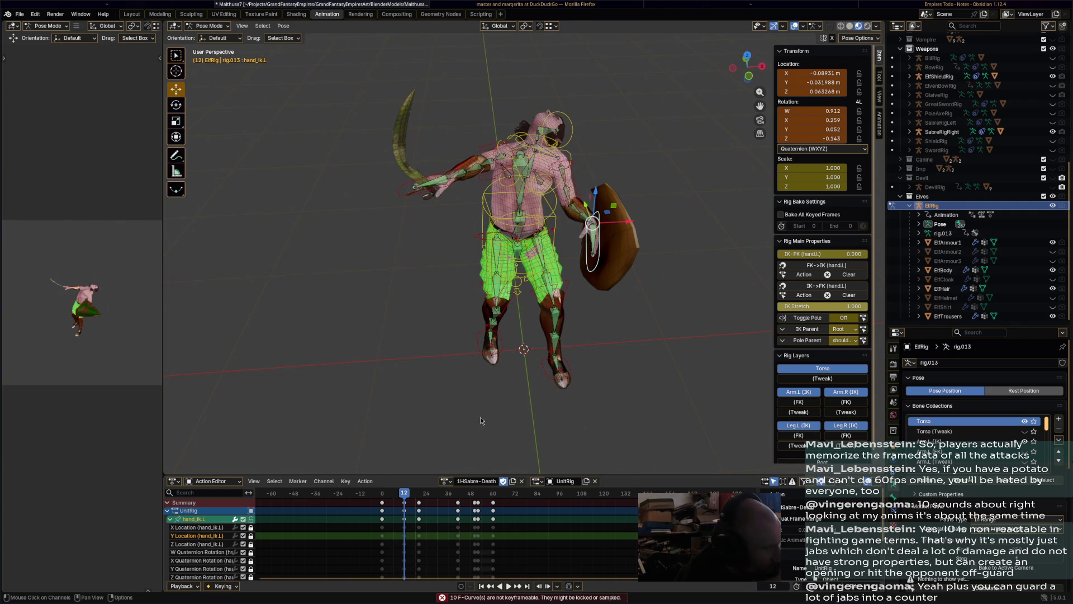
pyautogui.click(251, 528)
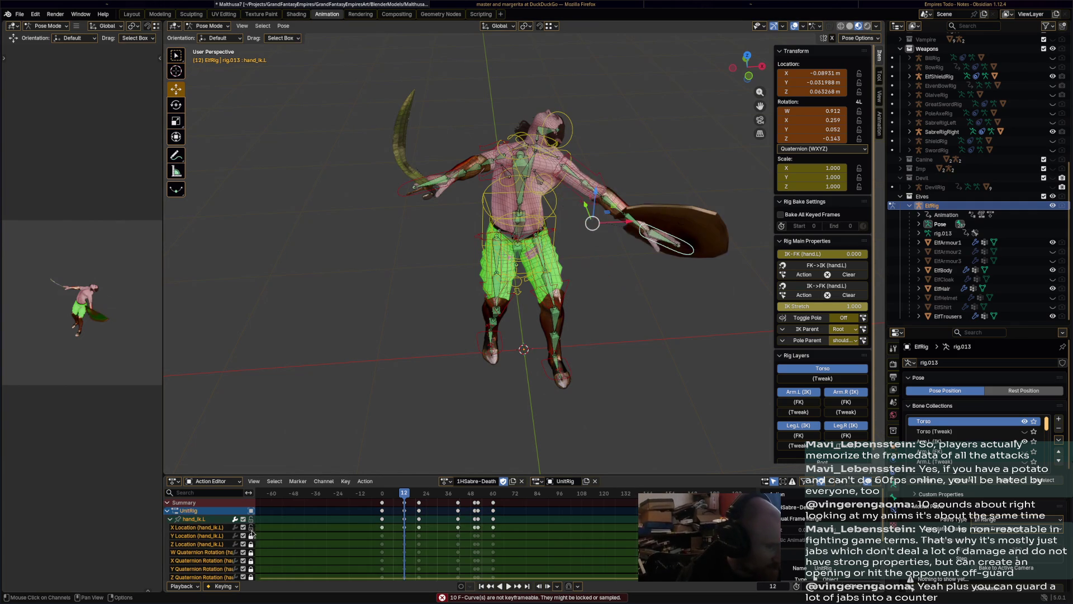
pyautogui.scroll(-1, 251, 543)
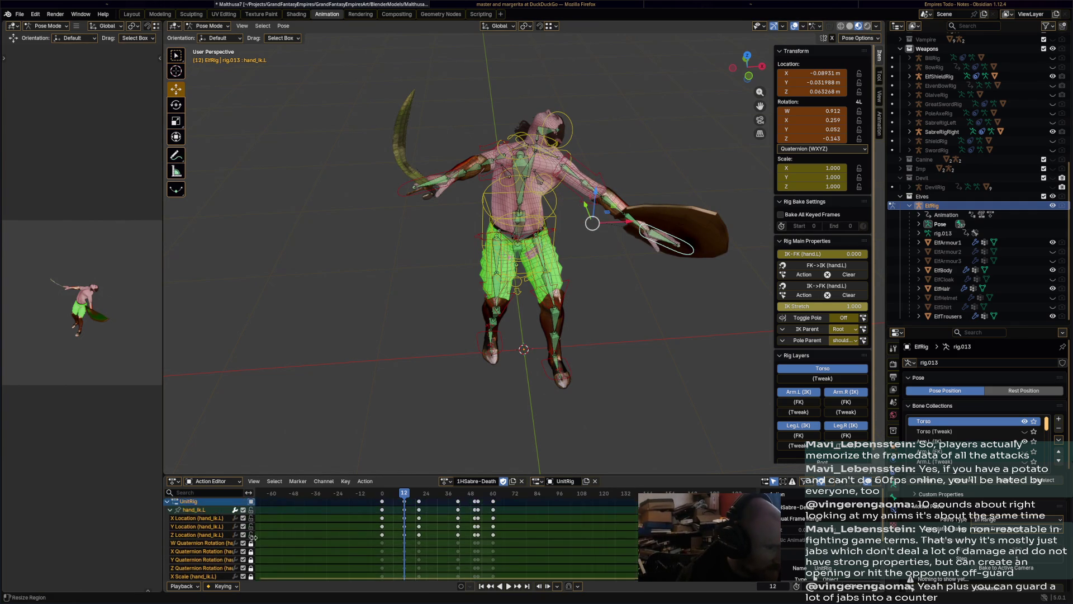
pyautogui.scroll(-3, 250, 557)
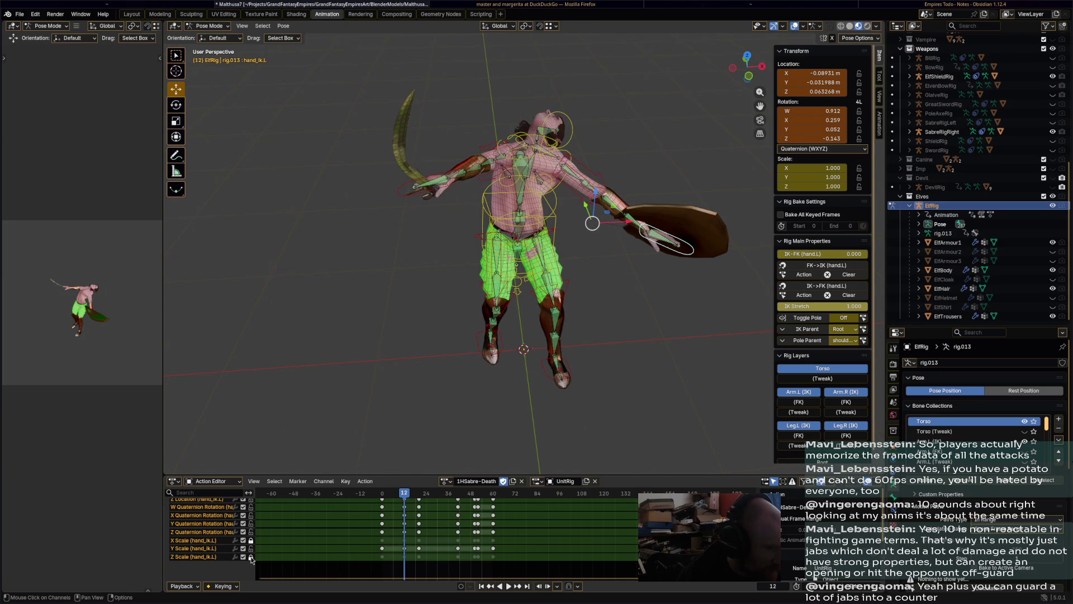
pyautogui.click(251, 541)
# Move and rotate the shield hand control hand_ik.L and keyframe it
pyautogui.moveTo(553, 347); pyautogui.dragTo(584, 340, button='middle')
pyautogui.press('a')
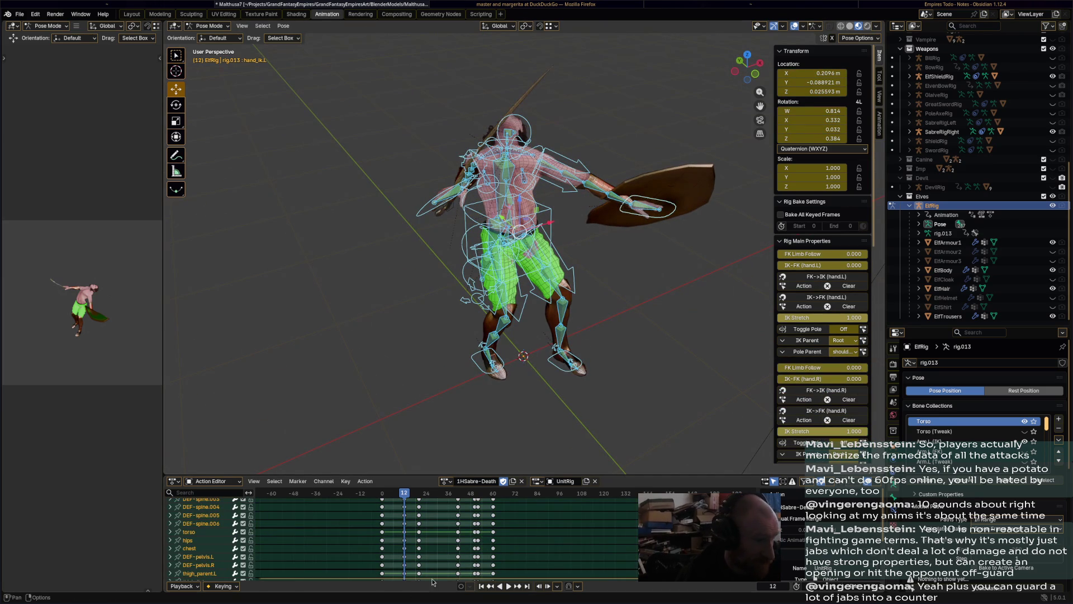
pyautogui.click(659, 219)
pyautogui.moveTo(663, 223)
pyautogui.mouseDown(button='middle')
pyautogui.moveTo(646, 263)
pyautogui.moveTo(604, 263)
pyautogui.mouseUp(button='middle')
pyautogui.press('g')
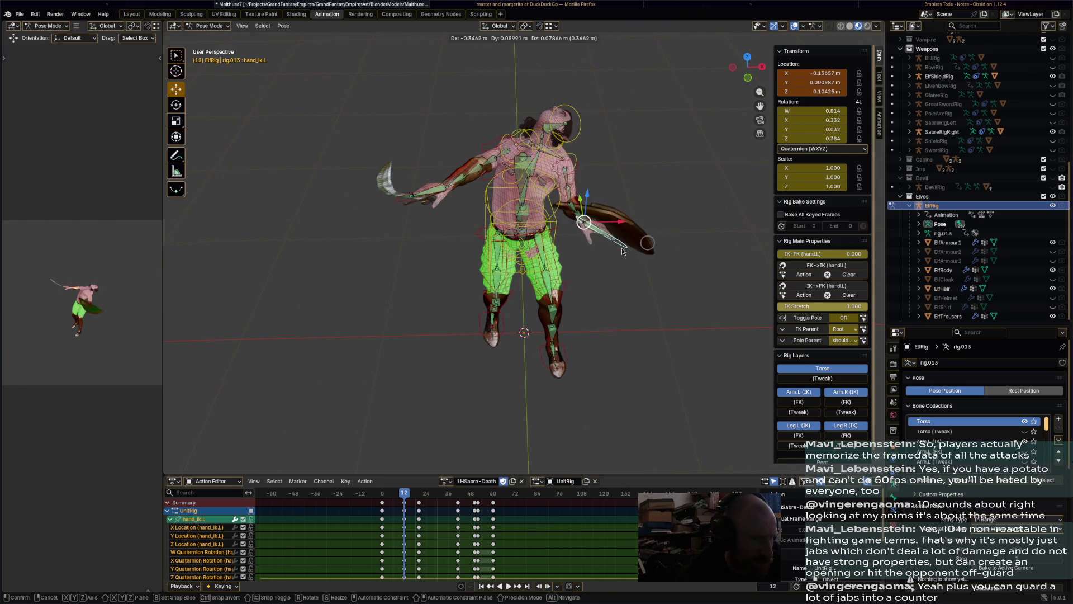
pyautogui.click(564, 240)
pyautogui.press('r')
pyautogui.click(550, 332)
pyautogui.moveTo(550, 333)
pyautogui.mouseDown(button='middle')
pyautogui.moveTo(518, 291)
pyautogui.moveTo(626, 309)
pyautogui.moveTo(603, 311)
pyautogui.mouseUp(button='middle')
pyautogui.press('i')
# Move the sabre hand control hand_ik.R to a new position and keyframe it
pyautogui.click(450, 176)
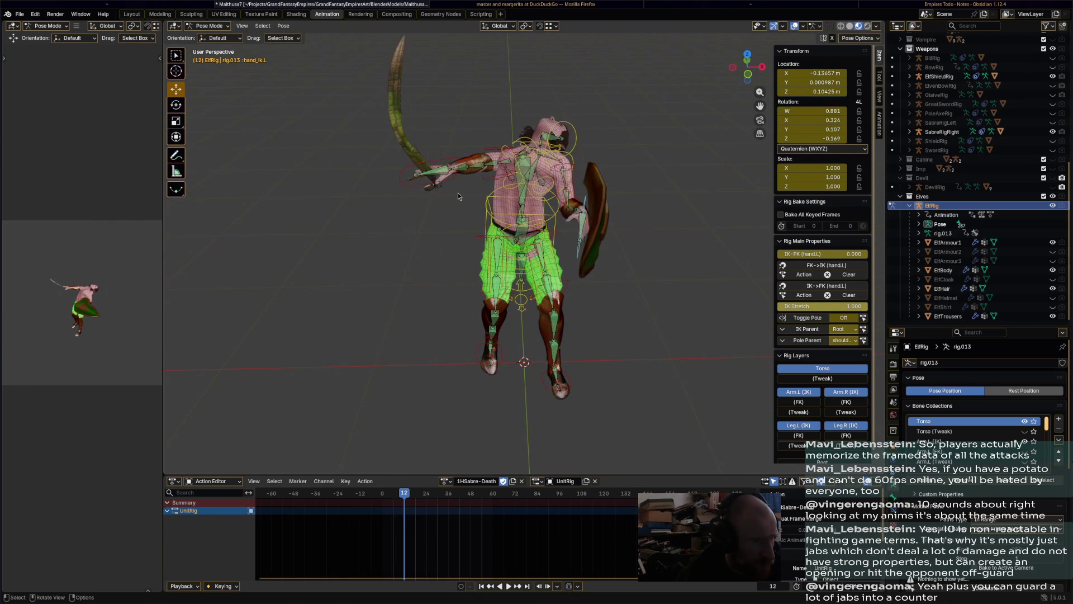
pyautogui.moveTo(436, 213); pyautogui.dragTo(553, 195, button='middle')
pyautogui.press('g')
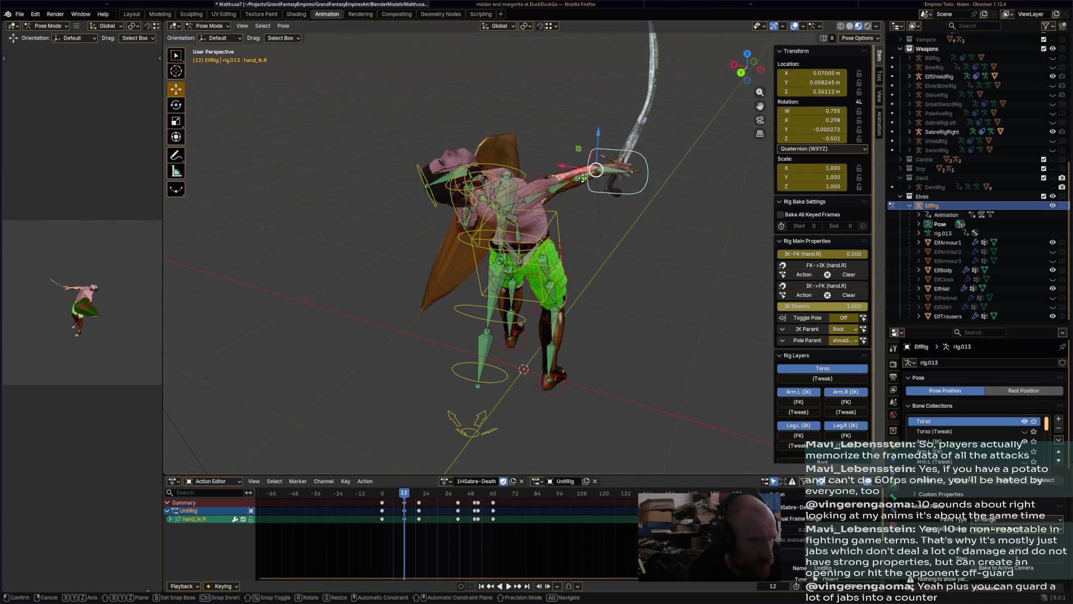
pyautogui.click(569, 192)
pyautogui.press('i')
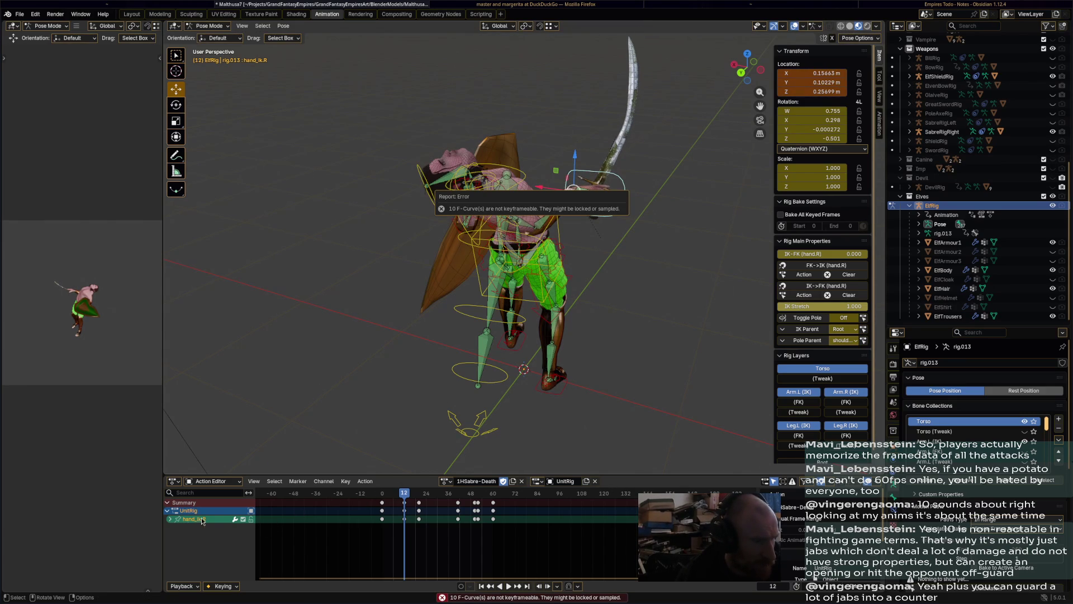
# Select all bones, zoom the view in and out, then clear the selection
pyautogui.press('a')
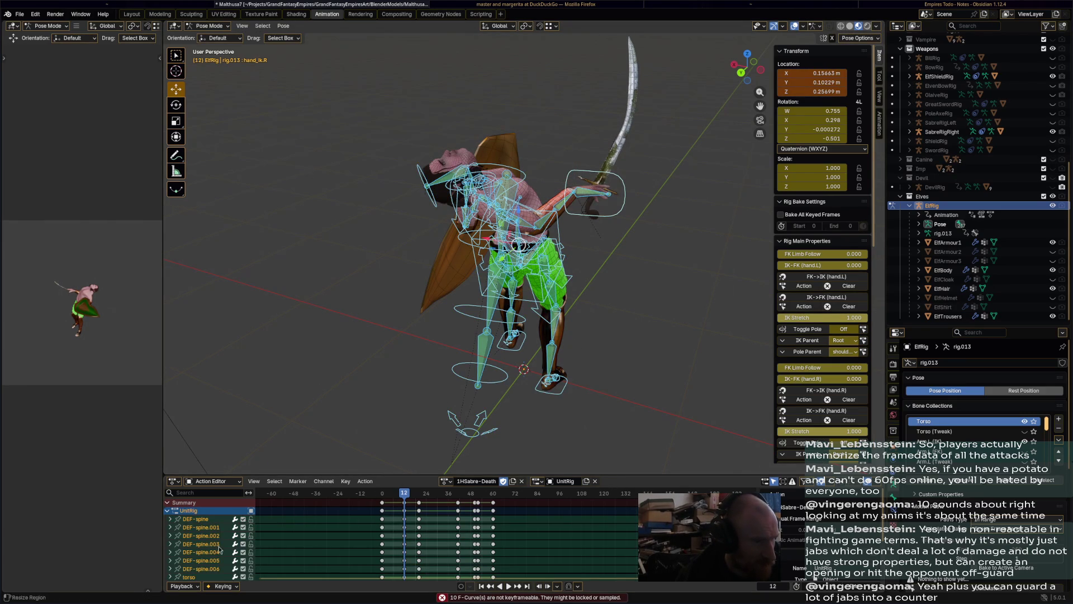
pyautogui.scroll(-15, 224, 548)
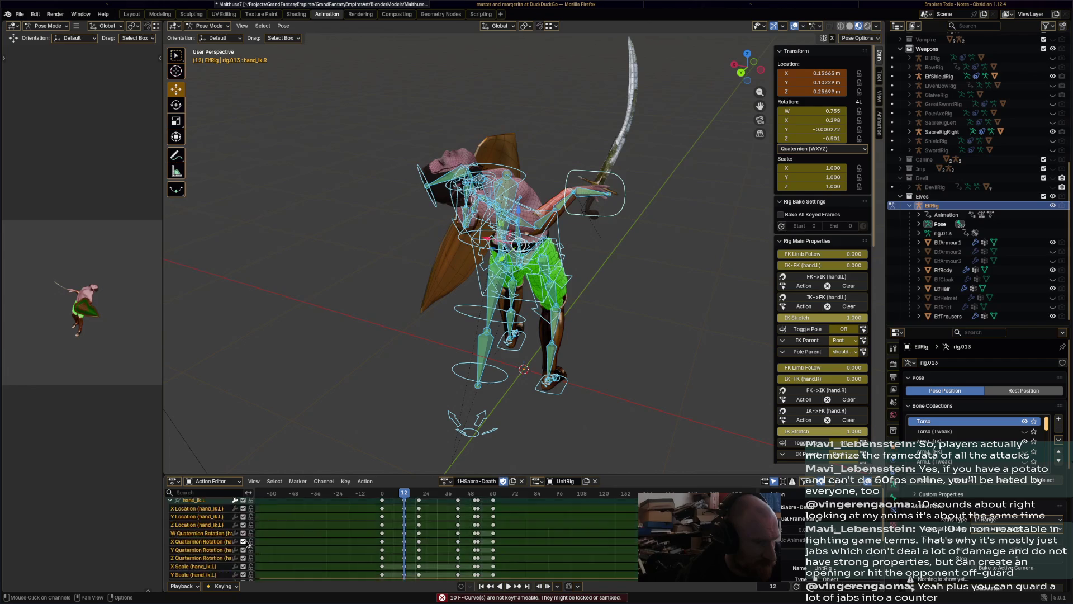
pyautogui.scroll(-15, 247, 543)
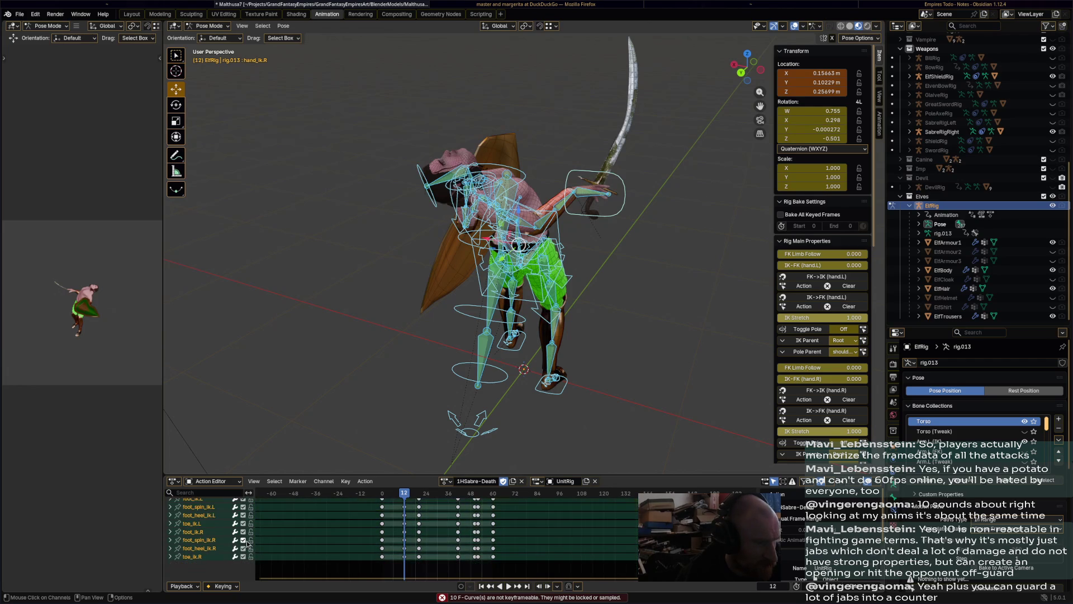
pyautogui.scroll(10, 247, 543)
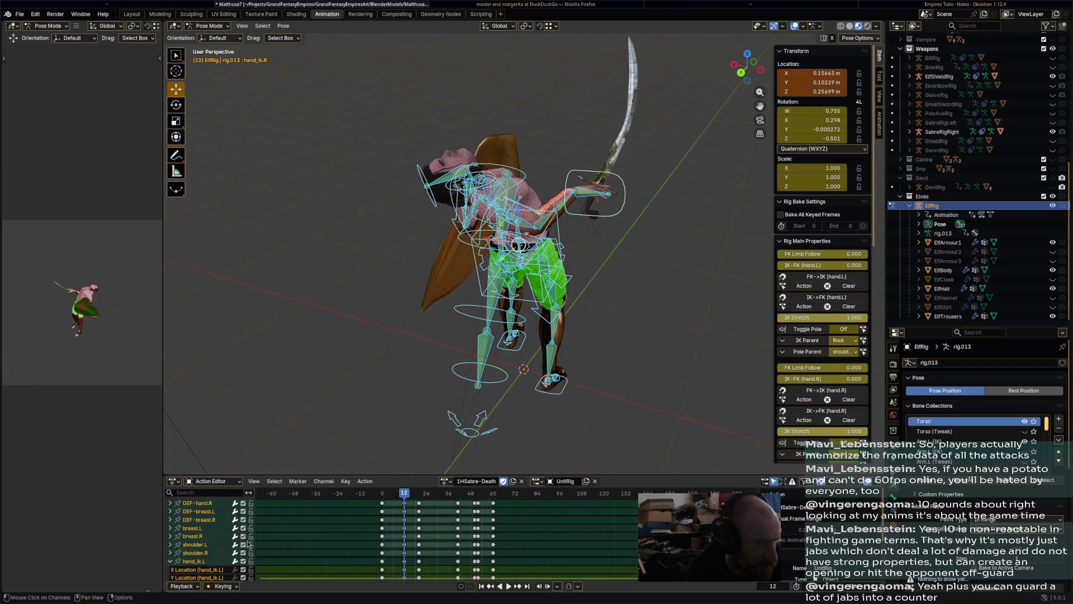
pyautogui.scroll(20, 247, 543)
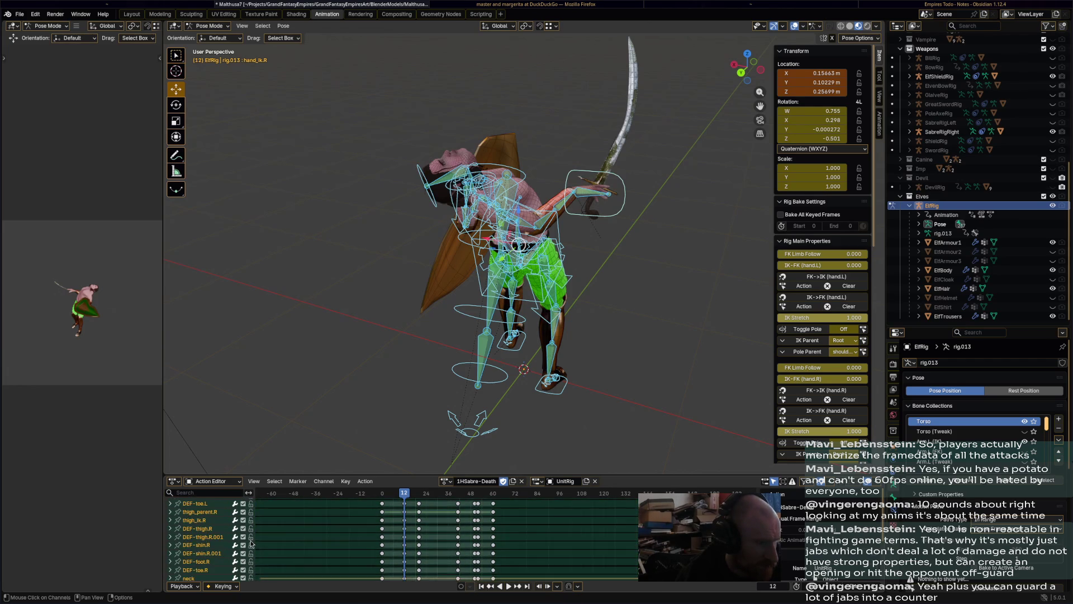
pyautogui.click(686, 336)
# Raise hand_ik.R up and right, rotate it -26.3°, keyframe it, and open the error log
pyautogui.click(613, 215)
pyautogui.press('g')
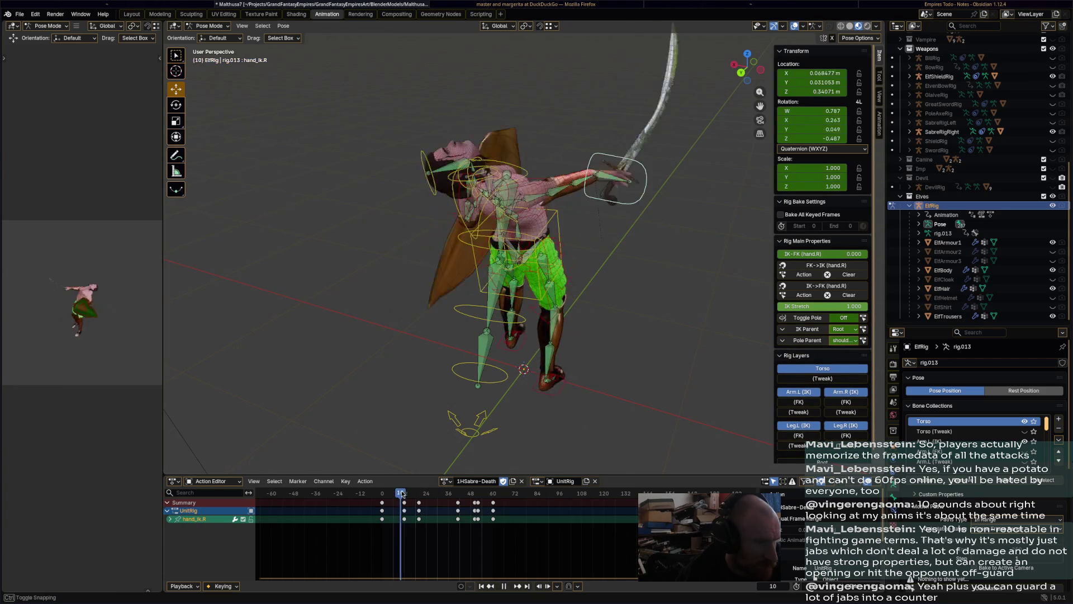
pyautogui.click(663, 257)
pyautogui.press('g')
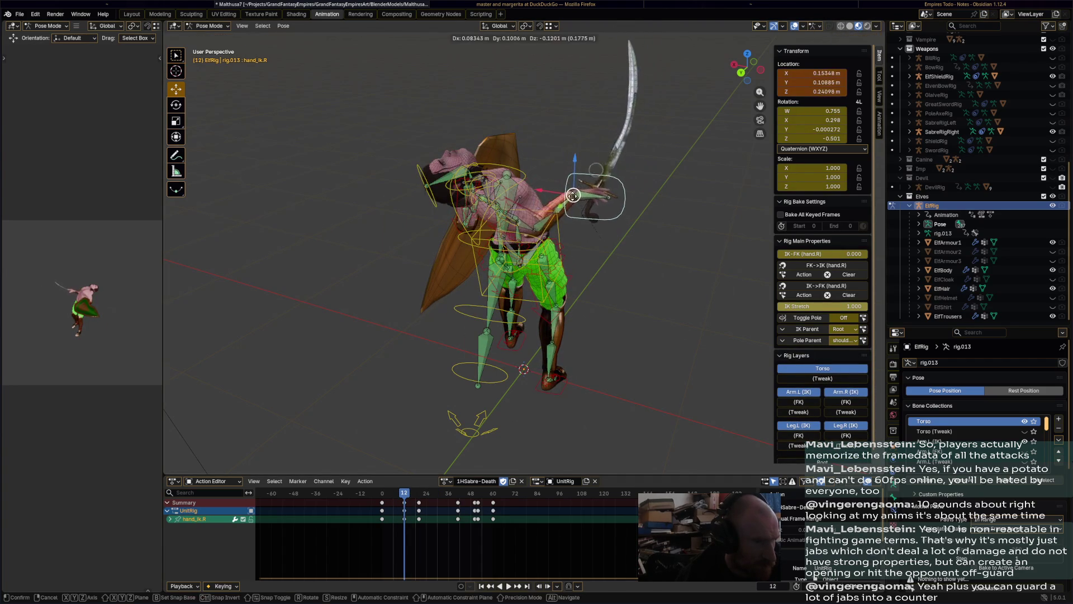
pyautogui.click(615, 179)
pyautogui.press('r')
pyautogui.click(632, 158)
pyautogui.press('i')
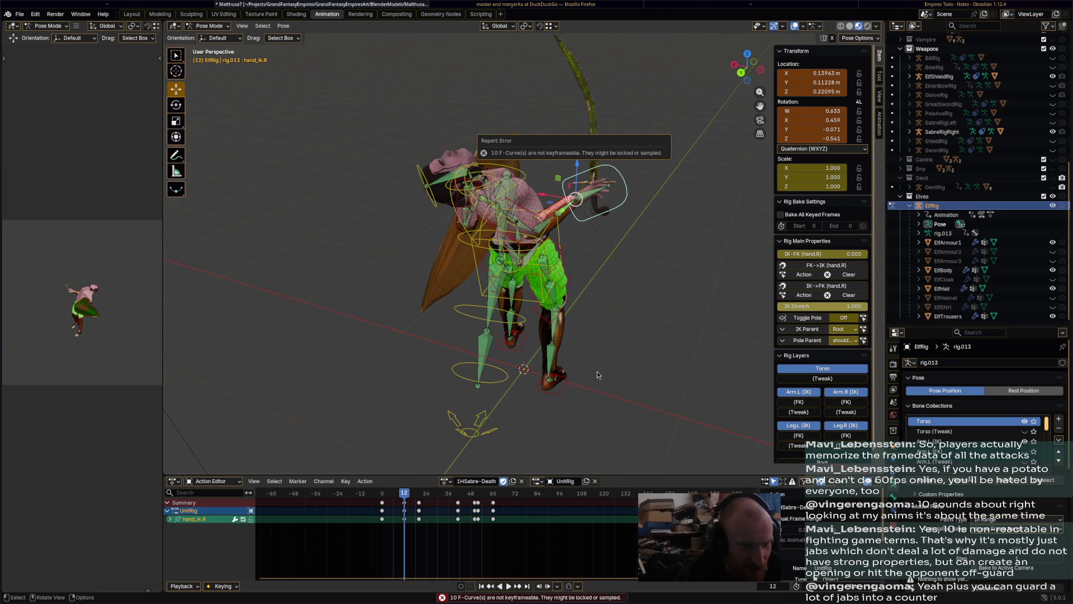
pyautogui.click(443, 599)
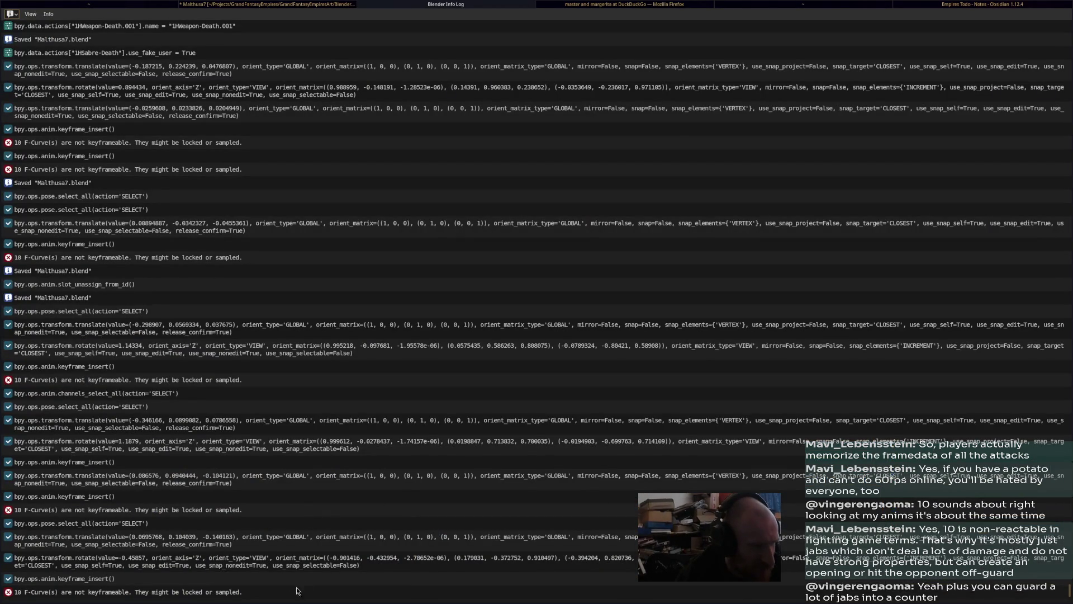
# Inspect the latest not-keyframeable error entry and close the Info Log window
pyautogui.click(24, 594)
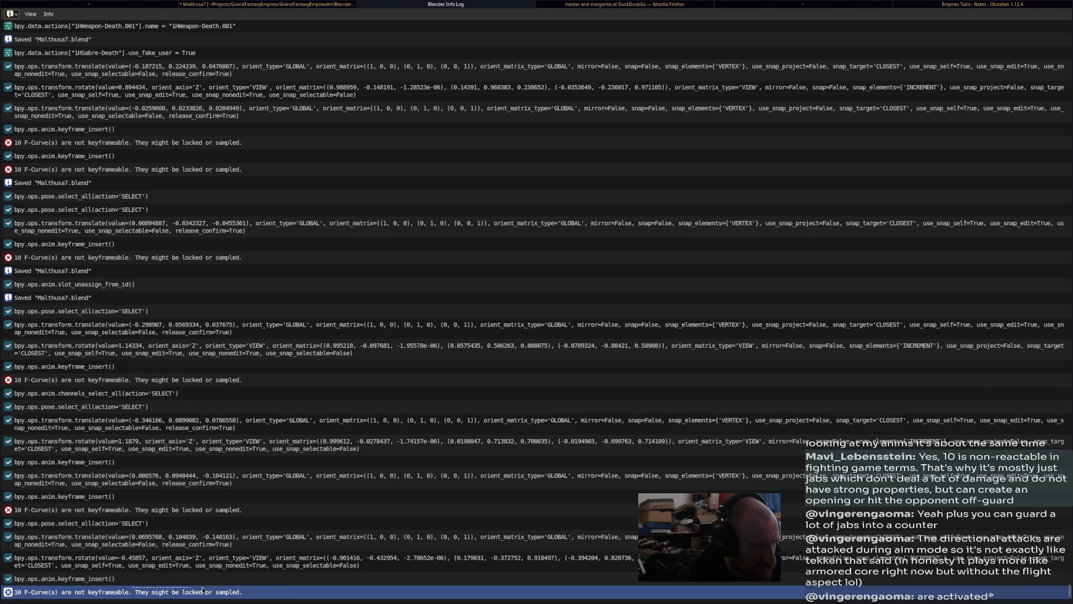
pyautogui.middleClick(436, 4)
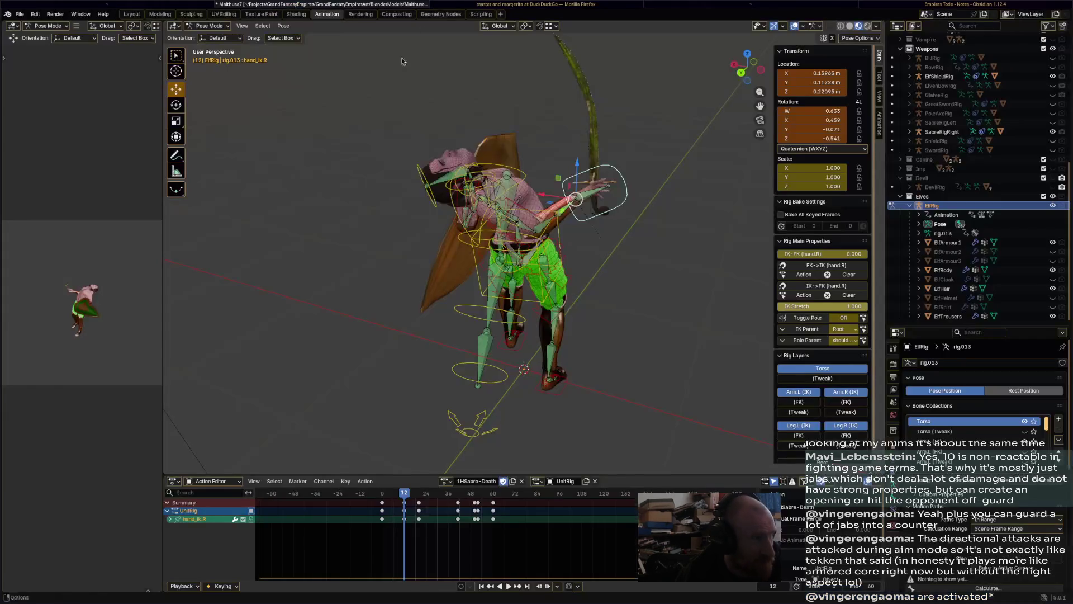
# Play the death animation, then scrub between frames 1, 33 and 17 with all bones selected
pyautogui.press('space')
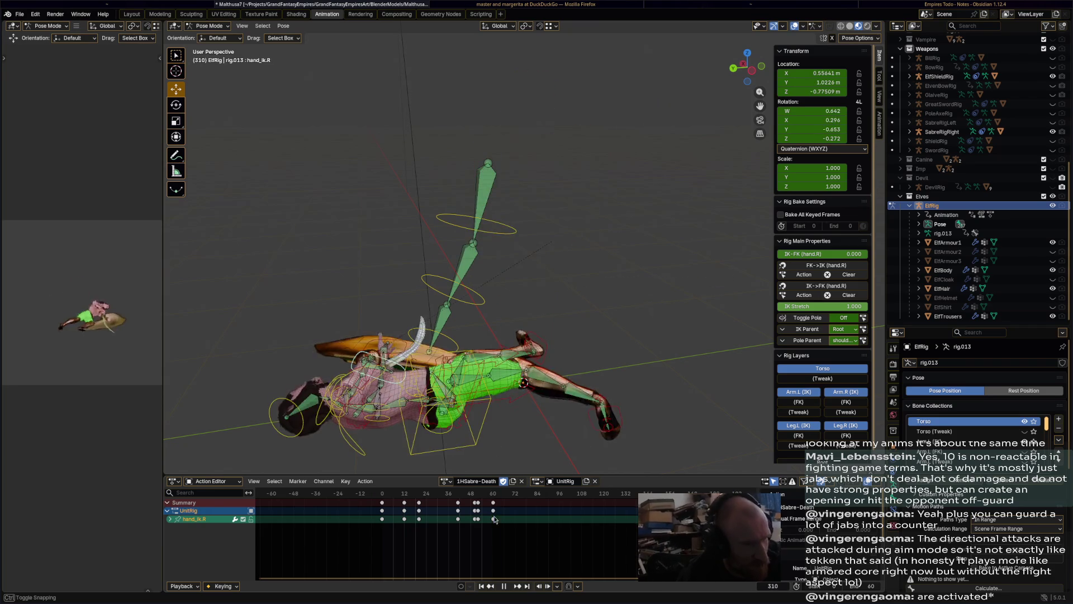
pyautogui.moveTo(408, 506); pyautogui.dragTo(383, 508)
pyautogui.click(599, 336)
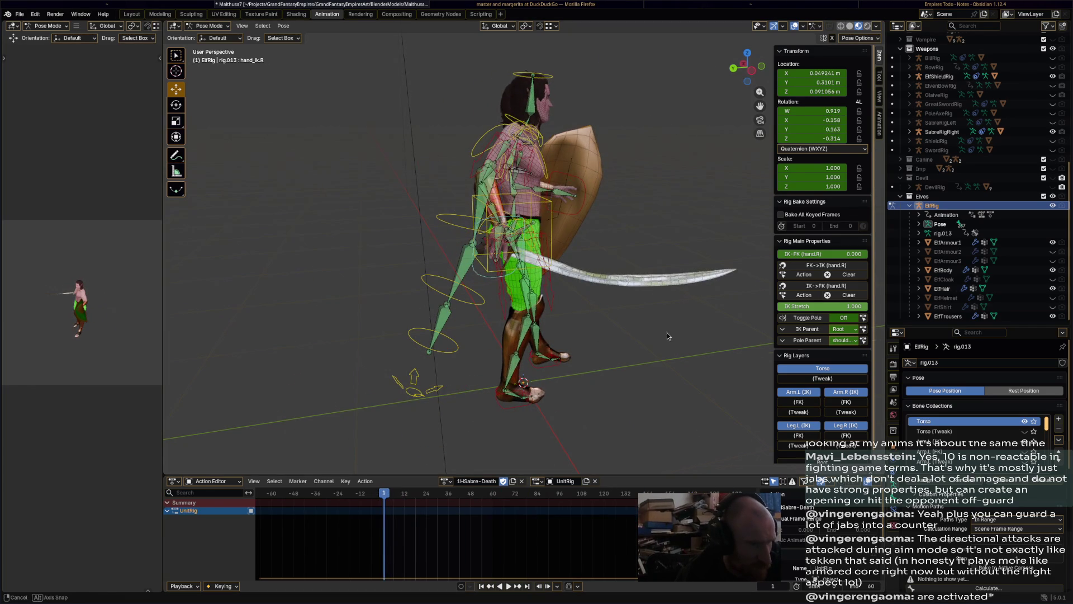
pyautogui.moveTo(667, 334); pyautogui.dragTo(410, 495, button='middle')
pyautogui.press('a')
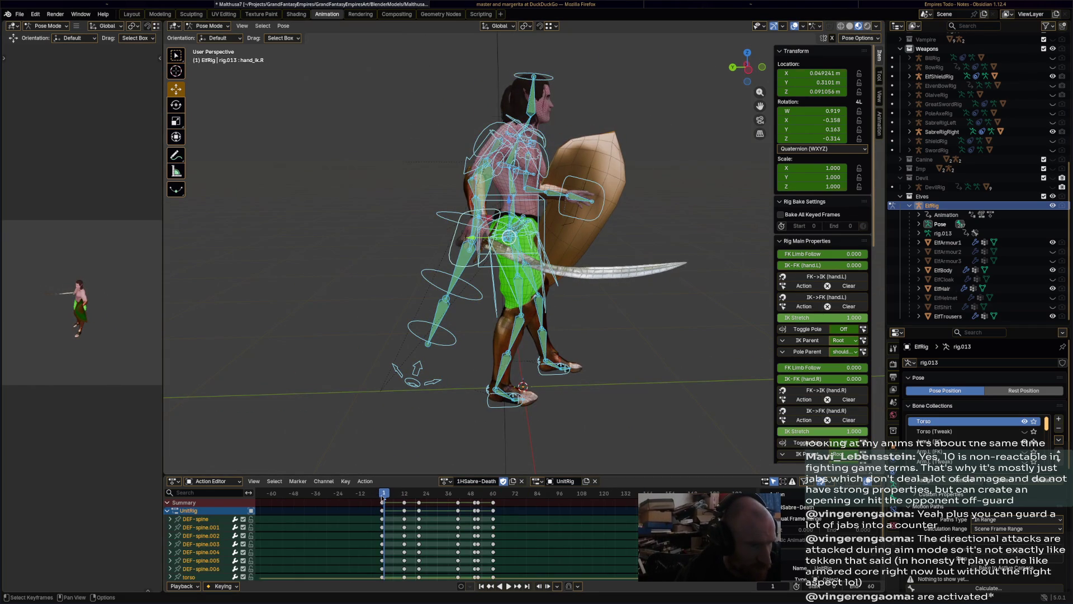
pyautogui.moveTo(382, 498); pyautogui.dragTo(451, 495)
pyautogui.moveTo(497, 496)
pyautogui.mouseDown()
pyautogui.moveTo(394, 494)
pyautogui.moveTo(429, 493)
pyautogui.moveTo(421, 494)
pyautogui.mouseUp()
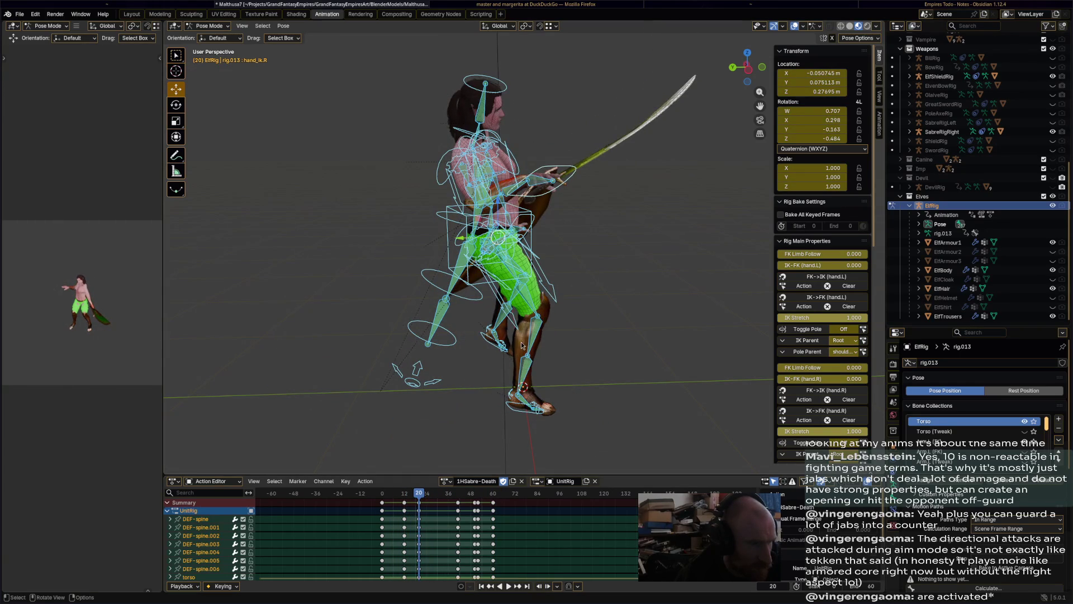
# Move and rotate the shield hand at frame 17, then undo the rotation
pyautogui.moveTo(534, 224)
pyautogui.mouseDown(button='middle')
pyautogui.moveTo(578, 279)
pyautogui.moveTo(523, 283)
pyautogui.moveTo(639, 220)
pyautogui.moveTo(618, 232)
pyautogui.moveTo(629, 240)
pyautogui.mouseUp(button='middle')
pyautogui.click(640, 220)
pyautogui.press('g')
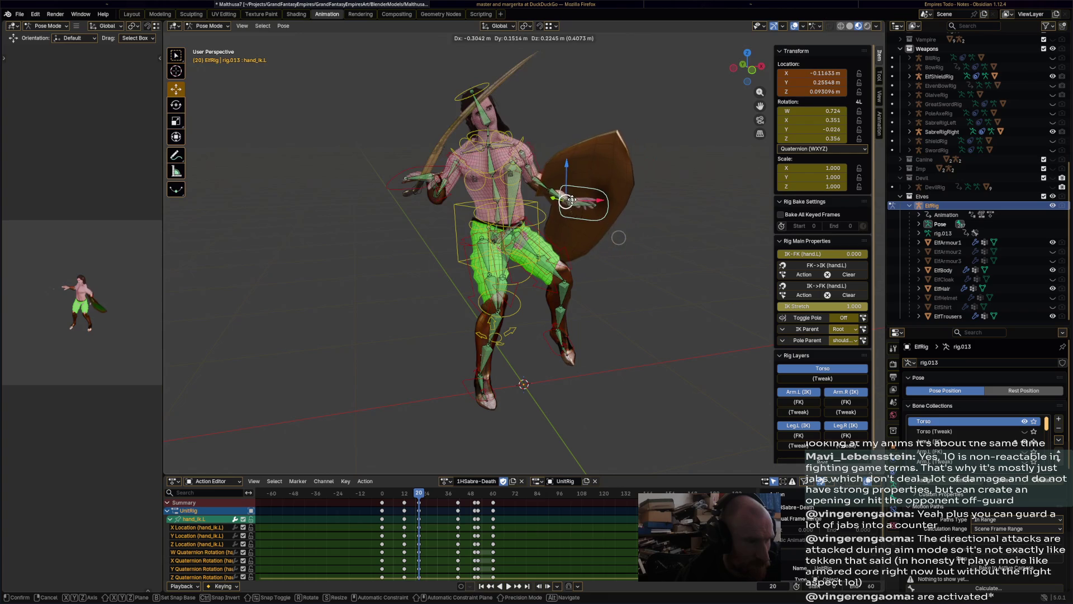
pyautogui.click(620, 249)
pyautogui.press('r')
pyautogui.click(586, 283)
pyautogui.hotkey('ctrl', 'z')
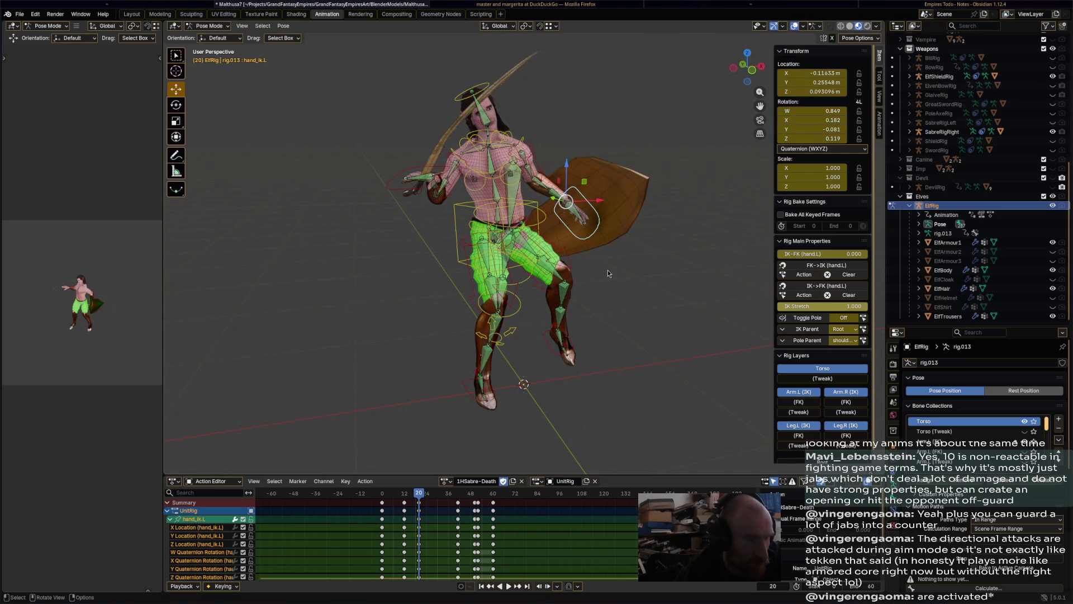
# Shift the hand IK bone around frame 41, then scrub back and replay the action
pyautogui.moveTo(420, 498); pyautogui.dragTo(457, 499)
pyautogui.moveTo(456, 447)
pyautogui.mouseDown(button='middle')
pyautogui.moveTo(613, 163)
pyautogui.moveTo(559, 129)
pyautogui.moveTo(538, 91)
pyautogui.moveTo(492, 235)
pyautogui.mouseUp(button='middle')
pyautogui.press('g')
pyautogui.click(582, 168)
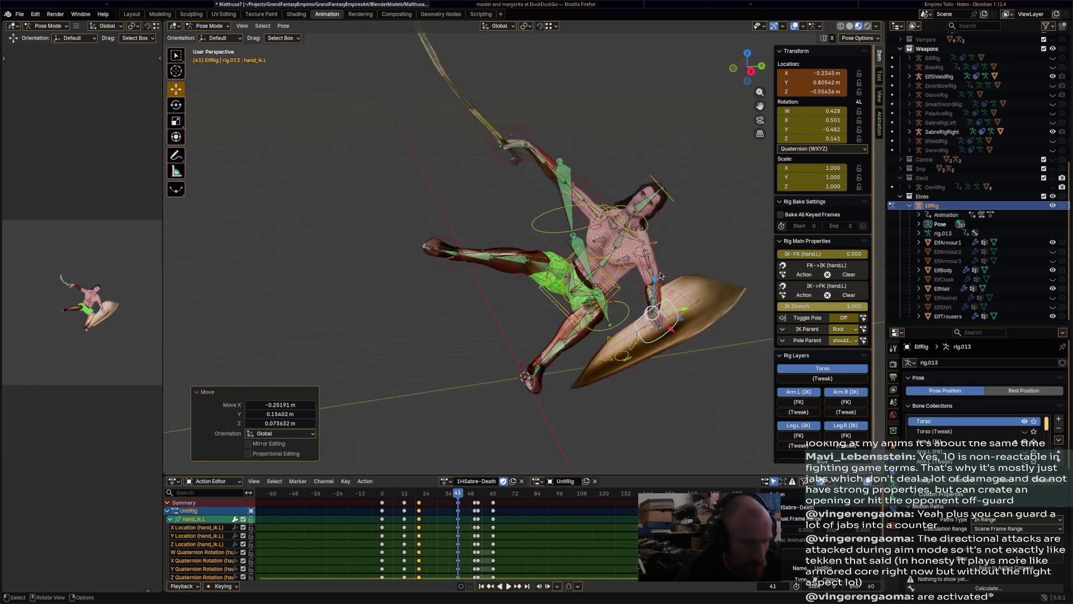
pyautogui.click(464, 529)
pyautogui.moveTo(464, 495)
pyautogui.mouseDown()
pyautogui.moveTo(497, 503)
pyautogui.moveTo(384, 497)
pyautogui.mouseUp()
pyautogui.press('space')
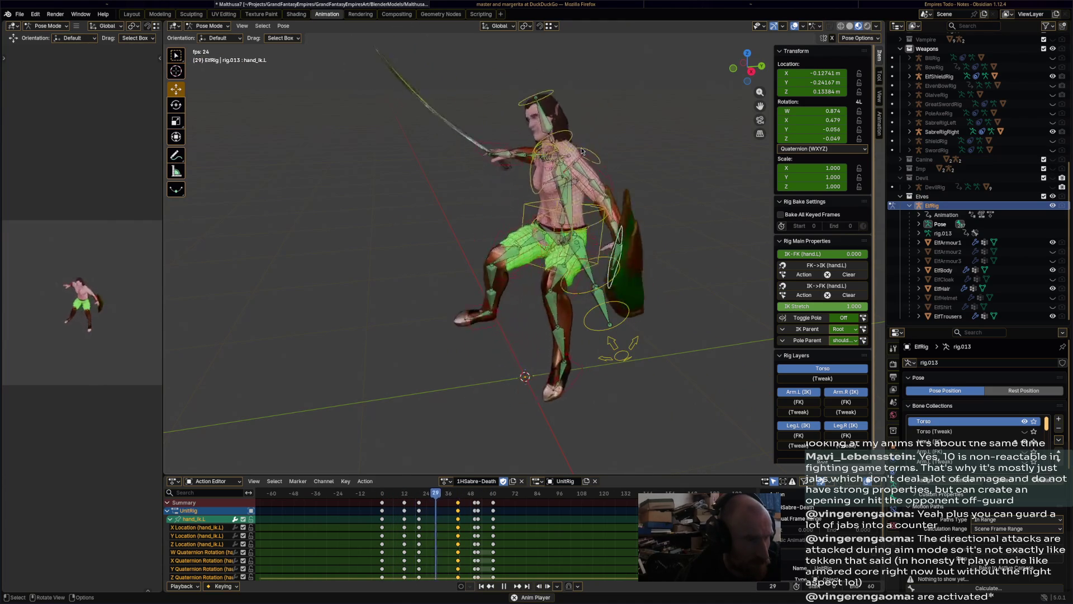
# Stop playback, move the right hand IK control to a new position, and insert a keyframe
pyautogui.press('space')
pyautogui.click(577, 222)
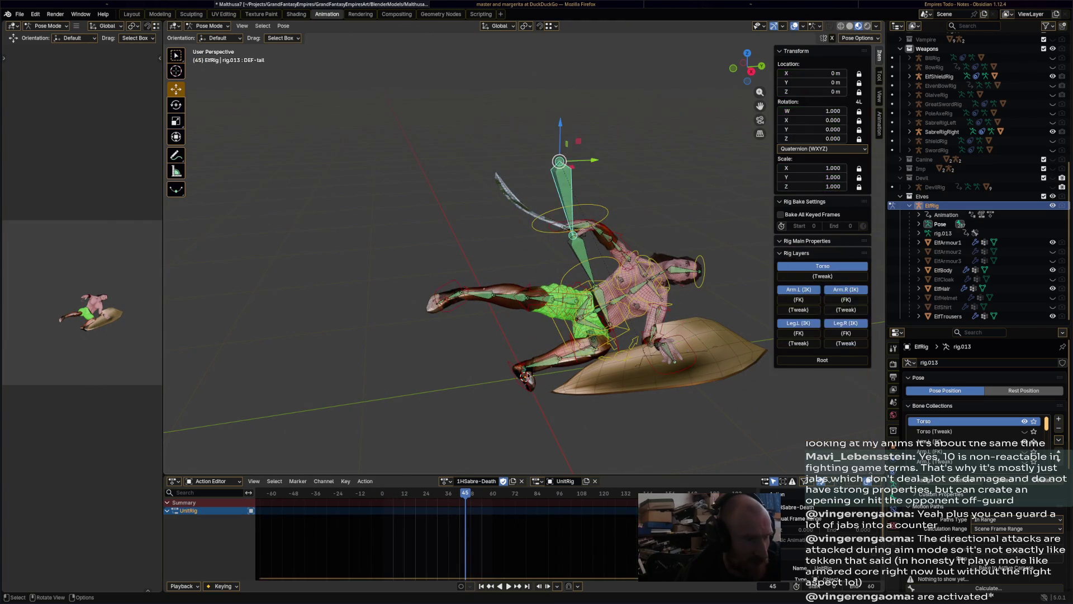
pyautogui.click(589, 221)
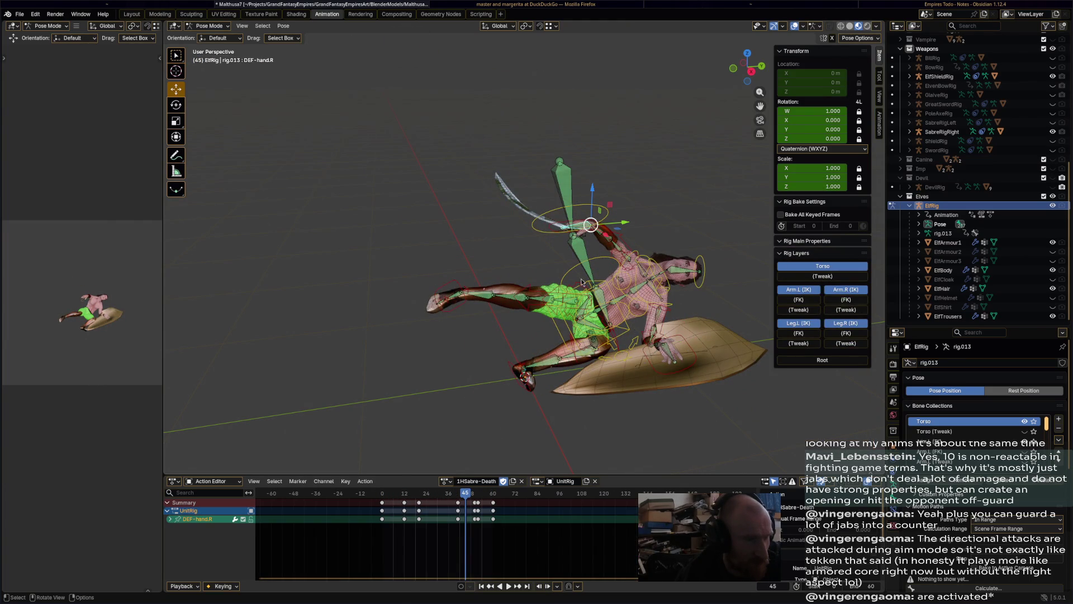
pyautogui.click(555, 227)
pyautogui.moveTo(415, 498); pyautogui.dragTo(457, 501)
pyautogui.moveTo(528, 147); pyautogui.dragTo(560, 179)
pyautogui.press('i')
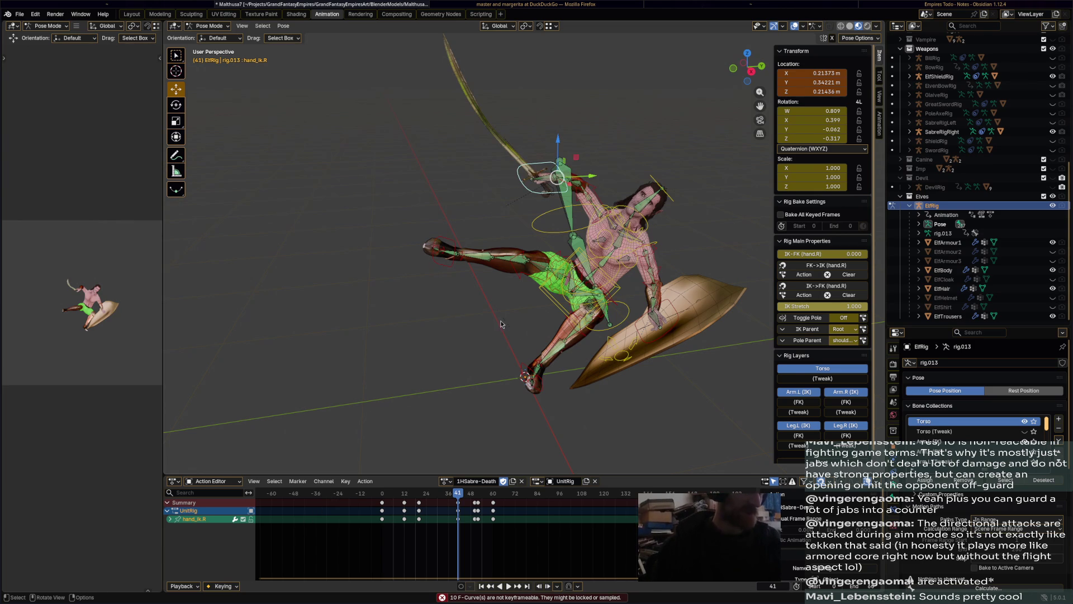
# Save the file, rekey hand_ik.R on its own, and open the report log for the error
pyautogui.press('a')
pyautogui.scroll(-5, 249, 547)
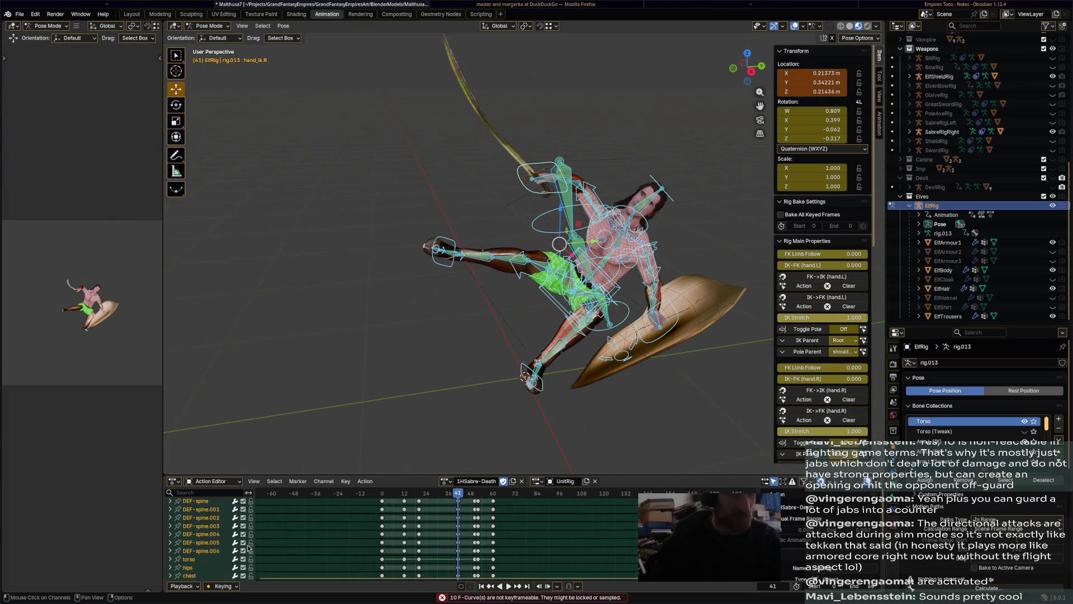
pyautogui.hotkey('ctrl', 's')
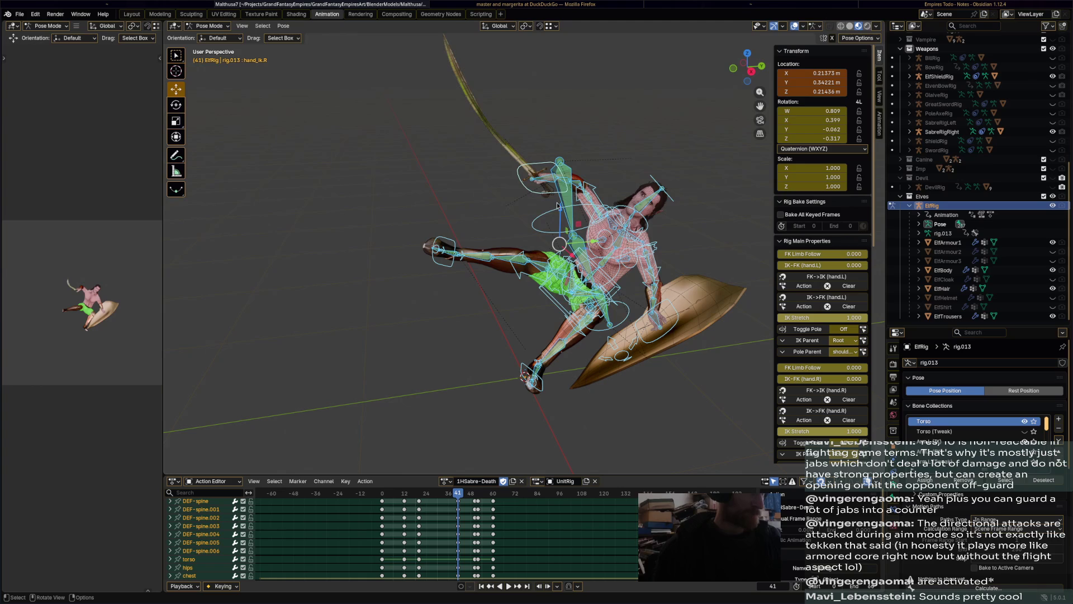
pyautogui.click(546, 166)
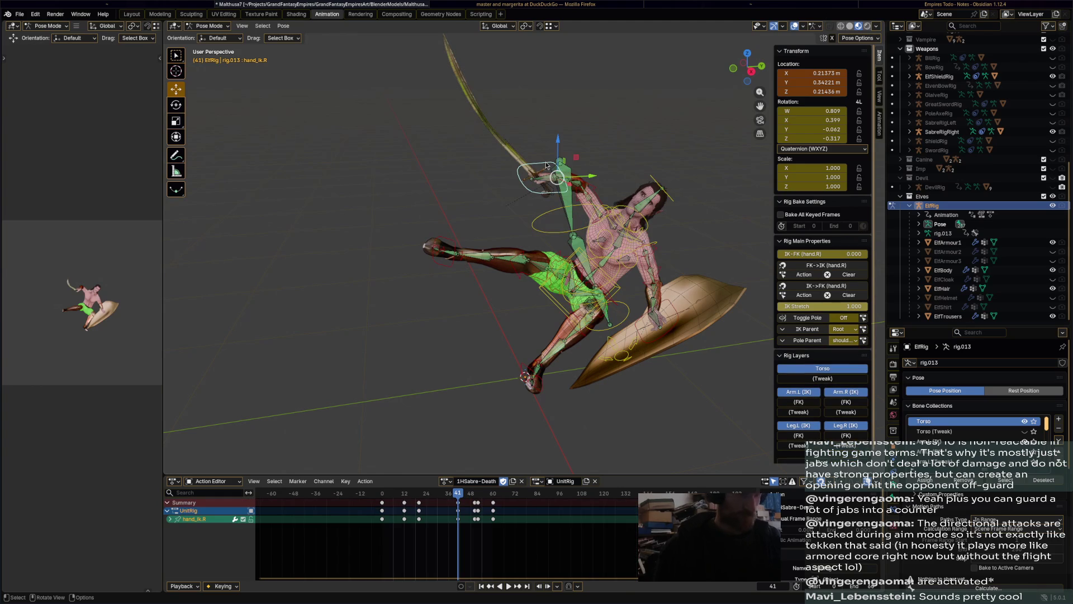
pyautogui.press('i')
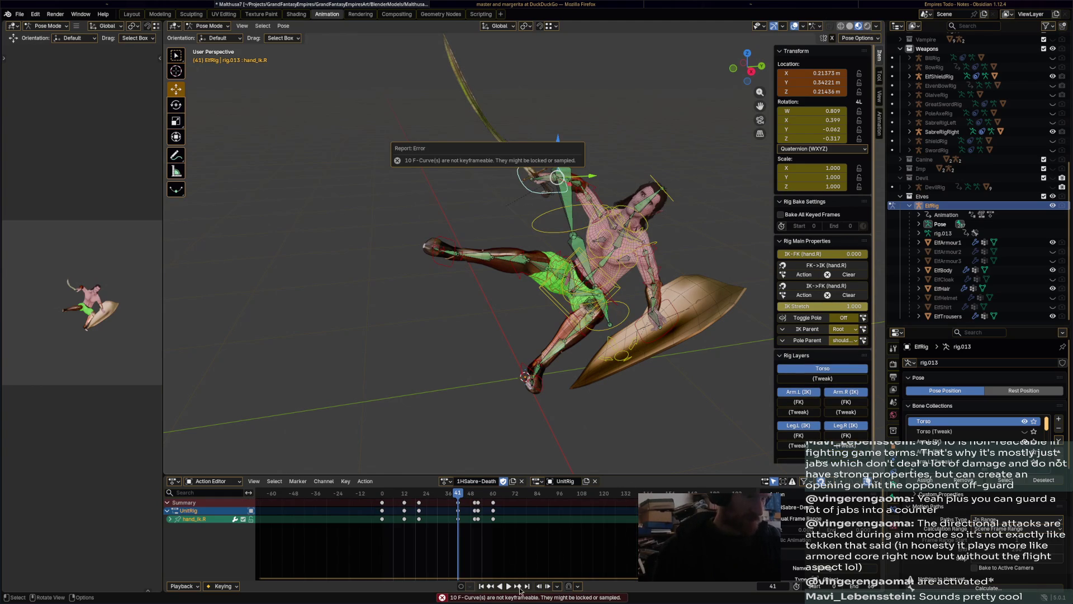
pyautogui.click(520, 597)
# Inspect the latest keyframing error entry and the surrounding log history, then close the Info Log
pyautogui.click(265, 594)
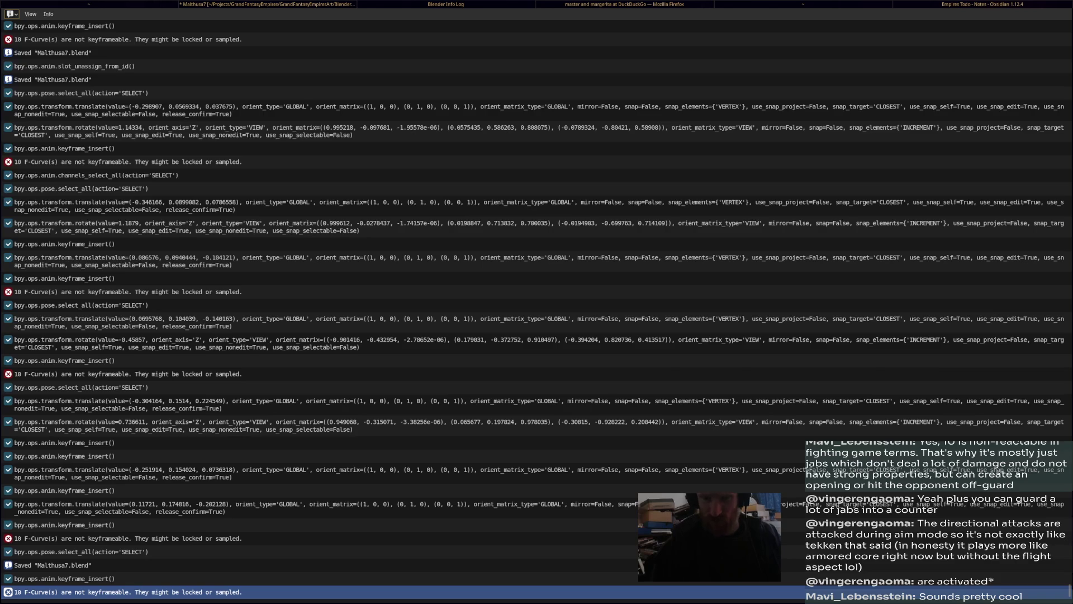
pyautogui.scroll(1, 463, 197)
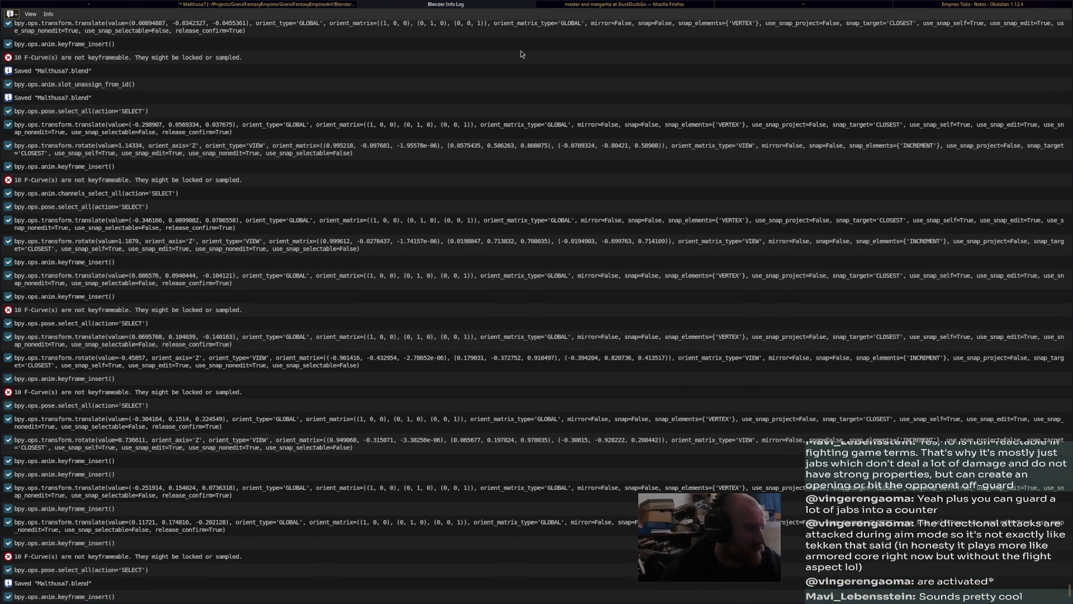
pyautogui.scroll(-1, 591, 200)
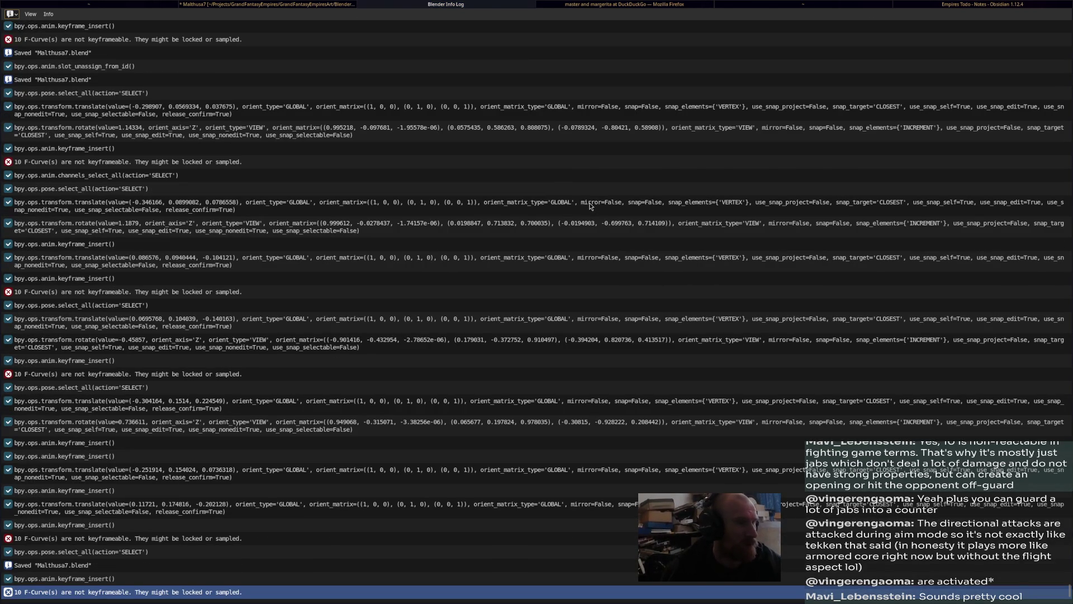
pyautogui.click(422, 4)
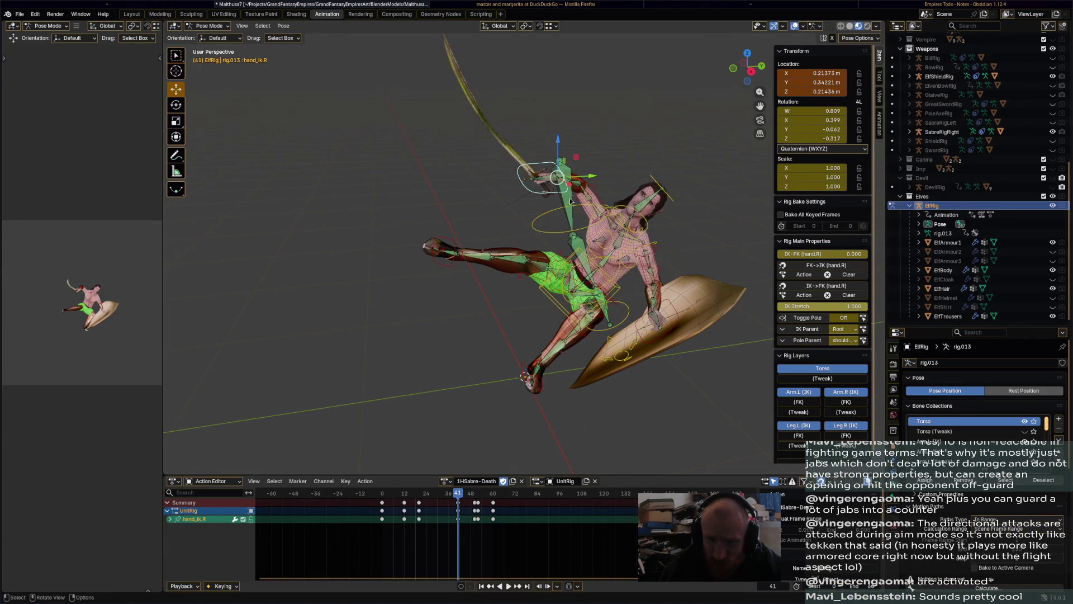
# Show the 1HSabre-Death F-curves in the Graph Editor with every bone and keyframe selected
pyautogui.click(494, 566)
pyautogui.hotkey('ctrl', 'Tab')
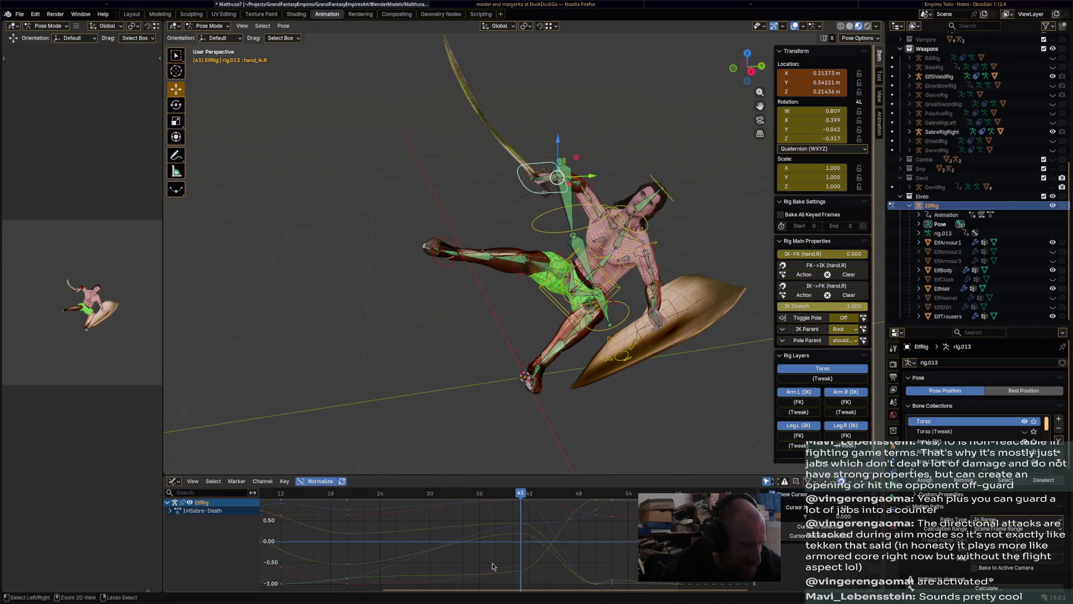
pyautogui.press('a')
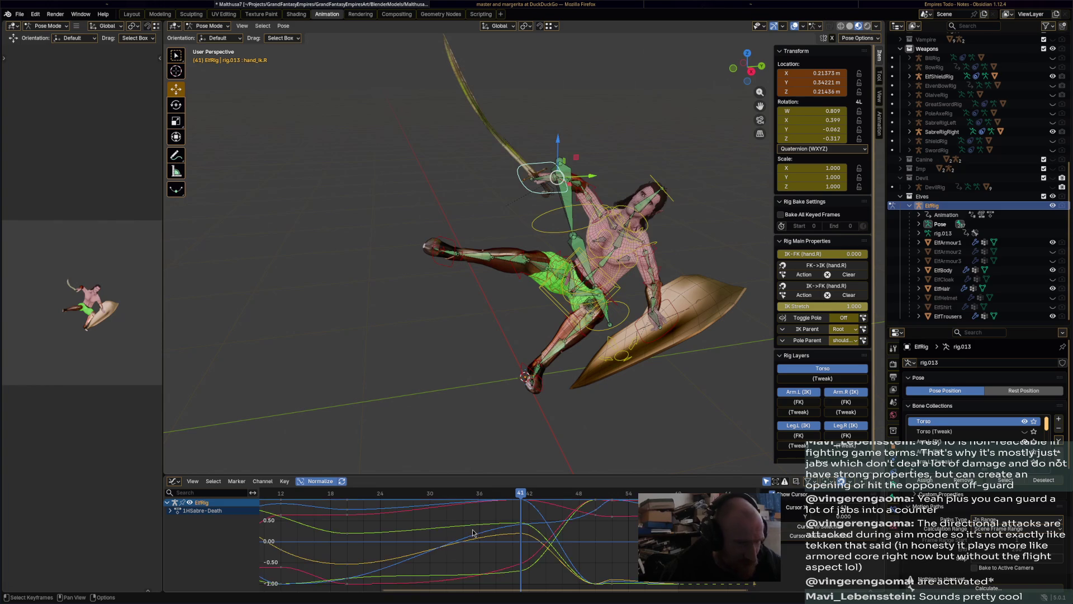
pyautogui.click(170, 511)
pyautogui.click(170, 510)
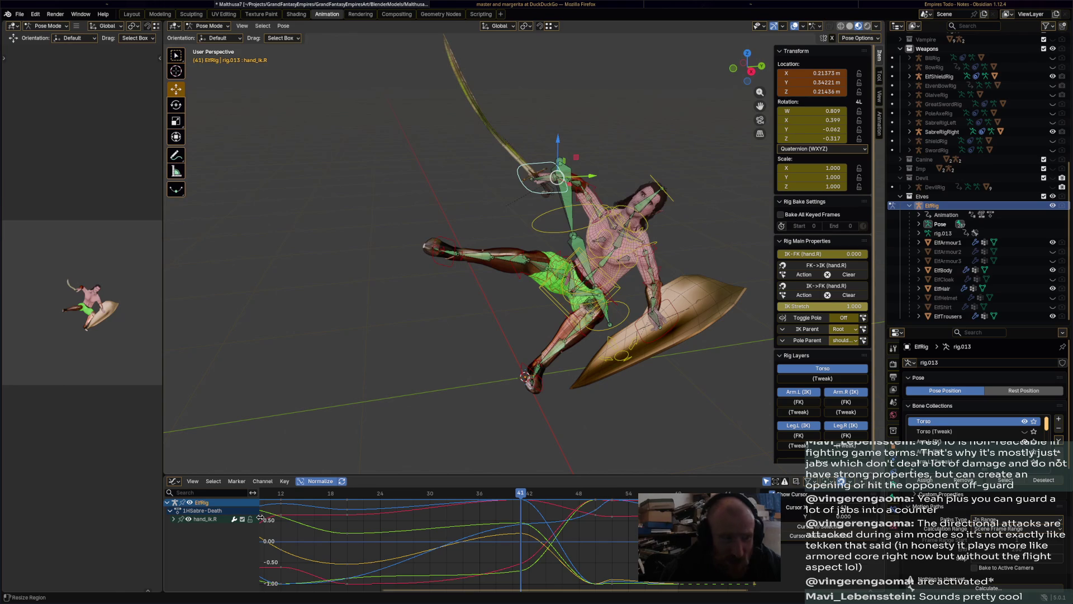
pyautogui.press('a')
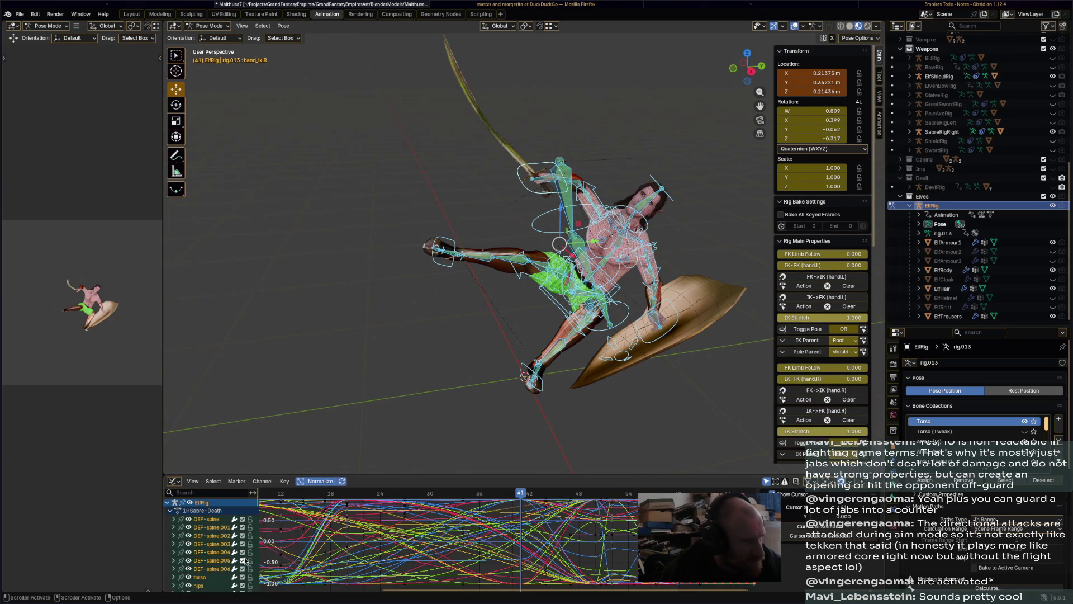
pyautogui.scroll(-10, 243, 564)
pyautogui.scroll(10, 242, 572)
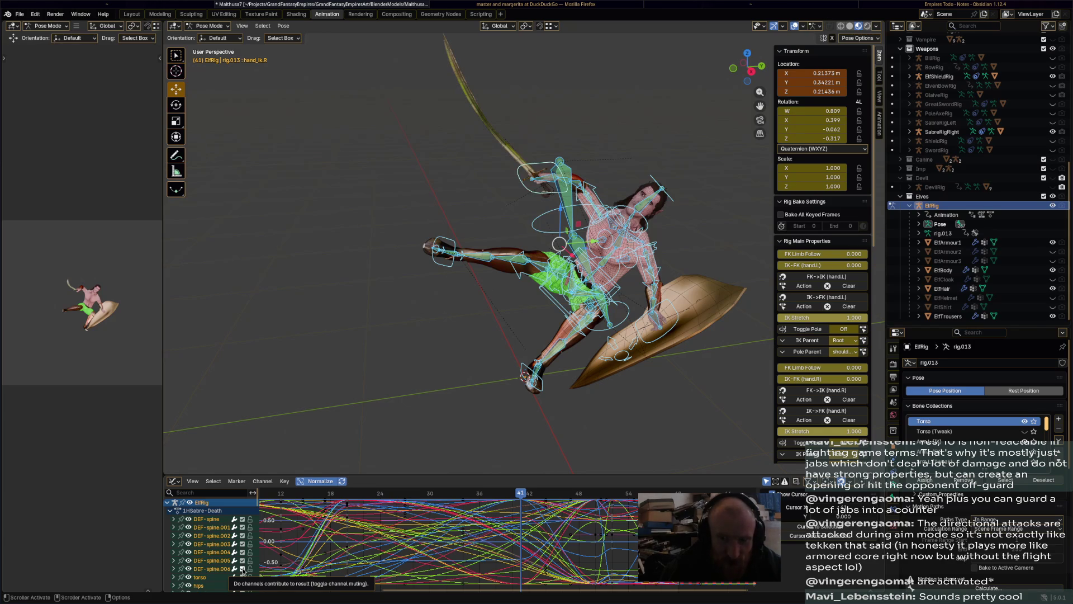
pyautogui.press('a')
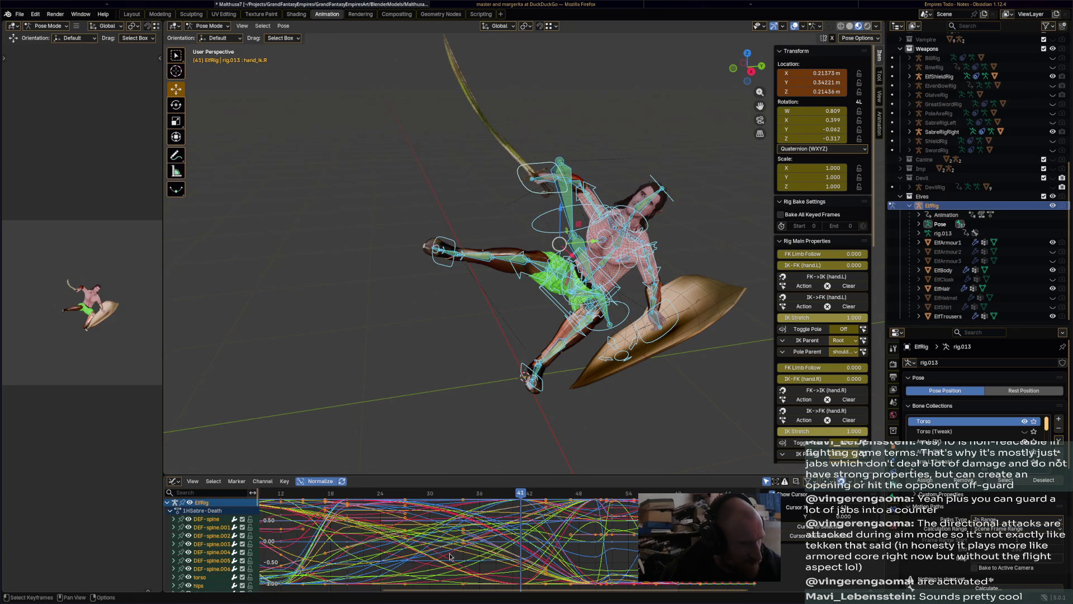
# Browse the Key menu's keyframe operations, then save Matthusa7.blend
pyautogui.click(284, 482)
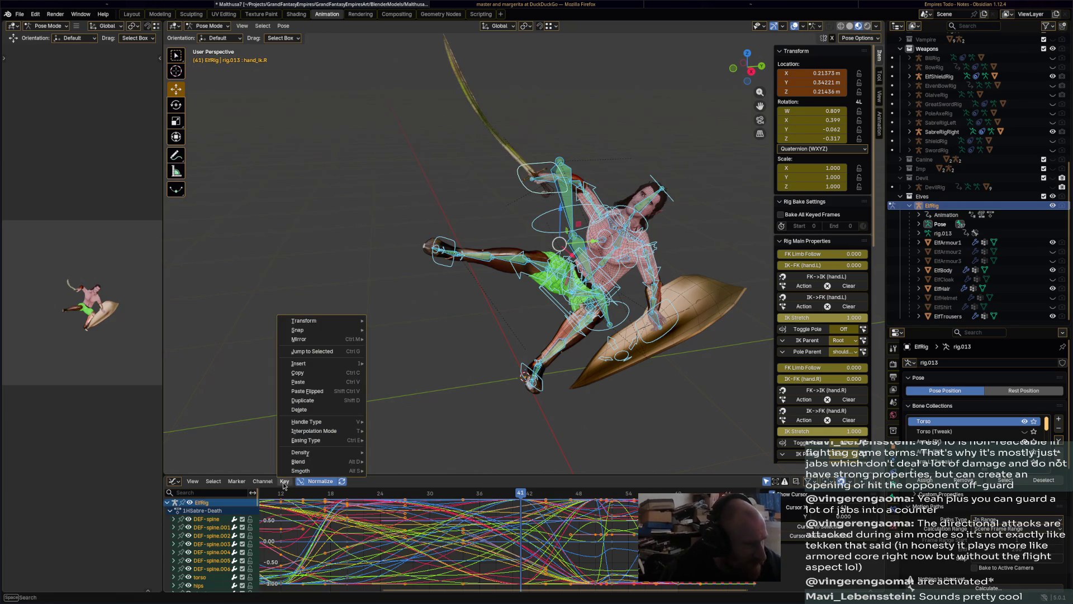
pyautogui.moveTo(269, 483)
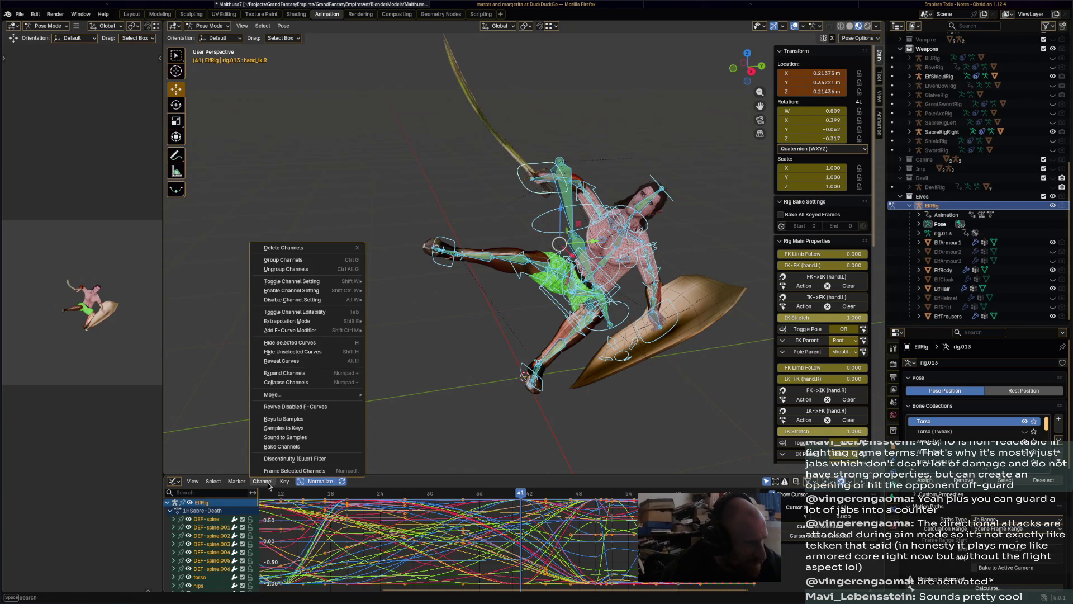
pyautogui.moveTo(211, 487)
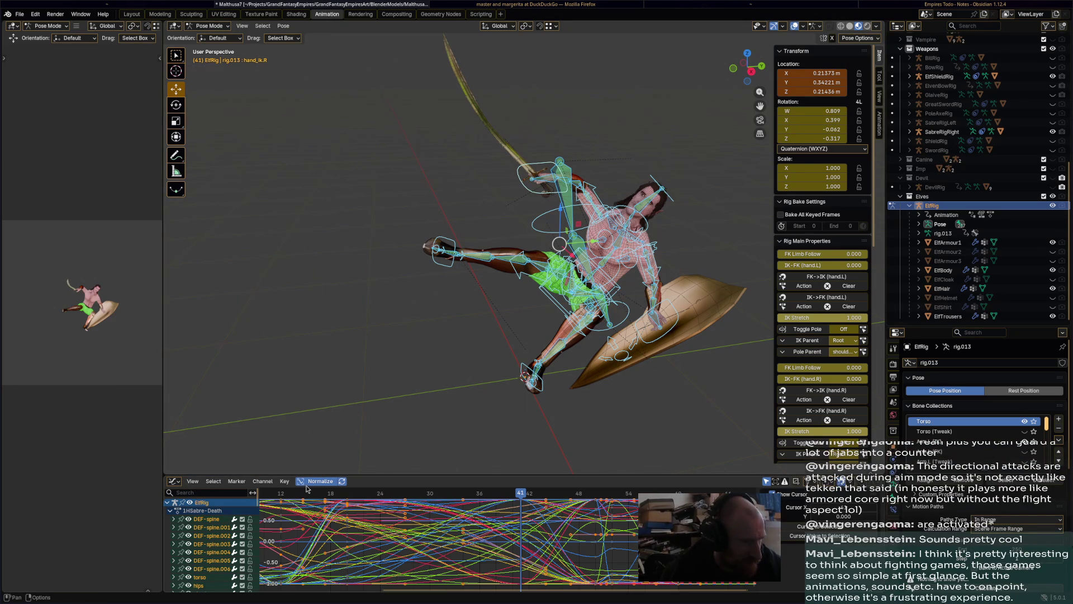
pyautogui.click(286, 484)
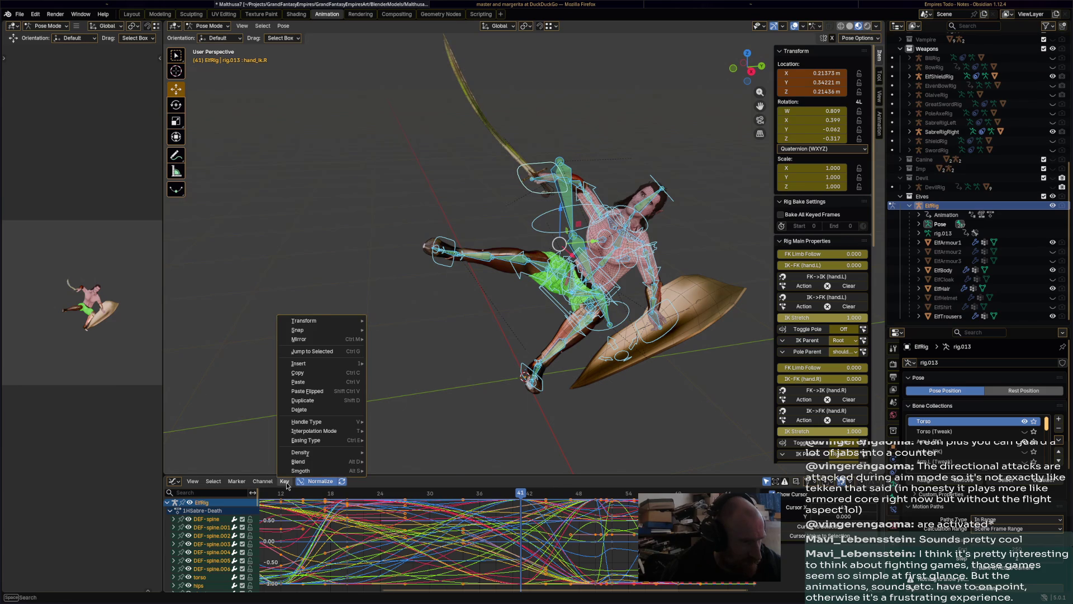
pyautogui.moveTo(437, 427)
pyautogui.mouseDown(button='middle')
pyautogui.moveTo(525, 426)
pyautogui.moveTo(457, 439)
pyautogui.mouseUp(button='middle')
pyautogui.hotkey('ctrl', 's')
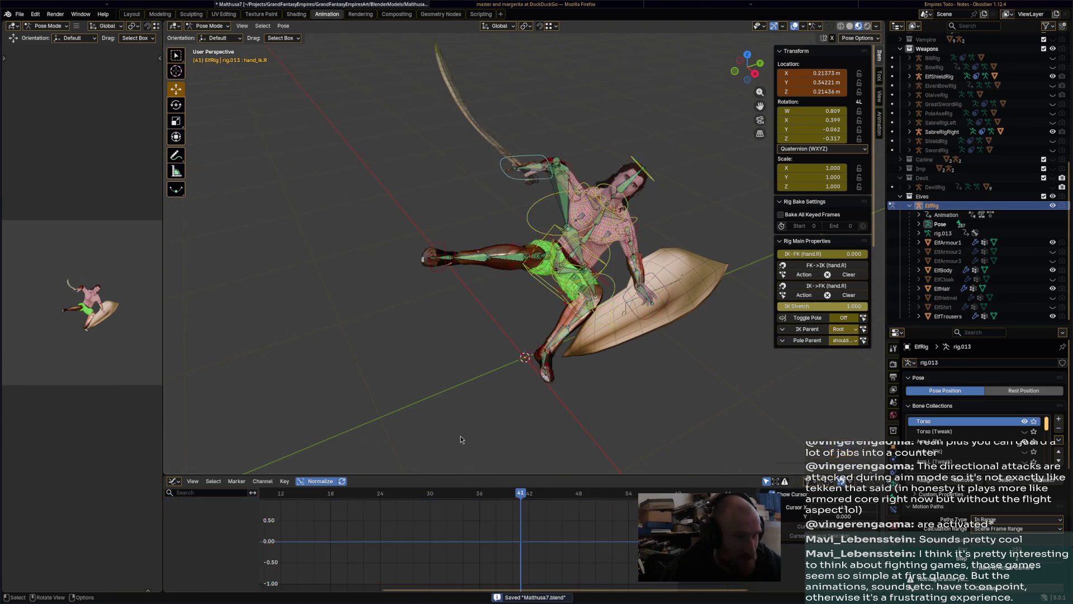
# Back in the Action Editor, play and stop the 1HSabre-Death animation, then save
pyautogui.hotkey('ctrl', 'Tab')
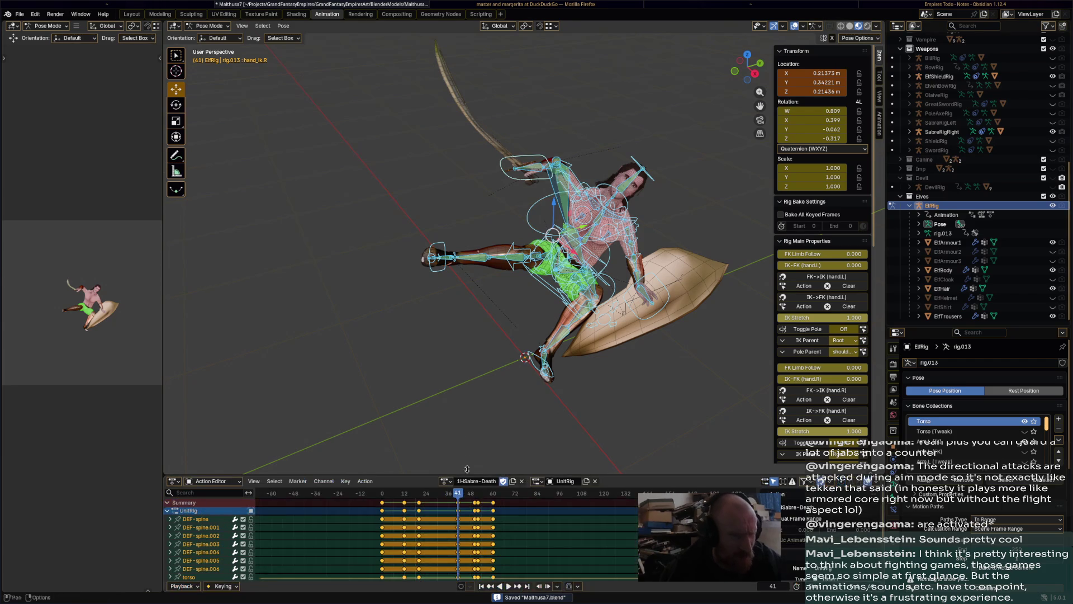
pyautogui.press('space')
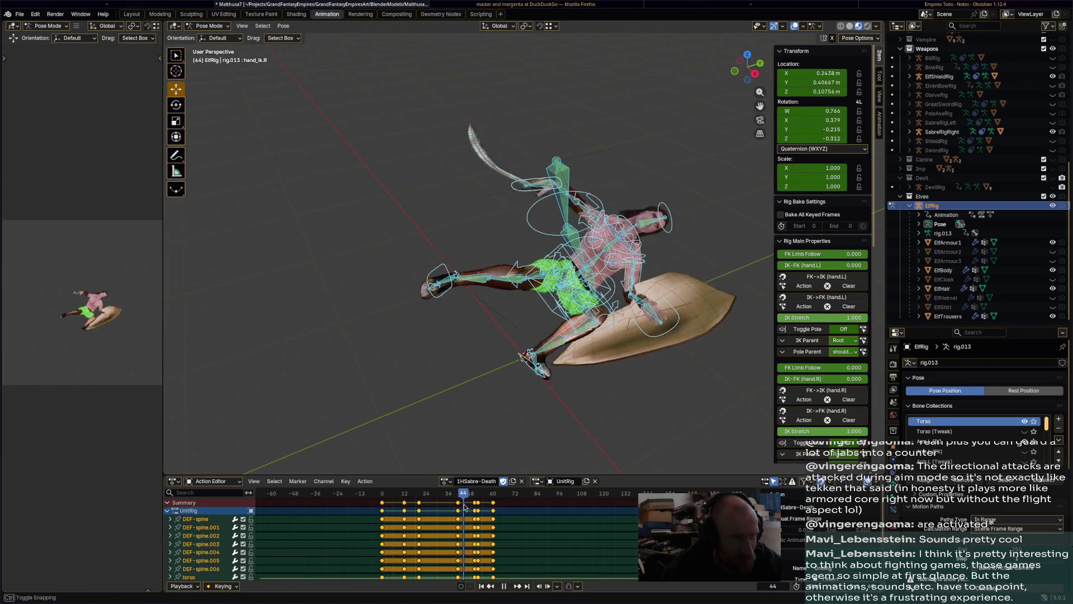
pyautogui.press('space')
pyautogui.hotkey('ctrl', 's')
# Assign 1HWeapon-Flinch to the rig, save, and scrub frames 13, 48 and 25
pyautogui.click(445, 482)
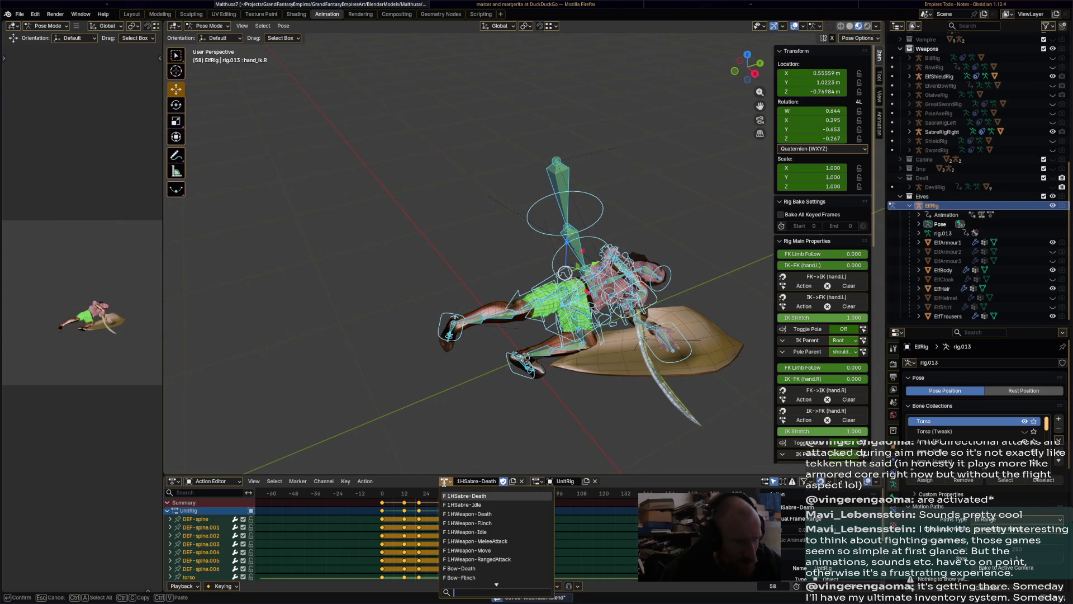
pyautogui.click(526, 524)
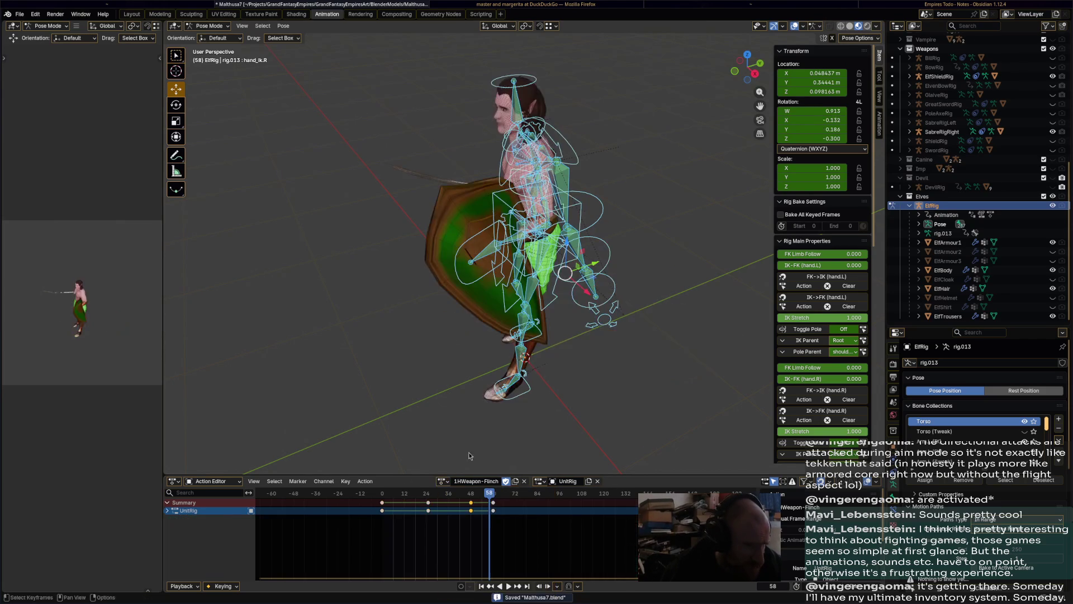
pyautogui.moveTo(520, 442)
pyautogui.mouseDown(button='middle')
pyautogui.moveTo(508, 403)
pyautogui.moveTo(600, 400)
pyautogui.mouseUp(button='middle')
pyautogui.hotkey('ctrl', 's')
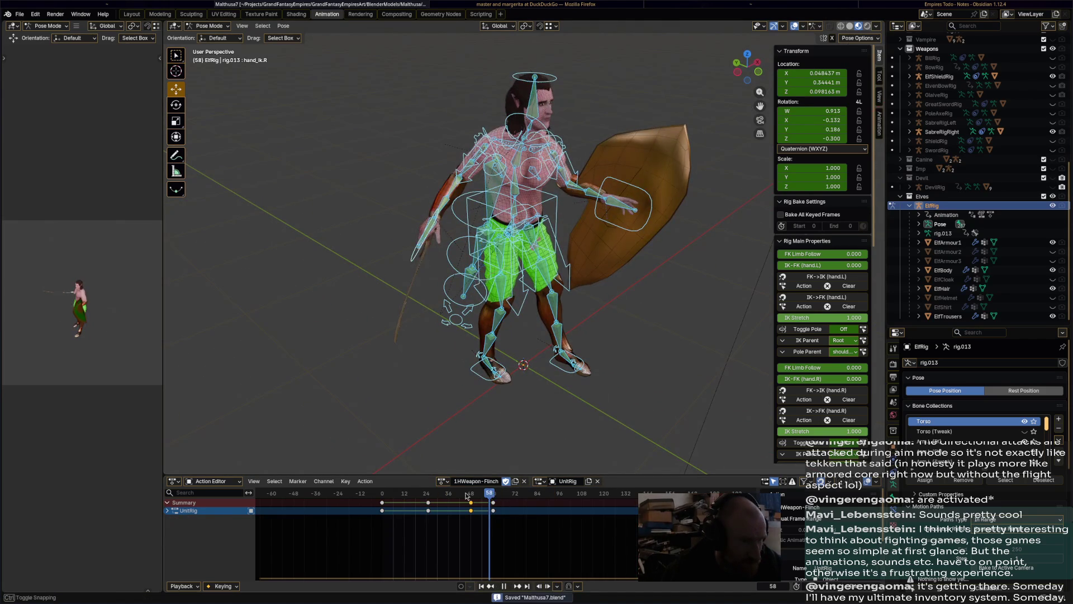
pyautogui.click(406, 497)
pyautogui.moveTo(406, 497); pyautogui.dragTo(471, 497)
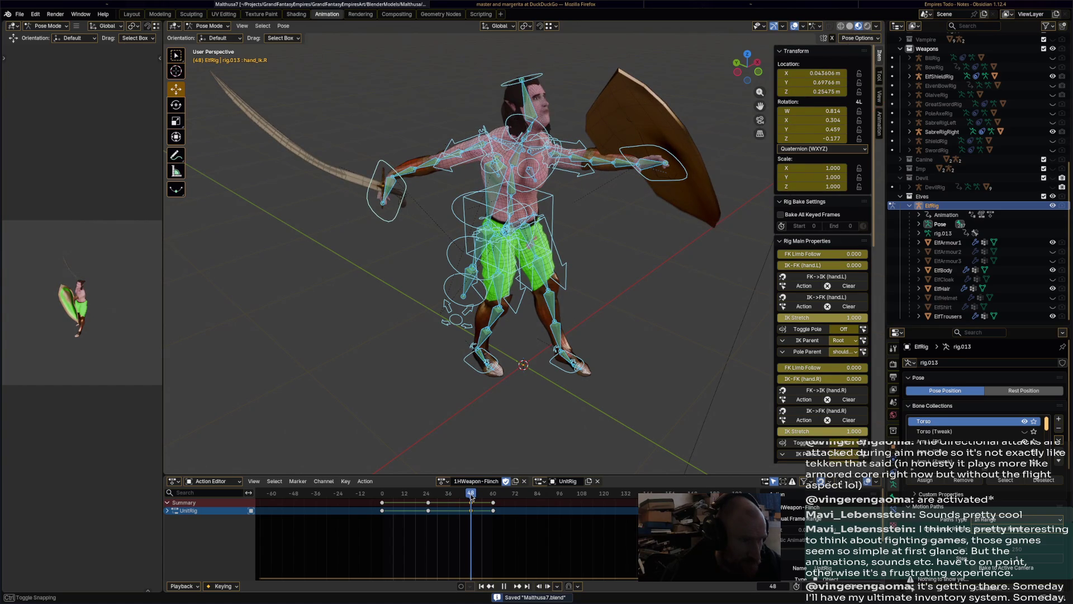
pyautogui.moveTo(472, 497)
pyautogui.mouseDown()
pyautogui.moveTo(394, 497)
pyautogui.moveTo(428, 496)
pyautogui.mouseUp()
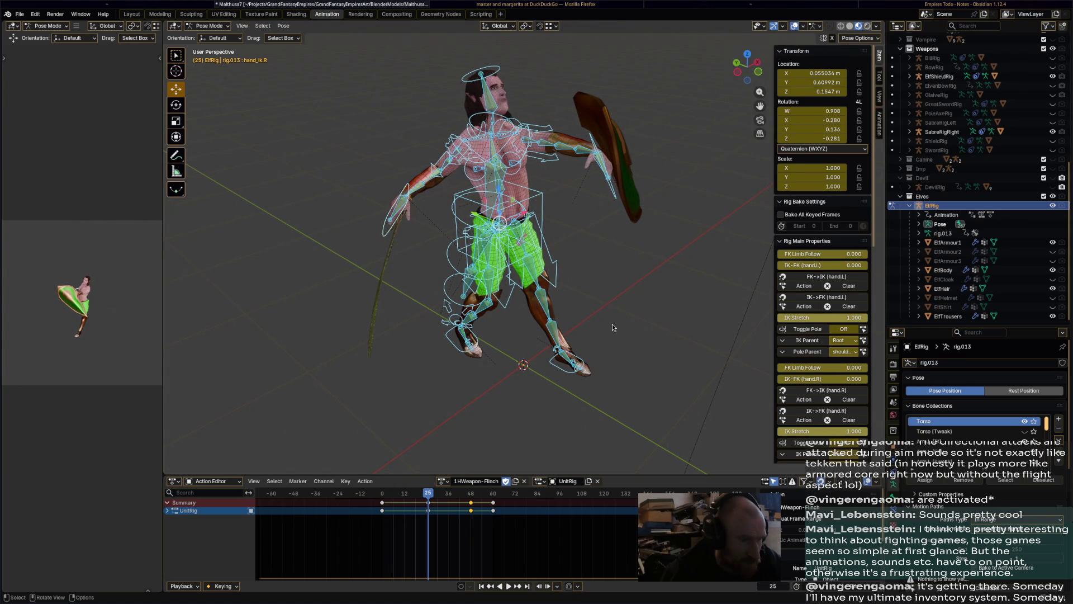
# Duplicate the flinch action, rename the copy 1HSabre-Flinch, and save Matthusa7.blend
pyautogui.click(516, 482)
pyautogui.click(458, 481)
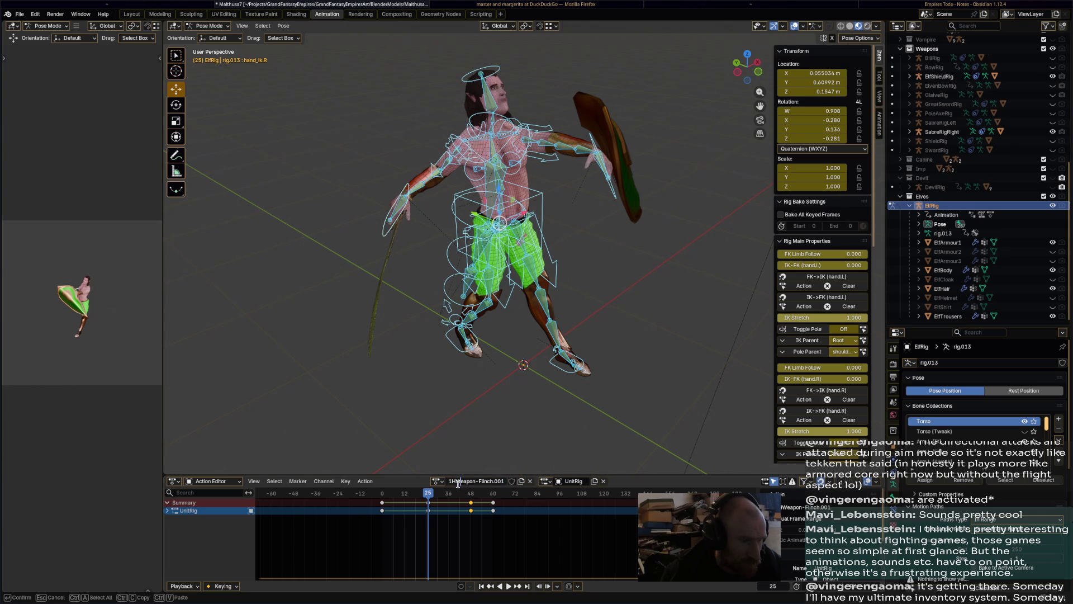
pyautogui.hotkey('ctrl', 'a')
pyautogui.write('1HS')
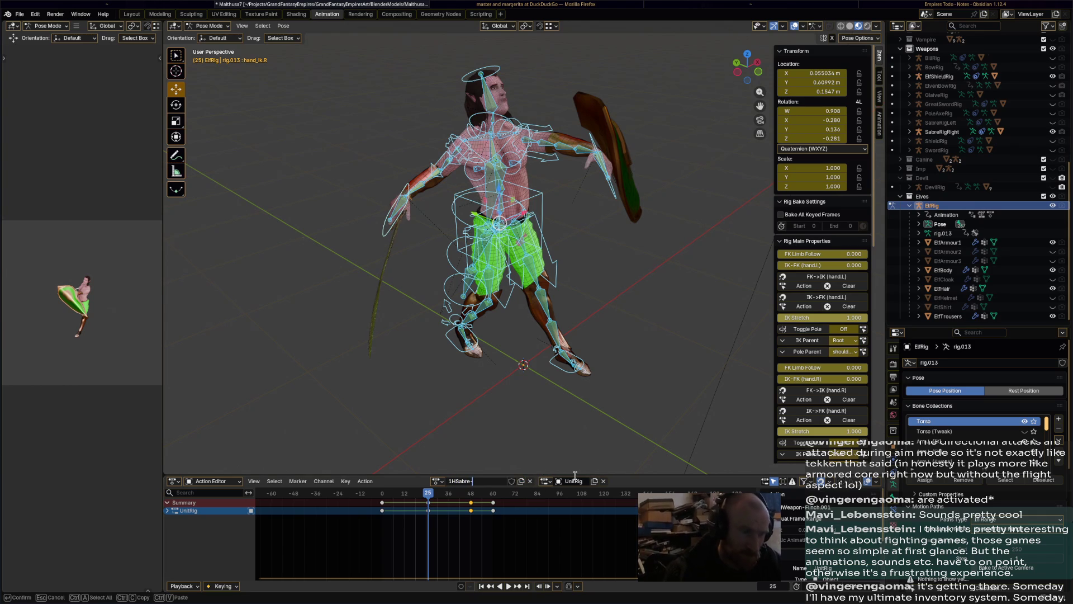
pyautogui.write('-Flinch')
pyautogui.press('Return')
pyautogui.hotkey('ctrl', 's')
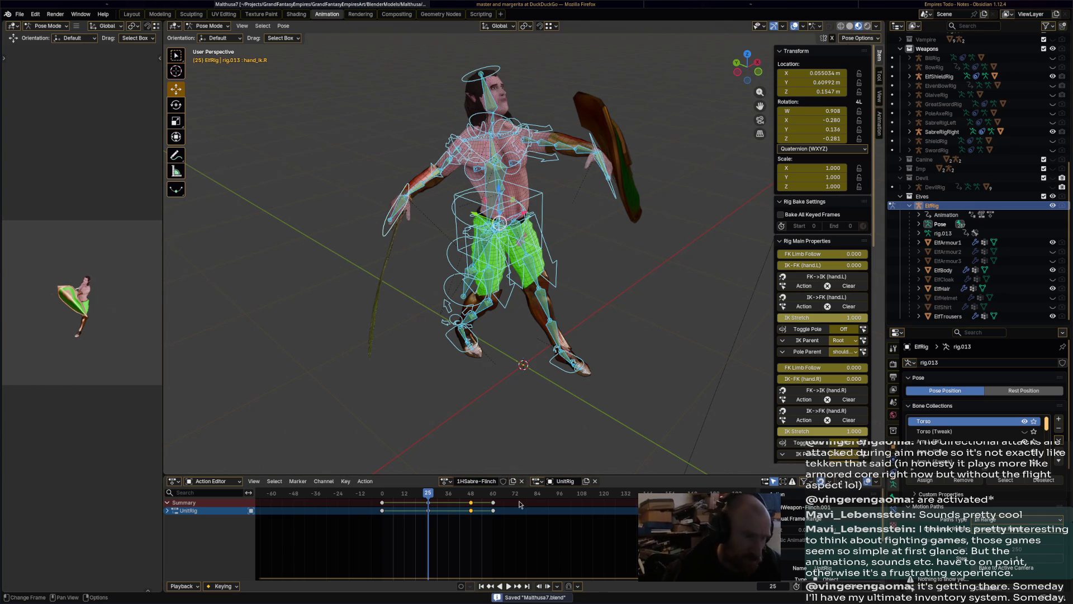
# Drag the shield hand's IK control into a new position and advance the timeline to a later frame
pyautogui.moveTo(619, 329)
pyautogui.mouseDown(button='middle')
pyautogui.moveTo(655, 314)
pyautogui.moveTo(637, 235)
pyautogui.mouseUp(button='middle')
pyautogui.click(613, 159)
pyautogui.moveTo(612, 158); pyautogui.dragTo(568, 151)
pyautogui.moveTo(453, 357); pyautogui.dragTo(644, 342, button='middle')
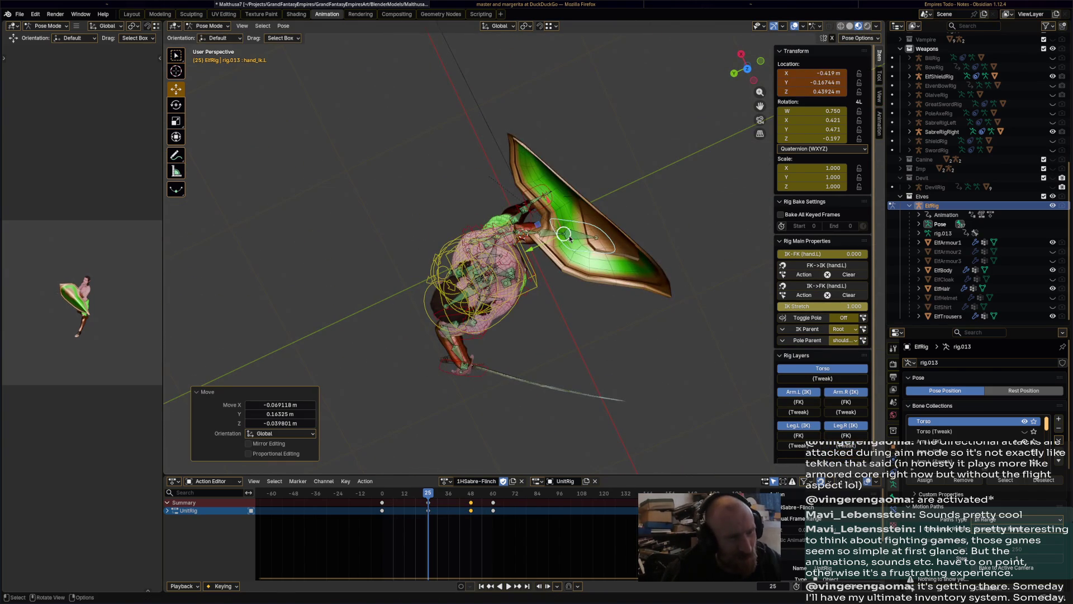
pyautogui.moveTo(564, 234); pyautogui.dragTo(612, 271)
pyautogui.moveTo(612, 270)
pyautogui.mouseDown(button='middle')
pyautogui.moveTo(601, 185)
pyautogui.moveTo(629, 219)
pyautogui.moveTo(606, 240)
pyautogui.moveTo(444, 234)
pyautogui.moveTo(418, 245)
pyautogui.moveTo(446, 511)
pyautogui.mouseUp(button='middle')
pyautogui.click(427, 230)
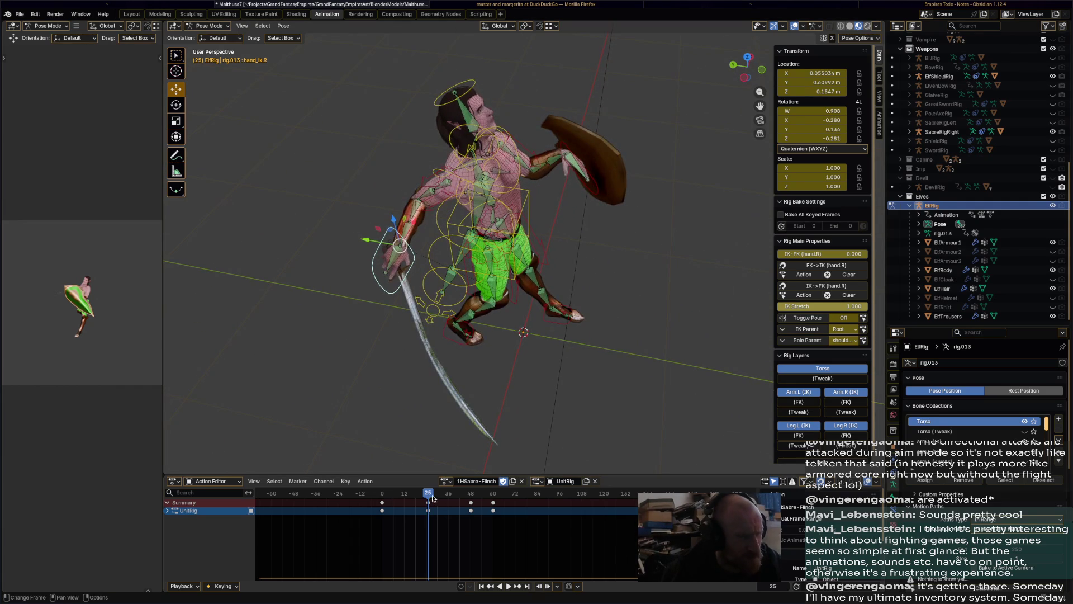
pyautogui.moveTo(431, 495); pyautogui.dragTo(471, 497)
# Rotate and move the shield hand, then nudge it slightly down from a frontal view
pyautogui.click(699, 162)
pyautogui.press('r')
pyautogui.click(662, 160)
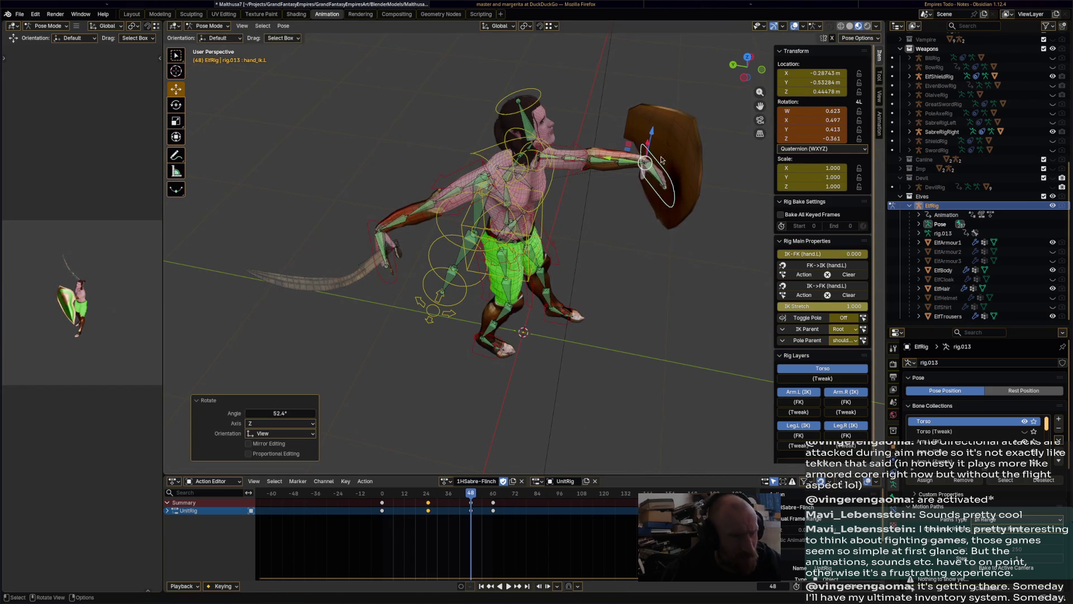
pyautogui.press('g')
pyautogui.click(637, 167)
pyautogui.moveTo(637, 168)
pyautogui.mouseDown(button='middle')
pyautogui.moveTo(509, 208)
pyautogui.moveTo(471, 168)
pyautogui.mouseUp(button='middle')
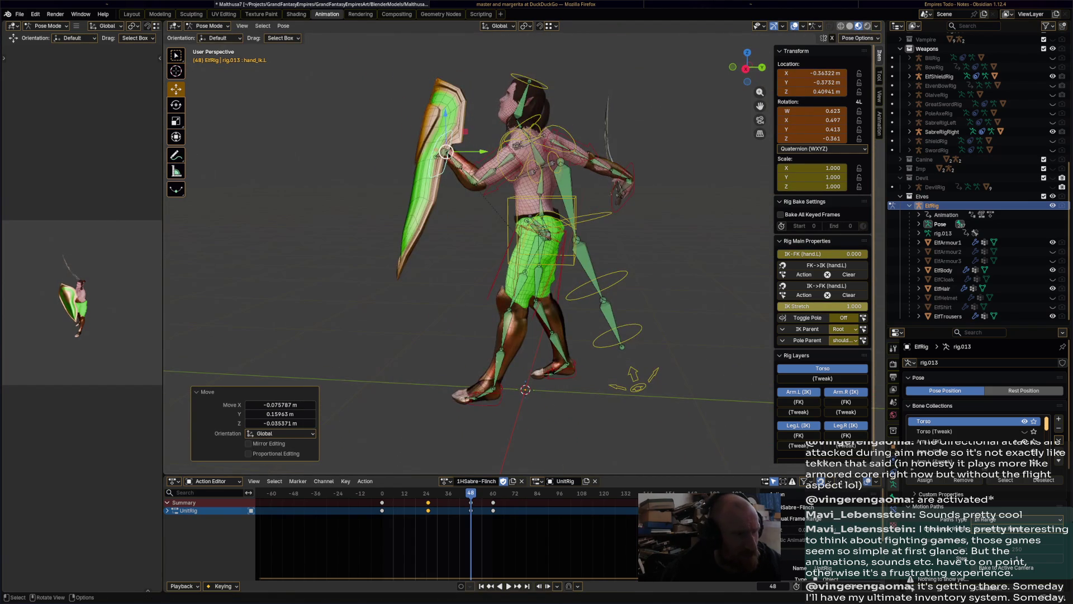
pyautogui.press('g')
pyautogui.click(451, 171)
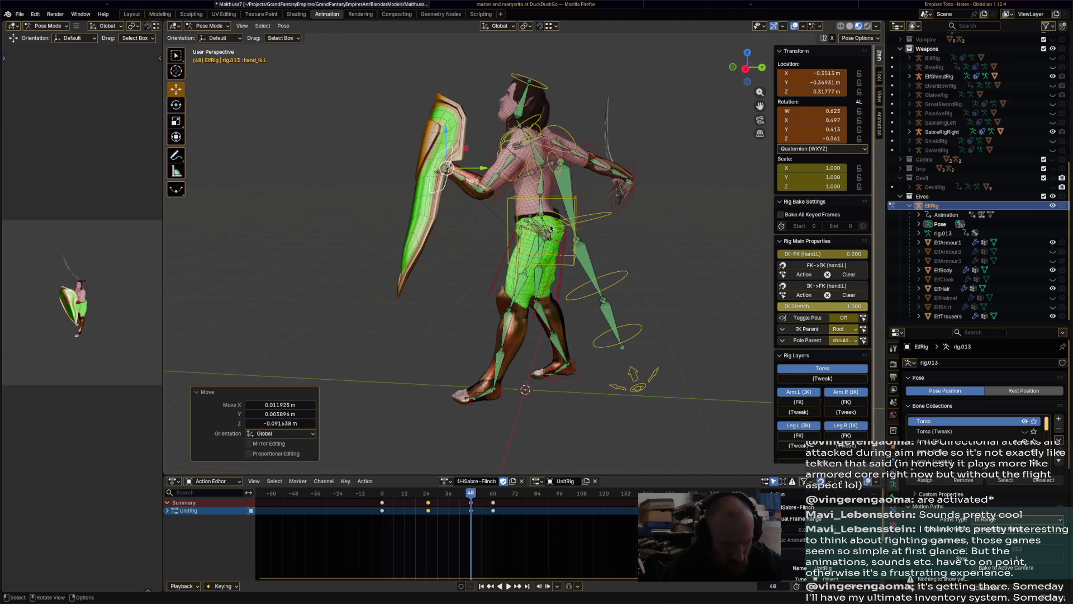
# Move and rotate the sabre hand into its new pose, then play the flinch animation
pyautogui.moveTo(550, 228)
pyautogui.mouseDown(button='middle')
pyautogui.moveTo(400, 201)
pyautogui.moveTo(495, 186)
pyautogui.mouseUp(button='middle')
pyautogui.click(394, 200)
pyautogui.press('g')
pyautogui.click(442, 188)
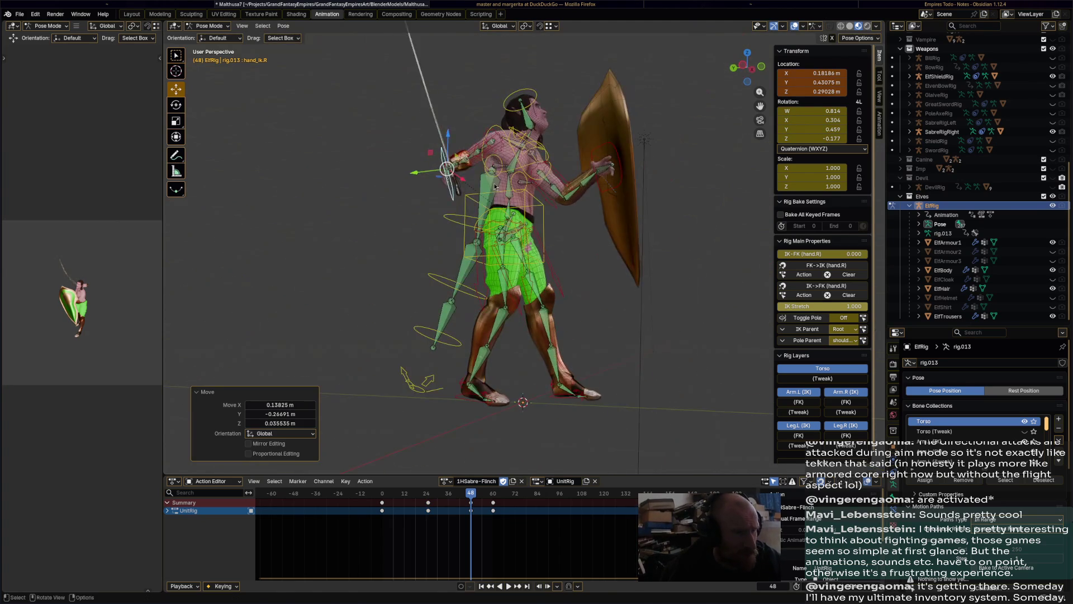
pyautogui.press('r')
pyautogui.click(431, 179)
pyautogui.press('g')
pyautogui.click(423, 189)
pyautogui.moveTo(423, 189); pyautogui.dragTo(644, 282, button='middle')
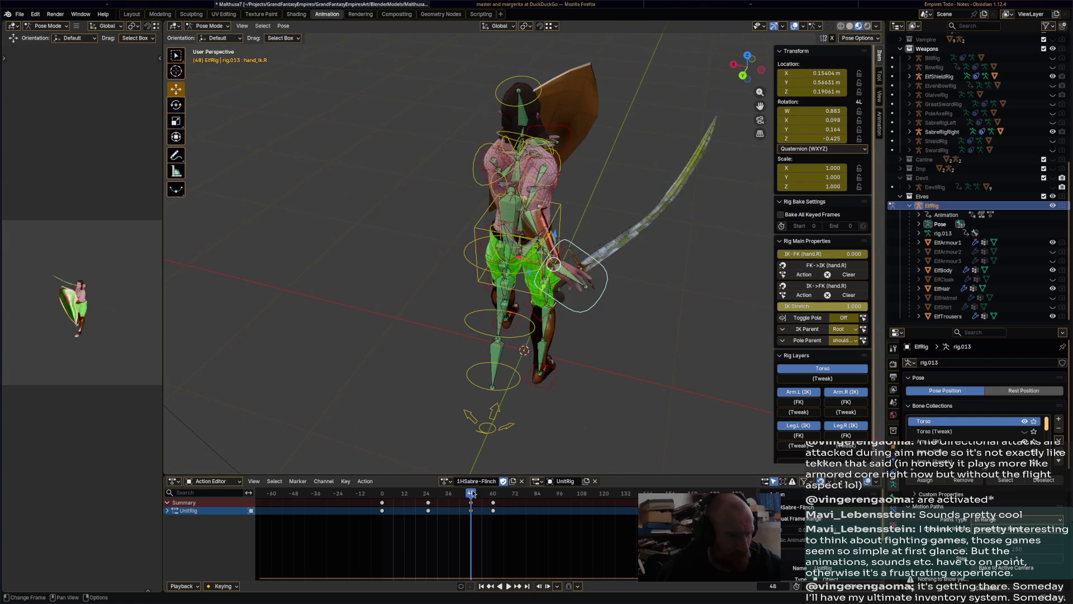
pyautogui.press('space')
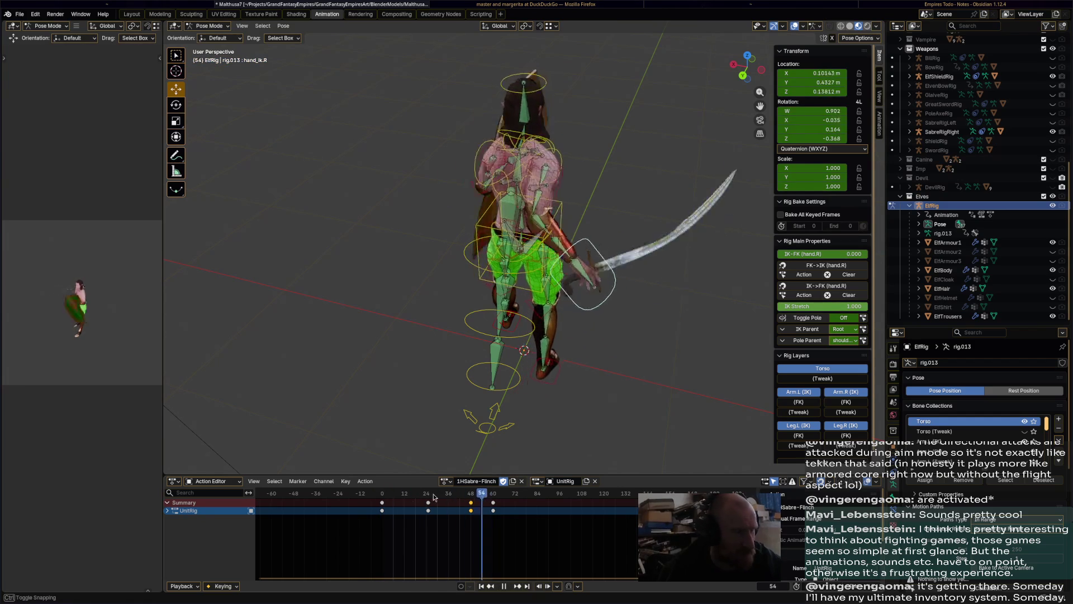
# Jump the playhead to frame -6 and load the 1HWeapon-MeleeAttack action
pyautogui.click(373, 496)
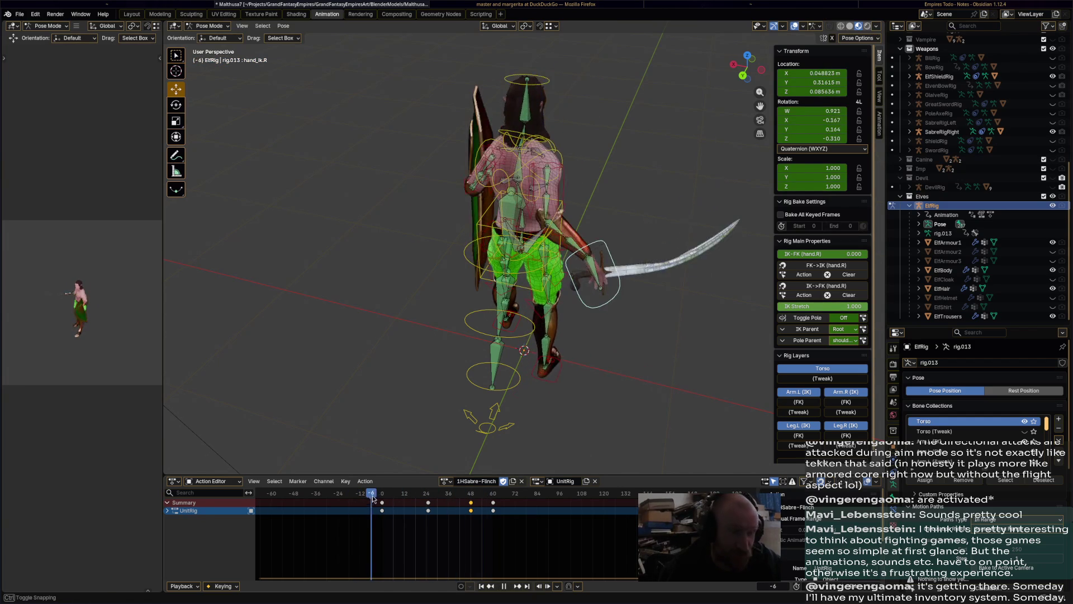
pyautogui.click(451, 485)
pyautogui.click(452, 485)
pyautogui.click(451, 485)
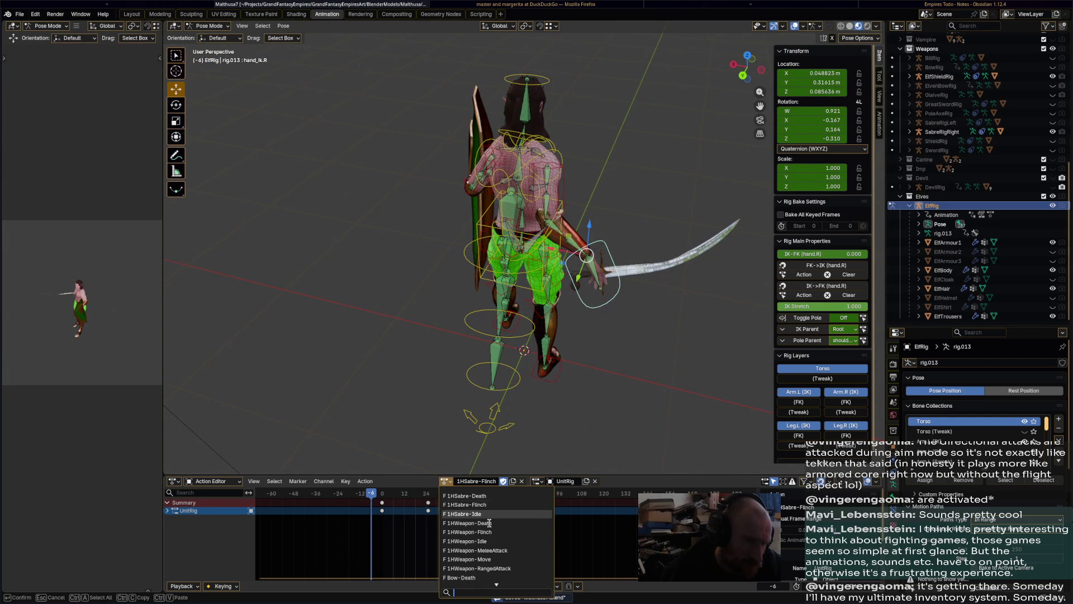
pyautogui.click(507, 552)
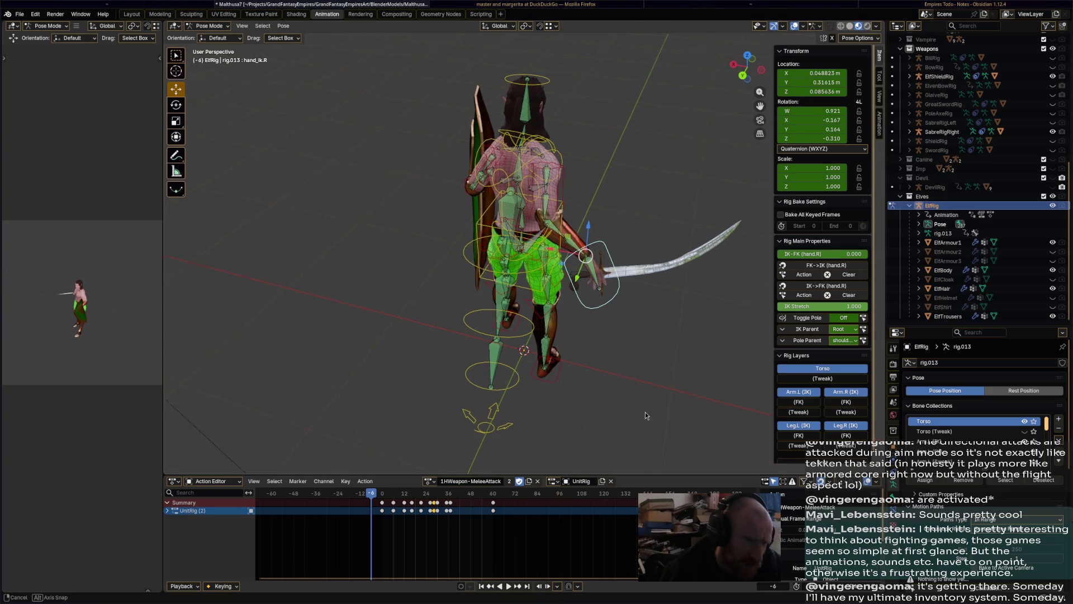
# Duplicate the action, rename the copy 1HSabre-MeleeAttack, and save Matthusa7.blend
pyautogui.click(529, 482)
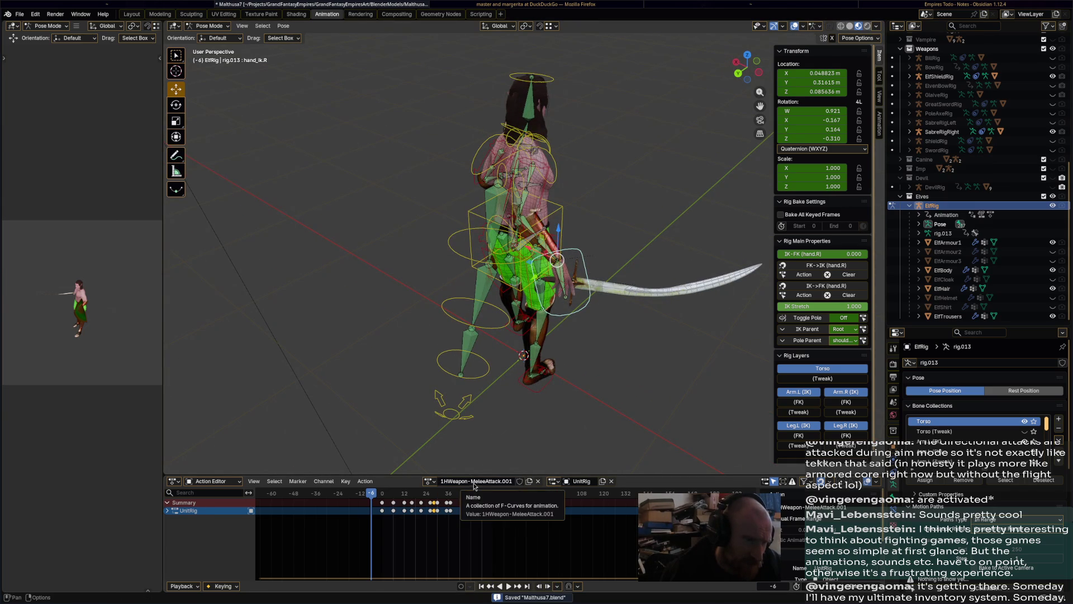
pyautogui.click(444, 481)
pyautogui.write('Sabr')
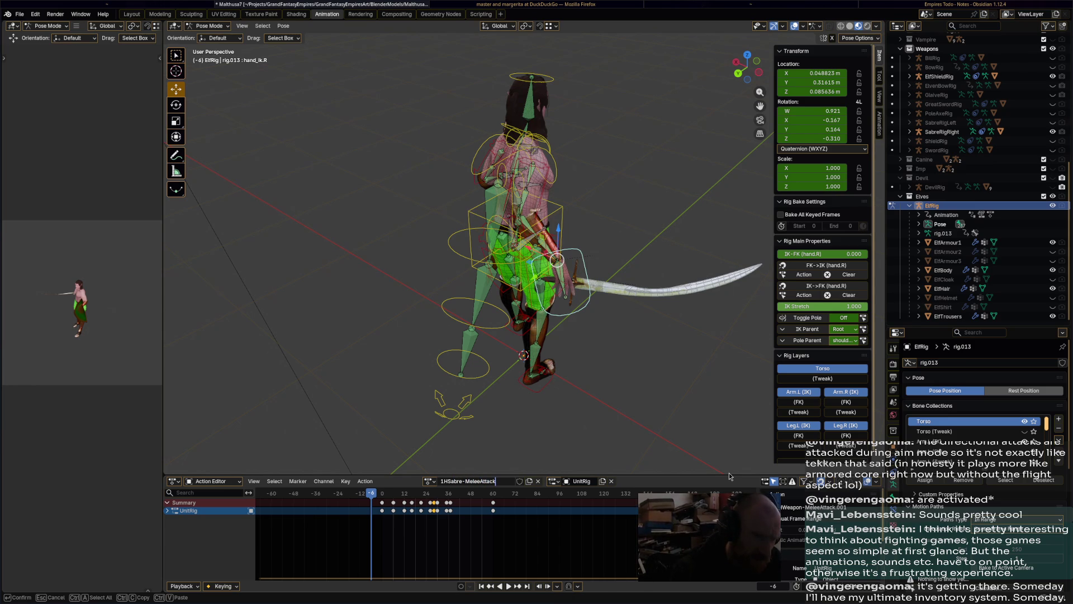
pyautogui.press('Return')
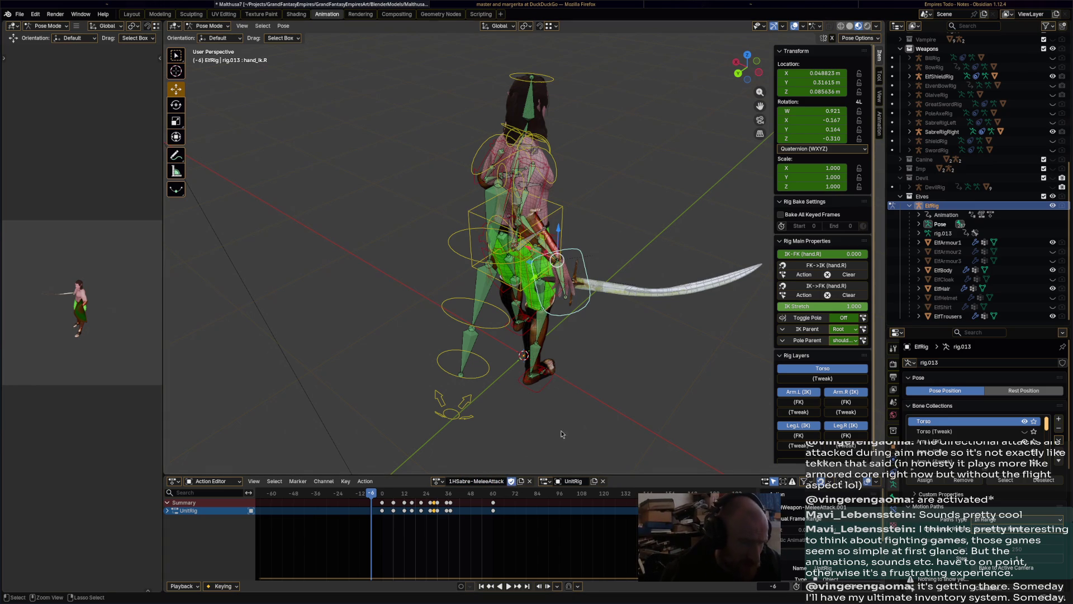
pyautogui.hotkey('ctrl', 's')
# At frame 12, rotate the sabre and shield hands and keyframe the shield hand pose
pyautogui.moveTo(384, 497); pyautogui.dragTo(403, 499)
pyautogui.moveTo(430, 346); pyautogui.dragTo(448, 297, button='middle')
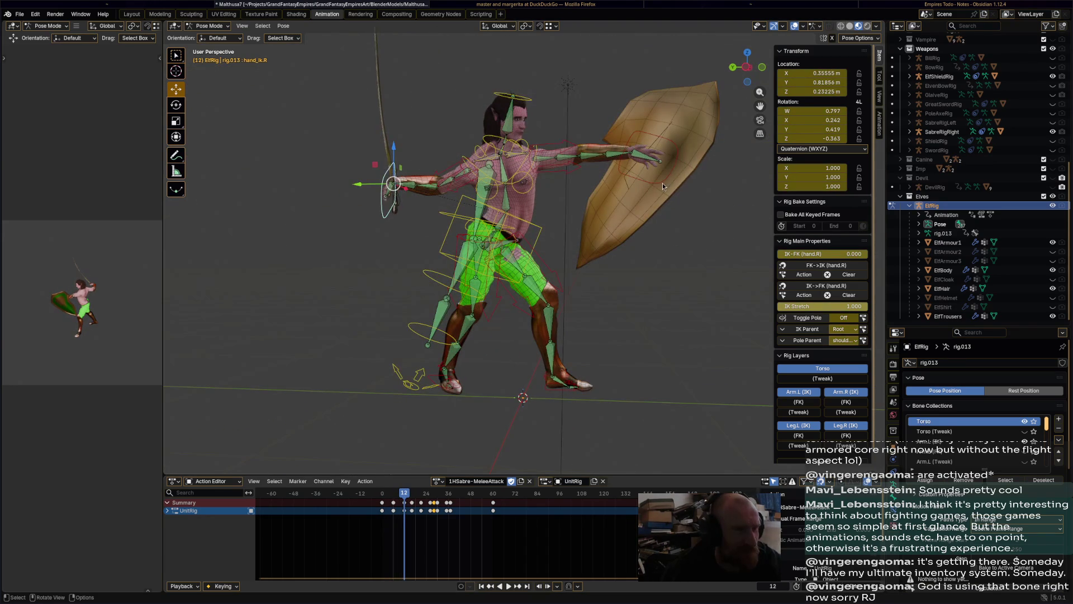
pyautogui.press('r')
pyautogui.click(626, 179)
pyautogui.moveTo(626, 179)
pyautogui.mouseDown(button='middle')
pyautogui.moveTo(606, 280)
pyautogui.moveTo(578, 241)
pyautogui.moveTo(602, 242)
pyautogui.mouseUp(button='middle')
pyautogui.press('r')
pyautogui.click(598, 280)
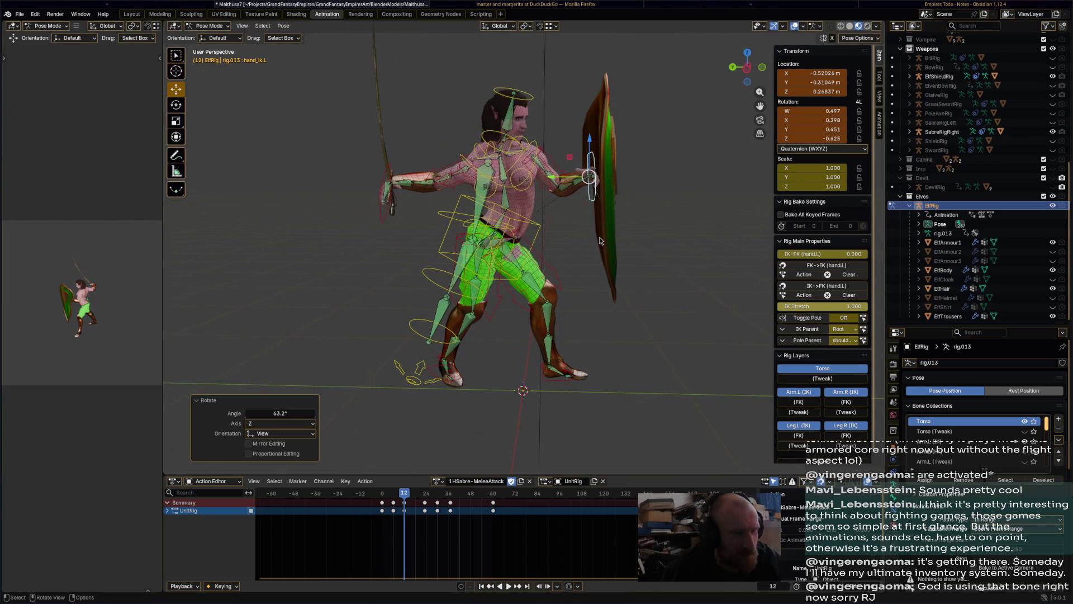
pyautogui.press('i')
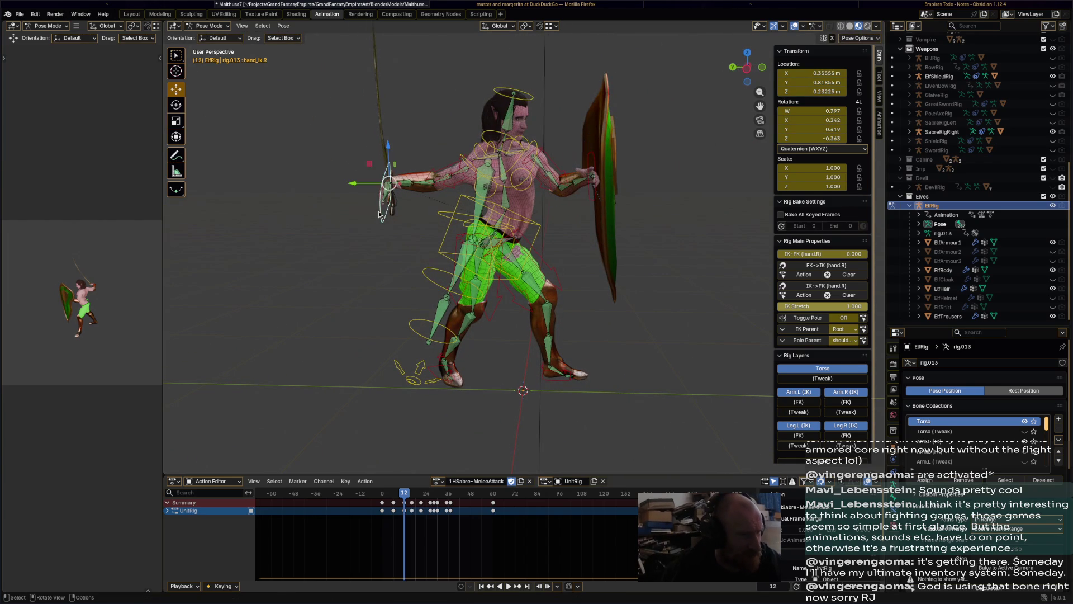
# Move and rotate the sabre hand into a raised overhead pose and keyframe it
pyautogui.press('g')
pyautogui.click(417, 167)
pyautogui.press('r')
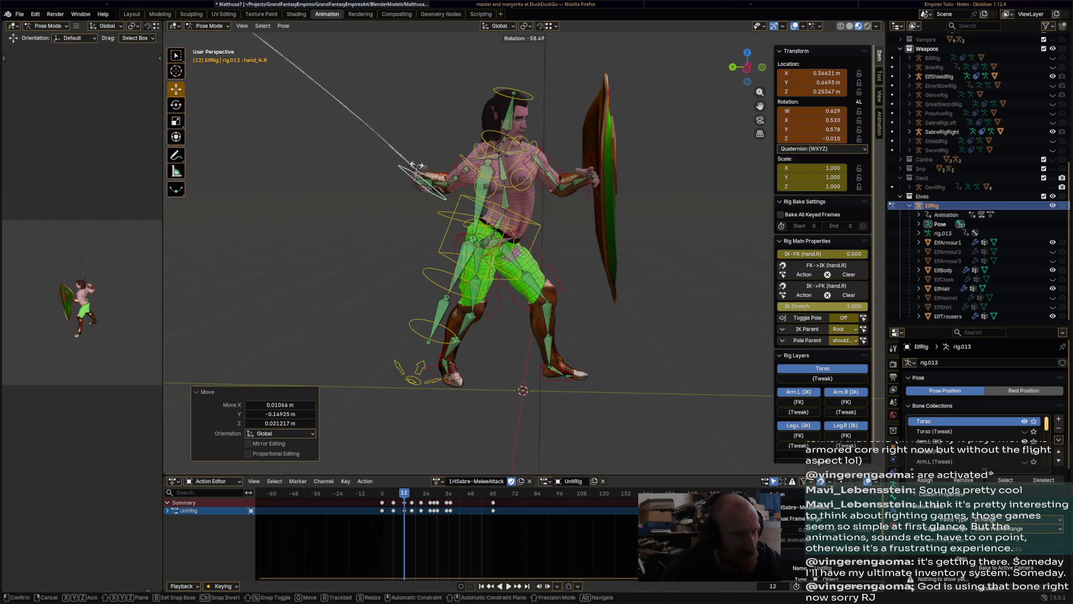
pyautogui.click(423, 181)
pyautogui.moveTo(423, 181); pyautogui.dragTo(585, 258, button='middle')
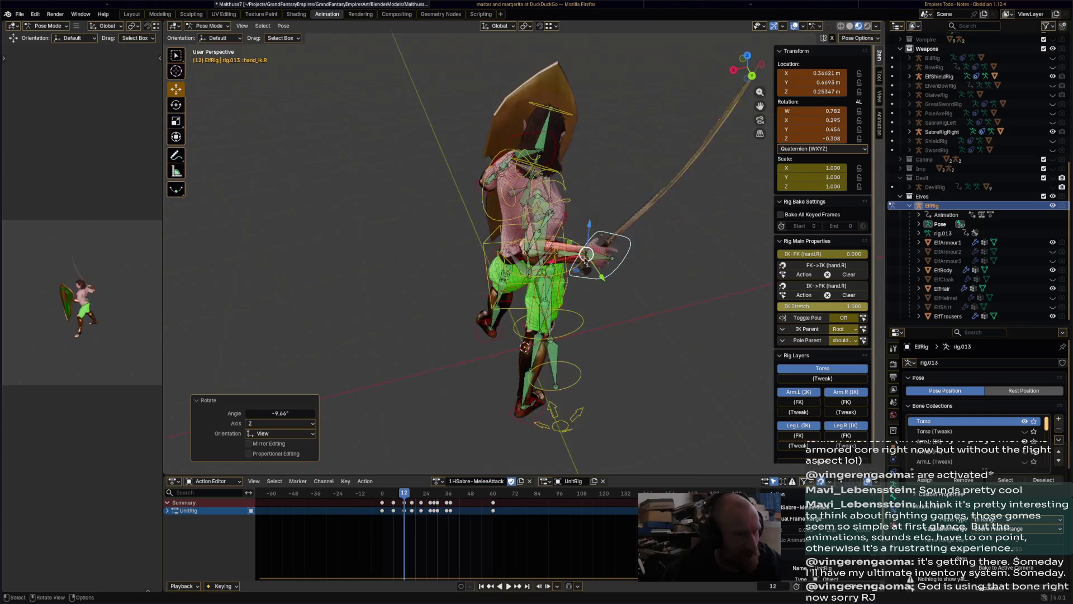
pyautogui.press('g')
pyautogui.click(623, 249)
pyautogui.moveTo(619, 305)
pyautogui.mouseDown(button='middle')
pyautogui.moveTo(606, 266)
pyautogui.moveTo(609, 279)
pyautogui.mouseUp(button='middle')
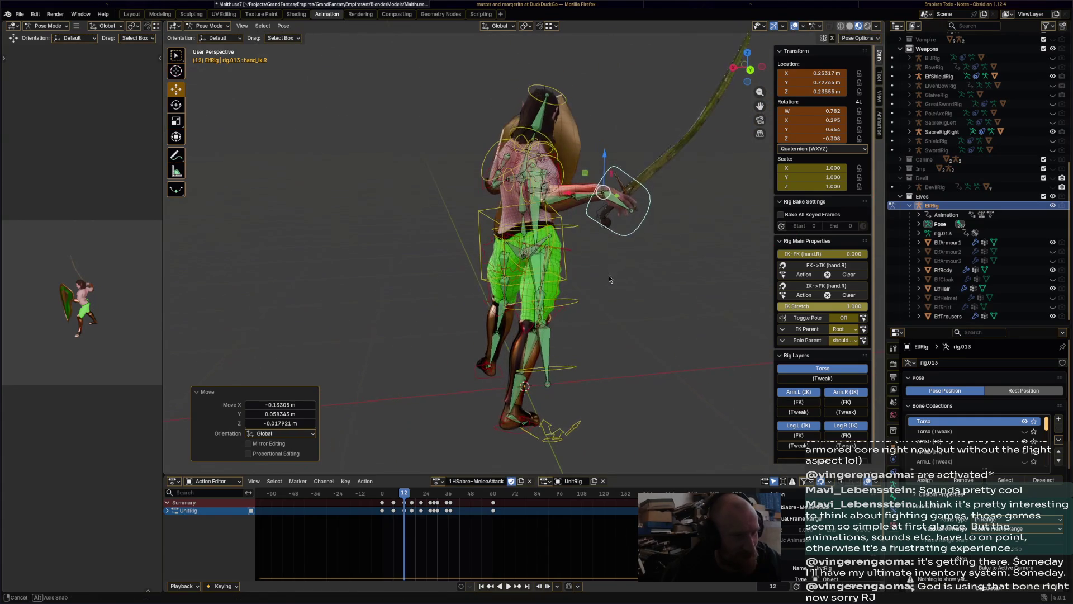
pyautogui.press('r')
pyautogui.click(633, 173)
pyautogui.press('r')
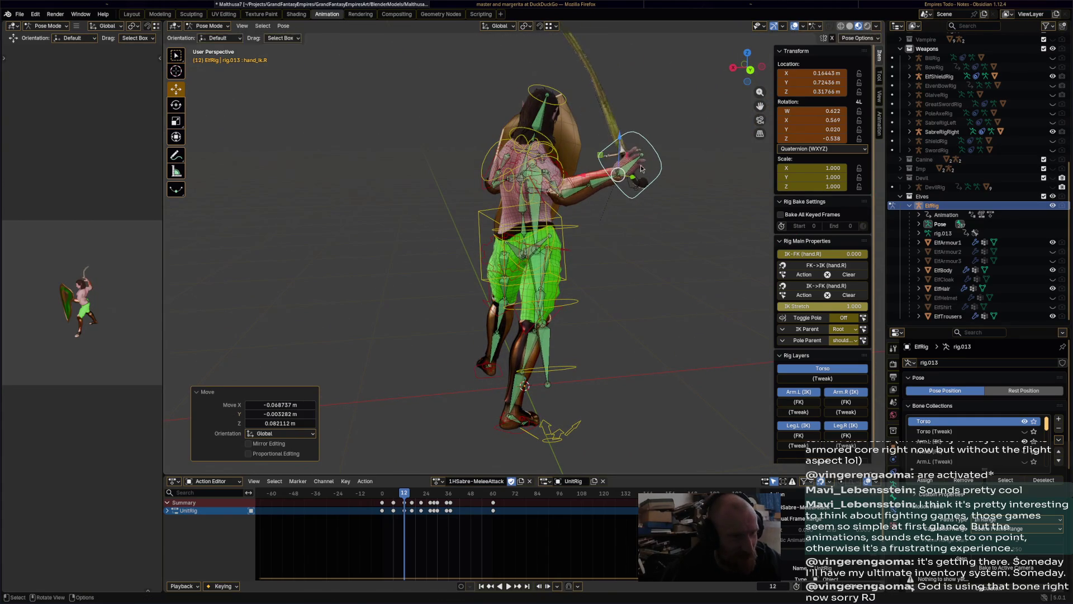
pyautogui.click(641, 184)
pyautogui.press('i')
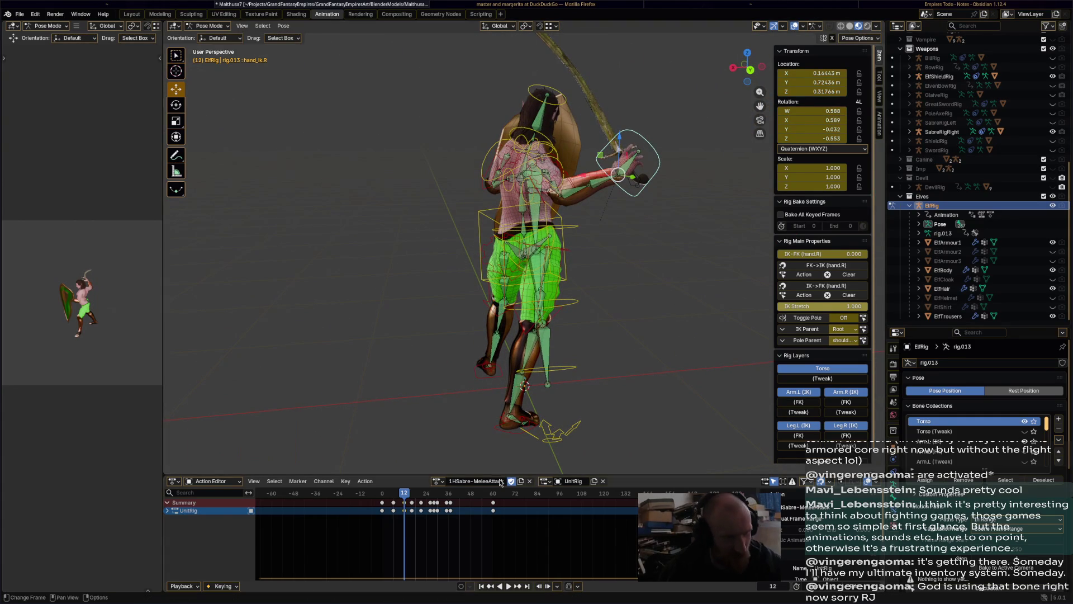
# Scrub the playhead to frame 23 and back to 21 to review the pose
pyautogui.moveTo(400, 497)
pyautogui.mouseDown()
pyautogui.moveTo(389, 503)
pyautogui.moveTo(432, 505)
pyautogui.mouseUp()
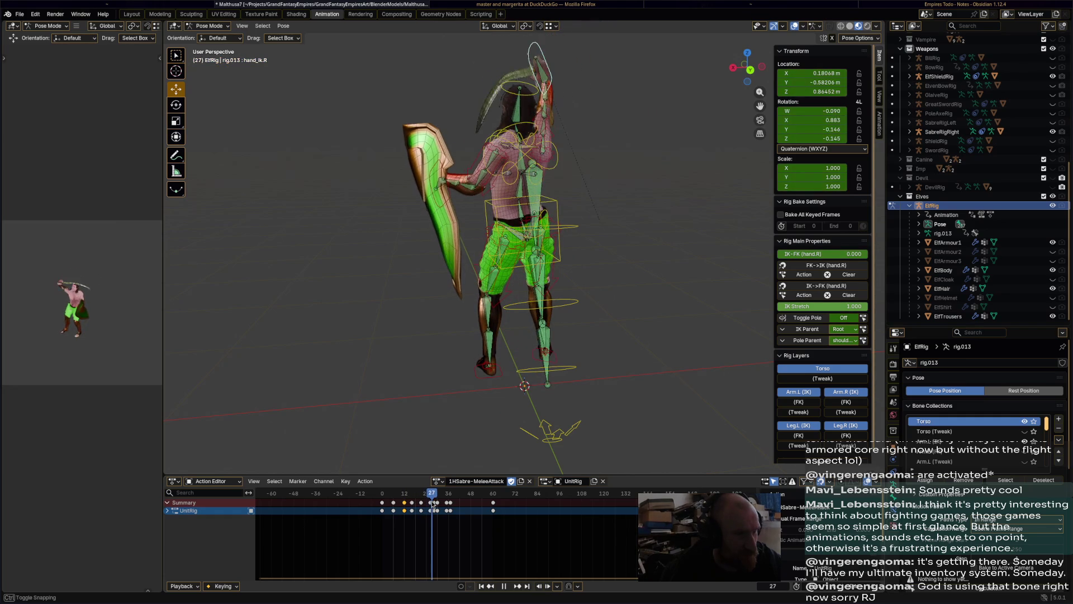
pyautogui.moveTo(502, 403); pyautogui.dragTo(405, 522, button='middle')
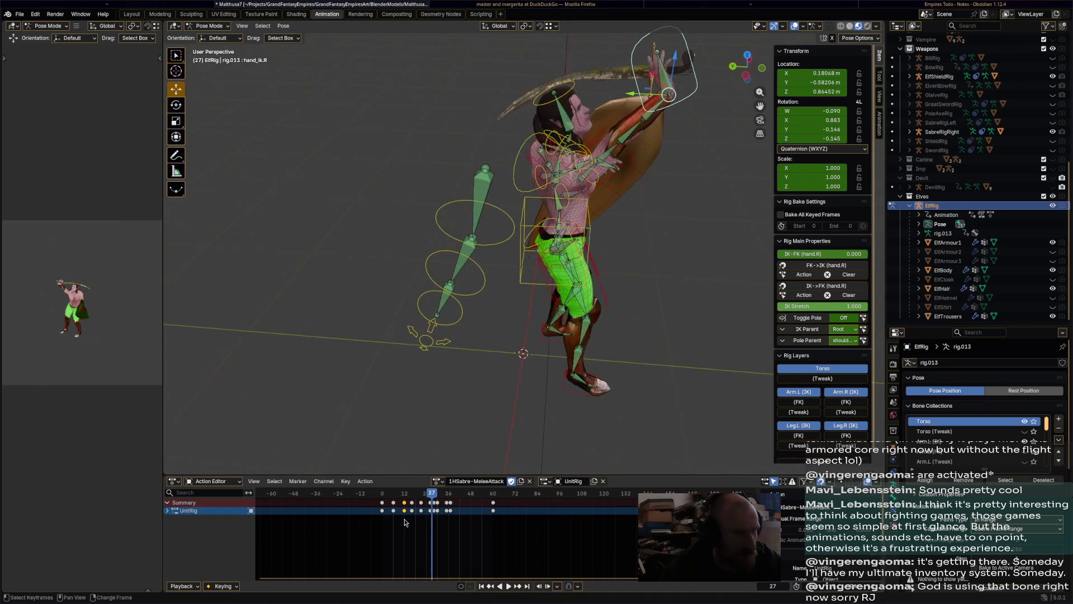
pyautogui.moveTo(431, 495); pyautogui.dragTo(421, 493)
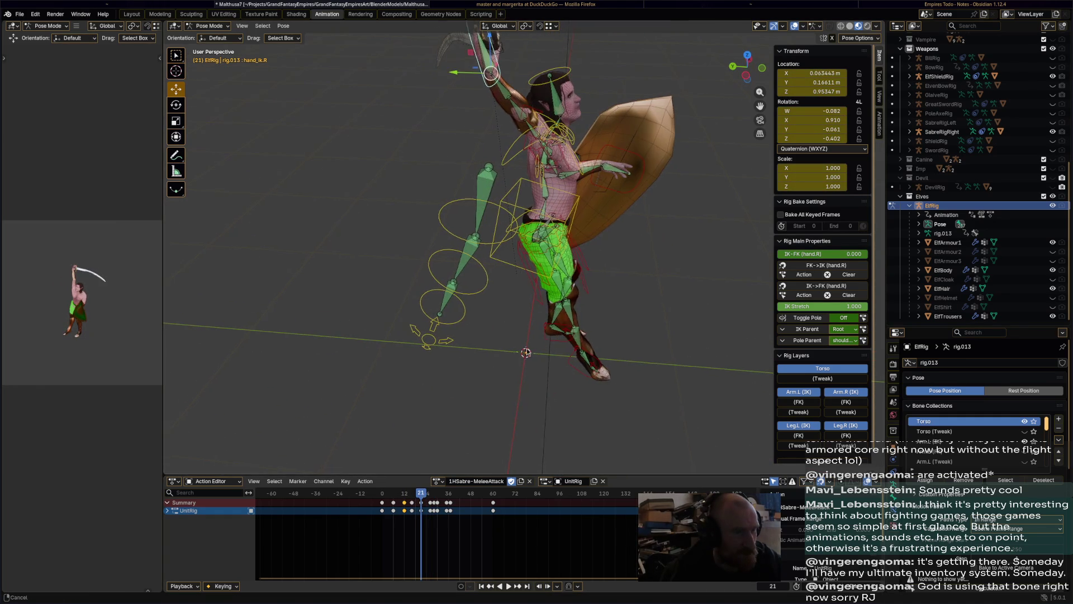
pyautogui.moveTo(527, 307)
pyautogui.mouseDown(button='middle')
pyautogui.moveTo(428, 274)
pyautogui.moveTo(503, 282)
pyautogui.moveTo(500, 235)
pyautogui.moveTo(456, 167)
pyautogui.mouseUp(button='middle')
# Reselect the sabre hand, move and rotate it, and deselect the timeline keyframes
pyautogui.press('g')
pyautogui.click(499, 211)
pyautogui.hotkey('alt', 'a')
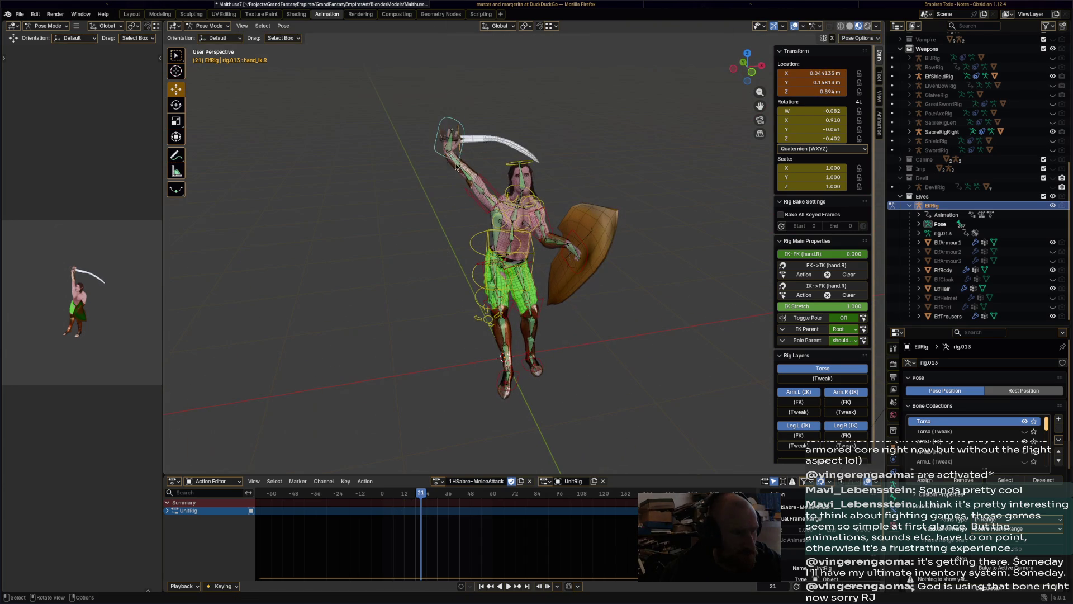
pyautogui.click(440, 155)
pyautogui.press('g')
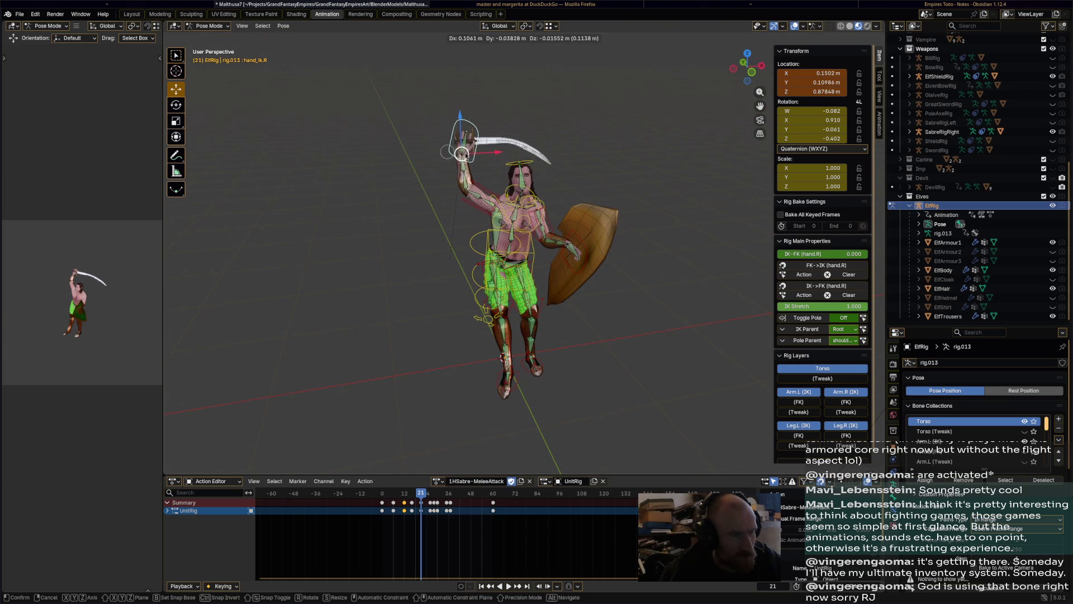
pyautogui.click(463, 154)
pyautogui.moveTo(463, 155)
pyautogui.mouseDown(button='middle')
pyautogui.moveTo(545, 163)
pyautogui.moveTo(527, 212)
pyautogui.moveTo(562, 269)
pyautogui.mouseUp(button='middle')
pyautogui.press('r')
pyautogui.click(492, 157)
pyautogui.click(484, 505)
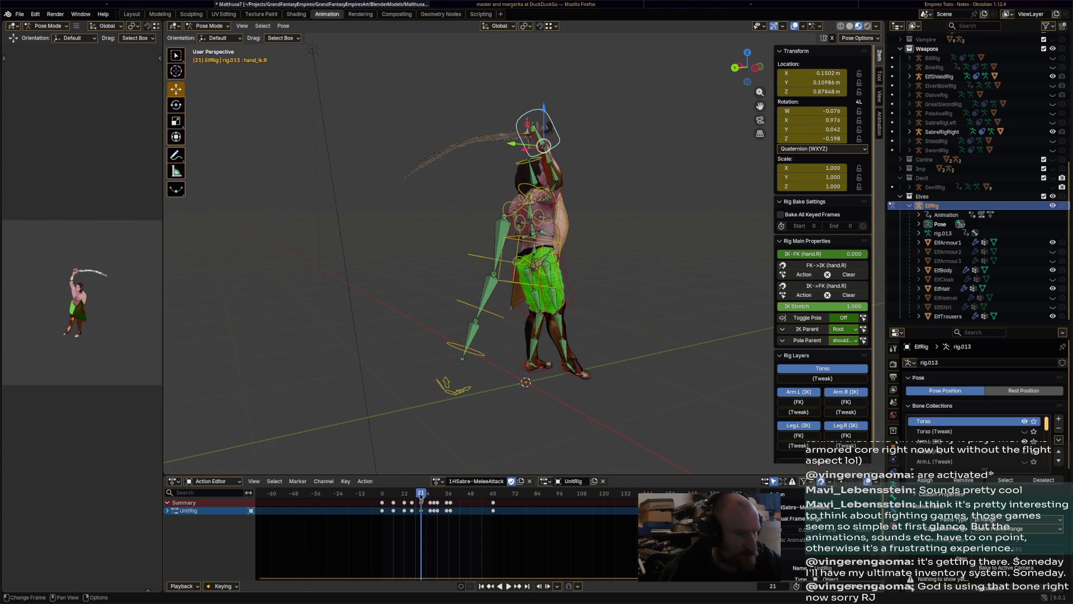
# At frame 26, move and rotate the sabre hand, then key the pose
pyautogui.moveTo(421, 497); pyautogui.dragTo(430, 497)
pyautogui.moveTo(535, 369); pyautogui.dragTo(531, 296, button='middle')
pyautogui.moveTo(537, 118); pyautogui.dragTo(544, 127)
pyautogui.press('r')
pyautogui.click(576, 177)
pyautogui.moveTo(576, 176)
pyautogui.mouseDown(button='middle')
pyautogui.moveTo(526, 143)
pyautogui.moveTo(699, 273)
pyautogui.moveTo(566, 251)
pyautogui.moveTo(633, 254)
pyautogui.moveTo(646, 243)
pyautogui.mouseUp(button='middle')
pyautogui.press('r')
pyautogui.click(654, 229)
pyautogui.press('i')
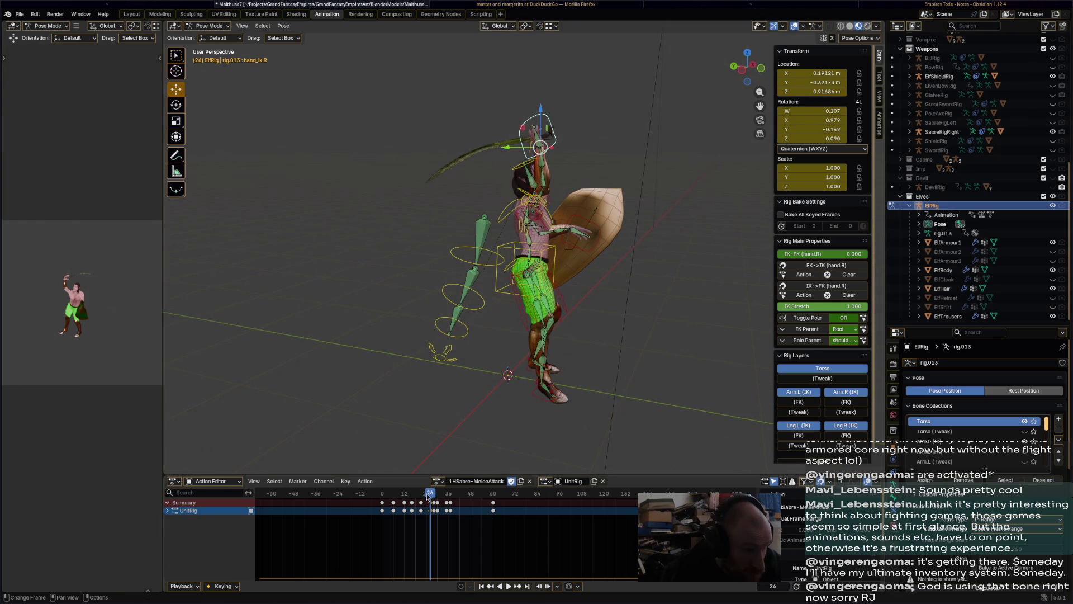
# At frame 28, raise the right hand up-left and rotate it about 40° plus further adjustments
pyautogui.moveTo(429, 497); pyautogui.dragTo(435, 497)
pyautogui.moveTo(474, 447); pyautogui.dragTo(631, 208, button='middle')
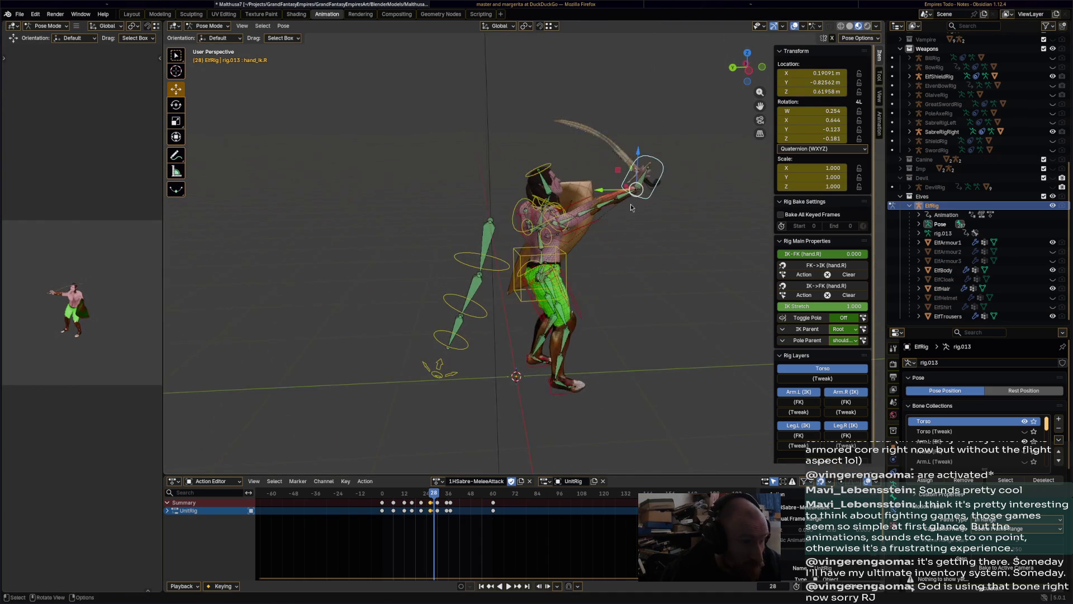
pyautogui.moveTo(640, 190); pyautogui.dragTo(626, 182)
pyautogui.press('r')
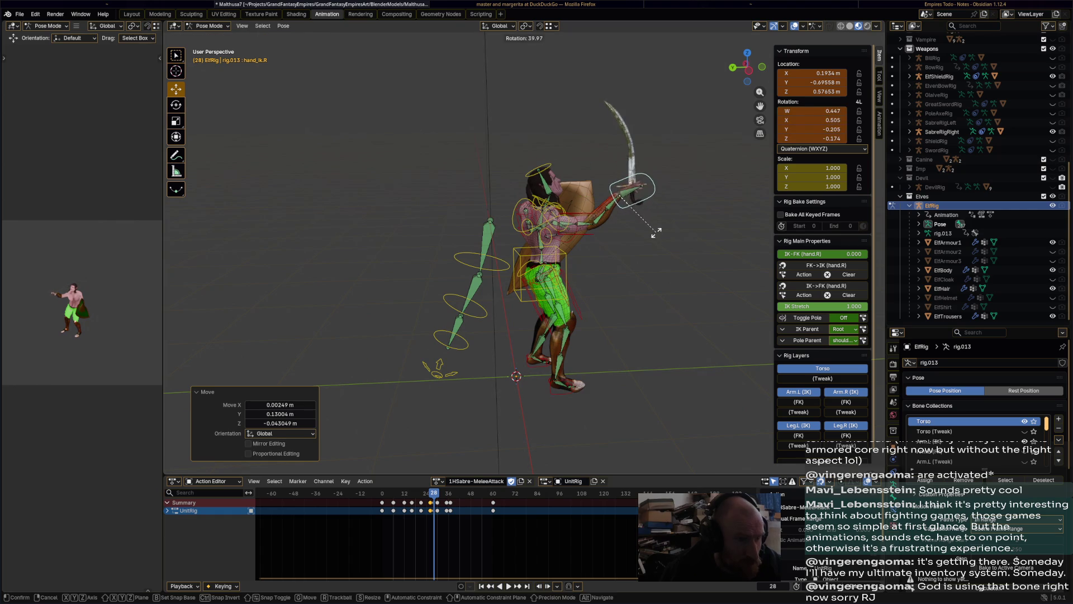
pyautogui.click(656, 232)
pyautogui.moveTo(656, 233)
pyautogui.mouseDown(button='middle')
pyautogui.moveTo(531, 211)
pyautogui.moveTo(441, 314)
pyautogui.moveTo(522, 320)
pyautogui.mouseUp(button='middle')
pyautogui.press('r')
pyautogui.click(537, 224)
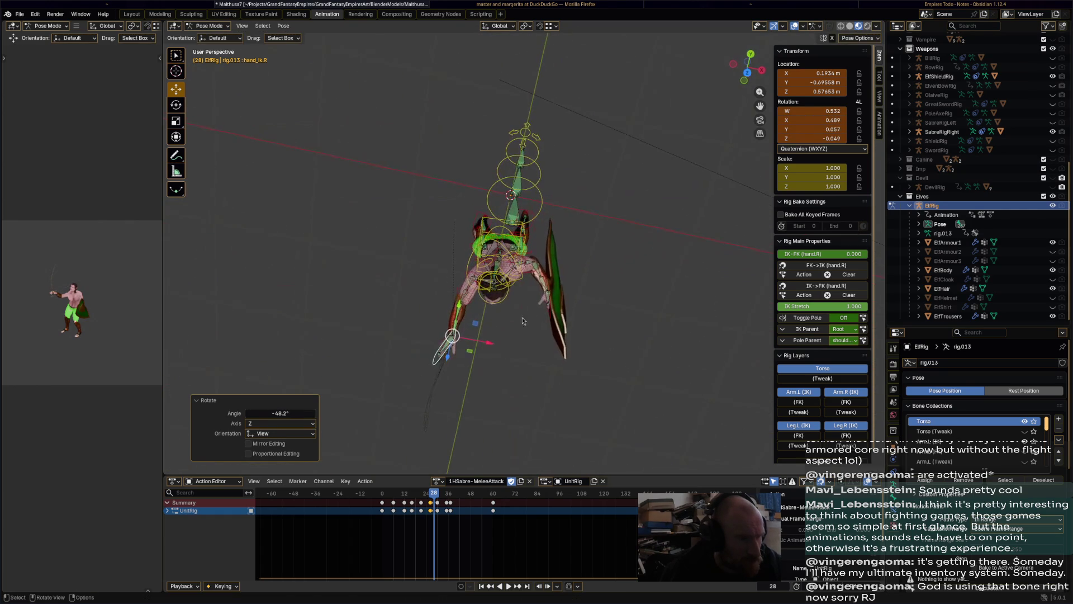
pyautogui.press('r')
pyautogui.click(501, 277)
pyautogui.moveTo(502, 277); pyautogui.dragTo(548, 202, button='middle')
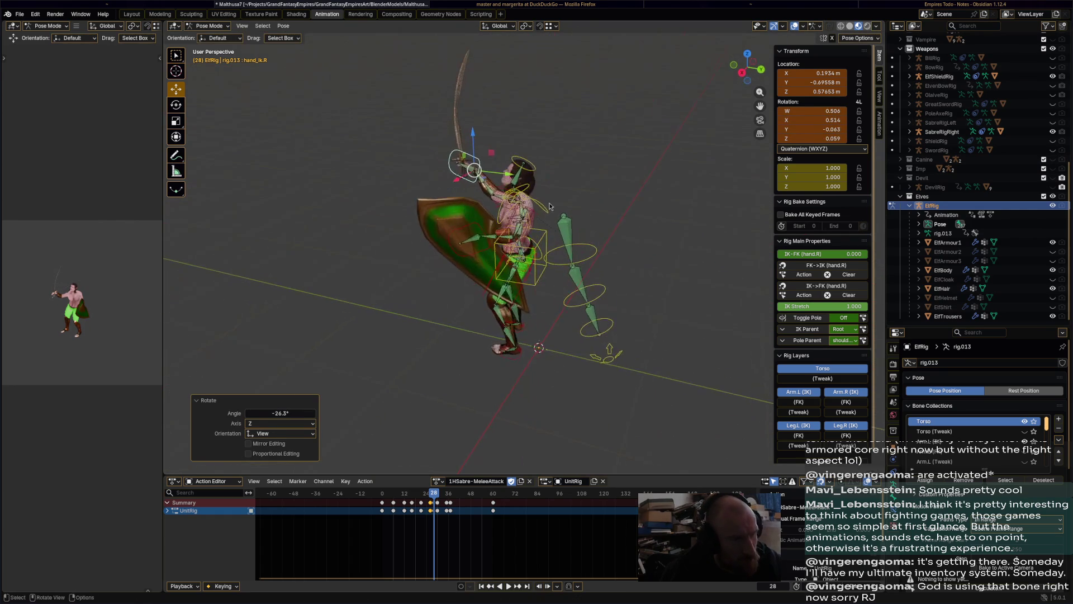
# At frame 30, move the right hand down and outward, rotate it, and key the pose
pyautogui.click(437, 498)
pyautogui.moveTo(358, 234); pyautogui.dragTo(403, 218, button='middle')
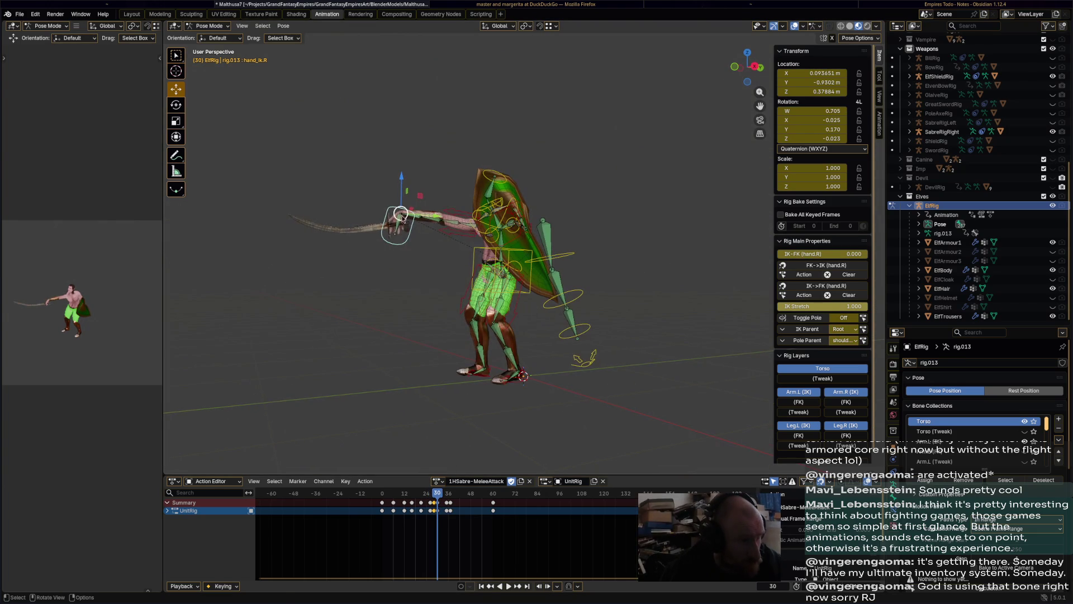
pyautogui.moveTo(402, 215); pyautogui.dragTo(418, 241)
pyautogui.press('r')
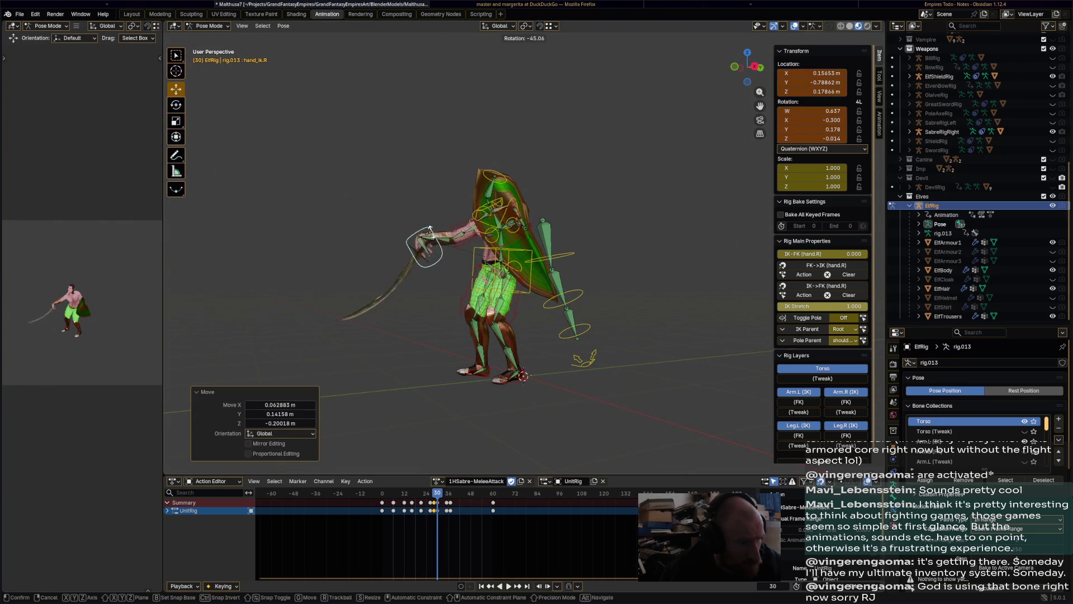
pyautogui.click(430, 240)
pyautogui.press('Right')
pyautogui.press('Right')
pyautogui.press('Right')
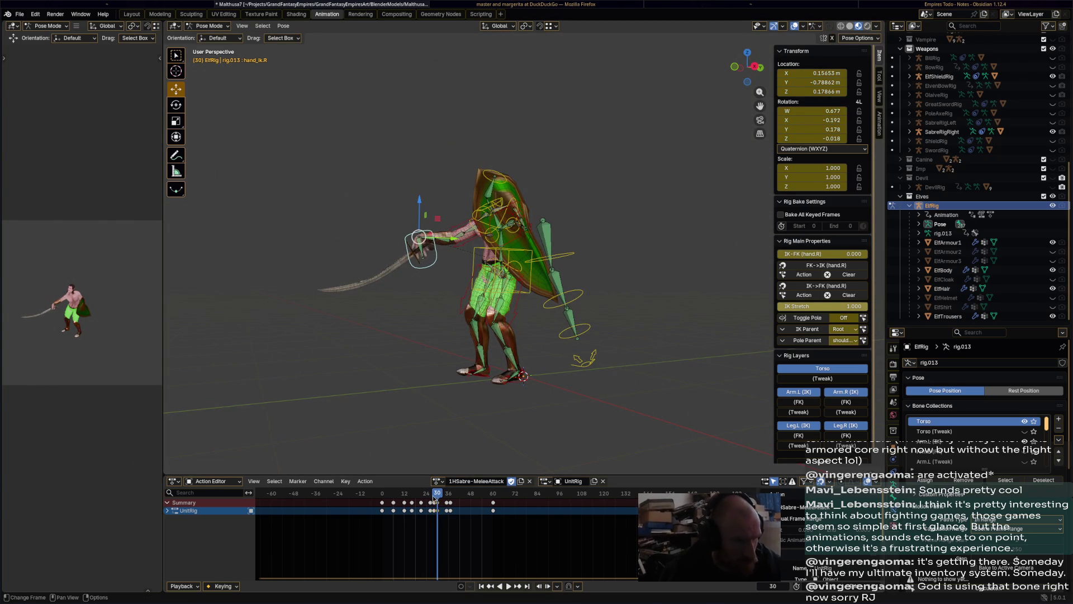
# Move the right hand and key it at frame 35, then scrub back from frame 37 through the attack
pyautogui.moveTo(470, 366)
pyautogui.mouseDown(button='middle')
pyautogui.moveTo(593, 432)
pyautogui.moveTo(617, 327)
pyautogui.mouseUp(button='middle')
pyautogui.press('g')
pyautogui.click(615, 288)
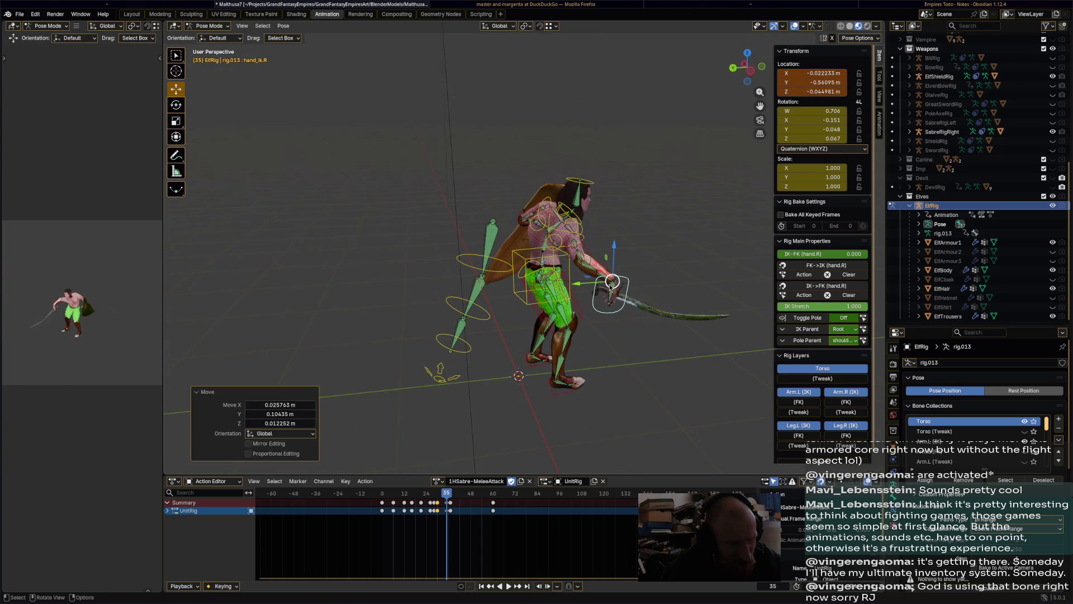
pyautogui.press('i')
pyautogui.click(452, 496)
pyautogui.press('Left')
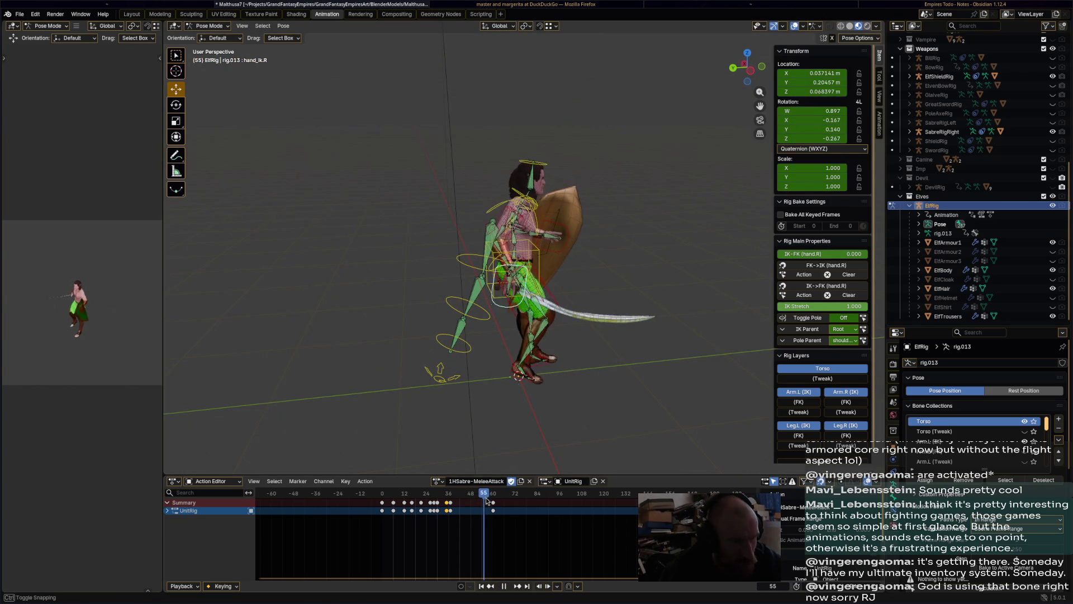
pyautogui.moveTo(504, 498)
pyautogui.mouseDown()
pyautogui.moveTo(329, 484)
pyautogui.moveTo(498, 489)
pyautogui.mouseUp()
# Save Malthusa7.blend, key the elf's pose at frame 60, then play and scrub back through the attack
pyautogui.hotkey('ctrl', 's')
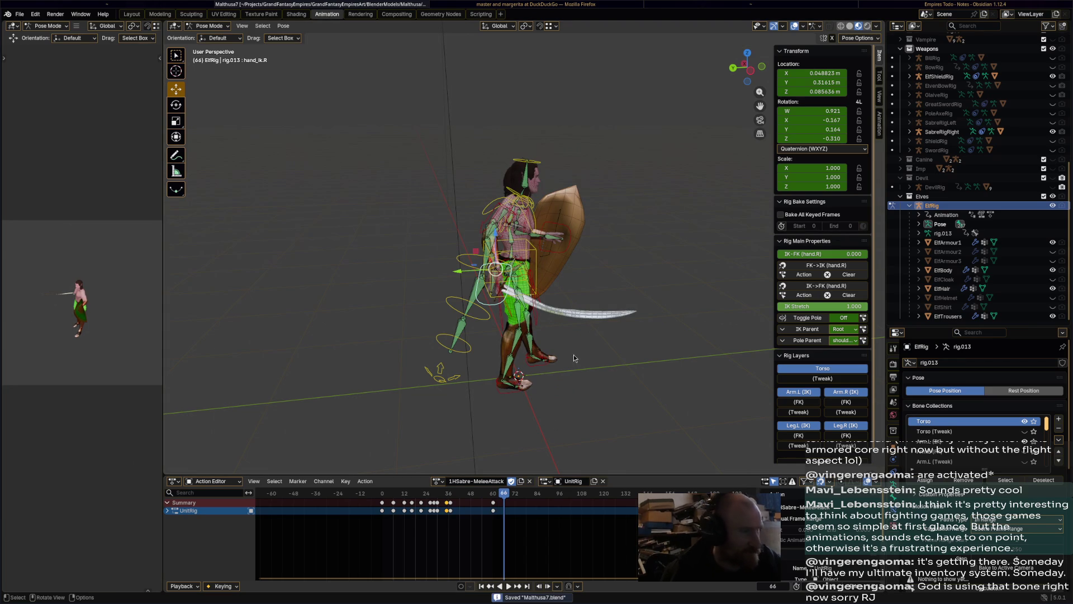
pyautogui.moveTo(573, 354); pyautogui.dragTo(358, 324, button='middle')
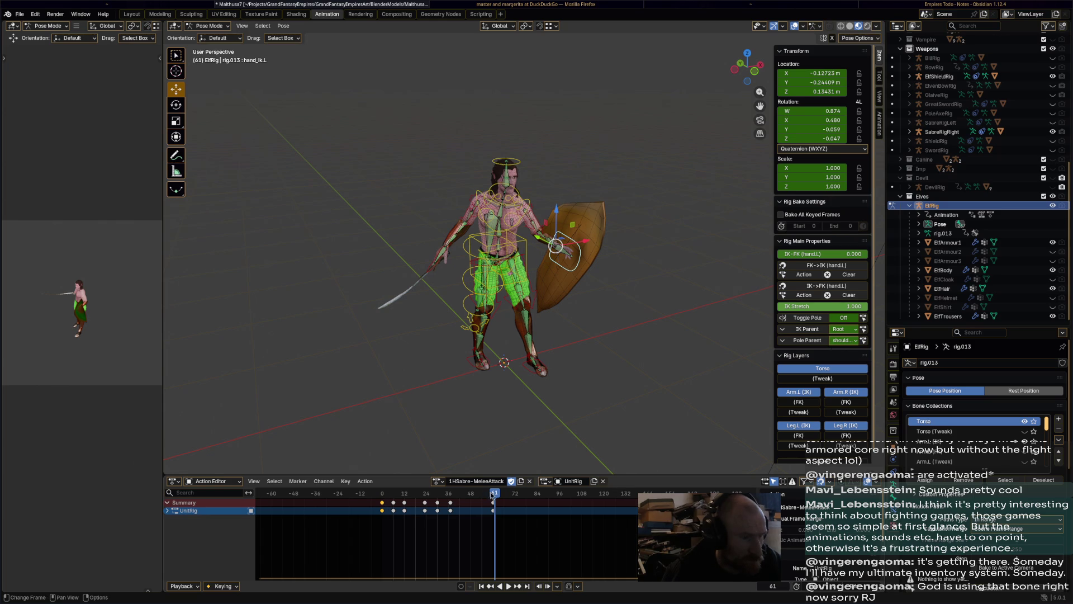
pyautogui.moveTo(492, 495); pyautogui.dragTo(492, 494)
pyautogui.press('i')
pyautogui.press('space')
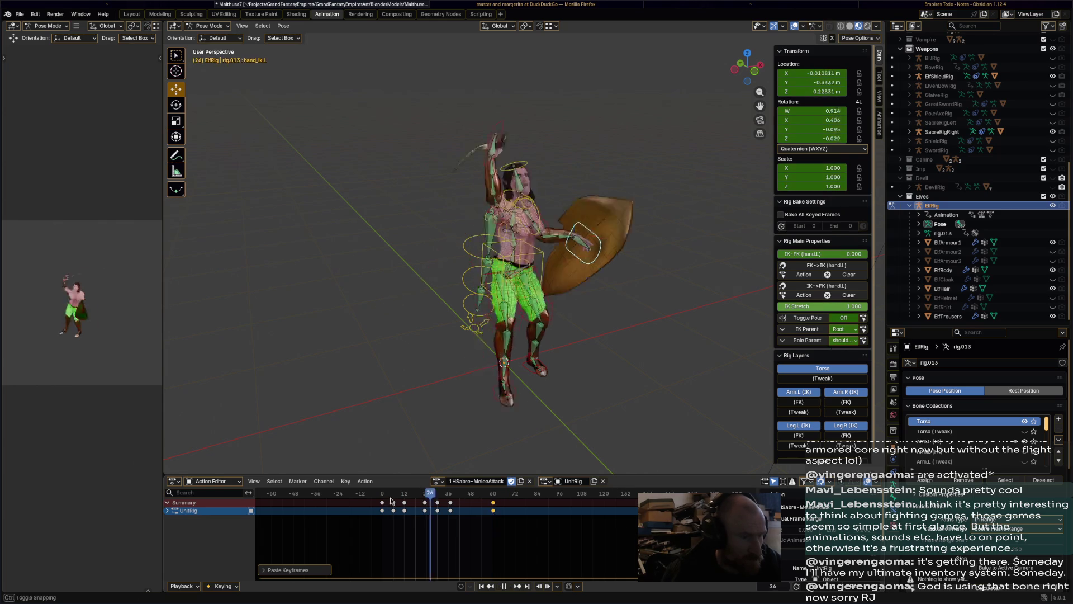
pyautogui.moveTo(493, 496); pyautogui.dragTo(367, 497)
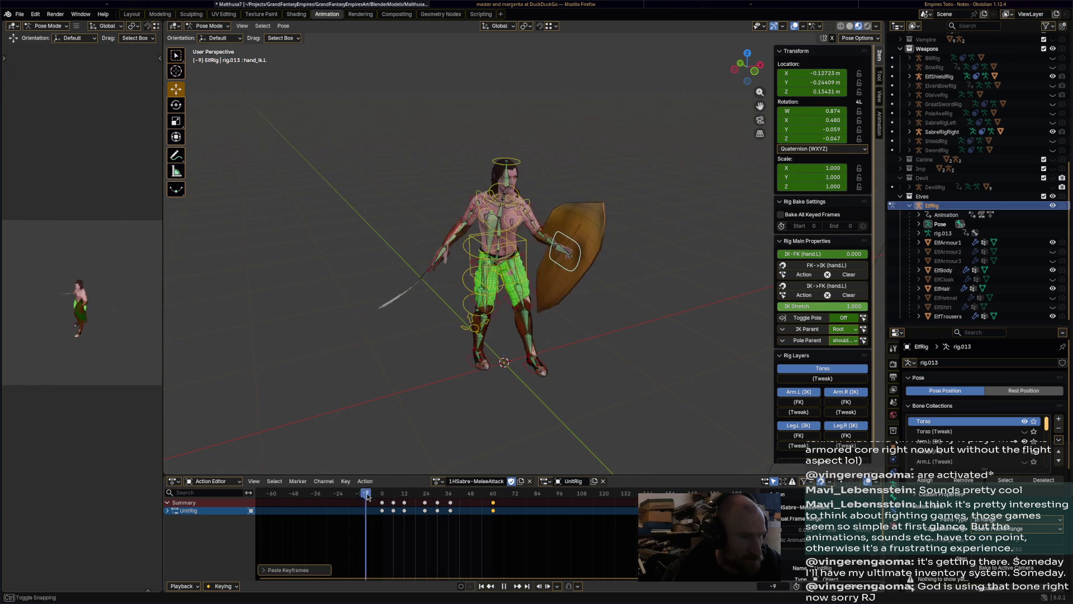
pyautogui.moveTo(497, 451); pyautogui.dragTo(603, 6, button='middle')
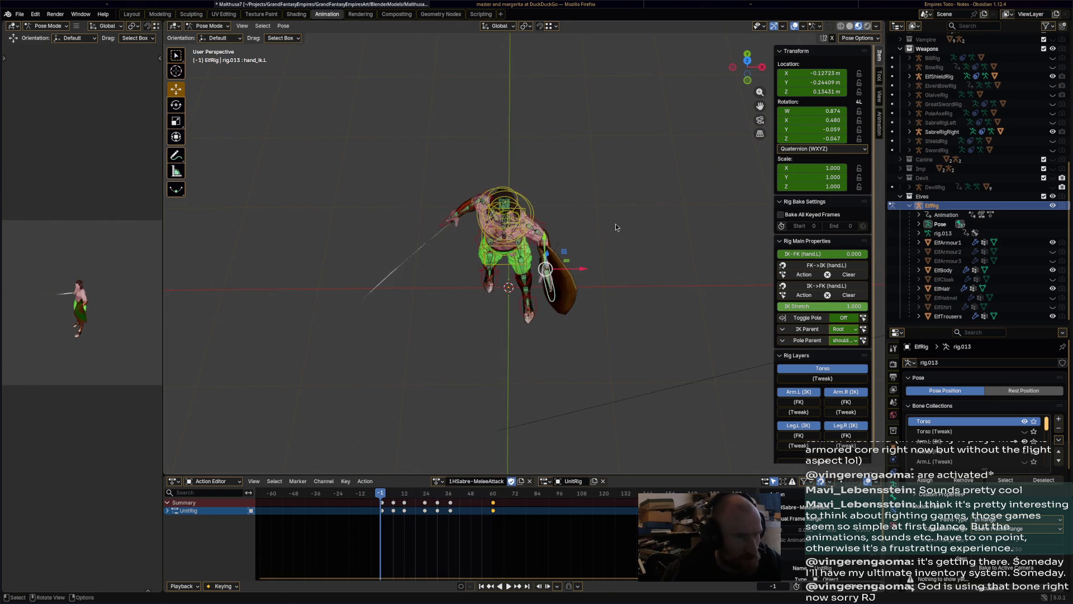
# Rotate and reposition the left shield hand (hand_ik.L) and key its pose at frame 0
pyautogui.press('r')
pyautogui.click(598, 324)
pyautogui.moveTo(599, 324)
pyautogui.mouseDown(button='middle')
pyautogui.moveTo(585, 225)
pyautogui.moveTo(656, 181)
pyautogui.moveTo(559, 235)
pyautogui.moveTo(563, 275)
pyautogui.mouseUp(button='middle')
pyautogui.press('g')
pyautogui.click(551, 242)
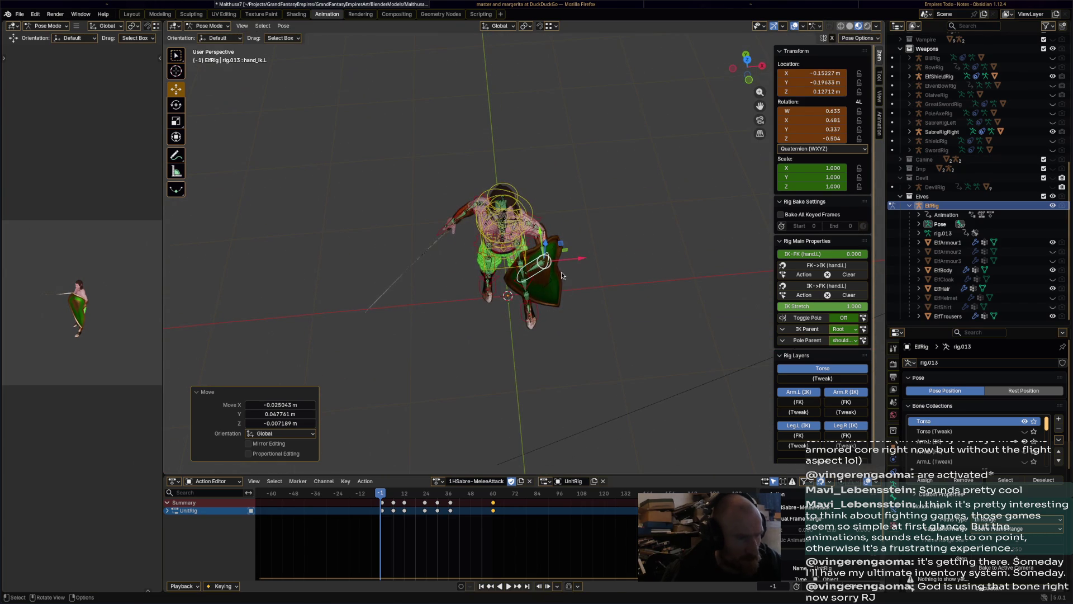
pyautogui.press('Right')
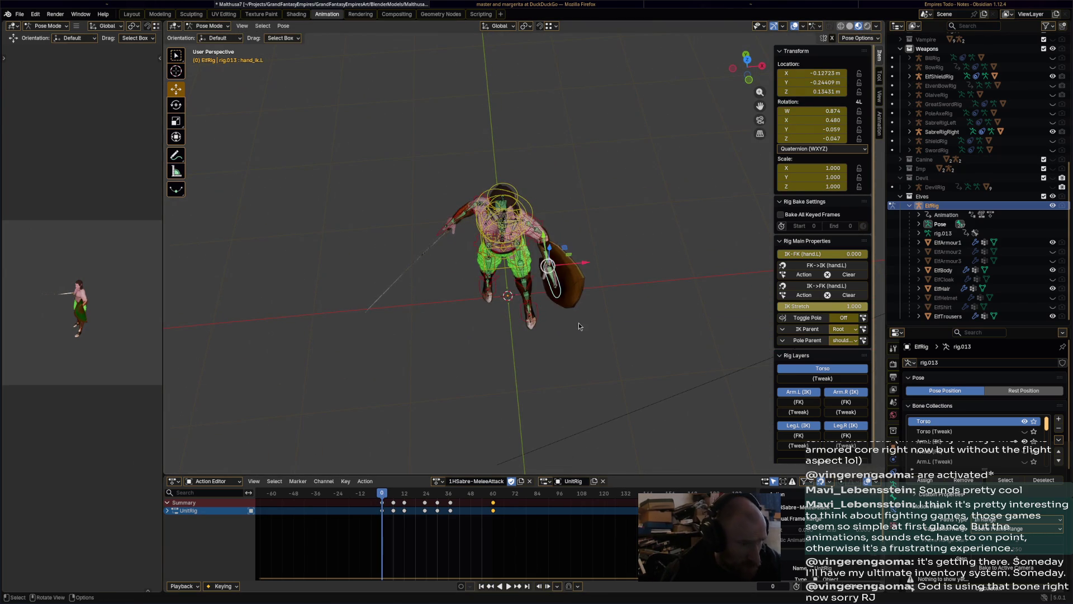
pyautogui.press('r')
pyautogui.click(519, 374)
pyautogui.moveTo(520, 375); pyautogui.dragTo(585, 285, button='middle')
pyautogui.press('i')
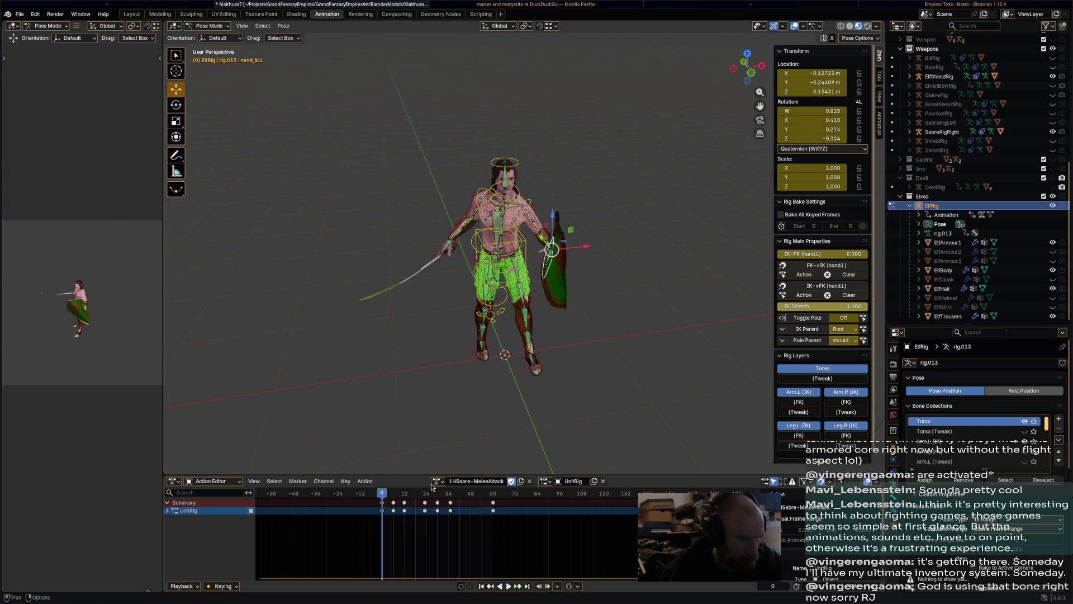
# Paste the frame 0 shield-hand pose at frame 60 and adjust the hand's rotation and position
pyautogui.moveTo(477, 498)
pyautogui.mouseDown()
pyautogui.moveTo(493, 498)
pyautogui.moveTo(457, 501)
pyautogui.moveTo(492, 496)
pyautogui.mouseUp()
pyautogui.hotkey('ctrl', 'v')
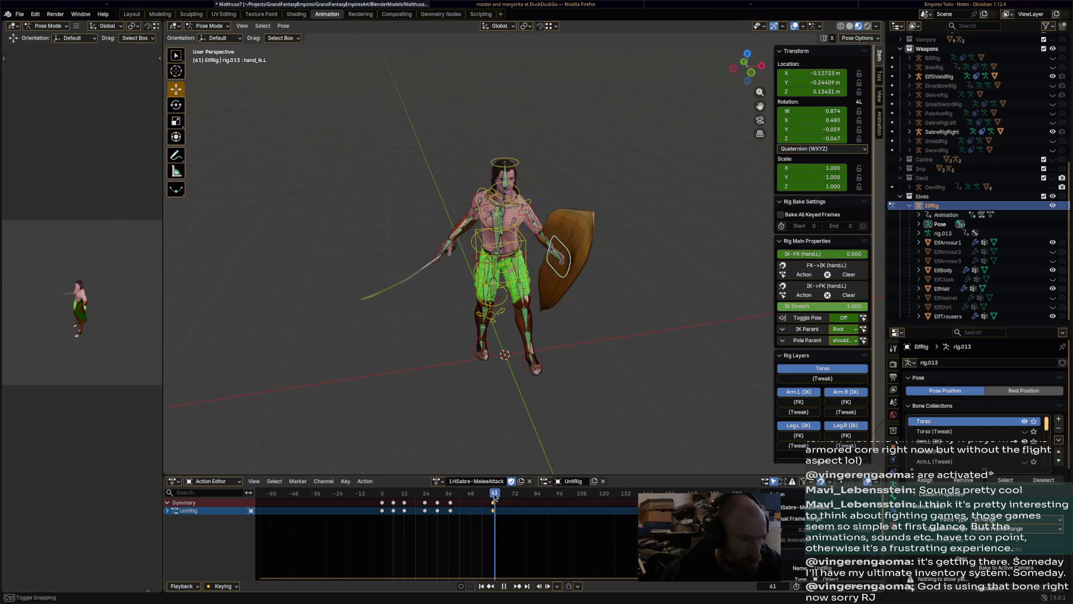
pyautogui.moveTo(536, 364); pyautogui.dragTo(576, 421, button='middle')
pyautogui.press('r')
pyautogui.click(541, 268)
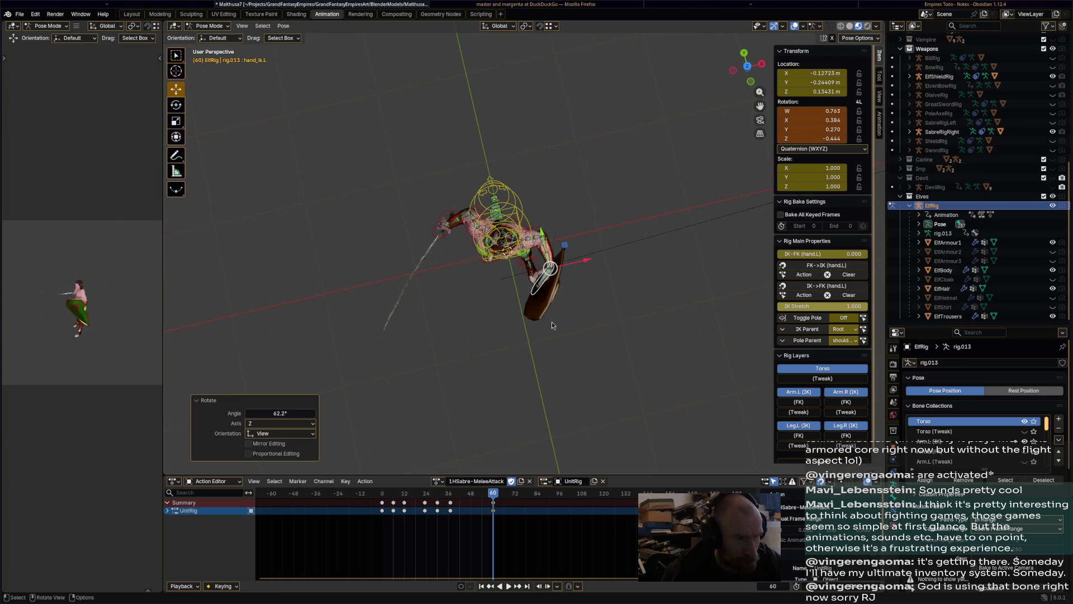
pyautogui.press('g')
pyautogui.click(535, 267)
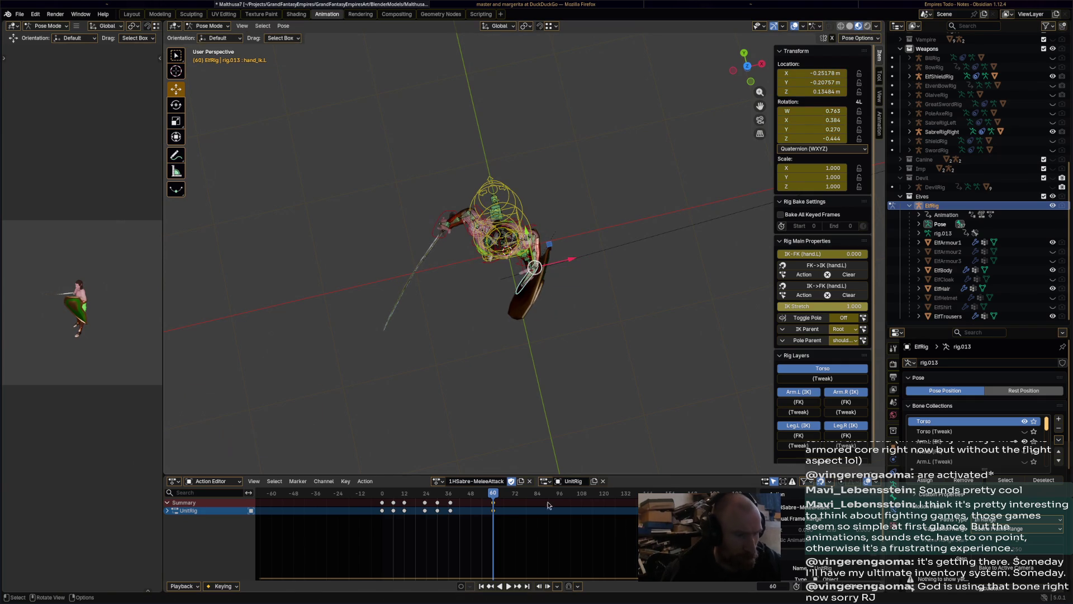
# Preview the attack and nudge the left hand's position near the start of the action
pyautogui.moveTo(611, 344)
pyautogui.mouseDown(button='middle')
pyautogui.moveTo(643, 425)
pyautogui.moveTo(534, 397)
pyautogui.mouseUp(button='middle')
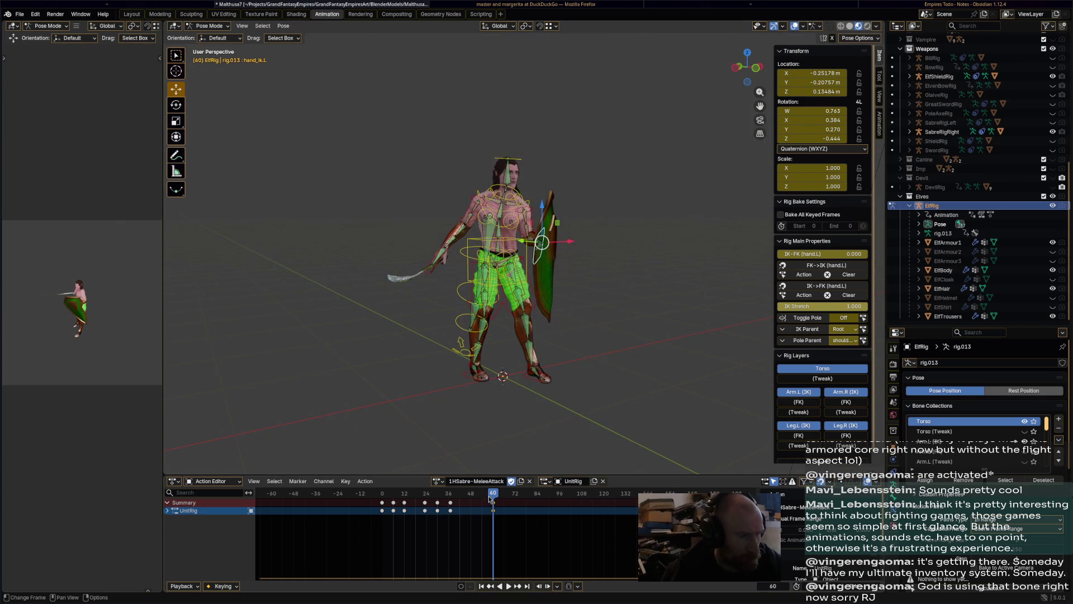
pyautogui.press('space')
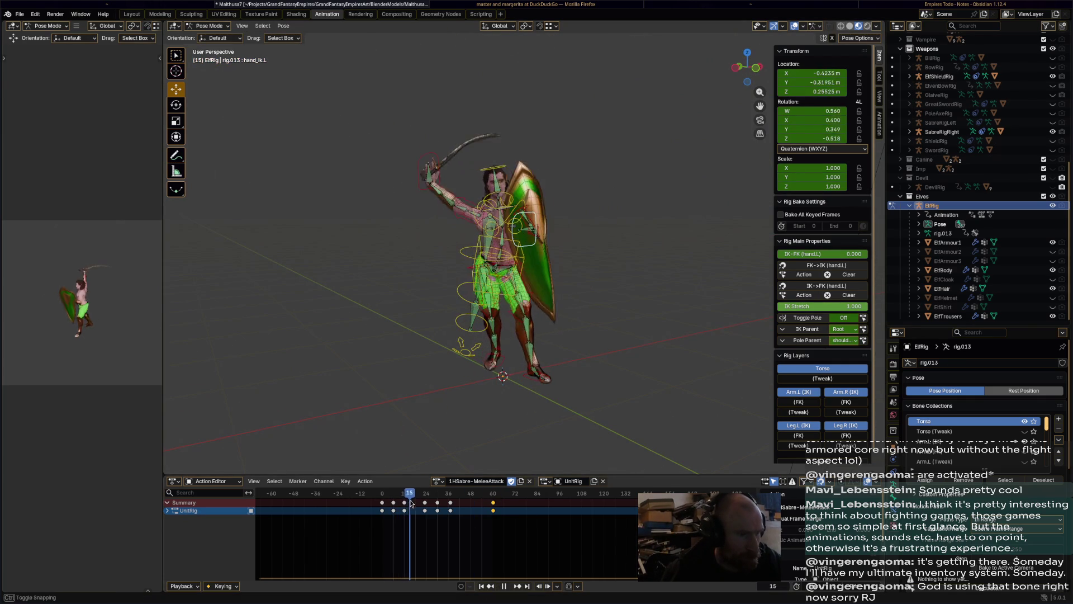
pyautogui.moveTo(410, 503); pyautogui.dragTo(382, 504)
pyautogui.moveTo(492, 398)
pyautogui.mouseDown(button='middle')
pyautogui.moveTo(503, 335)
pyautogui.moveTo(539, 263)
pyautogui.mouseUp(button='middle')
pyautogui.press('g')
pyautogui.click(544, 258)
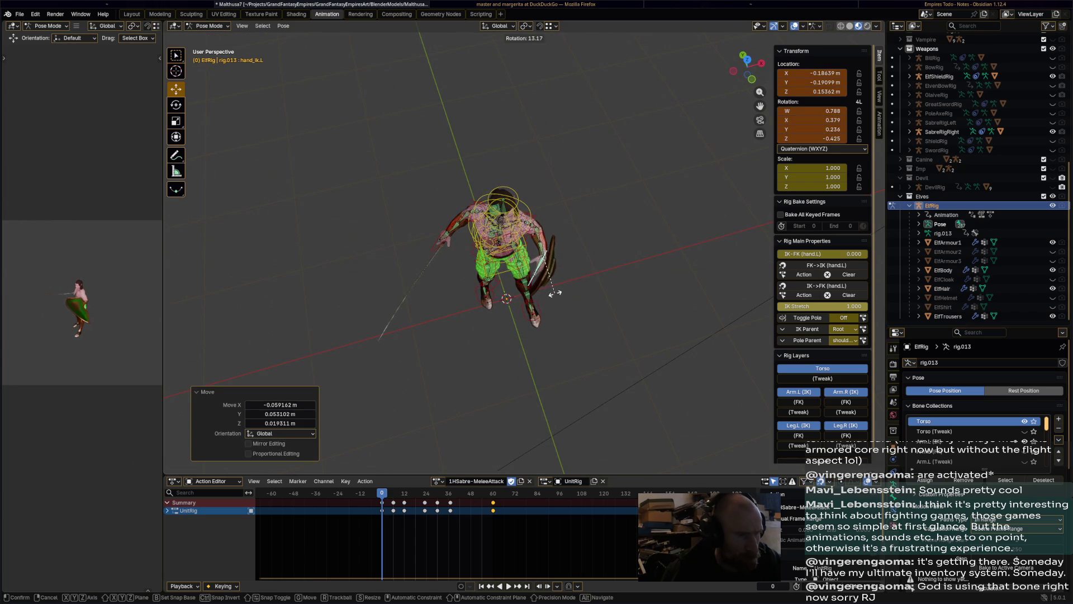
pyautogui.click(398, 545)
pyautogui.moveTo(386, 498); pyautogui.dragTo(391, 499)
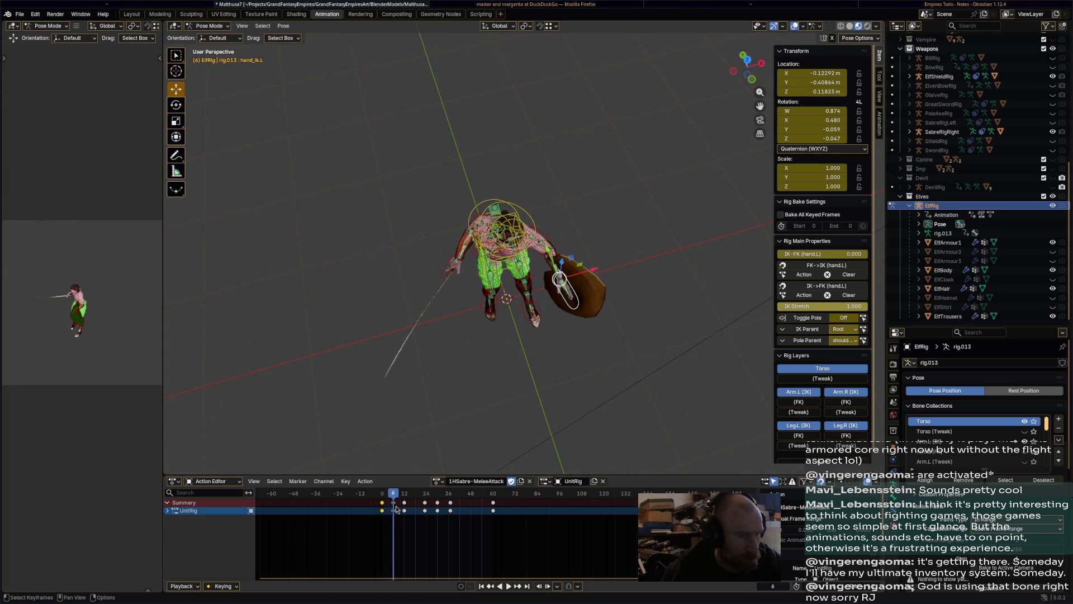
pyautogui.press('space')
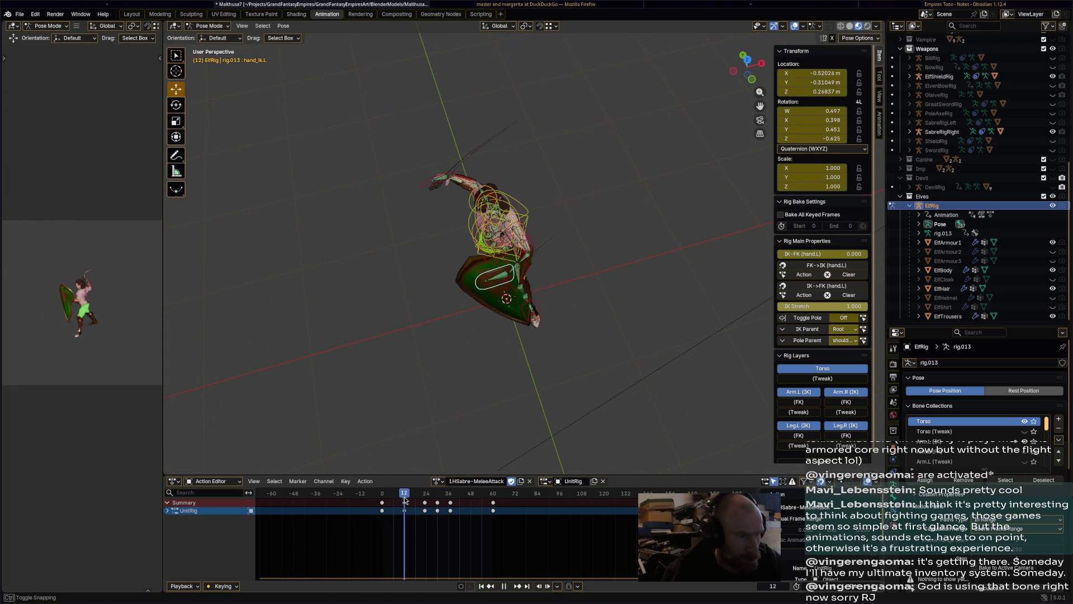
pyautogui.click(381, 498)
pyautogui.moveTo(395, 500)
pyautogui.mouseDown()
pyautogui.moveTo(421, 499)
pyautogui.moveTo(405, 498)
pyautogui.mouseUp()
# Move the shield hand into a guard position, key it at frame 12, and save the file
pyautogui.moveTo(503, 307); pyautogui.dragTo(520, 212, button='middle')
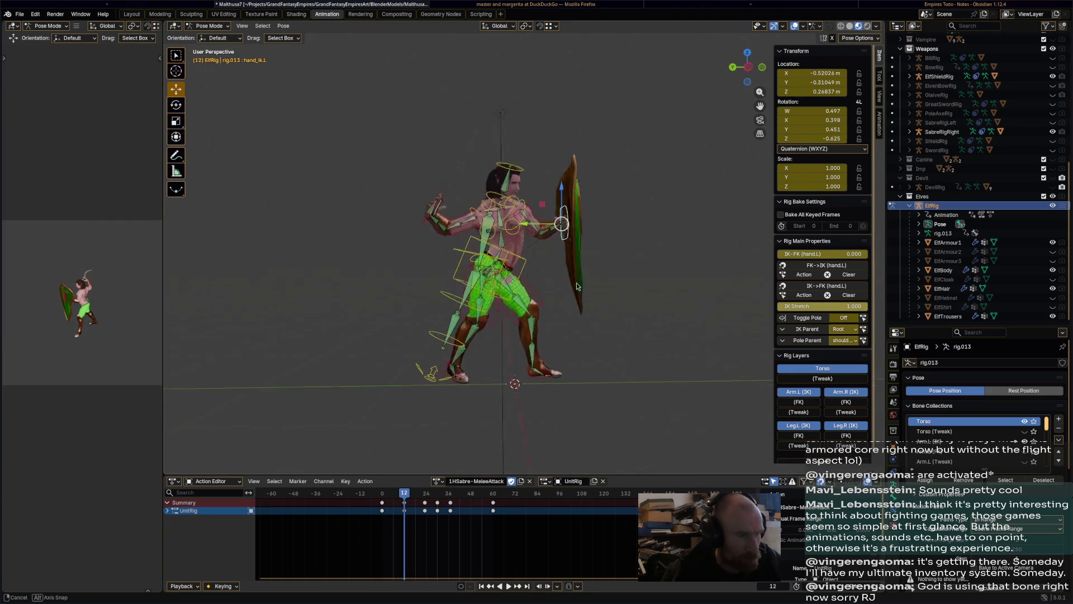
pyautogui.moveTo(554, 222); pyautogui.dragTo(574, 227)
pyautogui.press('i')
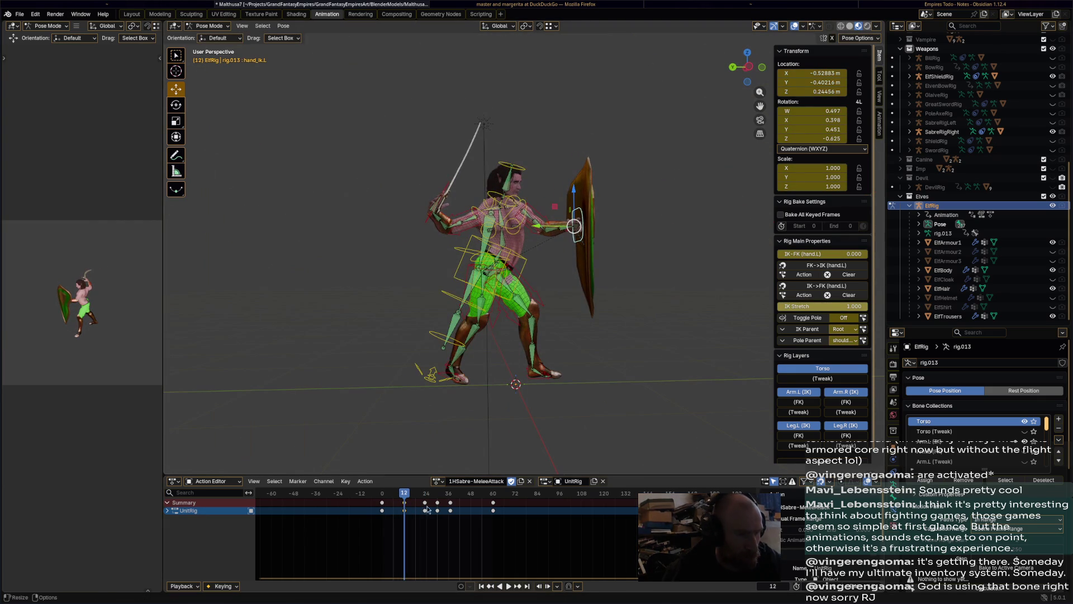
pyautogui.moveTo(404, 499)
pyautogui.mouseDown()
pyautogui.moveTo(390, 499)
pyautogui.moveTo(509, 502)
pyautogui.mouseUp()
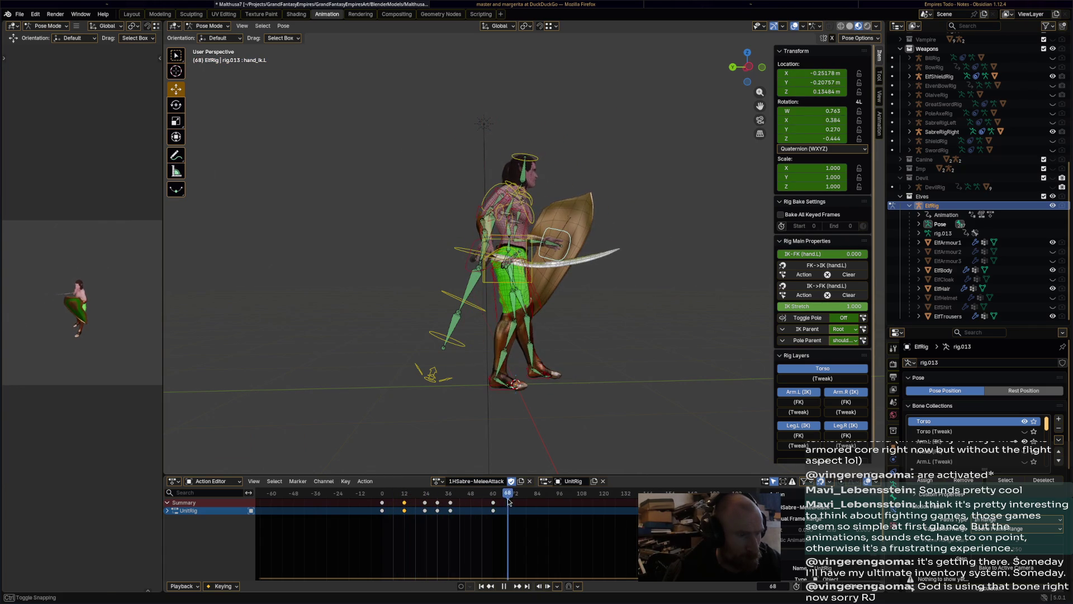
pyautogui.hotkey('ctrl', 's')
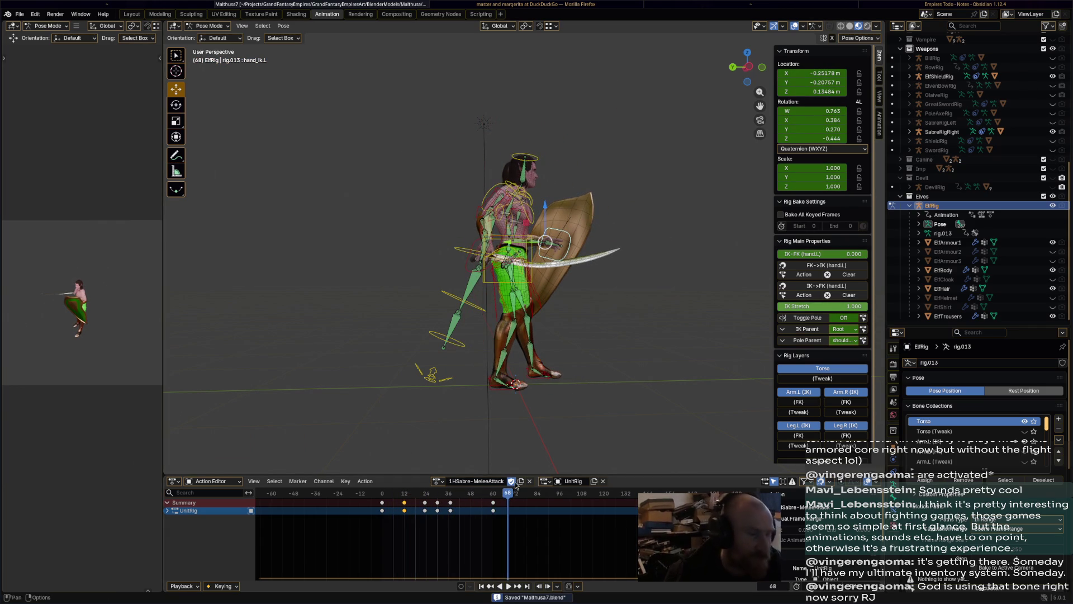
# Switch the elf rig to the 1HWeapon-Move action and rename it 1HSabre-Move
pyautogui.click(437, 481)
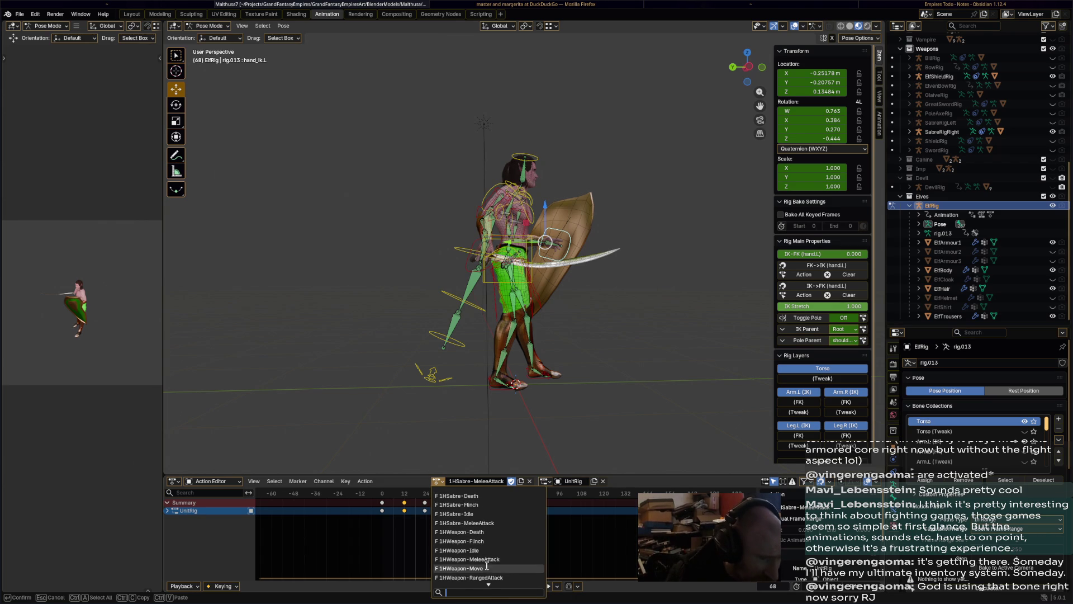
pyautogui.click(526, 569)
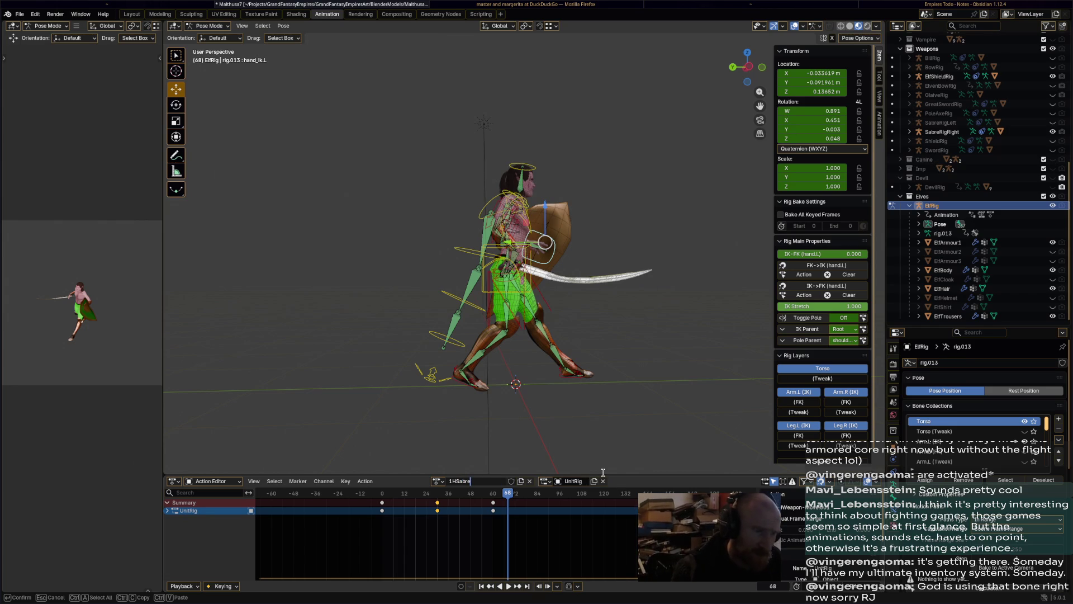
pyautogui.click(477, 481)
pyautogui.write('-Move')
pyautogui.press('Return')
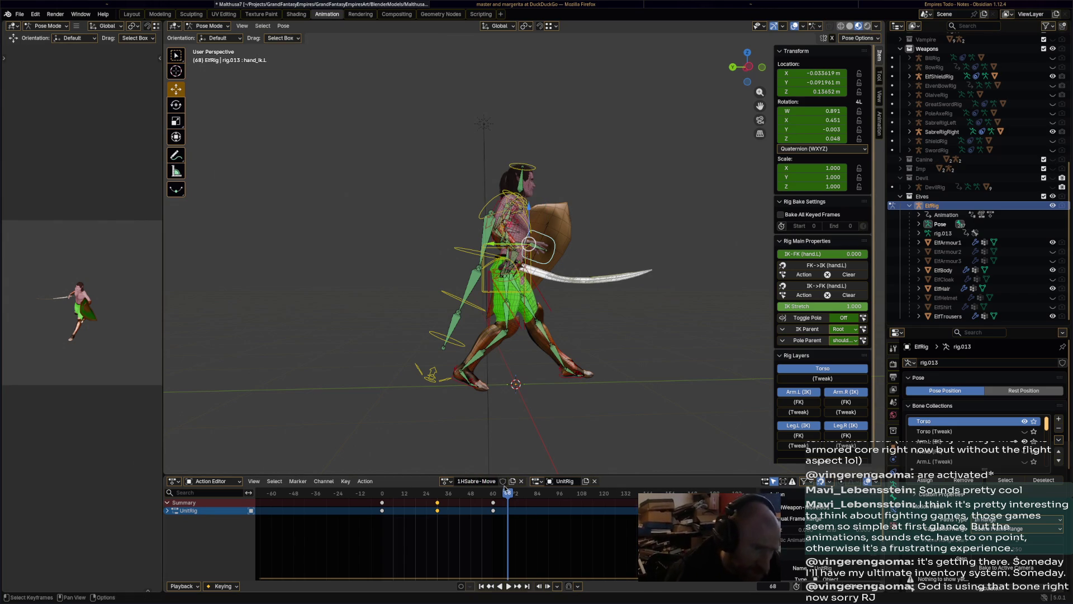
pyautogui.moveTo(599, 381); pyautogui.dragTo(591, 382, button='middle')
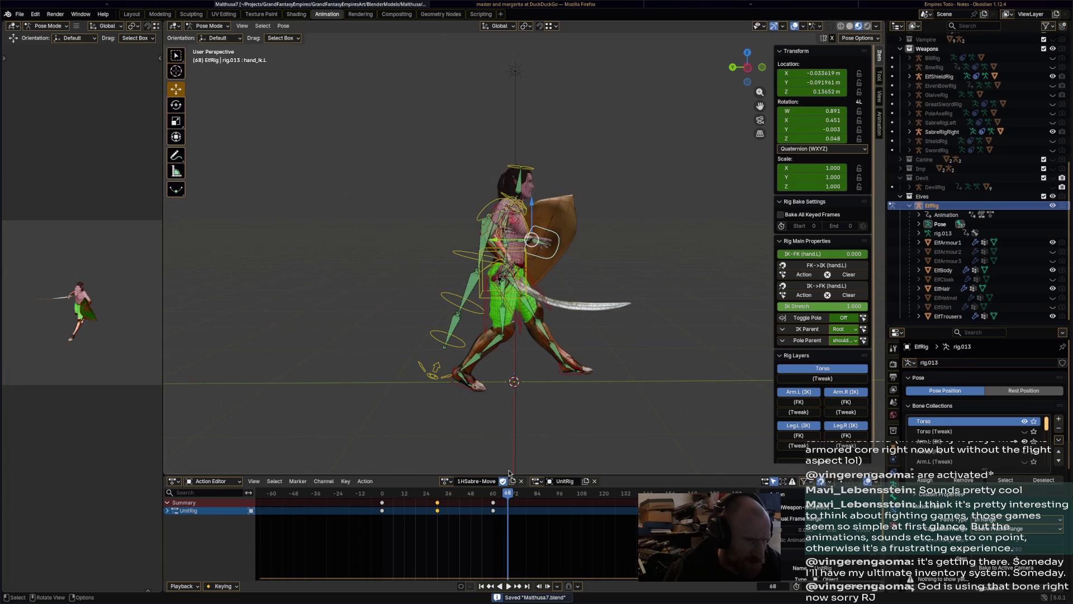
# Slide the left foot IK control, key it at frame 0, and paste that key at frame 60
pyautogui.click(524, 274)
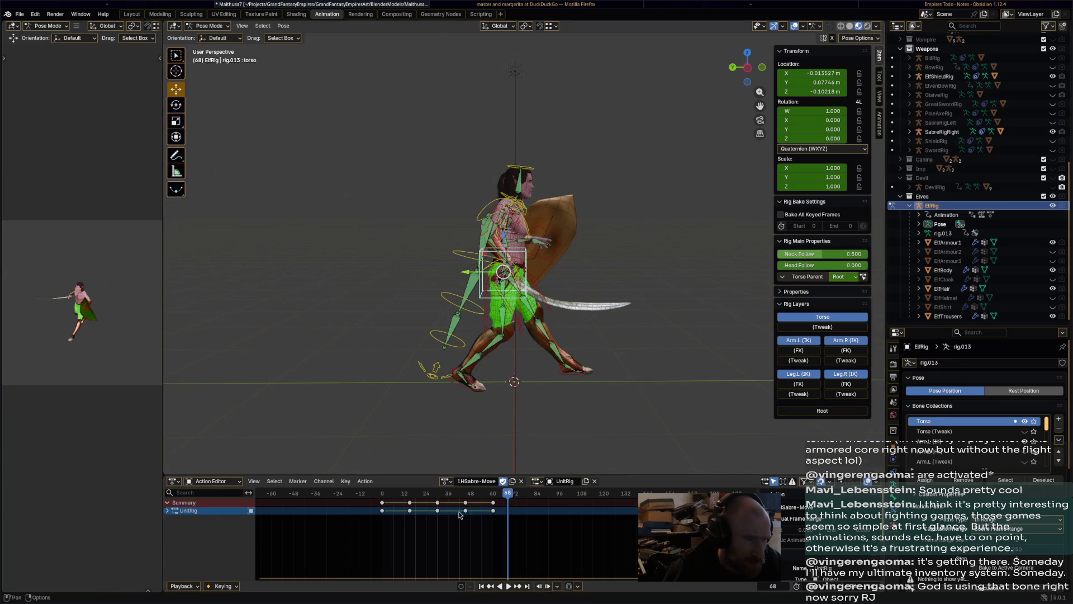
pyautogui.press('space')
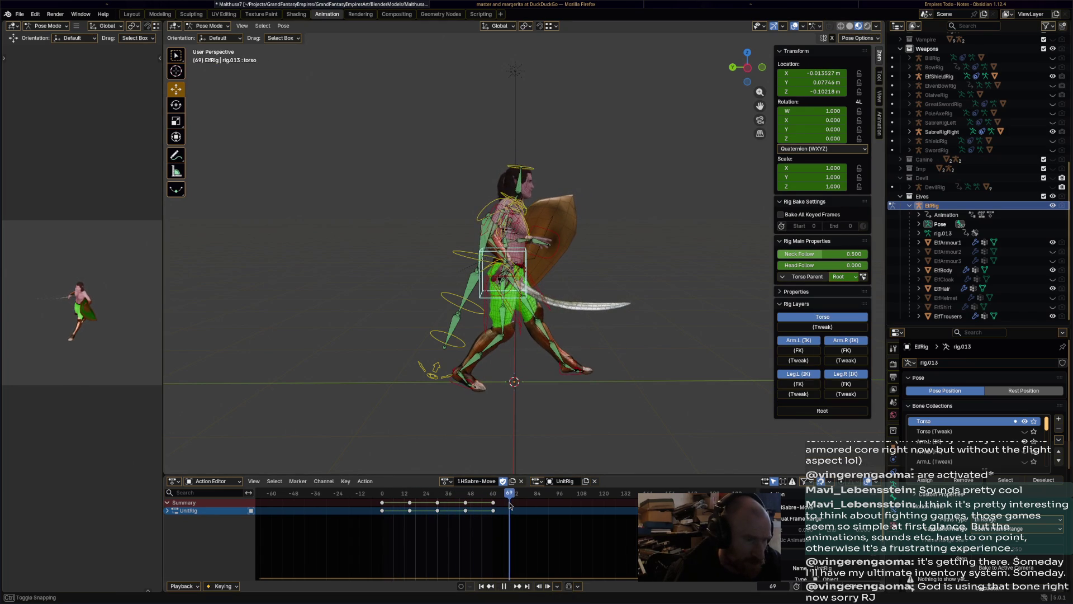
pyautogui.click(573, 376)
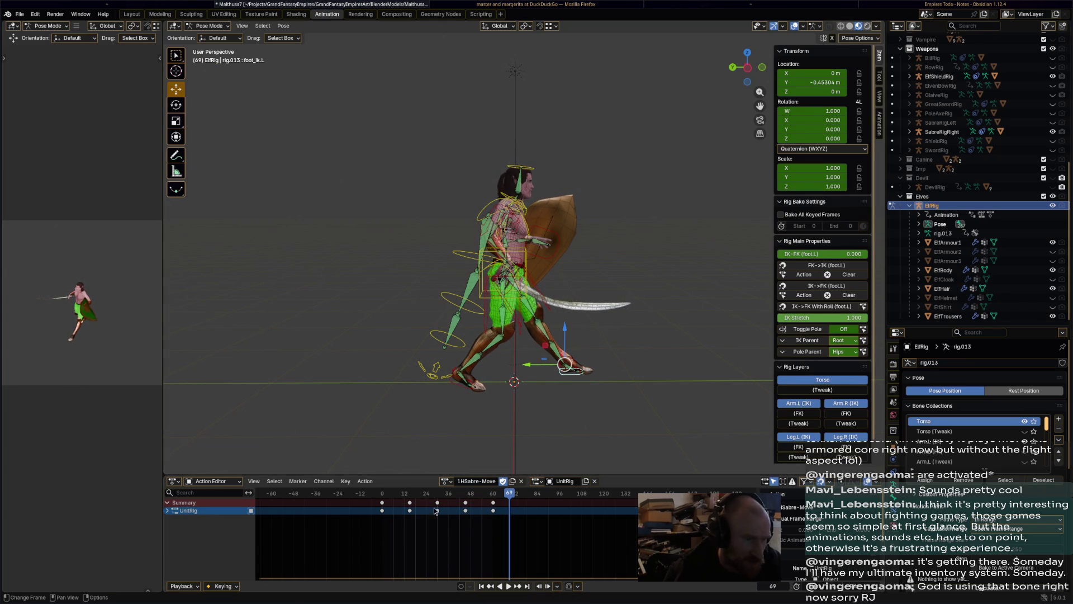
pyautogui.moveTo(391, 495); pyautogui.dragTo(385, 499)
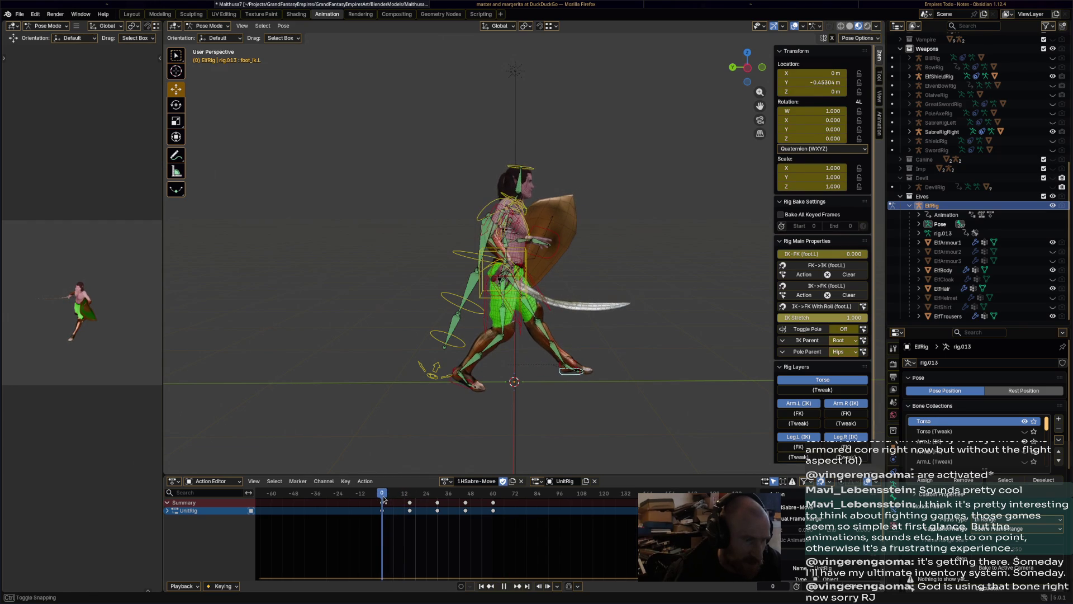
pyautogui.scroll(3, 559, 350)
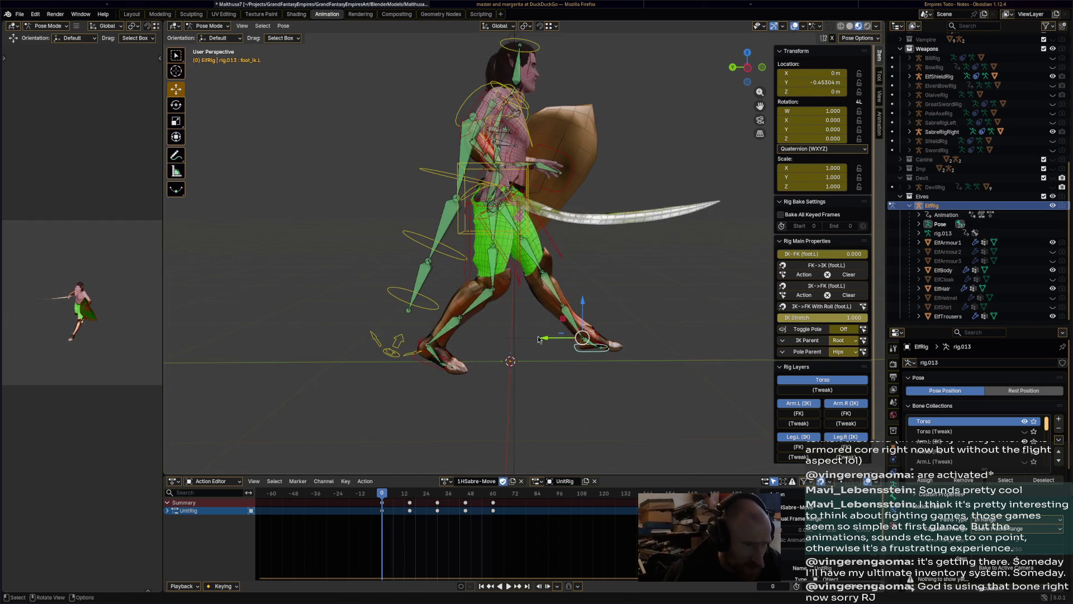
pyautogui.moveTo(540, 340); pyautogui.dragTo(509, 338)
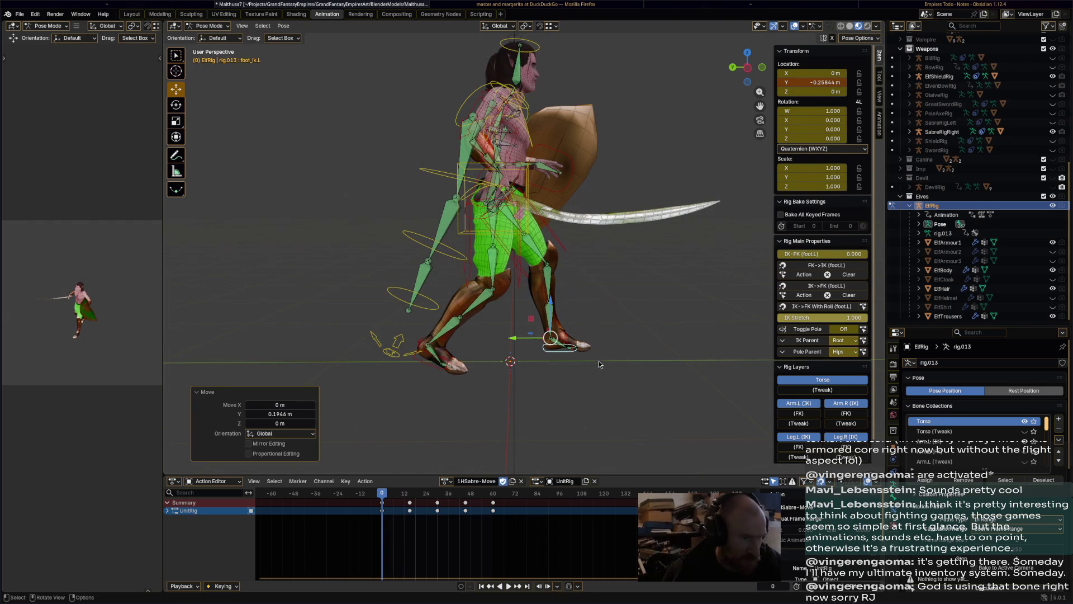
pyautogui.press('i')
pyautogui.moveTo(500, 496)
pyautogui.mouseDown()
pyautogui.moveTo(390, 503)
pyautogui.moveTo(454, 504)
pyautogui.moveTo(437, 501)
pyautogui.mouseUp()
pyautogui.hotkey('ctrl', 'v')
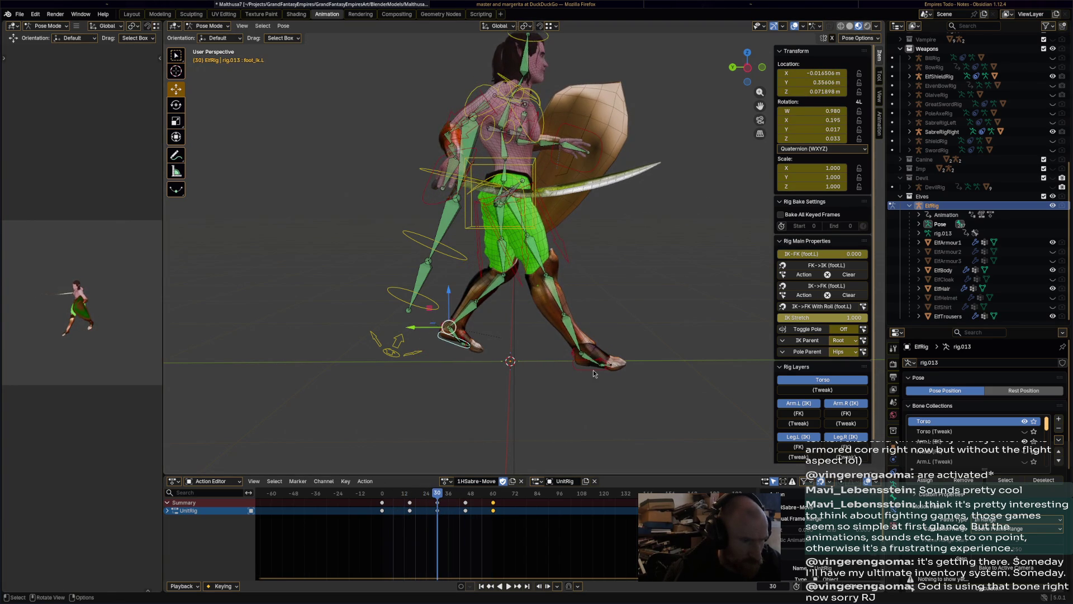
# Move the right foot 0.14956 m along Y, key it at frame 30, and play back the steps
pyautogui.click(594, 373)
pyautogui.press('g')
pyautogui.press('y')
pyautogui.click(601, 429)
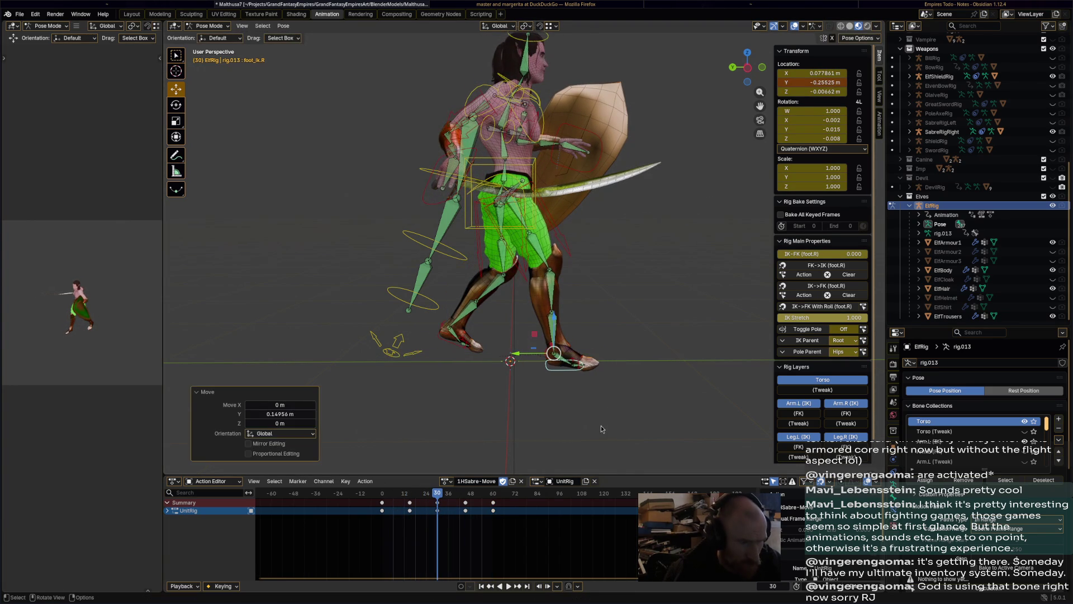
pyautogui.press('i')
pyautogui.press('space')
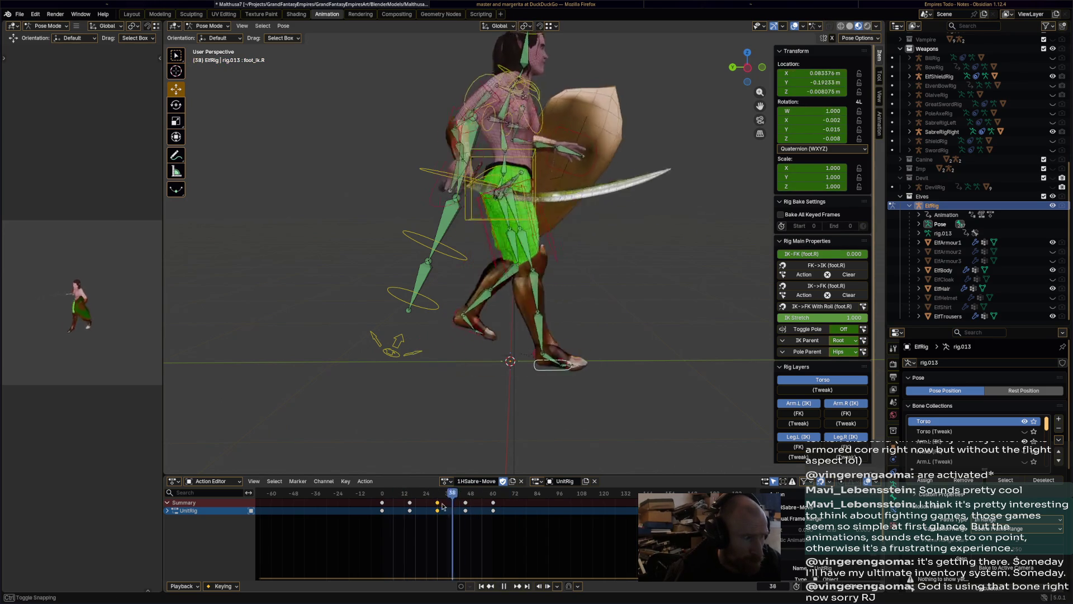
pyautogui.press('space')
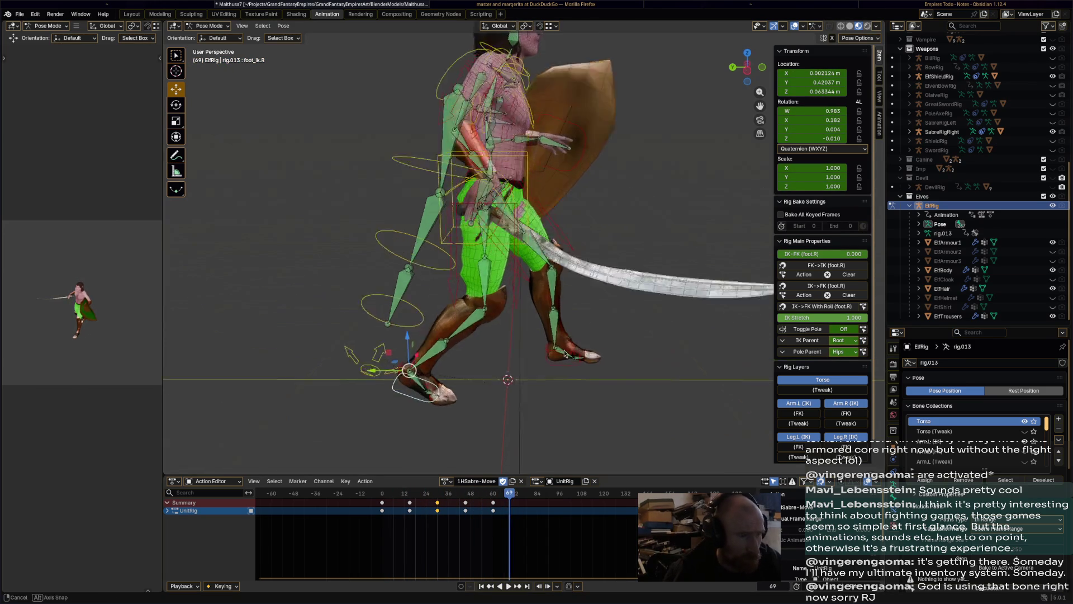
# Select the left hand IK control and replay the animation from a front view
pyautogui.moveTo(492, 290); pyautogui.dragTo(572, 291, button='middle')
pyautogui.scroll(2, 571, 291)
pyautogui.click(623, 170)
pyautogui.press('space')
pyautogui.moveTo(609, 217); pyautogui.dragTo(448, 448, button='middle')
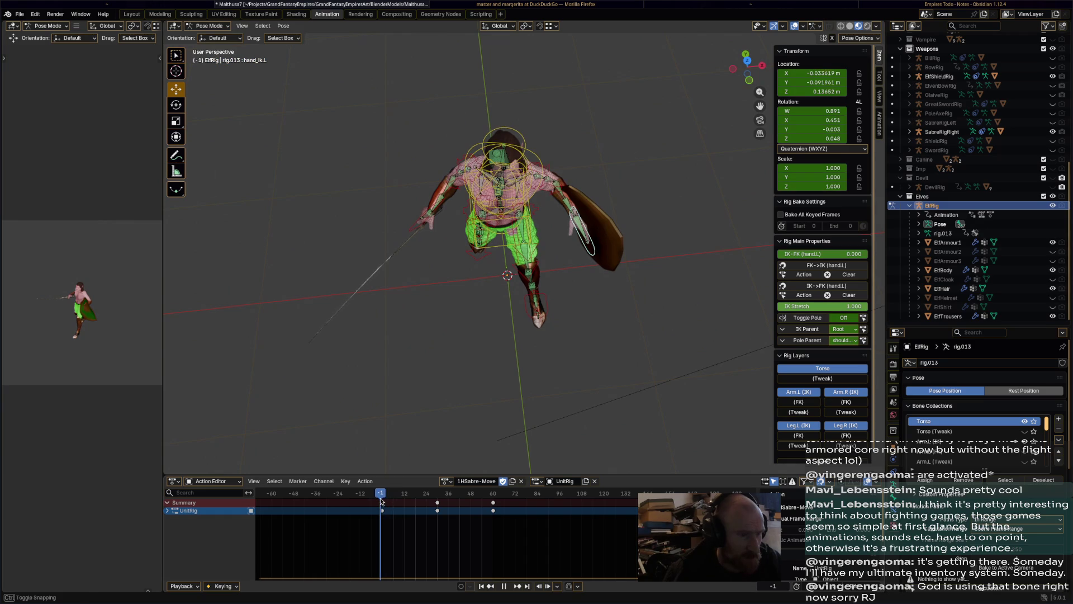
# Rotate the left shield hand and lower it into a new position
pyautogui.moveTo(617, 345); pyautogui.dragTo(593, 313, button='middle')
pyautogui.press('r')
pyautogui.click(559, 269)
pyautogui.press('g')
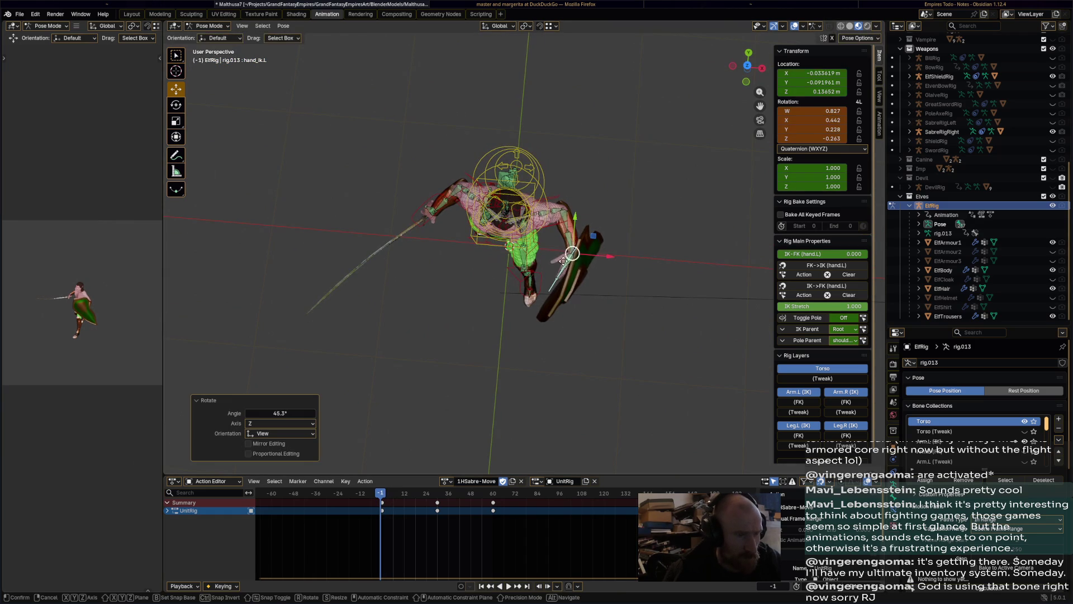
pyautogui.click(541, 271)
pyautogui.moveTo(541, 271)
pyautogui.mouseDown(button='middle')
pyautogui.moveTo(572, 193)
pyautogui.moveTo(629, 198)
pyautogui.moveTo(497, 215)
pyautogui.moveTo(552, 224)
pyautogui.mouseUp(button='middle')
pyautogui.press('g')
pyautogui.click(563, 197)
# At frame 0, rotate the shield hand to turn the shield and move it into place
pyautogui.moveTo(391, 492); pyautogui.dragTo(384, 495)
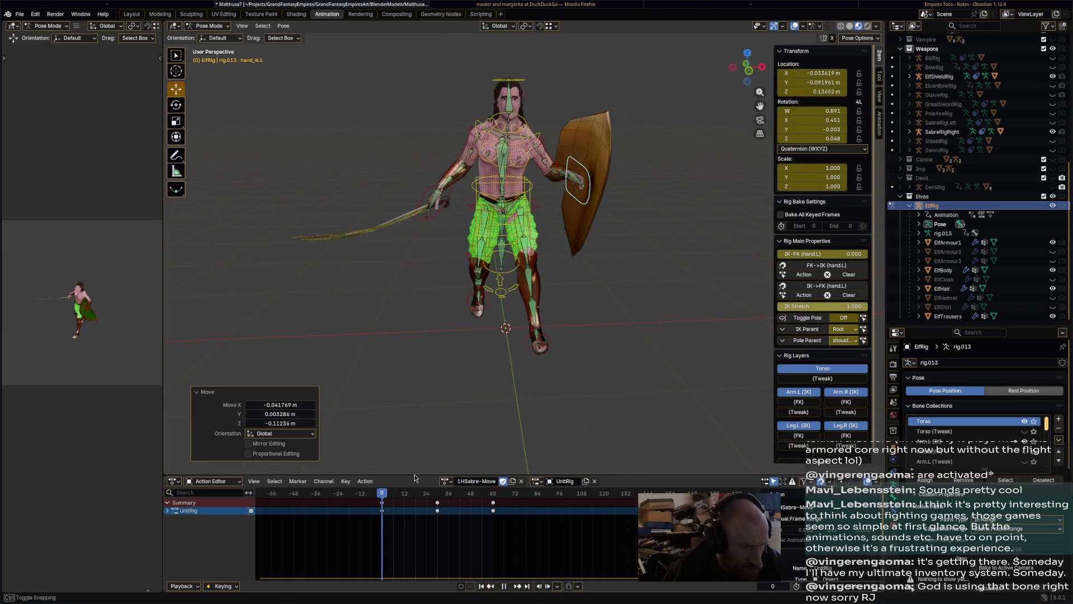
pyautogui.moveTo(414, 470); pyautogui.dragTo(588, 340, button='middle')
pyautogui.press('r')
pyautogui.click(559, 341)
pyautogui.press('g')
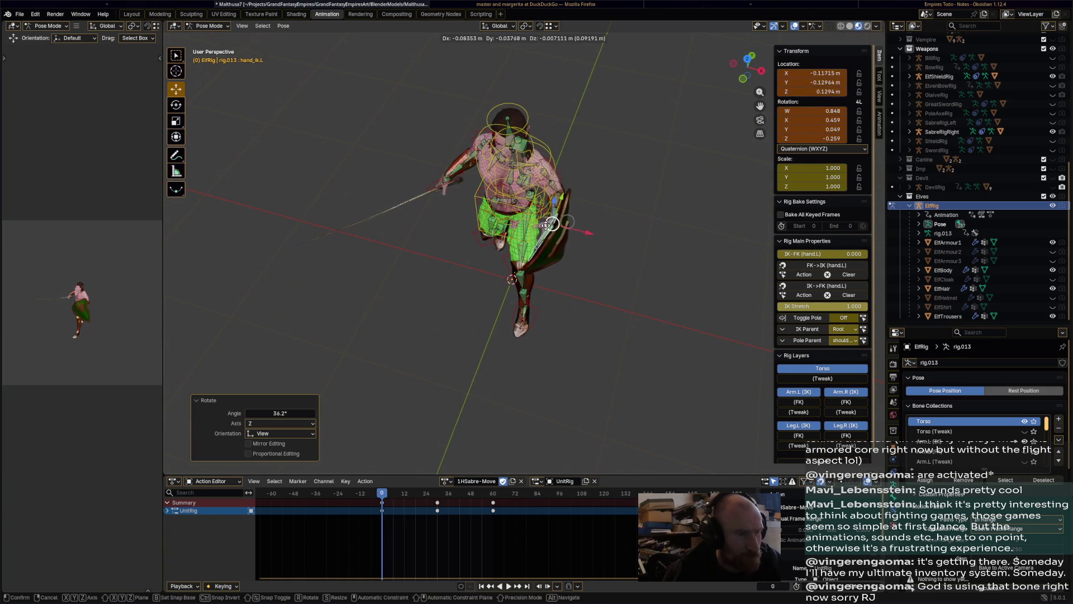
pyautogui.click(546, 225)
pyautogui.moveTo(546, 224)
pyautogui.mouseDown(button='middle')
pyautogui.moveTo(589, 156)
pyautogui.moveTo(526, 264)
pyautogui.moveTo(553, 246)
pyautogui.moveTo(542, 185)
pyautogui.mouseUp(button='middle')
# Refine the shield hand's angle with two more rotations and reposition it
pyautogui.press('r')
pyautogui.click(590, 155)
pyautogui.press('r')
pyautogui.click(554, 246)
pyautogui.press('g')
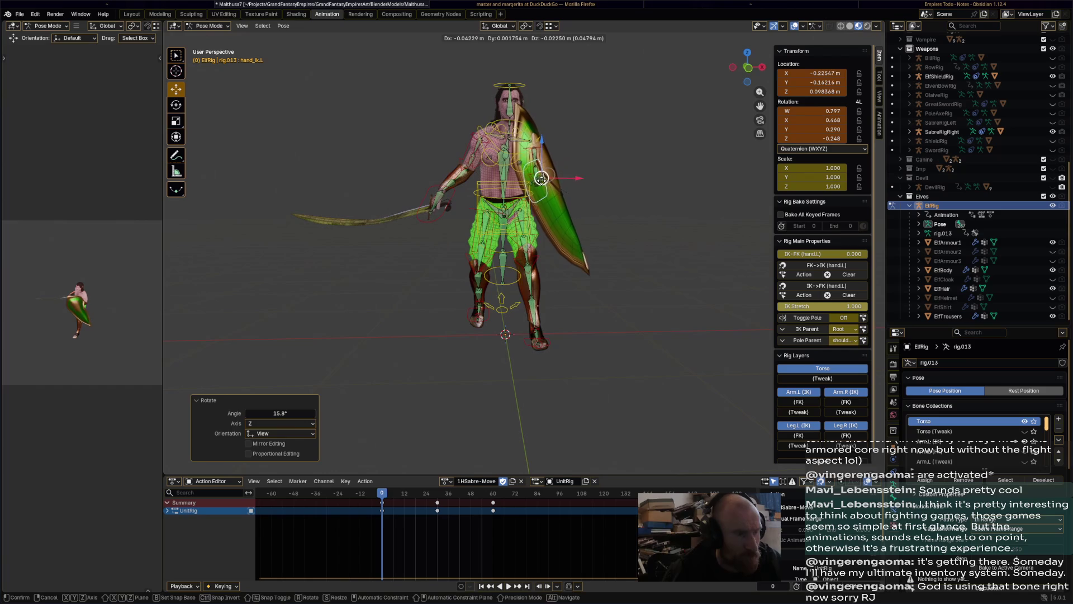
pyautogui.click(541, 178)
pyautogui.moveTo(599, 240); pyautogui.dragTo(606, 267, button='middle')
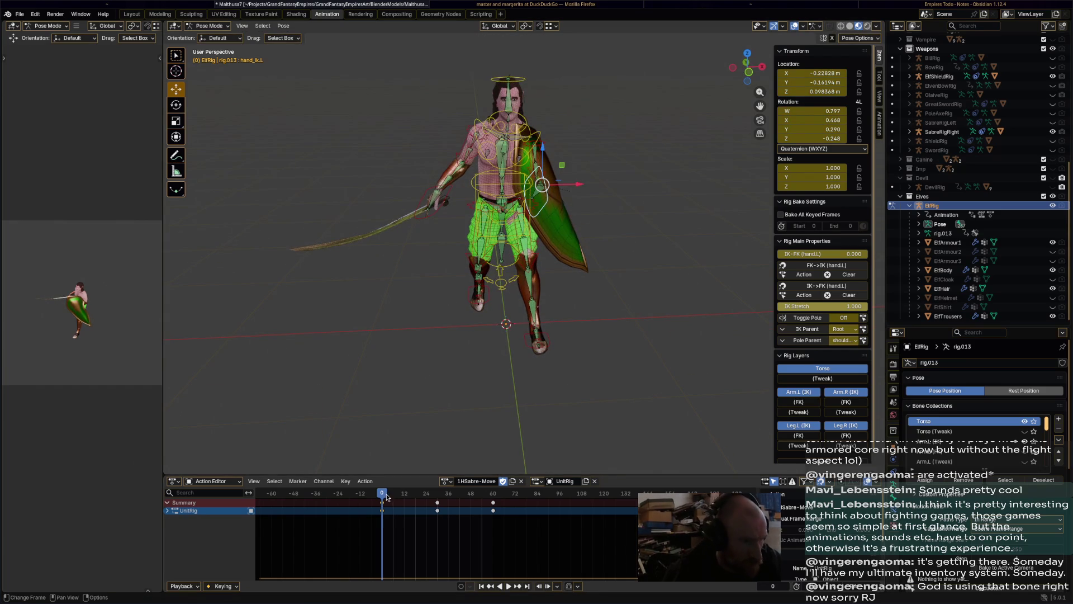
# Review playback, then rotate and reposition the shield hand at frame 30
pyautogui.press('space')
pyautogui.moveTo(386, 497)
pyautogui.mouseDown()
pyautogui.moveTo(384, 509)
pyautogui.moveTo(499, 496)
pyautogui.mouseUp()
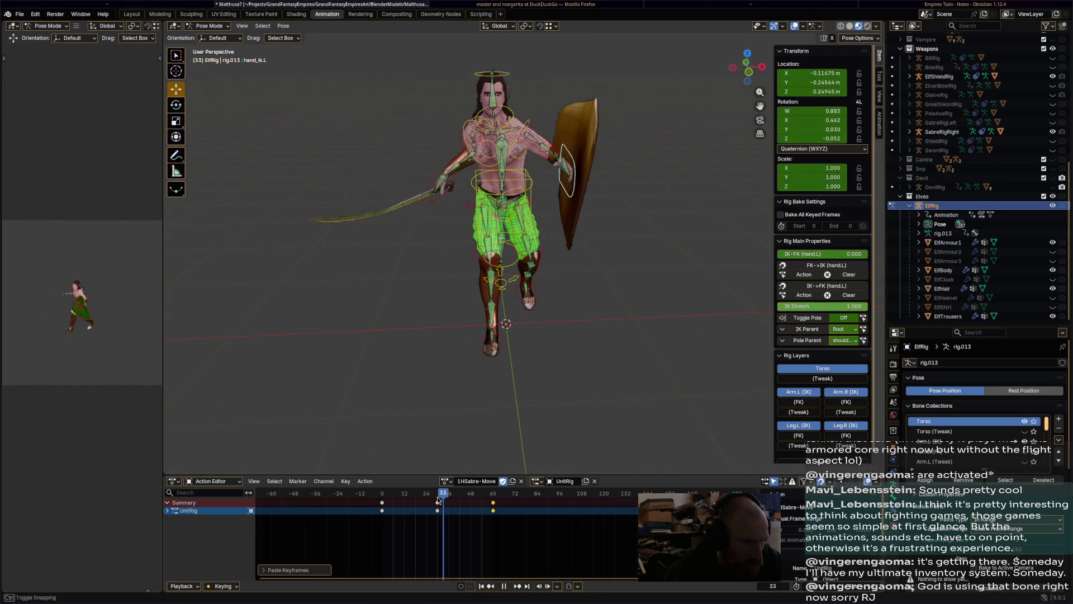
pyautogui.press('space')
pyautogui.moveTo(554, 319)
pyautogui.mouseDown(button='middle')
pyautogui.moveTo(538, 398)
pyautogui.moveTo(602, 295)
pyautogui.moveTo(519, 335)
pyautogui.moveTo(536, 313)
pyautogui.moveTo(559, 212)
pyautogui.moveTo(537, 252)
pyautogui.mouseUp(button='middle')
pyautogui.press('r')
pyautogui.click(509, 362)
pyautogui.press('g')
pyautogui.rightClick(552, 199)
pyautogui.press('r')
pyautogui.click(536, 252)
pyautogui.press('g')
pyautogui.click(558, 270)
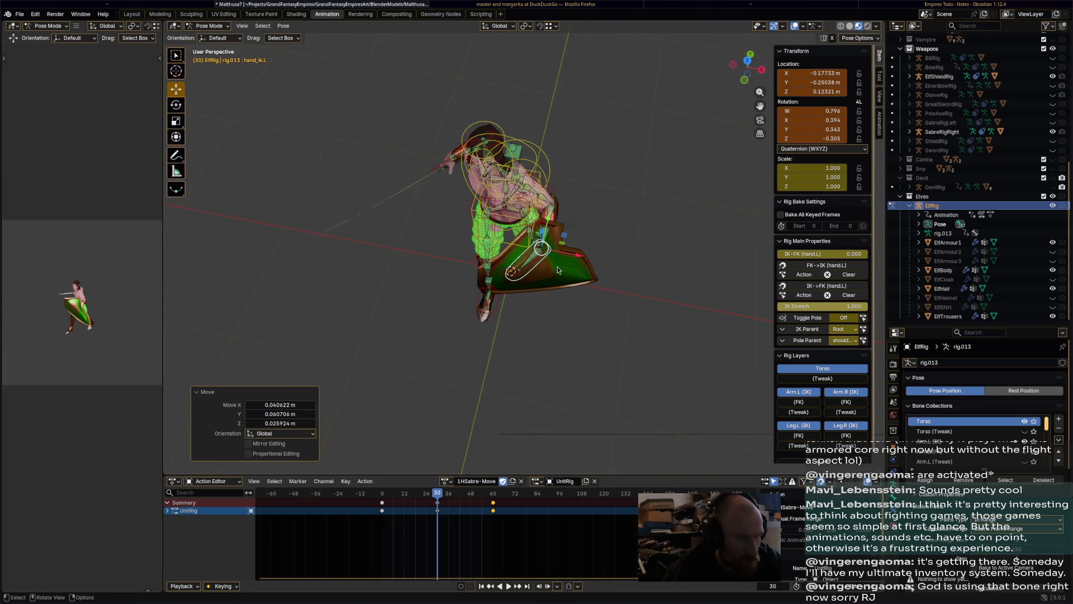
# Replay the opening frames of the action to check the shield hand
pyautogui.press('space')
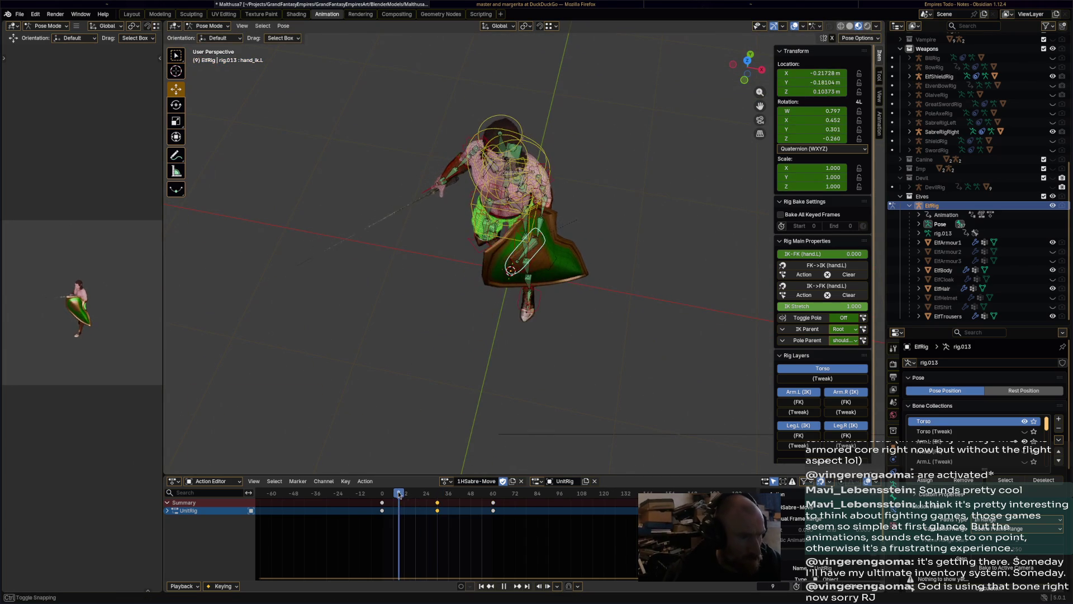
pyautogui.click(397, 494)
pyautogui.moveTo(397, 495)
pyautogui.mouseDown()
pyautogui.moveTo(387, 497)
pyautogui.moveTo(442, 495)
pyautogui.moveTo(391, 497)
pyautogui.mouseUp()
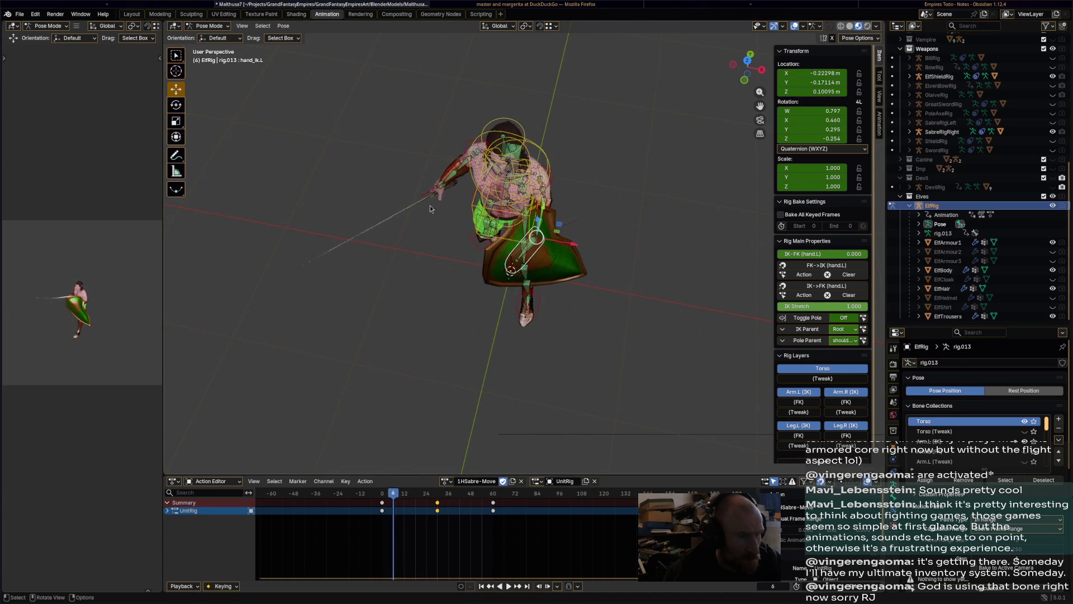
pyautogui.press('space')
pyautogui.moveTo(450, 297)
pyautogui.mouseDown(button='middle')
pyautogui.moveTo(528, 240)
pyautogui.moveTo(642, 283)
pyautogui.mouseUp(button='middle')
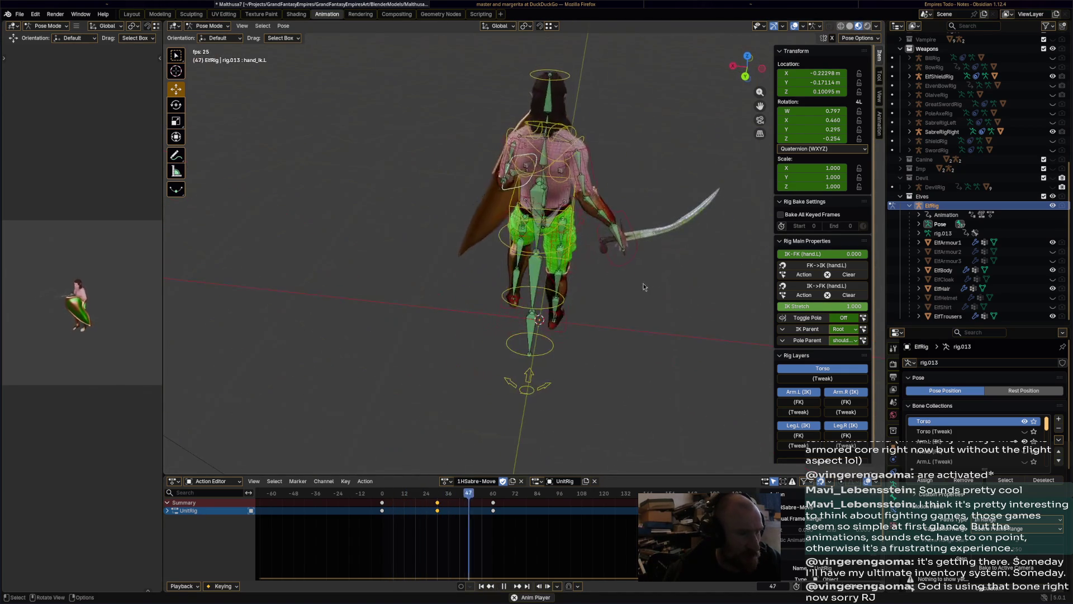
# Rotate the right hand IK to hold the sabre upright, key it at frame 0, and paste at frame 60
pyautogui.click(616, 254)
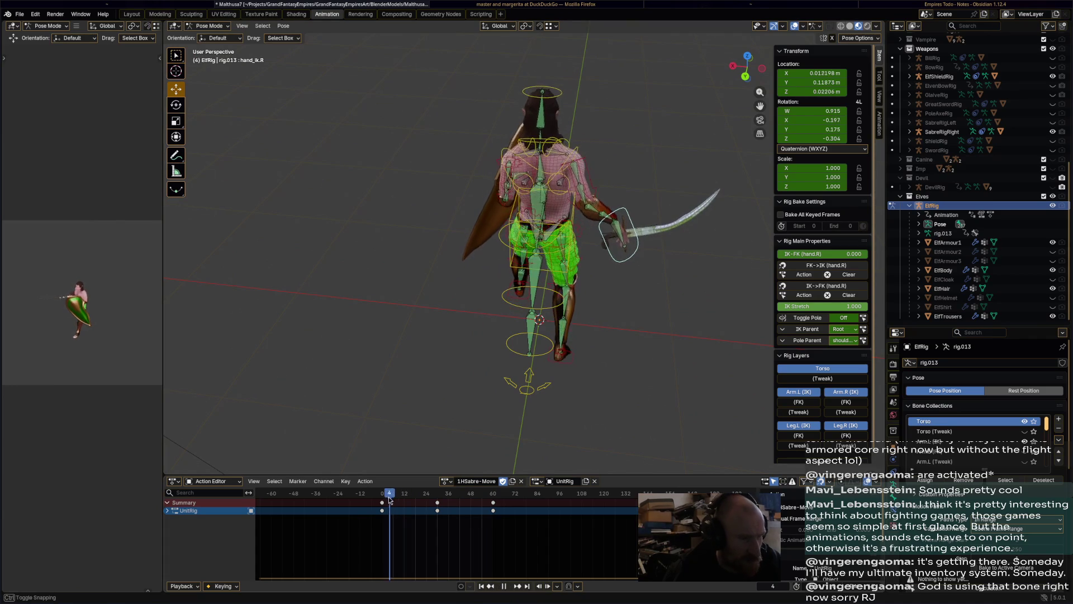
pyautogui.moveTo(392, 495); pyautogui.dragTo(384, 500)
pyautogui.moveTo(411, 472); pyautogui.dragTo(552, 410, button='middle')
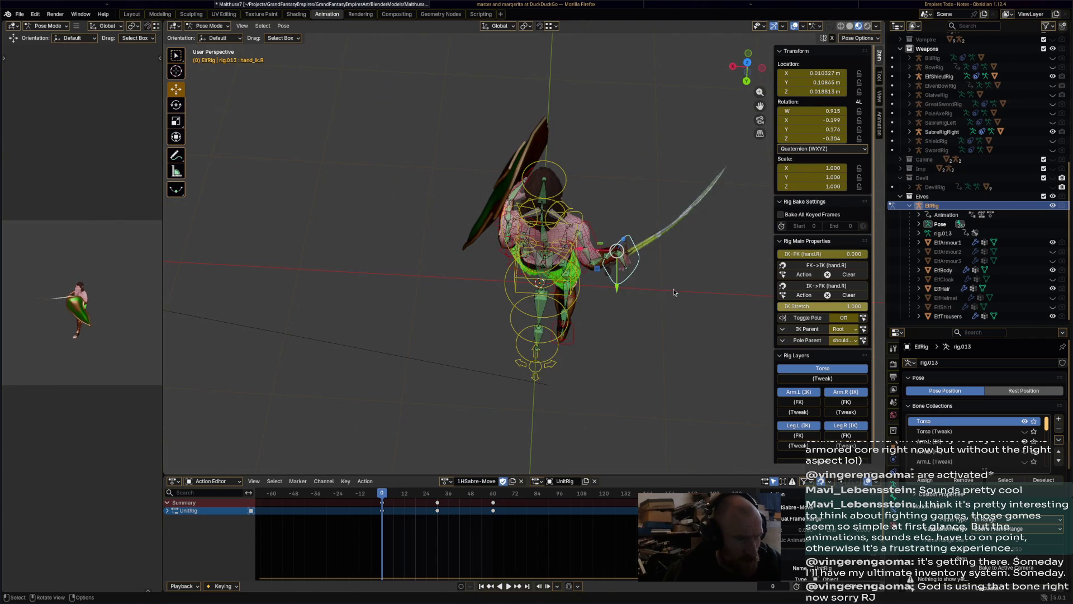
pyautogui.press('r')
pyautogui.click(649, 229)
pyautogui.press('i')
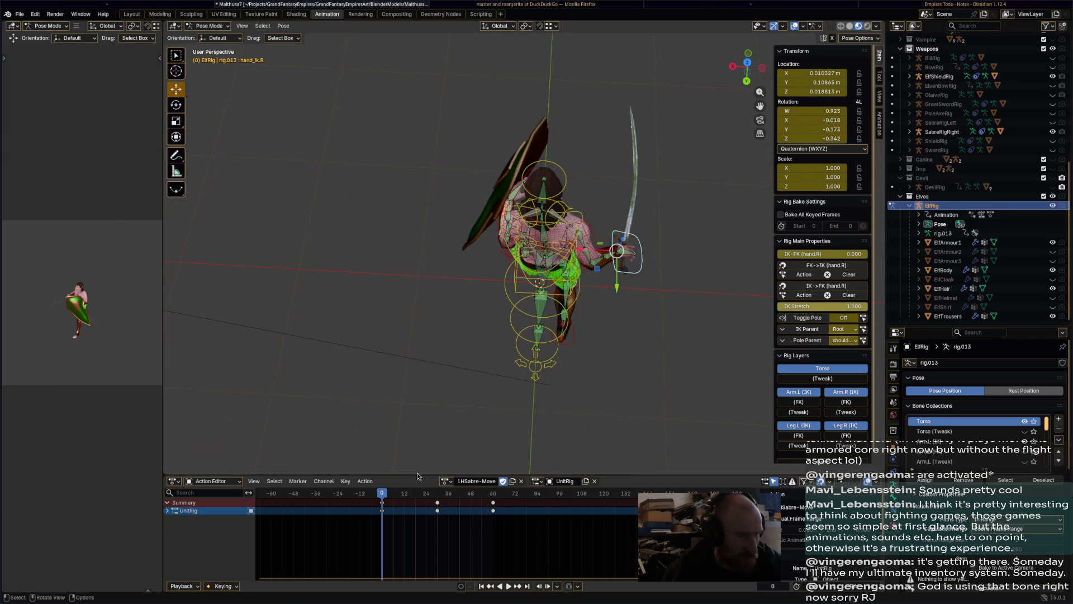
pyautogui.click(495, 497)
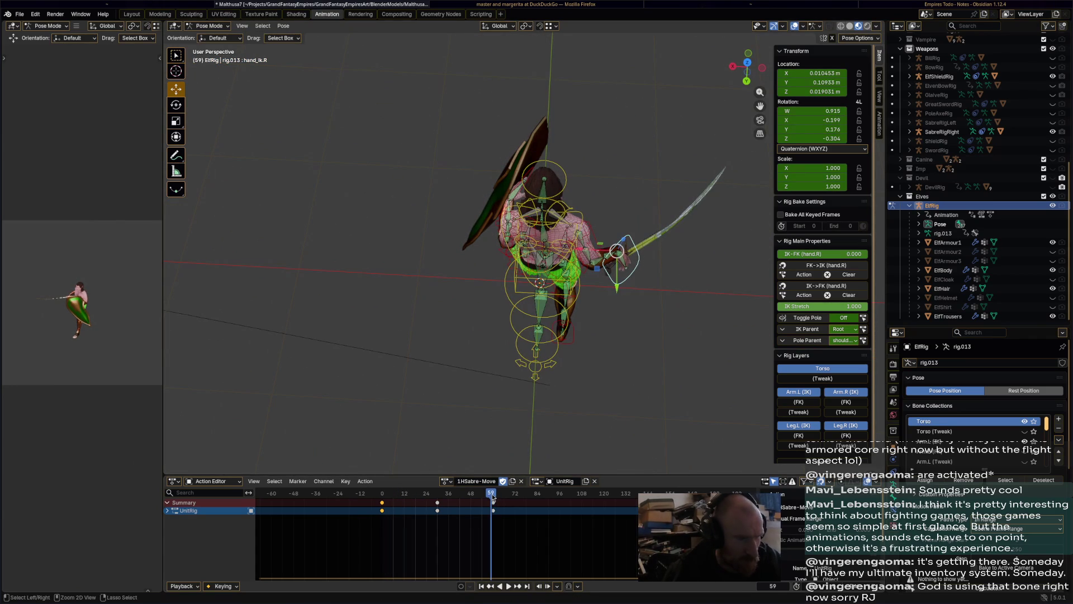
pyautogui.press('Right')
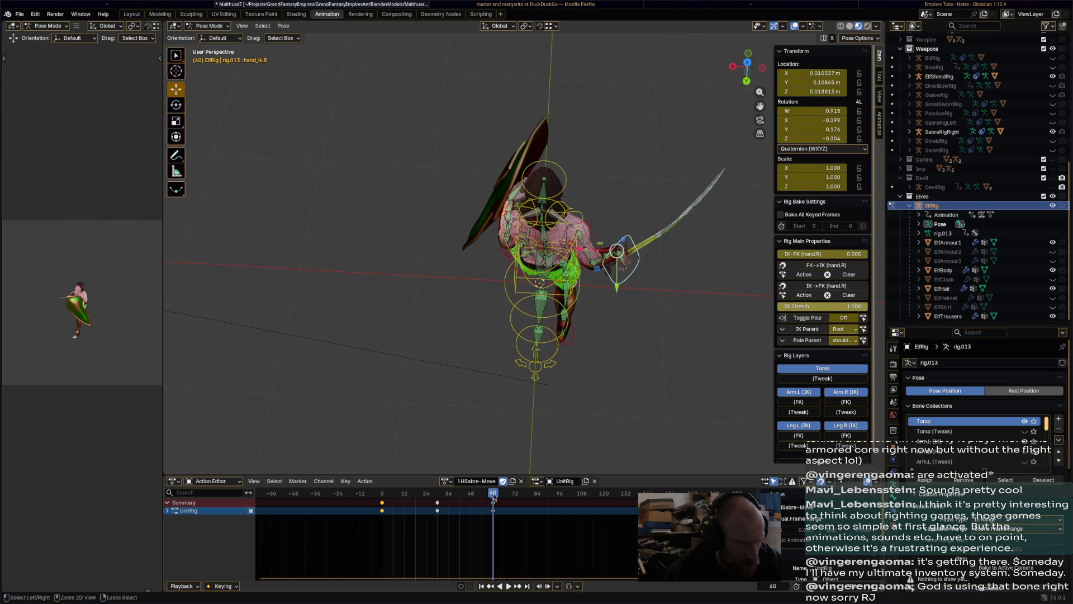
pyautogui.hotkey('ctrl', 'v')
# Rotate the right hand at frame 30, review the sabre motion, and save the file
pyautogui.moveTo(494, 496); pyautogui.dragTo(438, 497)
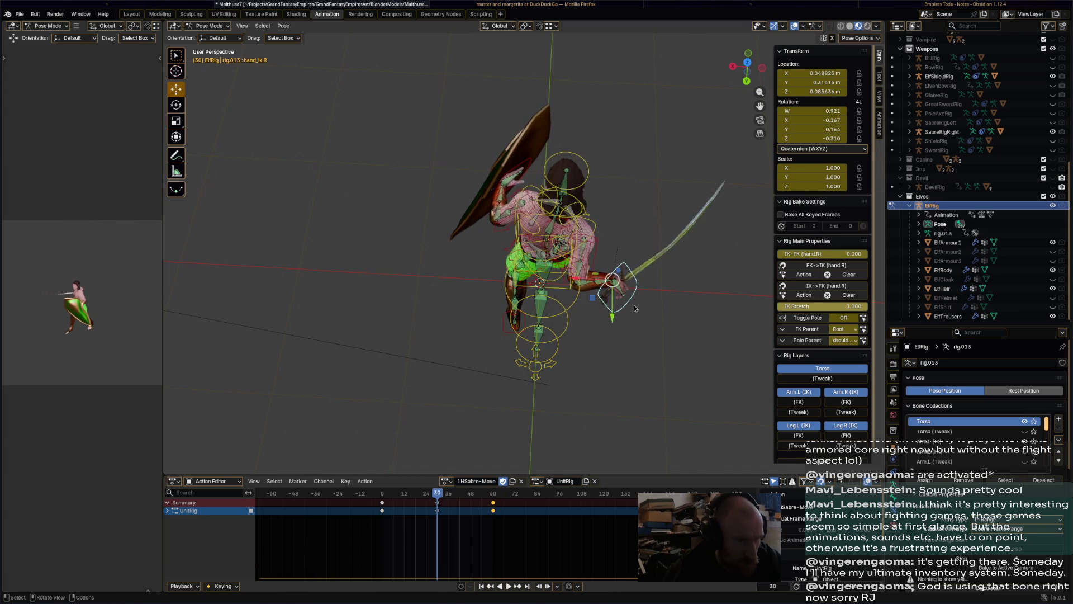
pyautogui.press('r')
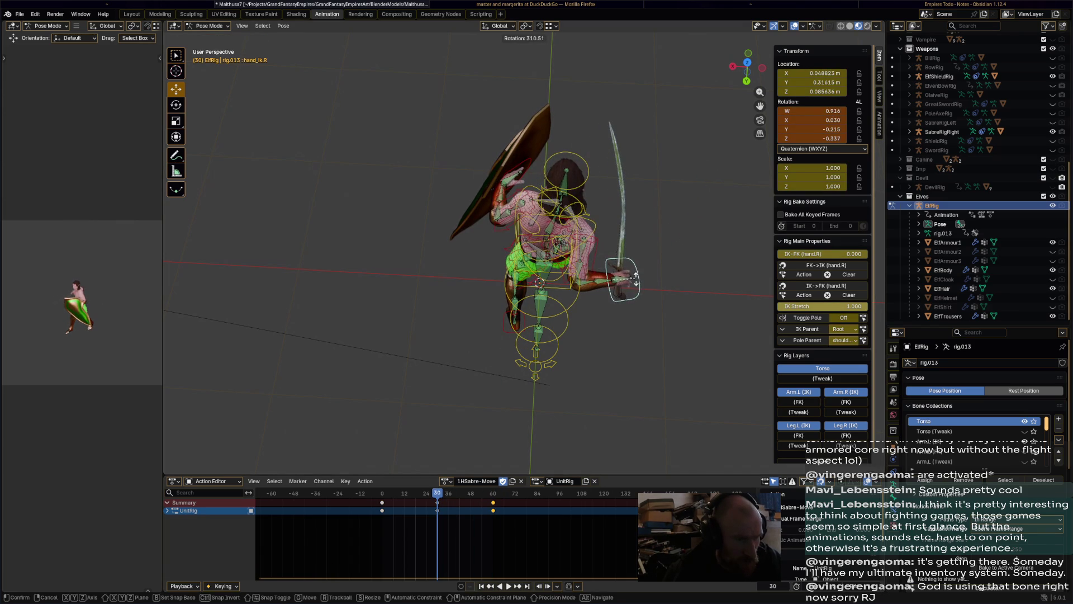
pyautogui.click(637, 278)
pyautogui.moveTo(636, 390)
pyautogui.mouseDown(button='middle')
pyautogui.moveTo(606, 314)
pyautogui.moveTo(561, 330)
pyautogui.moveTo(627, 357)
pyautogui.moveTo(576, 344)
pyautogui.mouseUp(button='middle')
pyautogui.press('space')
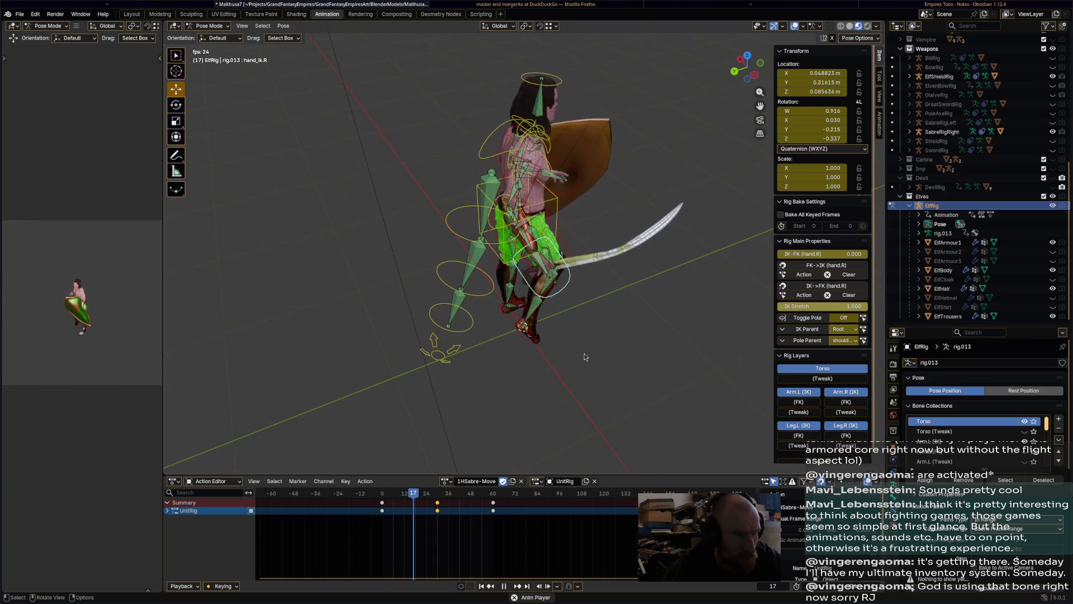
pyautogui.moveTo(584, 353); pyautogui.dragTo(650, 326, button='middle')
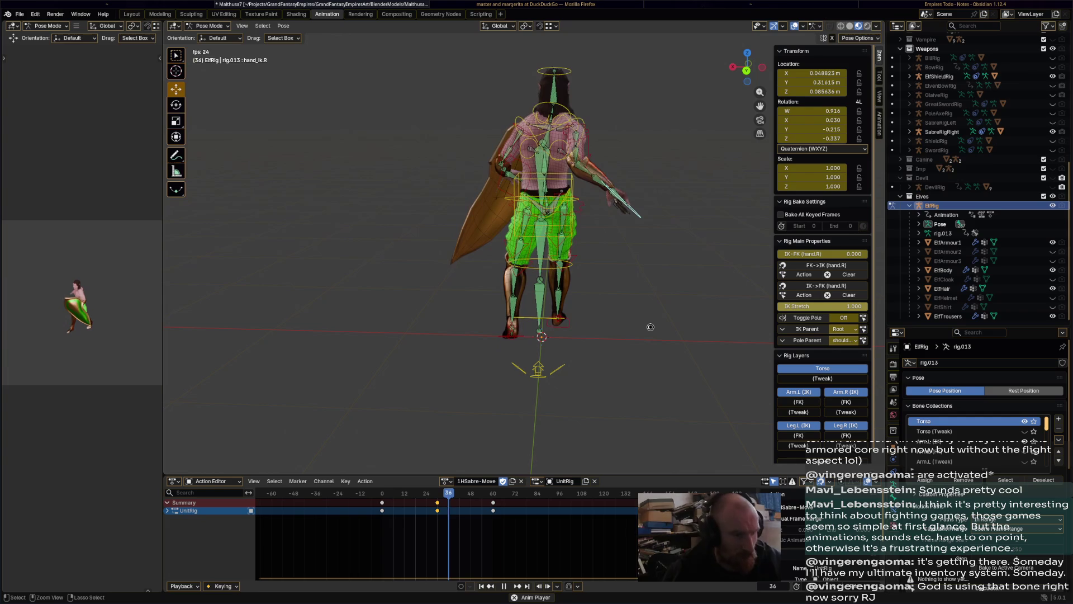
pyautogui.press('space')
pyautogui.hotkey('ctrl', 's')
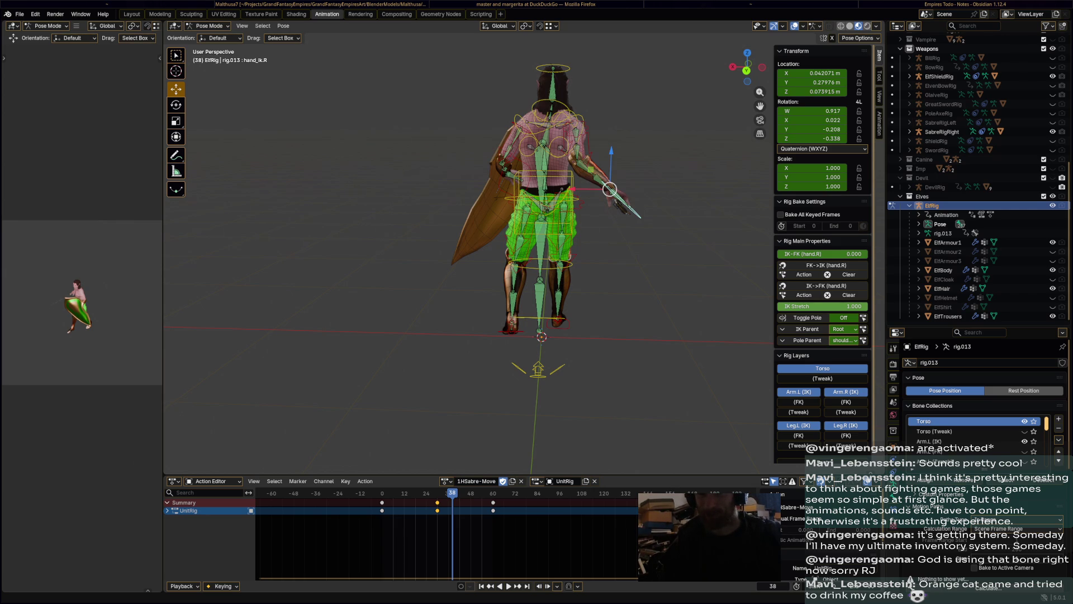
# Replay the action, save Malthusa7.blend again, and bring up the list of available actions
pyautogui.press('space')
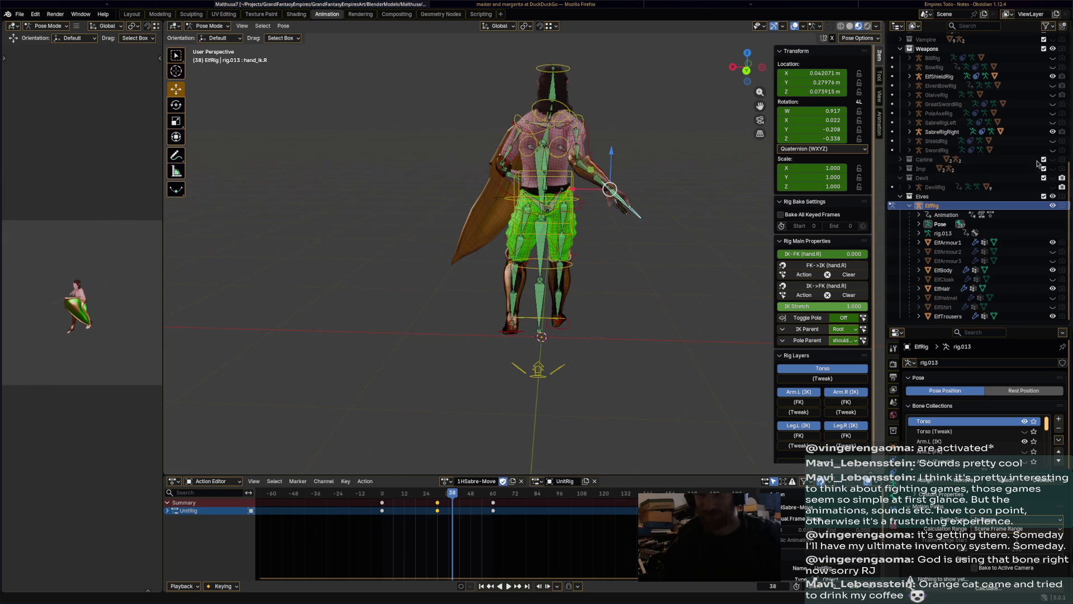
pyautogui.moveTo(486, 184)
pyautogui.mouseDown(button='middle')
pyautogui.moveTo(478, 280)
pyautogui.moveTo(518, 250)
pyautogui.mouseUp(button='middle')
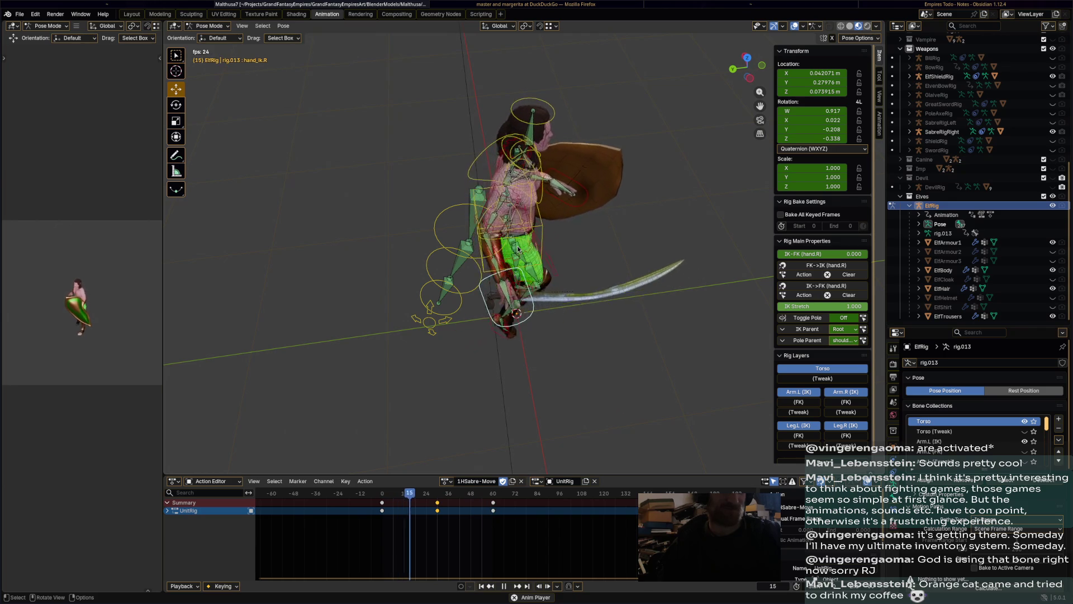
pyautogui.press('space')
pyautogui.hotkey('ctrl', 's')
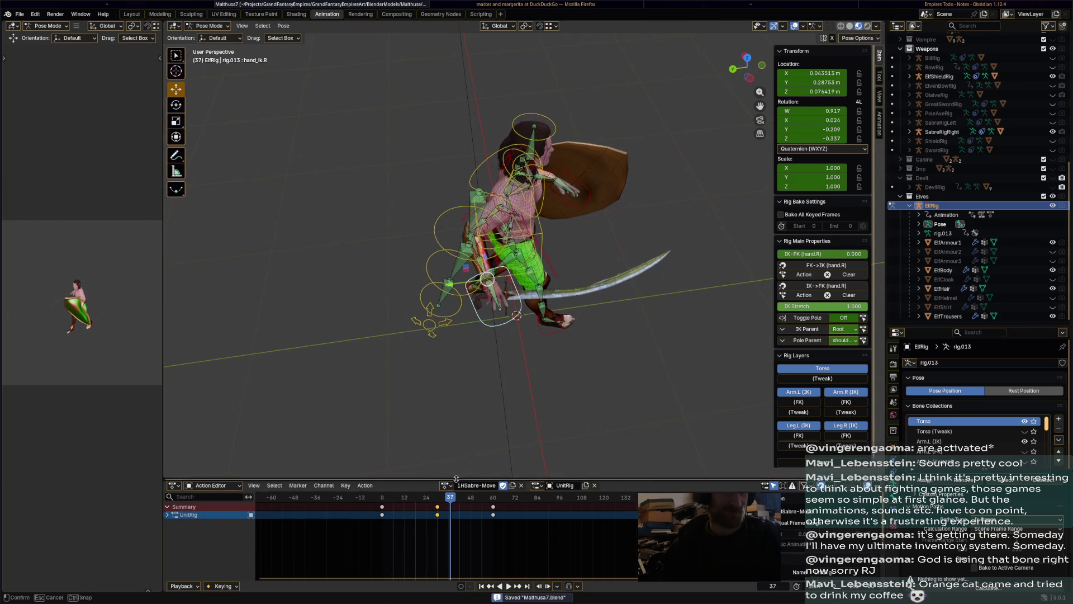
pyautogui.click(445, 482)
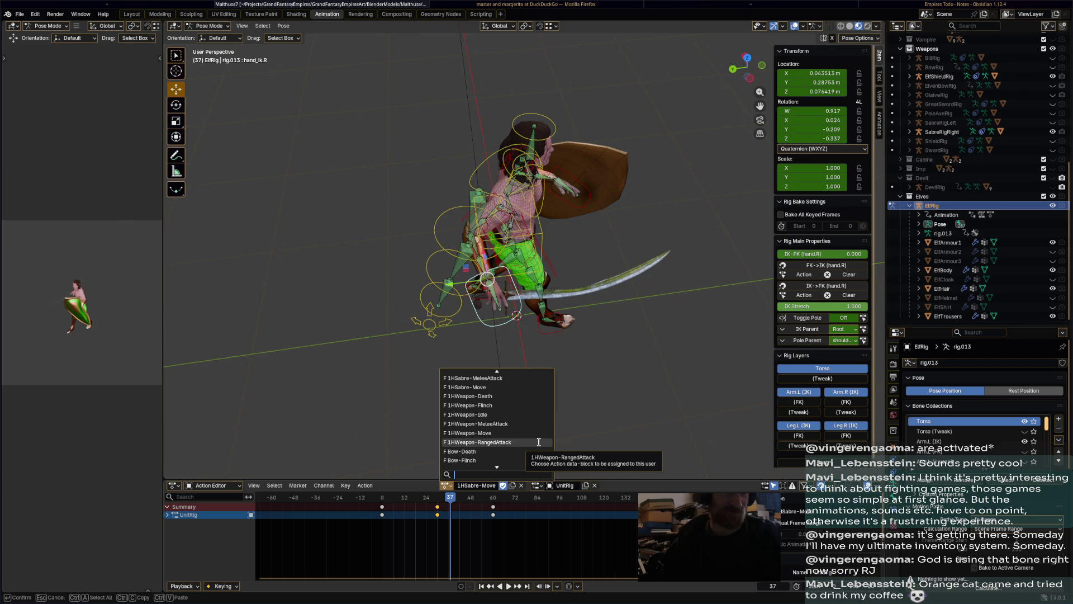
# Assign 1HWeapon-RangedAttack to the elf, preview it, and rename it 1HSabre-RangedAttack
pyautogui.click(538, 442)
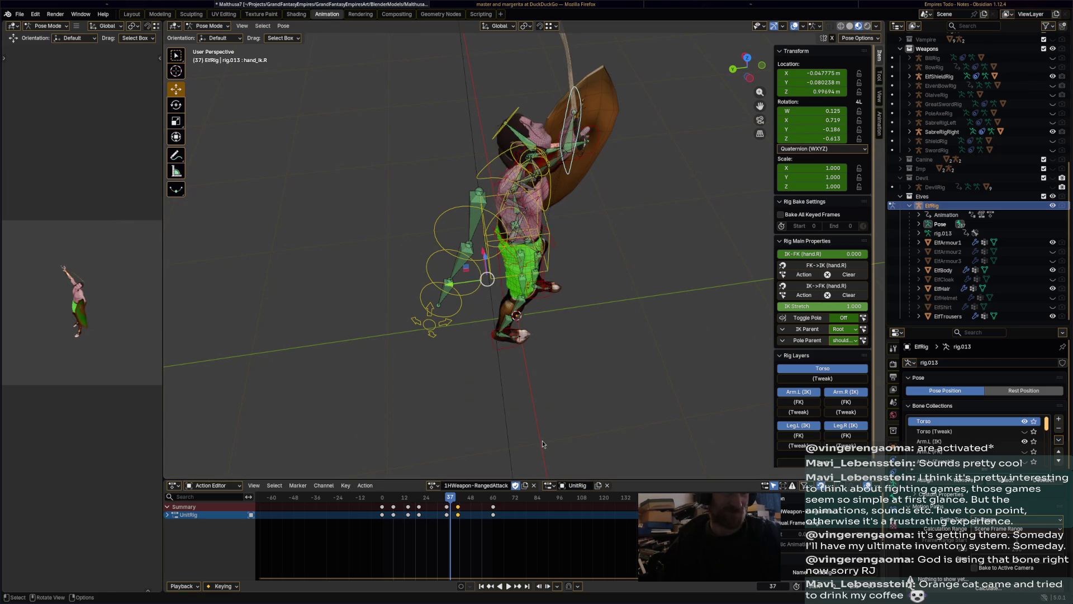
pyautogui.press('space')
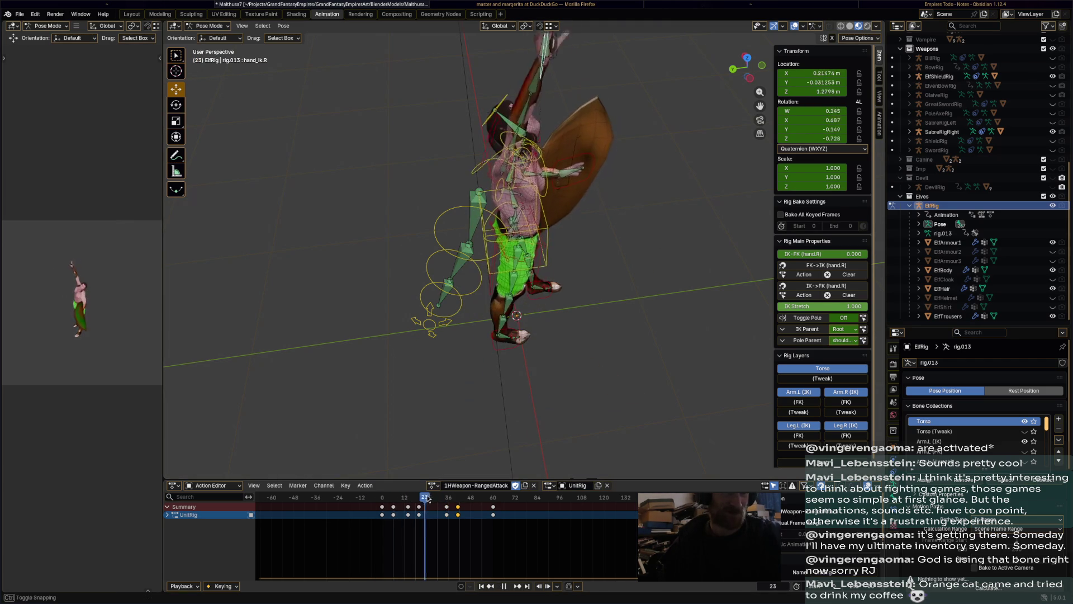
pyautogui.press('space')
pyautogui.write('Sabr')
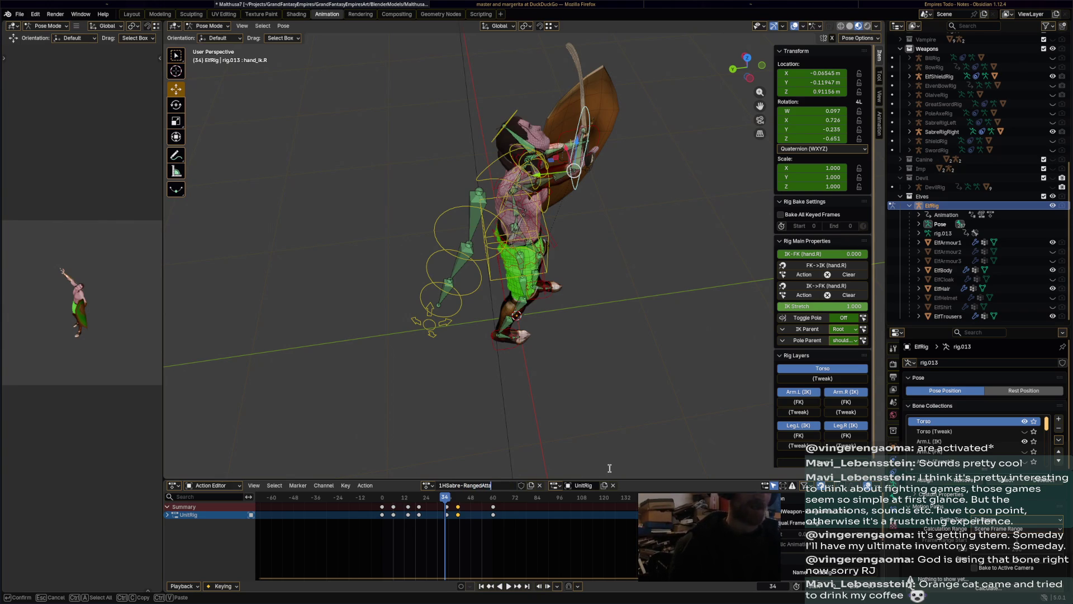
pyautogui.write('ck')
pyautogui.press('Return')
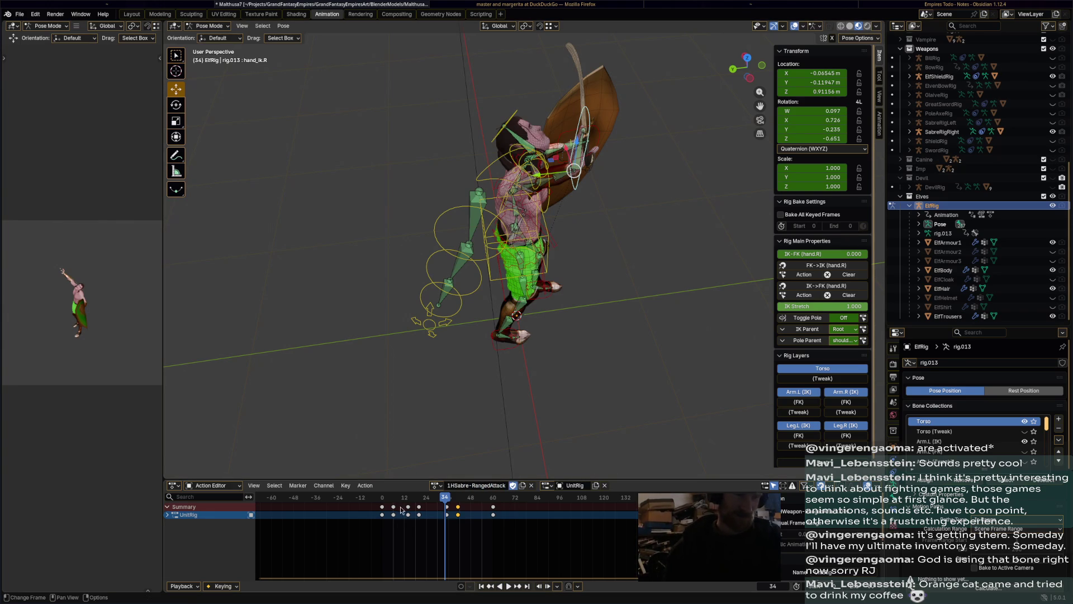
pyautogui.press('space')
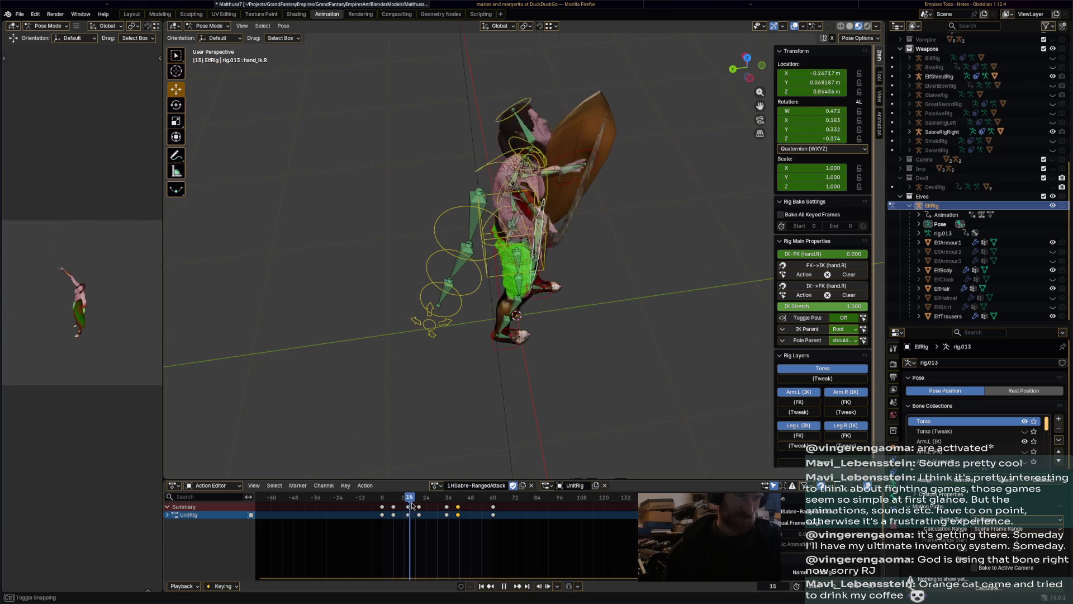
# Move and rotate the right hand IK to lower the sabre at frame 20, and keyframe it
pyautogui.press('space')
pyautogui.moveTo(402, 248)
pyautogui.mouseDown(button='middle')
pyautogui.moveTo(368, 246)
pyautogui.moveTo(474, 338)
pyautogui.mouseUp(button='middle')
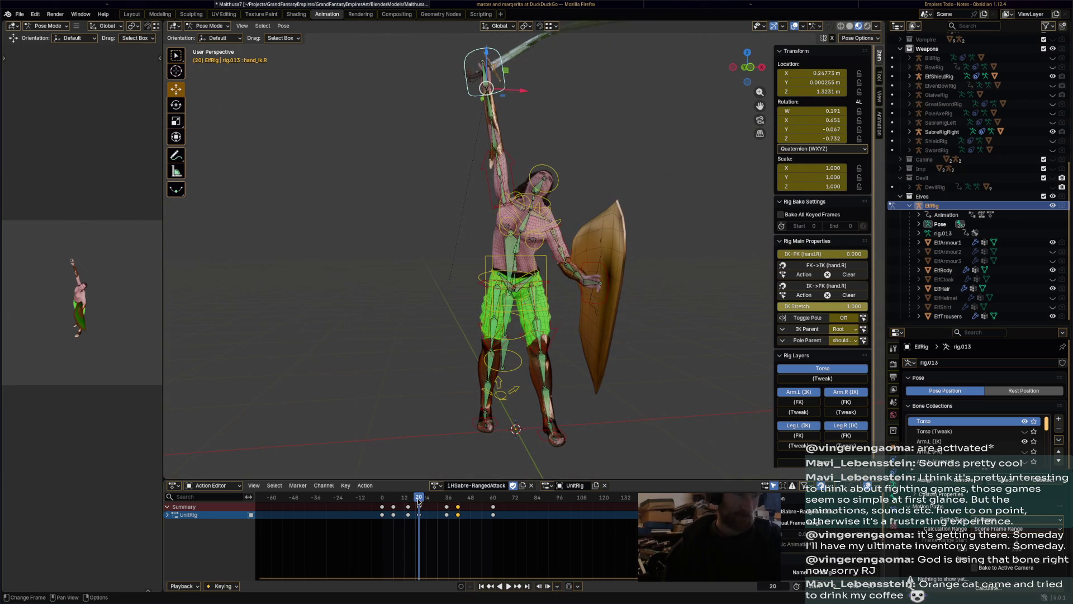
pyautogui.moveTo(418, 499)
pyautogui.mouseDown()
pyautogui.moveTo(386, 499)
pyautogui.moveTo(409, 500)
pyautogui.mouseUp()
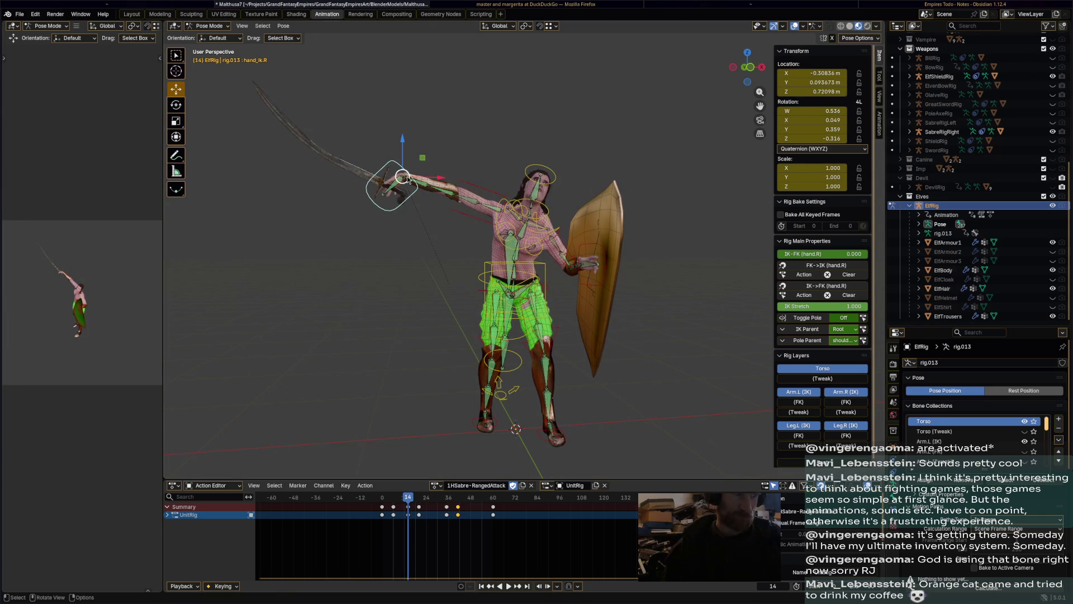
pyautogui.moveTo(407, 179); pyautogui.dragTo(450, 196)
pyautogui.press('r')
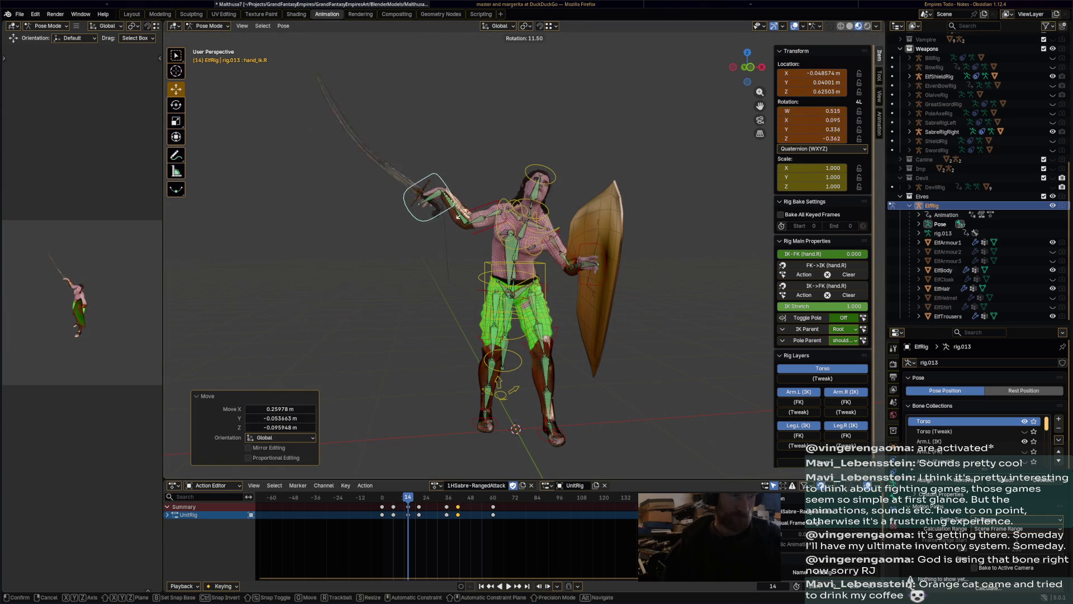
pyautogui.click(445, 228)
pyautogui.moveTo(408, 500); pyautogui.dragTo(420, 499)
pyautogui.moveTo(487, 88); pyautogui.dragTo(495, 134)
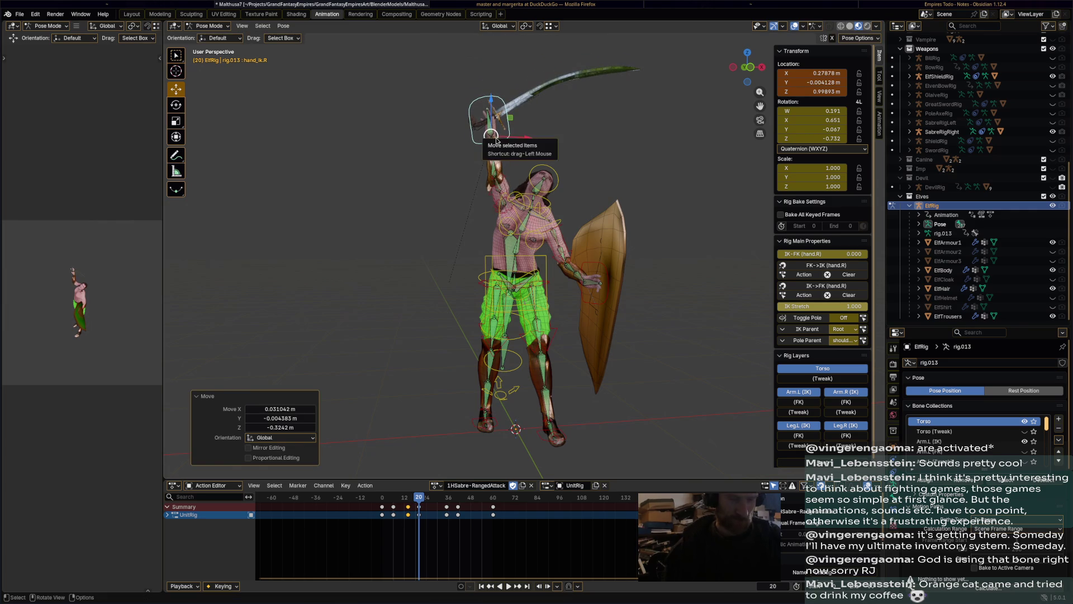
pyautogui.press('i')
# Rotate and reposition the right hand at frame 35, then keyframe the pose
pyautogui.press('space')
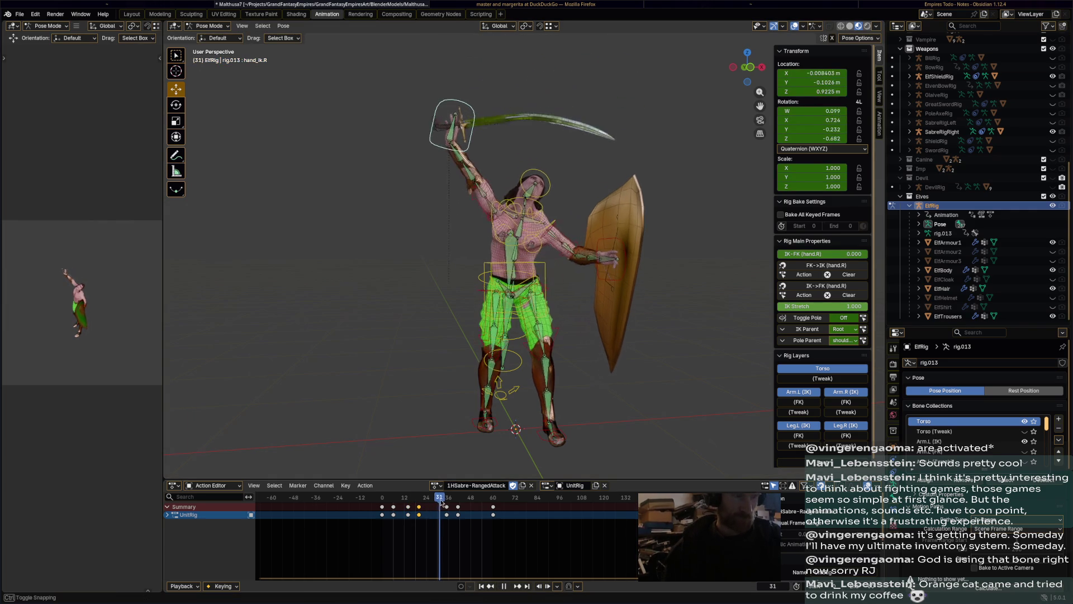
pyautogui.press('space')
pyautogui.press('r')
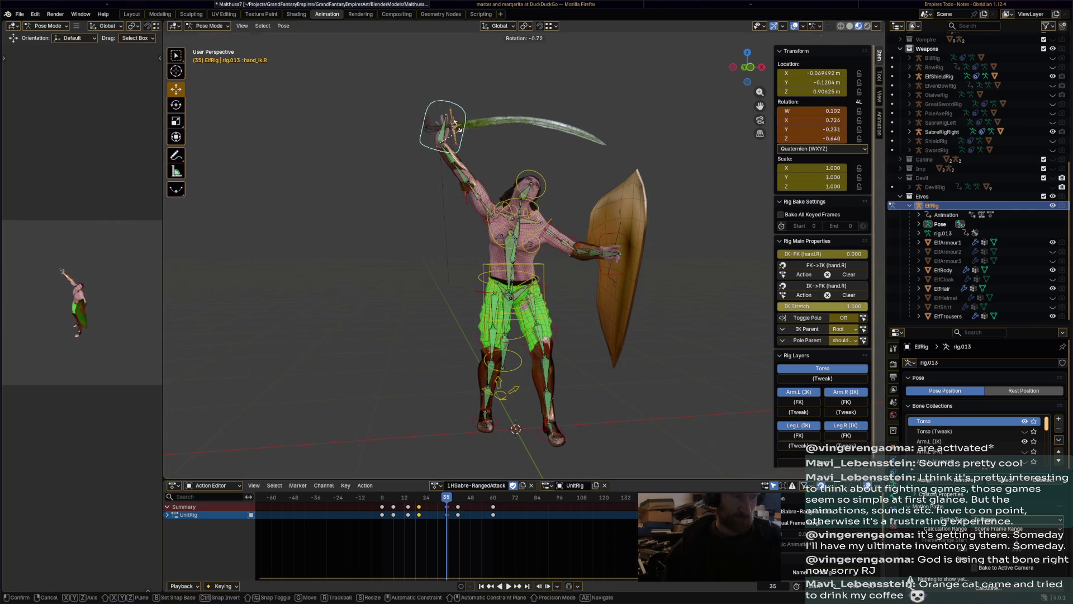
pyautogui.click(444, 135)
pyautogui.press('g')
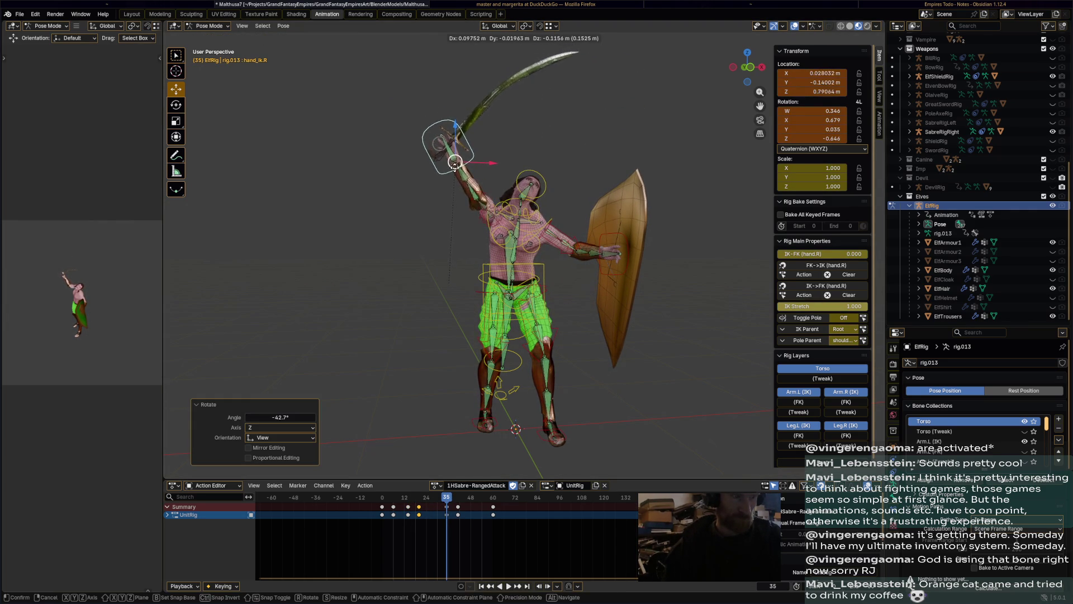
pyautogui.click(444, 144)
pyautogui.moveTo(443, 144)
pyautogui.mouseDown(button='middle')
pyautogui.moveTo(635, 233)
pyautogui.moveTo(633, 247)
pyautogui.moveTo(579, 226)
pyautogui.moveTo(569, 199)
pyautogui.moveTo(464, 209)
pyautogui.moveTo(467, 218)
pyautogui.mouseUp(button='middle')
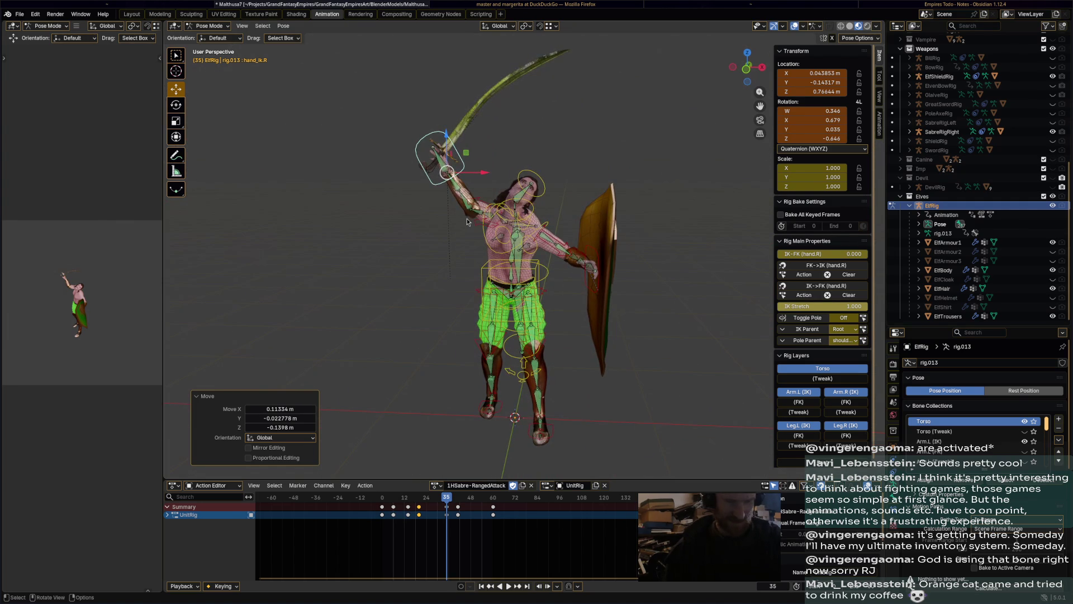
pyautogui.press('i')
# Reposition the right hand at frame 41 and keyframe it
pyautogui.moveTo(450, 503); pyautogui.dragTo(459, 502)
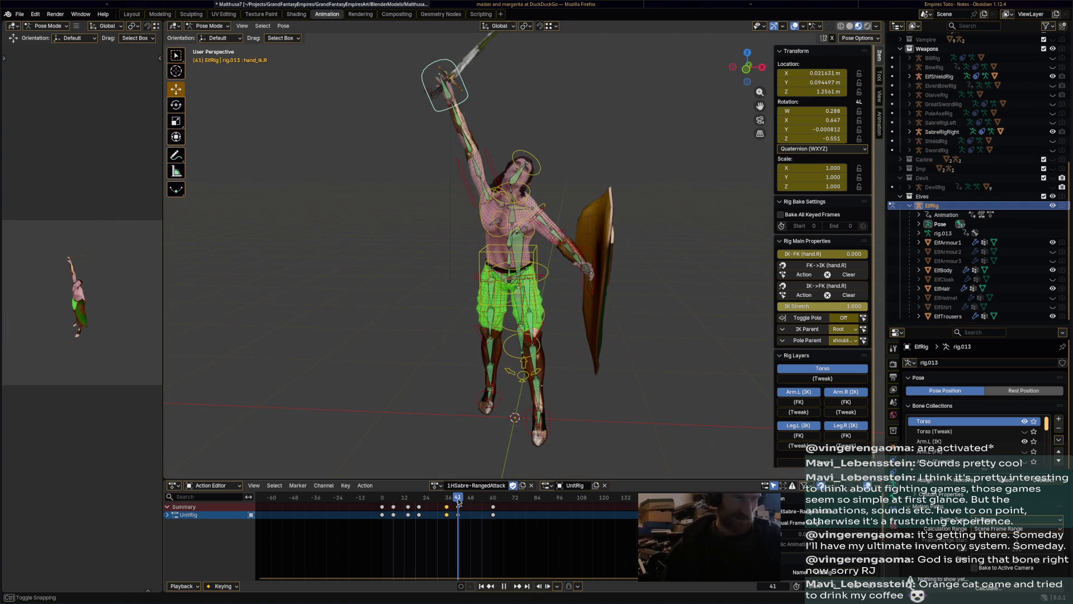
pyautogui.moveTo(453, 101); pyautogui.dragTo(474, 130, button='middle')
pyautogui.press('g')
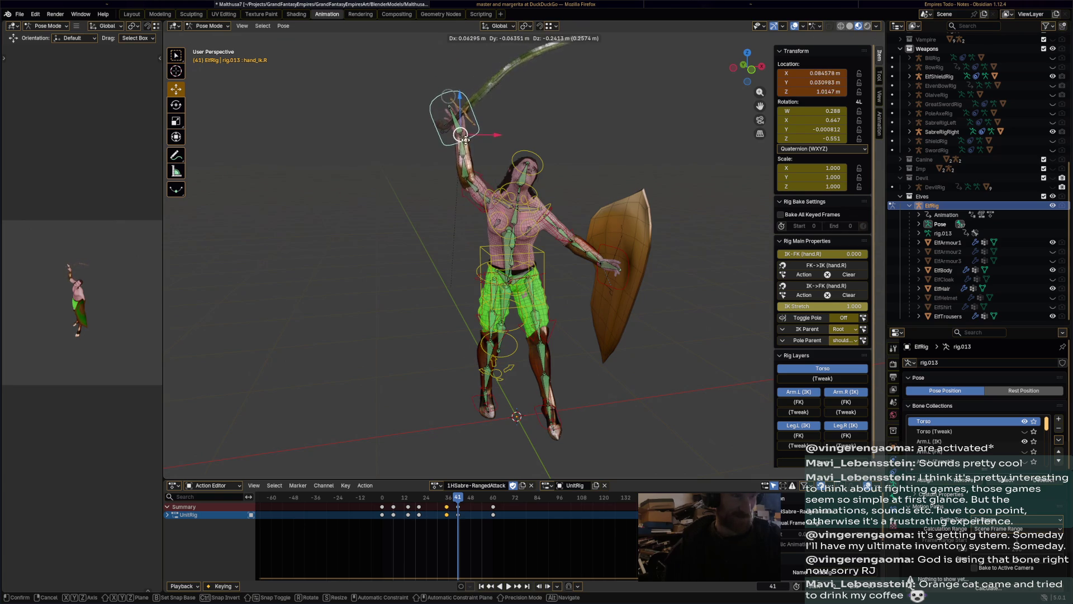
pyautogui.click(465, 138)
pyautogui.press('i')
pyautogui.moveTo(458, 497)
pyautogui.mouseDown()
pyautogui.moveTo(493, 499)
pyautogui.moveTo(445, 498)
pyautogui.mouseUp()
# Rotate the right upper arm IK at frames 34 and 35, reaching about 44° on Y
pyautogui.moveTo(559, 369)
pyautogui.mouseDown(button='middle')
pyautogui.moveTo(597, 337)
pyautogui.moveTo(581, 227)
pyautogui.moveTo(643, 252)
pyautogui.mouseUp(button='middle')
pyautogui.click(581, 227)
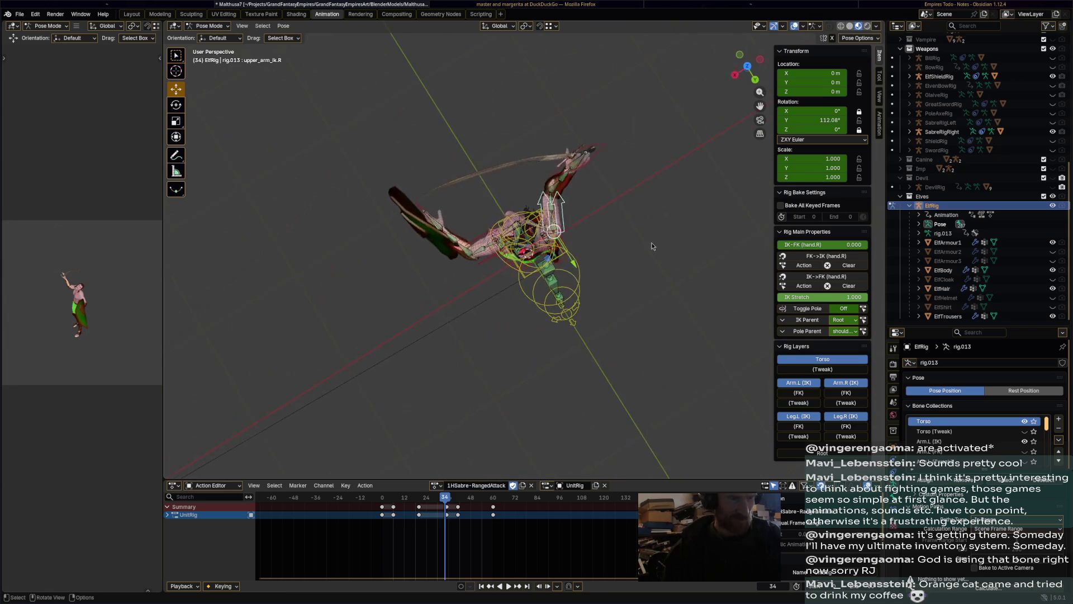
pyautogui.press('r')
pyautogui.click(499, 366)
pyautogui.moveTo(499, 366); pyautogui.dragTo(566, 313, button='middle')
pyautogui.click(446, 495)
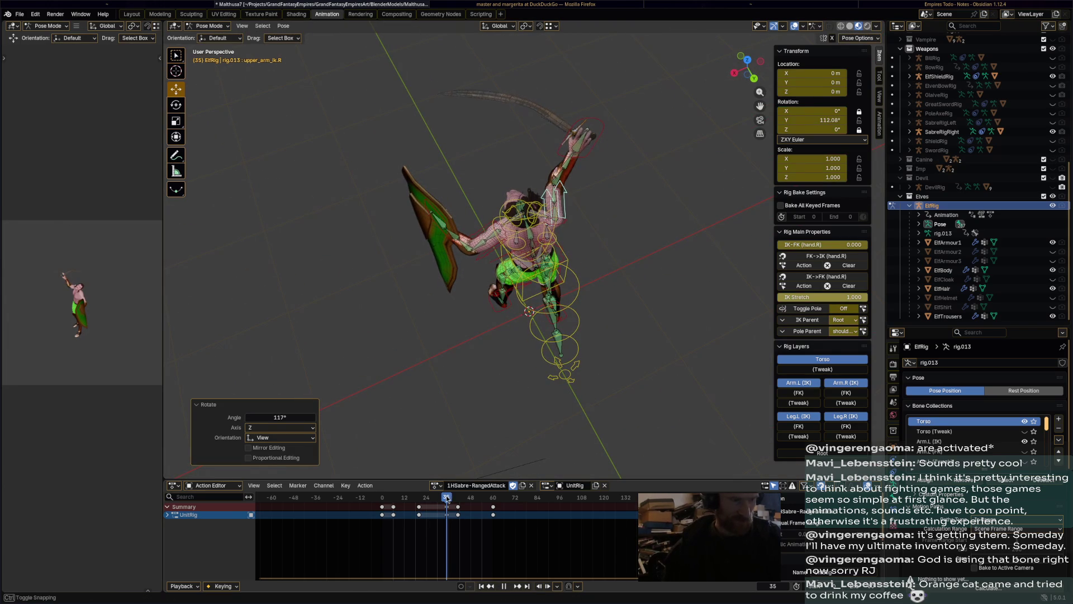
pyautogui.press('r')
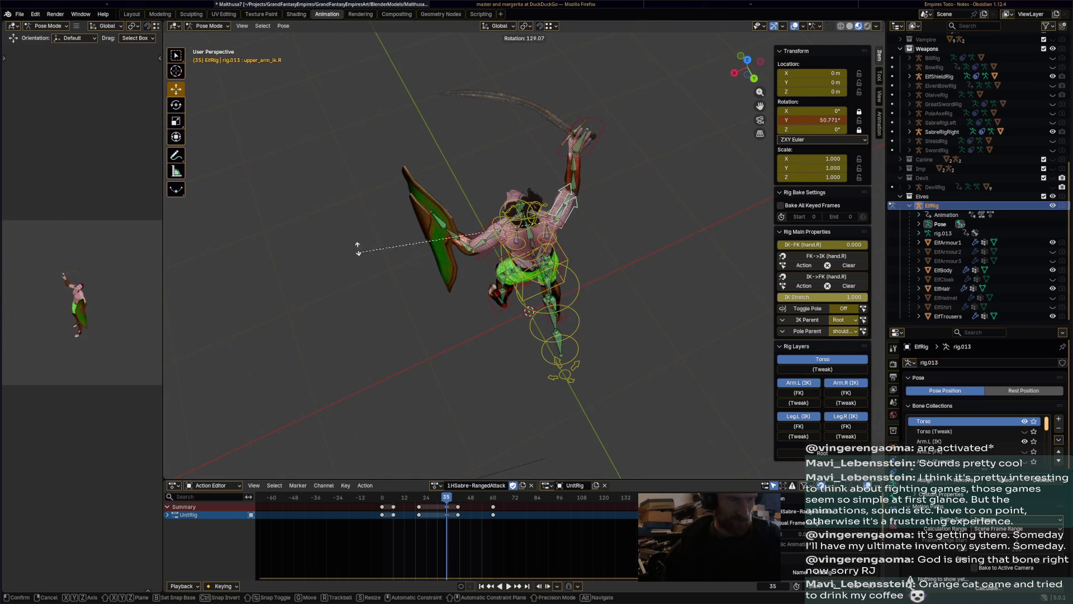
pyautogui.click(432, 184)
pyautogui.moveTo(582, 341); pyautogui.dragTo(608, 301, button='middle')
# Play back and scrub frames 15 to 45 to review the reworked arm motion
pyautogui.press('space')
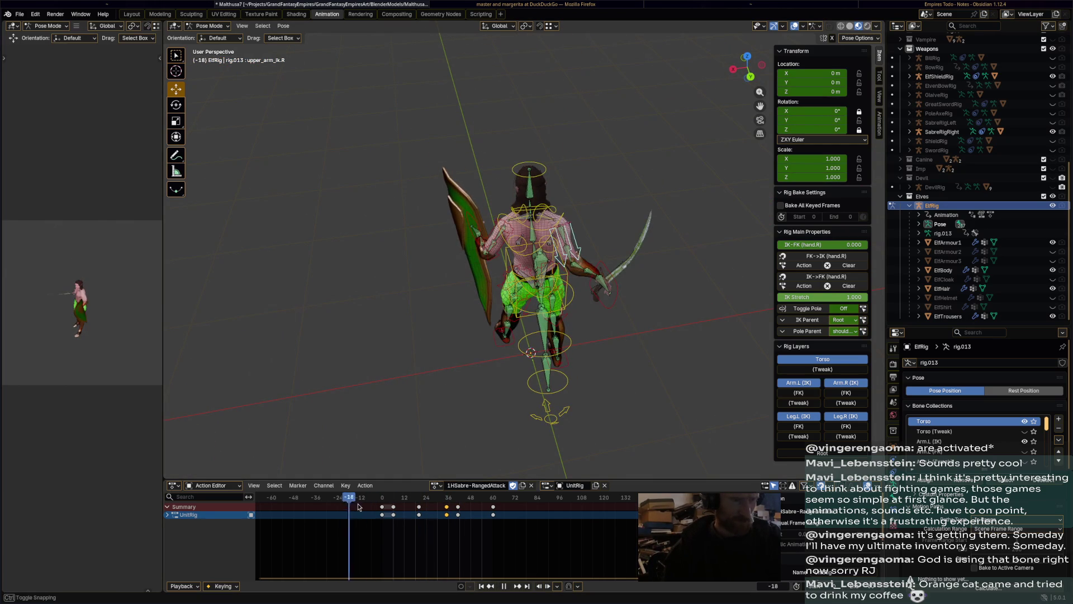
pyautogui.moveTo(412, 510); pyautogui.dragTo(468, 505)
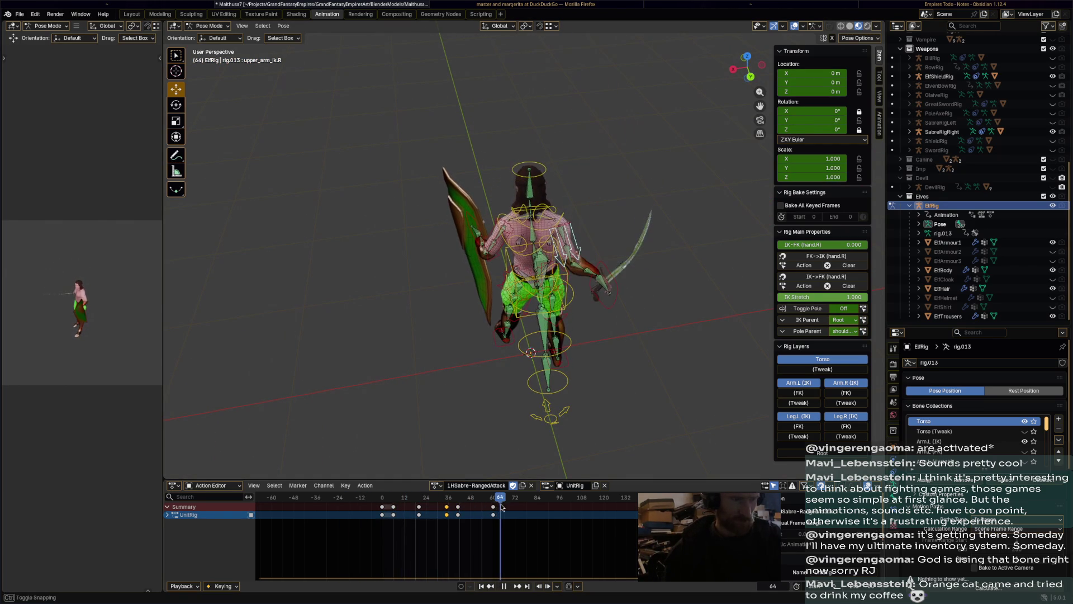
pyautogui.press('space')
# Select the left hand IK and rotate the shield hand twice at frame 0
pyautogui.click(477, 229)
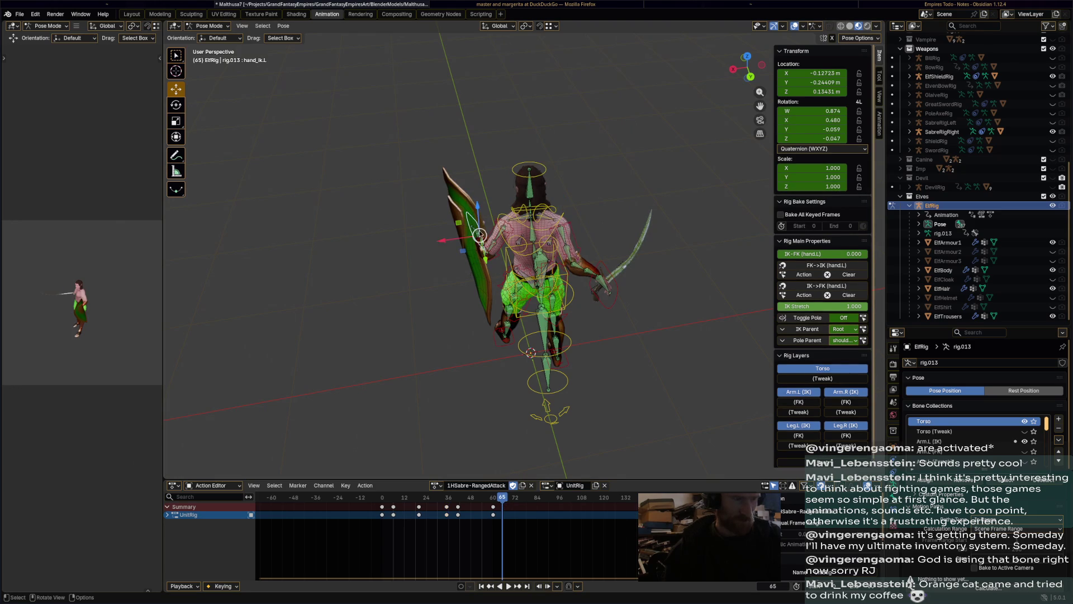
pyautogui.moveTo(477, 229)
pyautogui.mouseDown(button='middle')
pyautogui.moveTo(363, 368)
pyautogui.moveTo(319, 363)
pyautogui.mouseUp(button='middle')
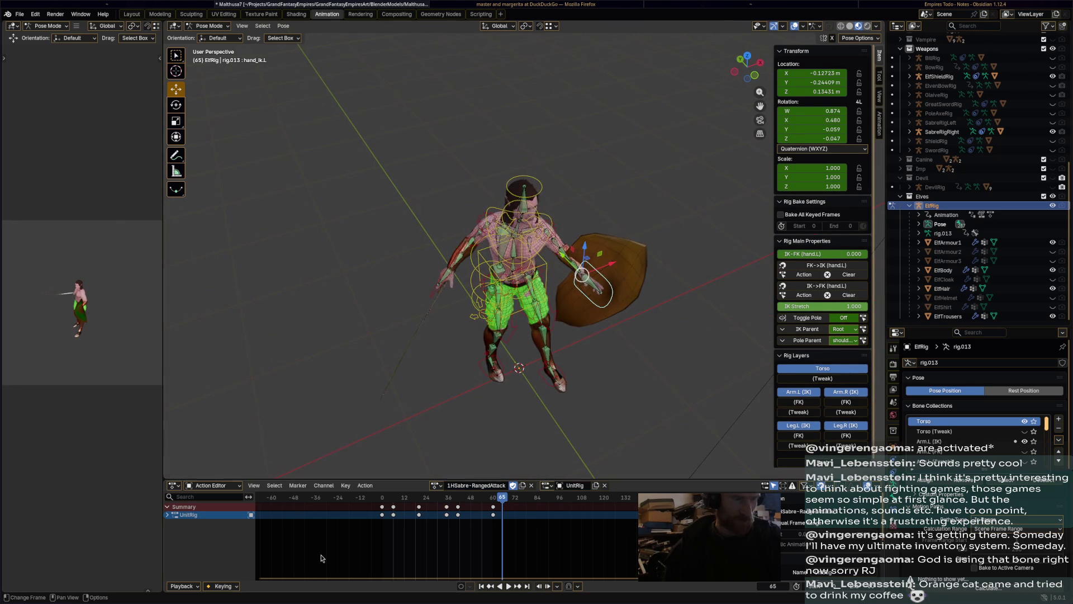
pyautogui.click(385, 505)
pyautogui.moveTo(518, 452); pyautogui.dragTo(620, 254, button='middle')
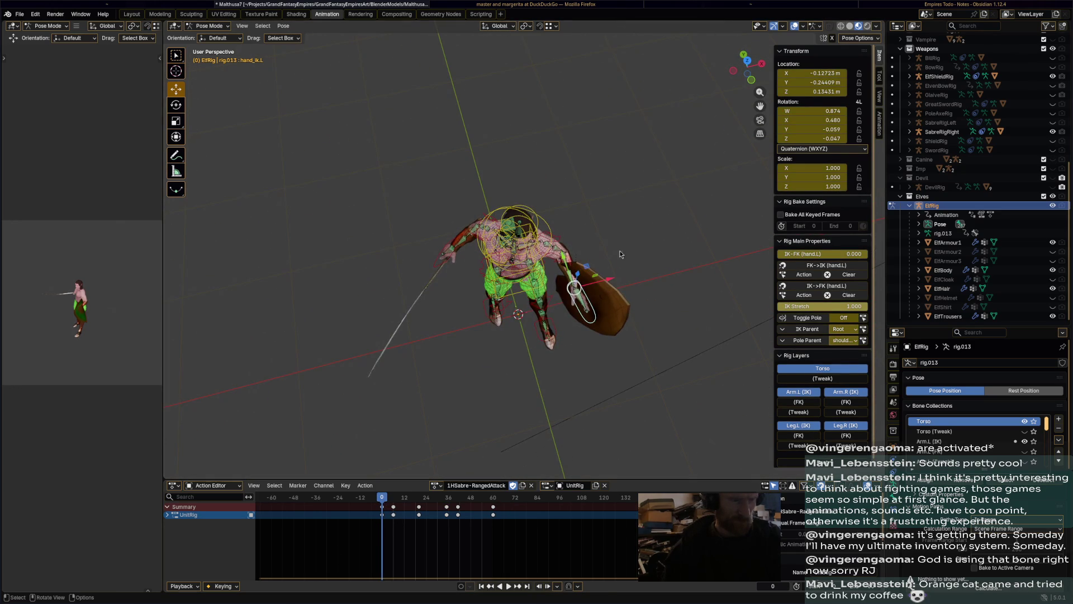
pyautogui.press('r')
pyautogui.click(591, 297)
pyautogui.moveTo(592, 297)
pyautogui.mouseDown(button='middle')
pyautogui.moveTo(643, 153)
pyautogui.moveTo(609, 152)
pyautogui.mouseUp(button='middle')
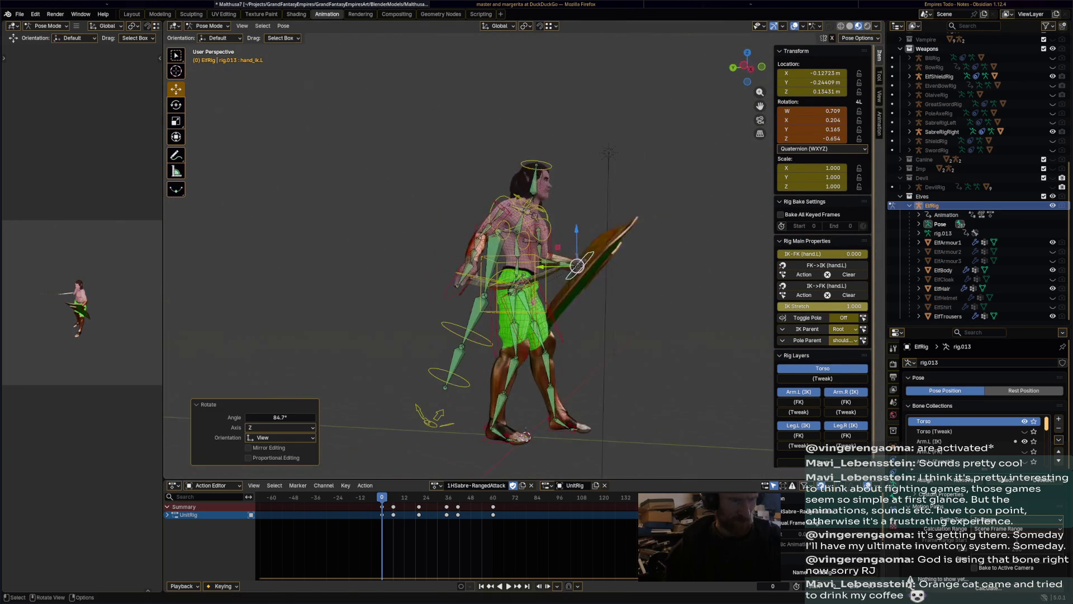
pyautogui.press('r')
pyautogui.click(608, 223)
pyautogui.moveTo(608, 223); pyautogui.dragTo(525, 255, button='middle')
pyautogui.click(382, 500)
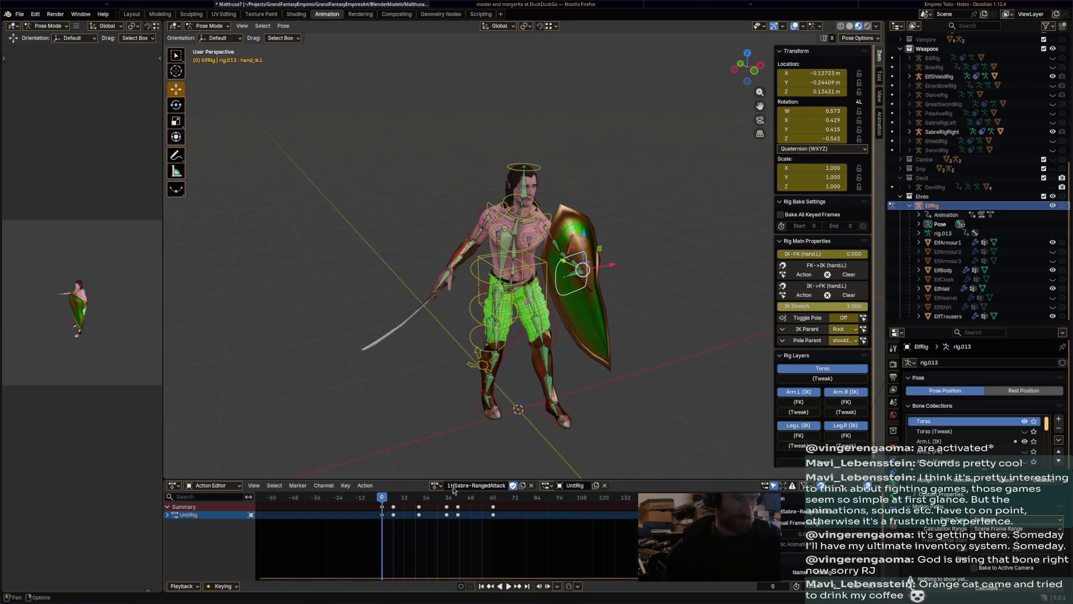
pyautogui.click(384, 505)
pyautogui.press('space')
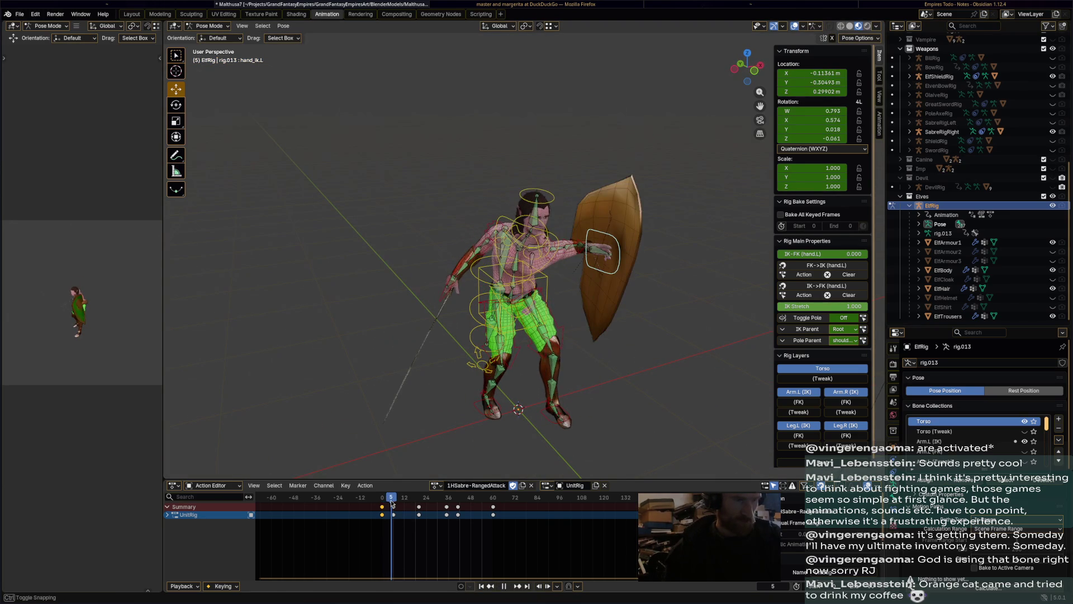
# Rotate the shield hand 34.9° and then upright at frame 6, and keyframe it
pyautogui.moveTo(392, 504)
pyautogui.mouseDown()
pyautogui.moveTo(380, 503)
pyautogui.moveTo(389, 502)
pyautogui.mouseUp()
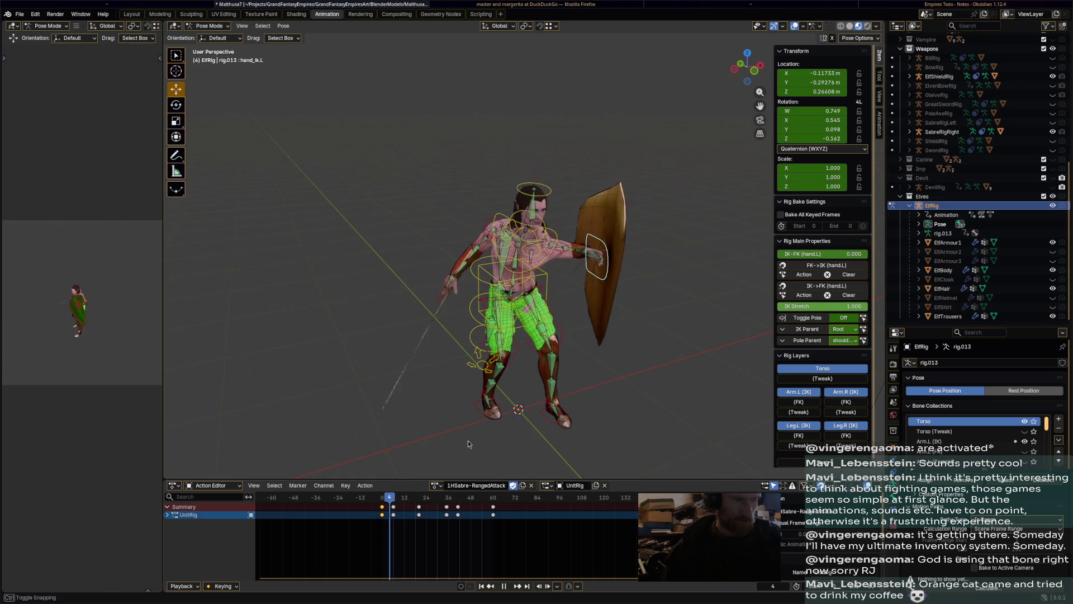
pyautogui.moveTo(537, 391)
pyautogui.mouseDown(button='middle')
pyautogui.moveTo(565, 431)
pyautogui.moveTo(576, 391)
pyautogui.mouseUp(button='middle')
pyautogui.press('r')
pyautogui.click(593, 356)
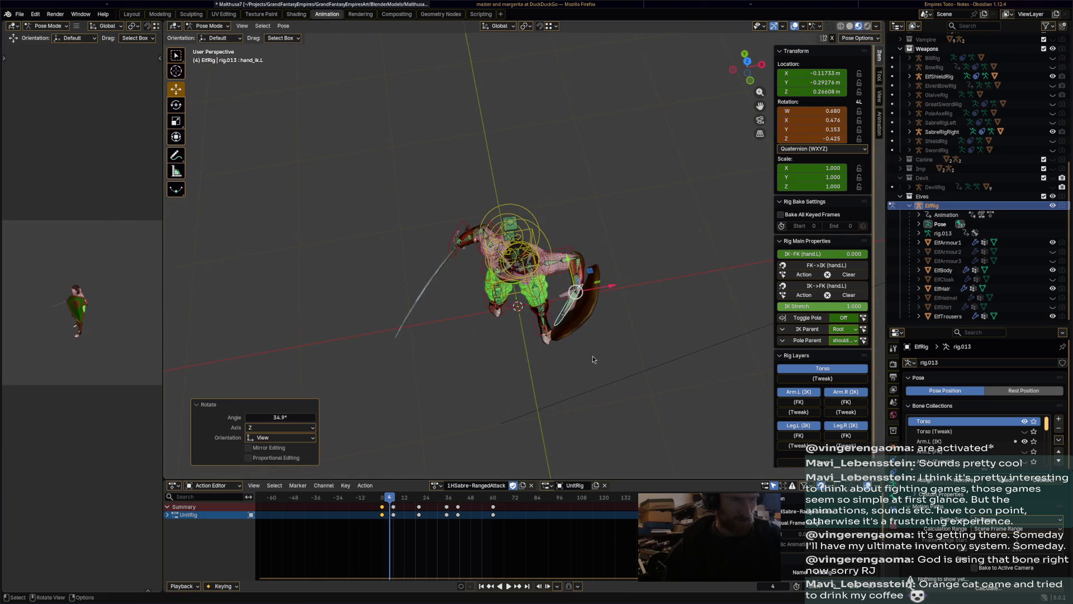
pyautogui.moveTo(592, 356); pyautogui.dragTo(630, 229, button='middle')
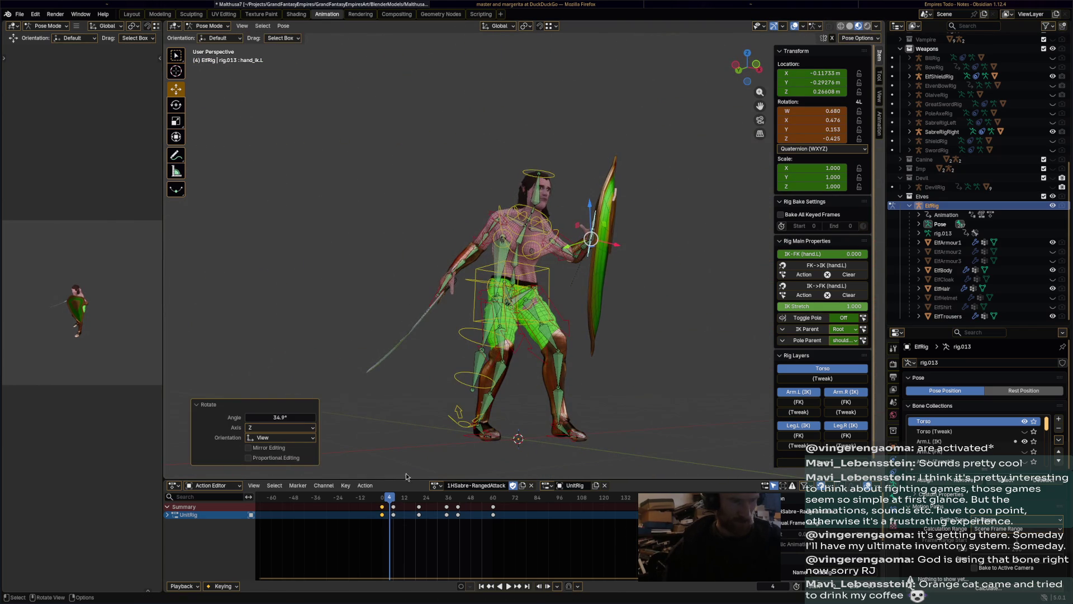
pyautogui.press('space')
pyautogui.press('space')
pyautogui.moveTo(559, 363); pyautogui.dragTo(599, 401, button='middle')
pyautogui.press('r')
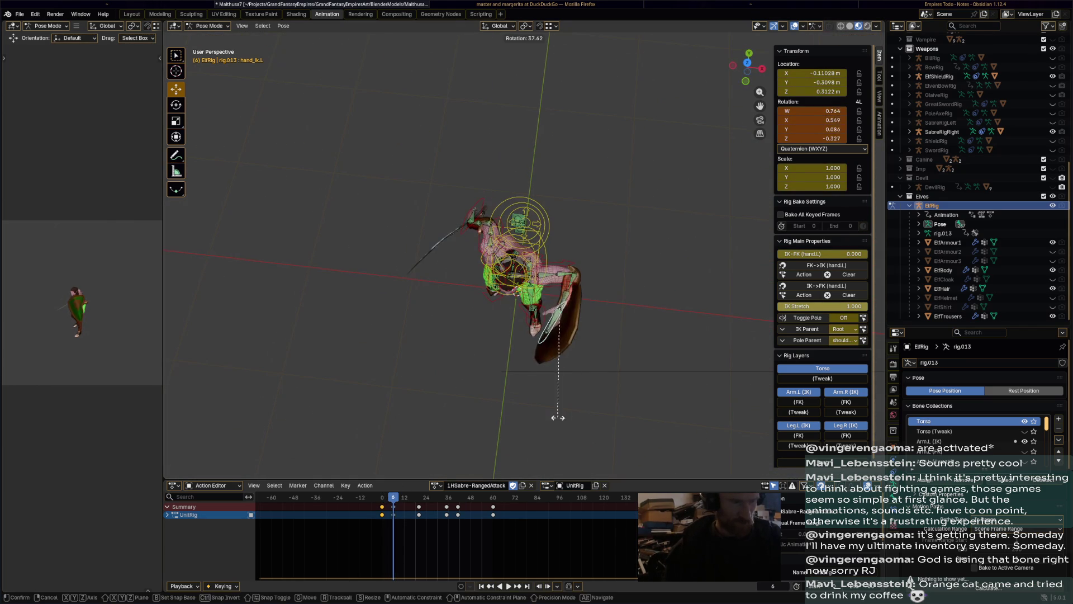
pyautogui.click(531, 421)
pyautogui.moveTo(531, 422); pyautogui.dragTo(559, 280, button='middle')
pyautogui.press('r')
pyautogui.click(619, 211)
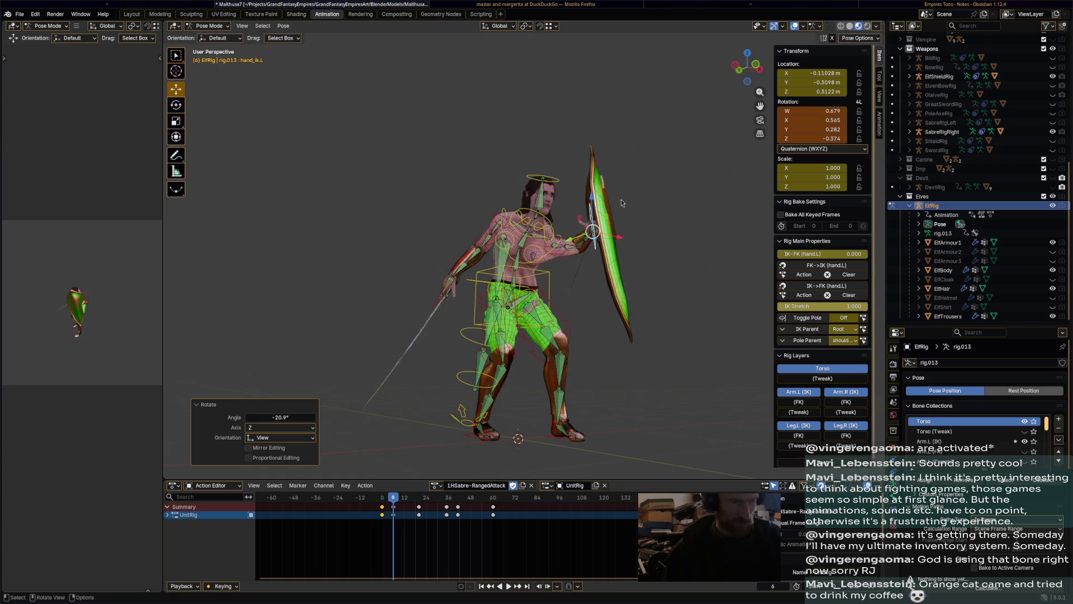
pyautogui.press('i')
# Rotate the shield hand 22.4° at frame 20 and keyframe it
pyautogui.press('space')
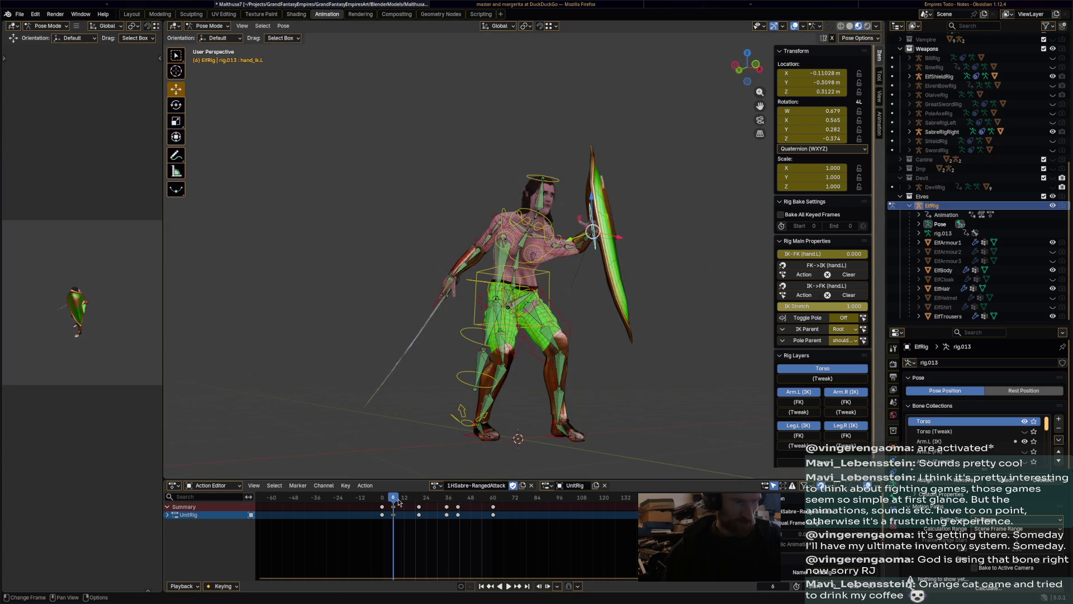
pyautogui.press('space')
pyautogui.moveTo(469, 461)
pyautogui.mouseDown(button='middle')
pyautogui.moveTo(498, 429)
pyautogui.moveTo(505, 468)
pyautogui.mouseUp(button='middle')
pyautogui.press('r')
pyautogui.click(583, 433)
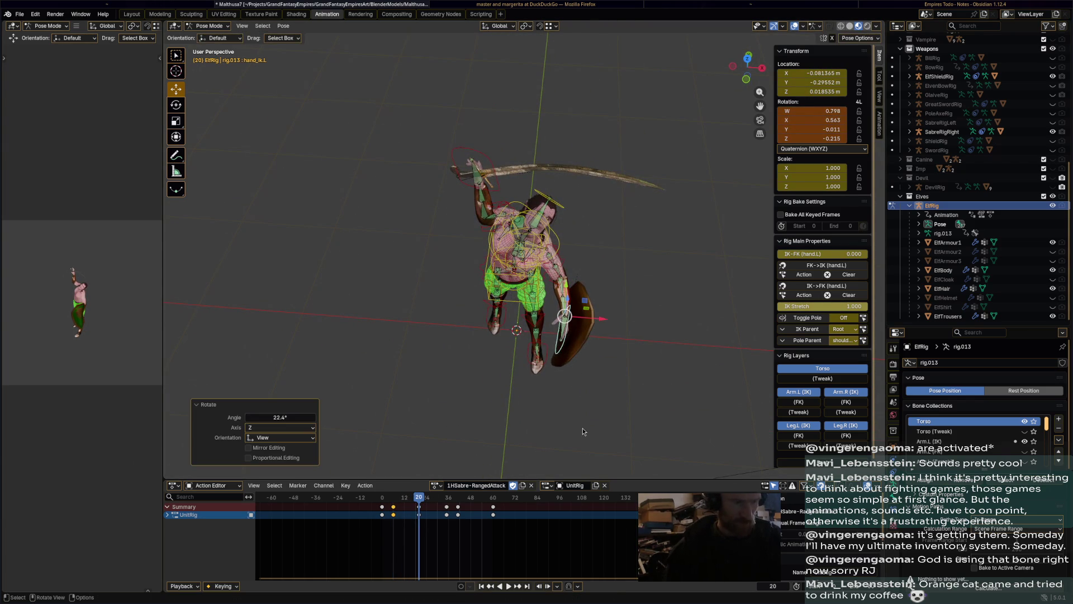
pyautogui.press('i')
# Rotate and keyframe the shield hand at frames 34 and 35
pyautogui.press('space')
pyautogui.press('r')
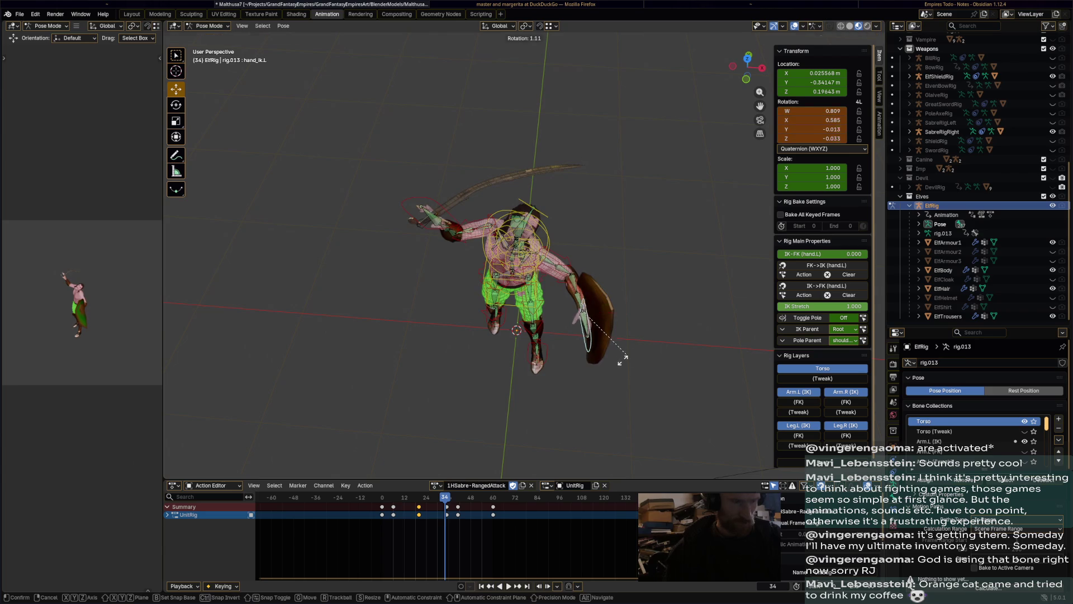
pyautogui.click(603, 372)
pyautogui.press('i')
pyautogui.moveTo(447, 502); pyautogui.dragTo(447, 502)
pyautogui.press('r')
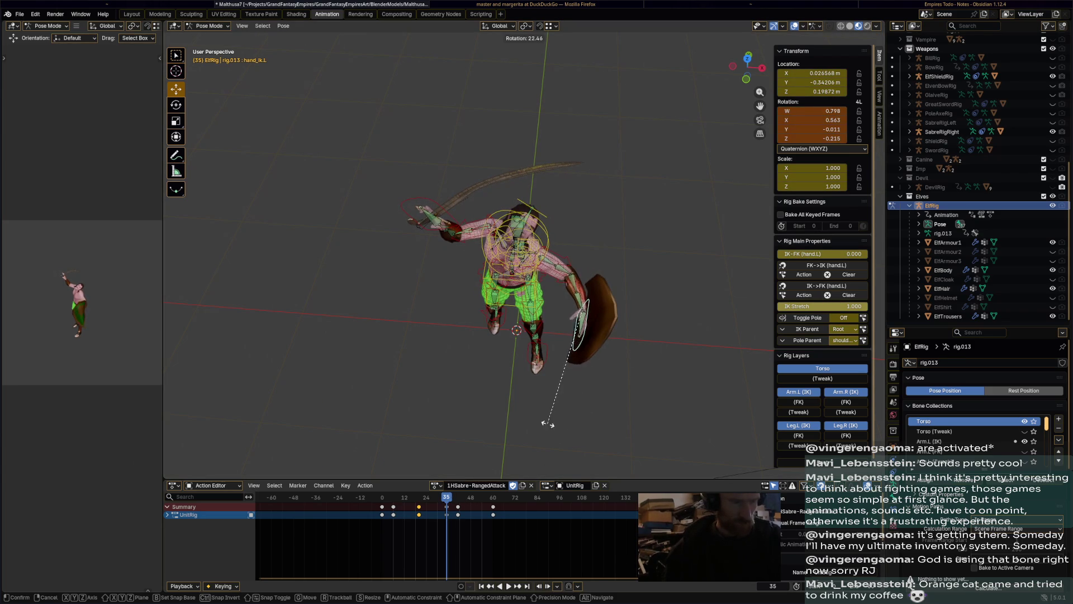
pyautogui.click(549, 422)
pyautogui.press('i')
# Play through to frame 60 and delete the stray keyframe column
pyautogui.press('space')
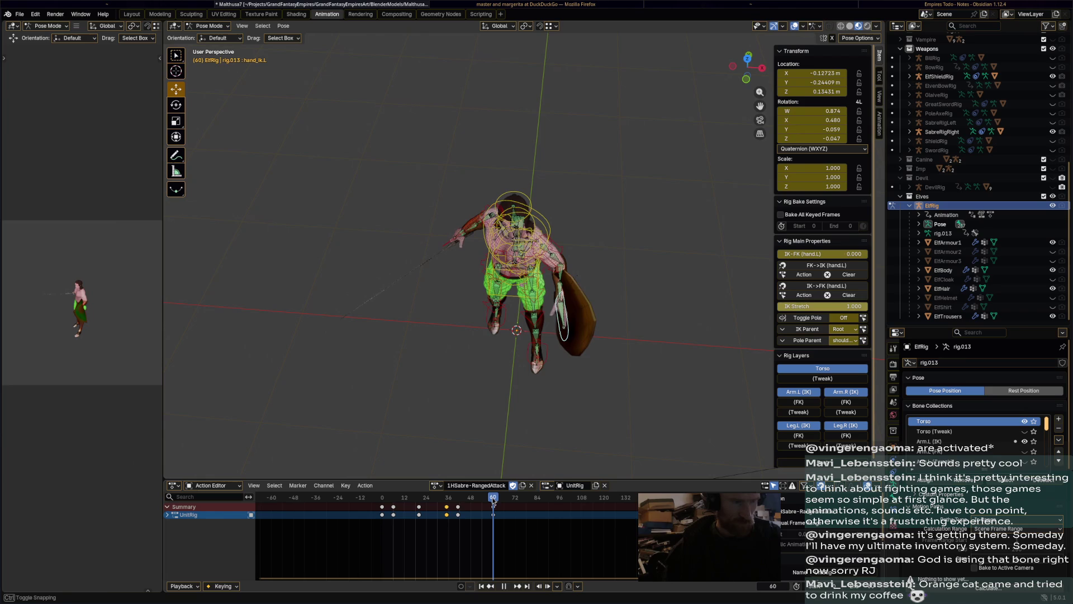
pyautogui.press('space')
pyautogui.moveTo(386, 507); pyautogui.dragTo(509, 501)
pyautogui.press('Escape')
pyautogui.click(458, 509)
pyautogui.press('x')
pyautogui.click(459, 507)
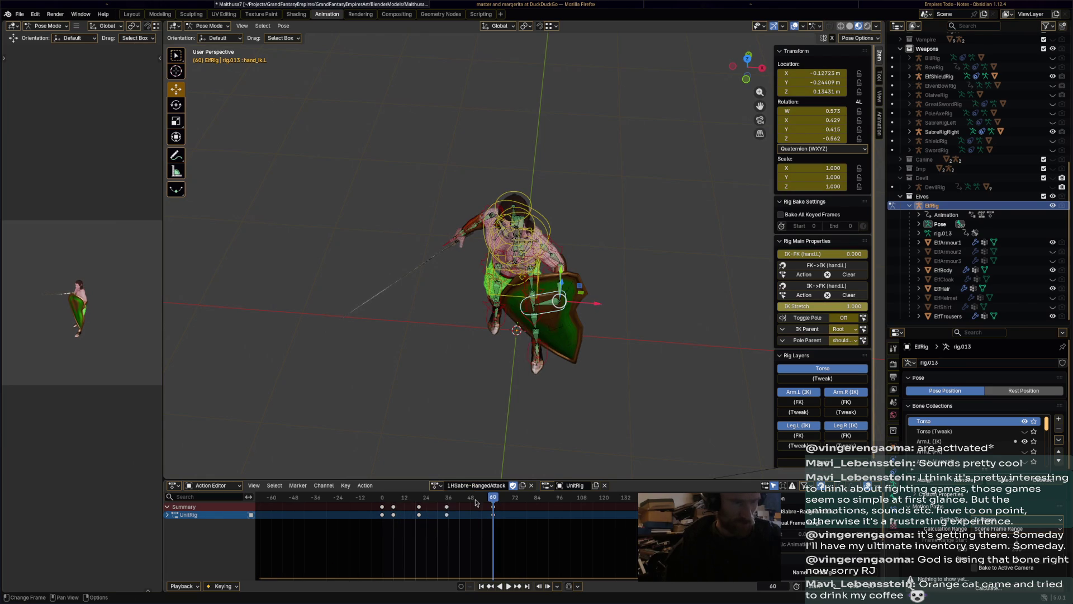
# Review playback up to frame 67 and save the blend file
pyautogui.press('space')
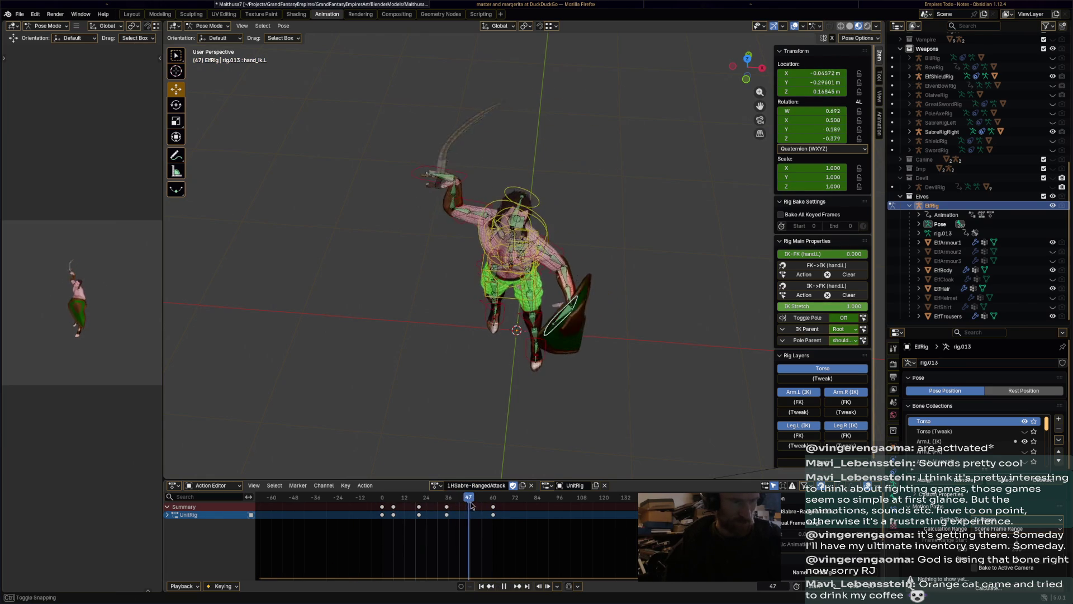
pyautogui.press('space')
pyautogui.moveTo(493, 464); pyautogui.dragTo(517, 300, button='middle')
pyautogui.hotkey('ctrl', 's')
pyautogui.click(435, 485)
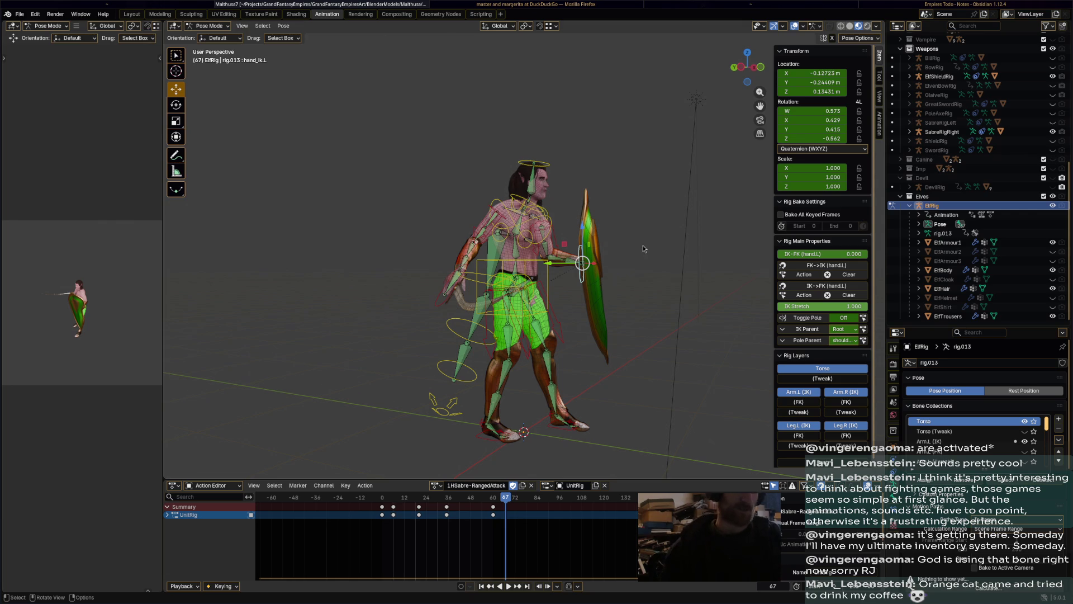
# In Obsidian, scroll Empires Todo to the Elves units and place the cursor in the Blade Dancers line
pyautogui.click(1002, 5)
pyautogui.scroll(-20, 638, 413)
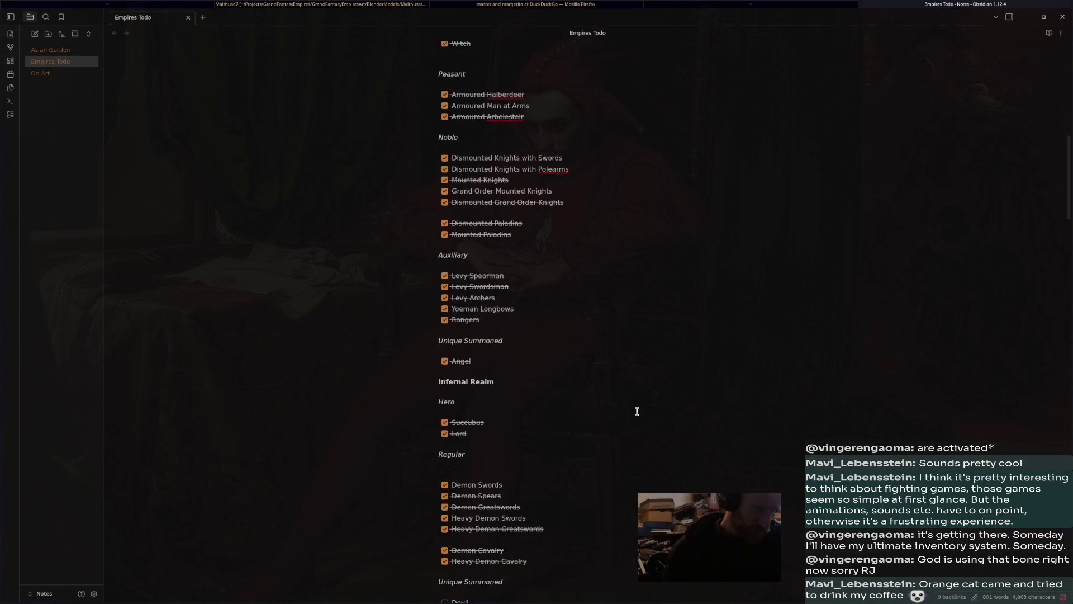
pyautogui.scroll(-8, 638, 414)
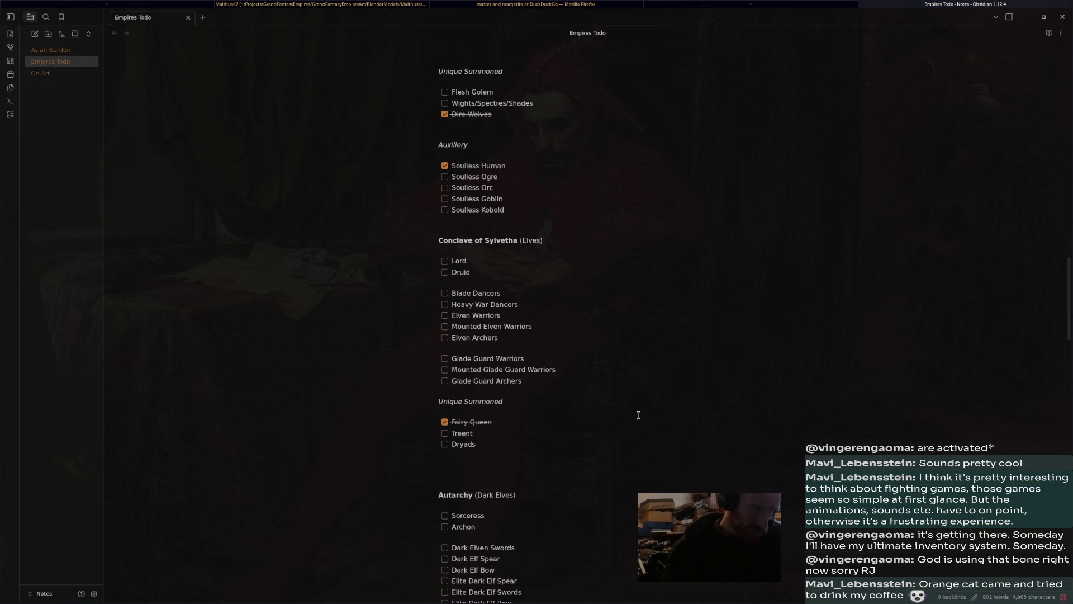
pyautogui.scroll(2, 641, 419)
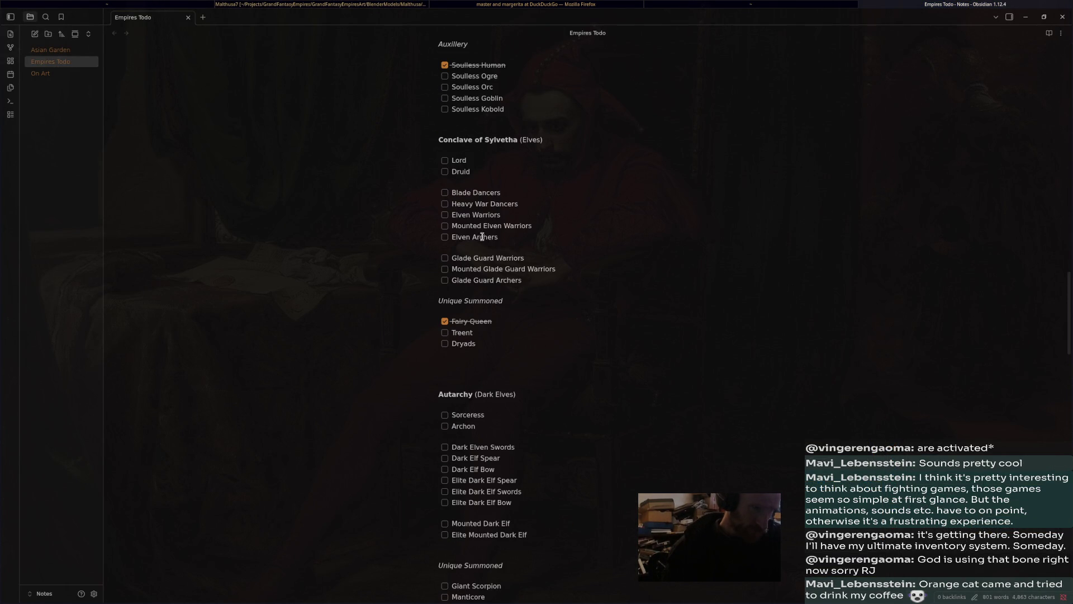
pyautogui.moveTo(452, 192)
pyautogui.mouseDown()
pyautogui.moveTo(549, 195)
pyautogui.moveTo(451, 204)
pyautogui.mouseUp()
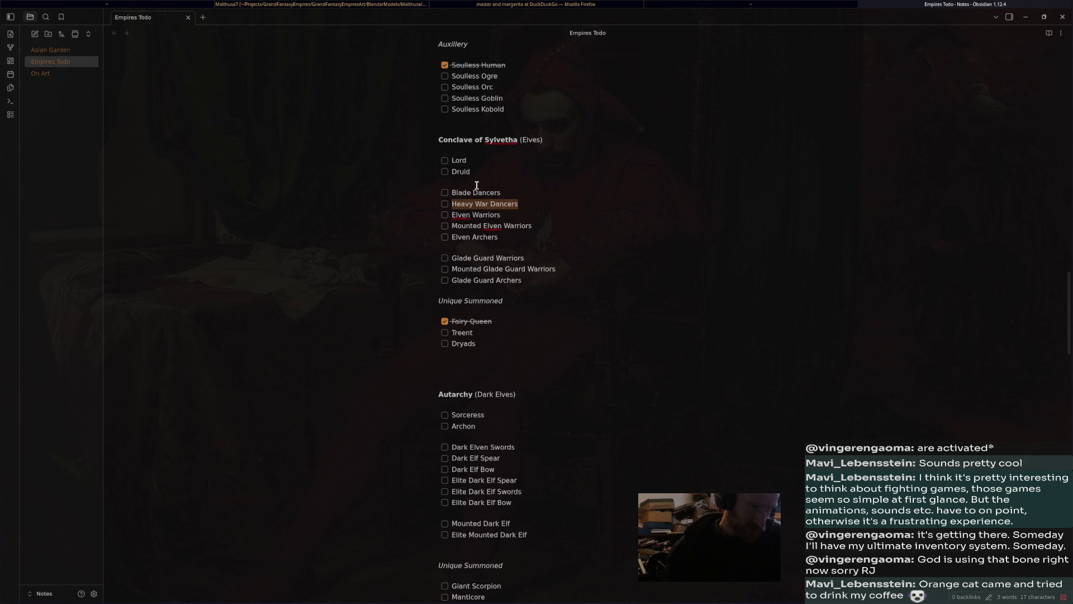
pyautogui.moveTo(468, 161); pyautogui.dragTo(454, 160)
pyautogui.moveTo(509, 216); pyautogui.dragTo(452, 216)
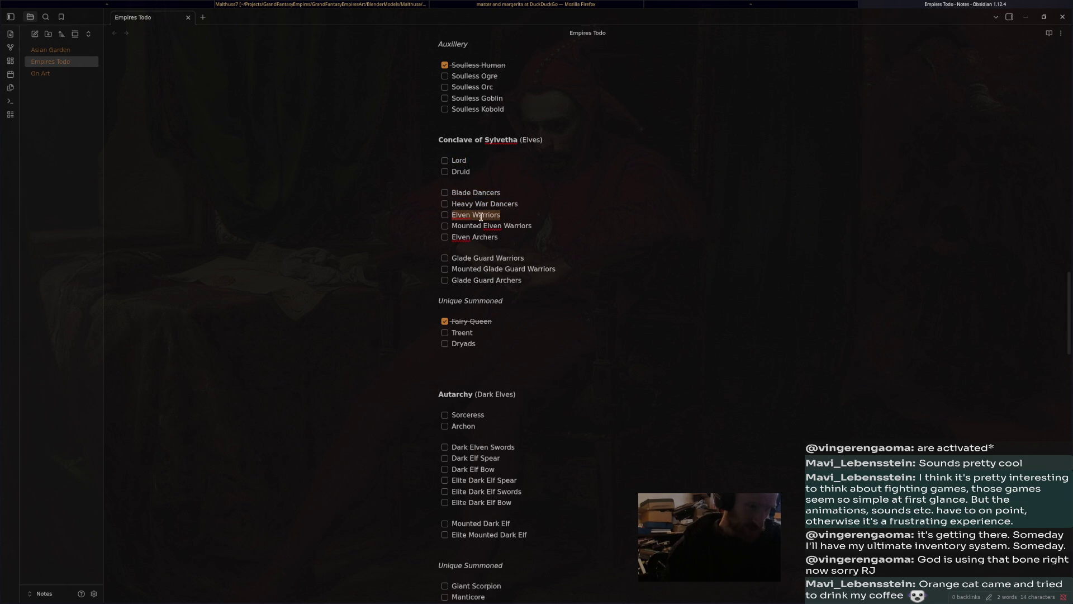
pyautogui.click(511, 214)
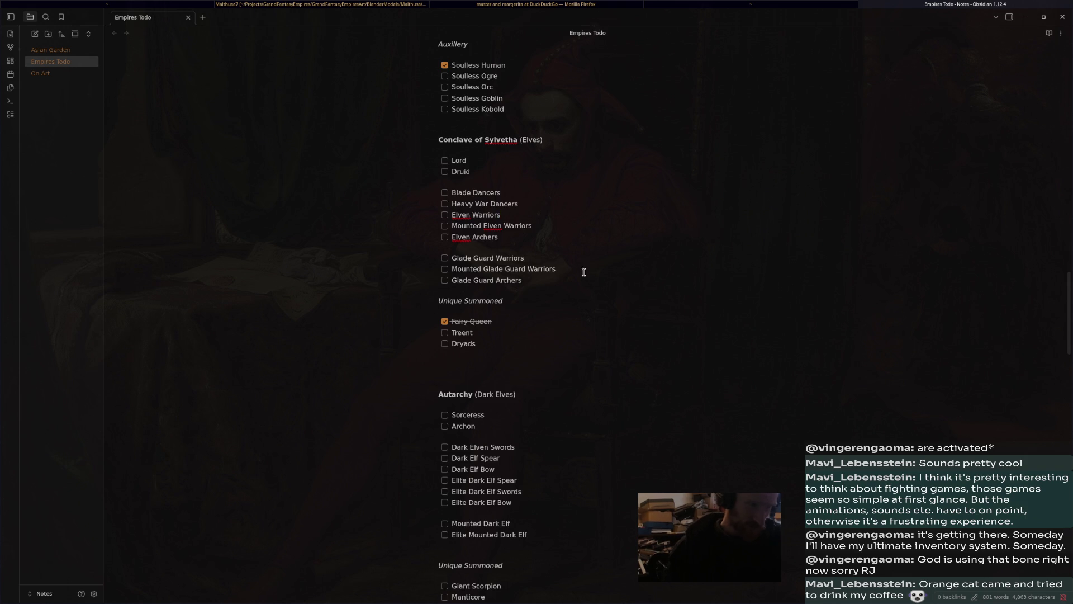
# Annotate Blade Dancers with '- Double Swords', replacing the misplaced first attempt
pyautogui.write('Double Swor')
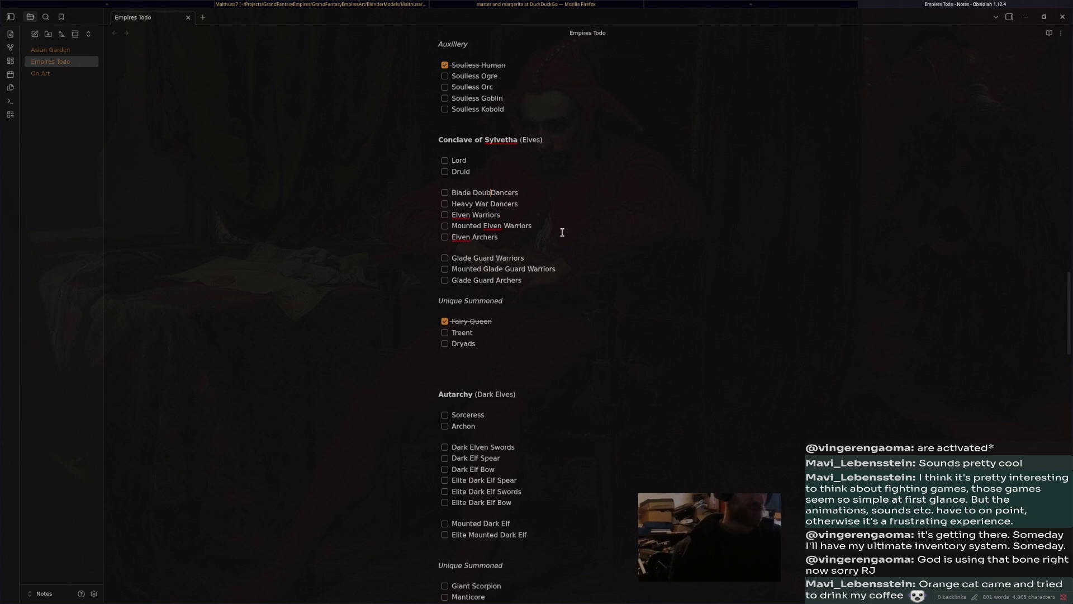
pyautogui.write('ds')
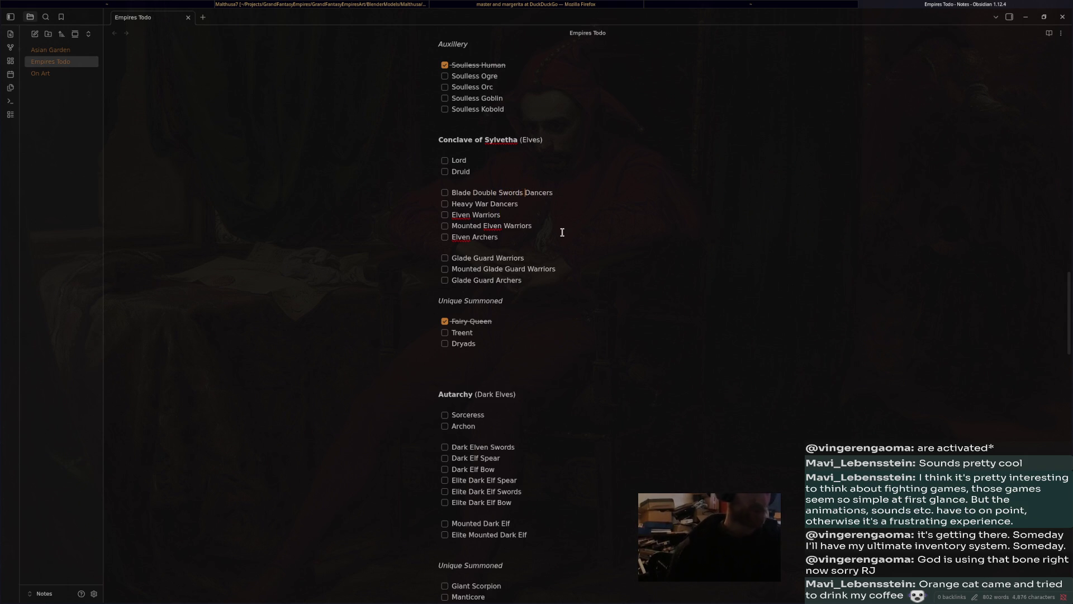
pyautogui.moveTo(470, 193); pyautogui.dragTo(523, 193)
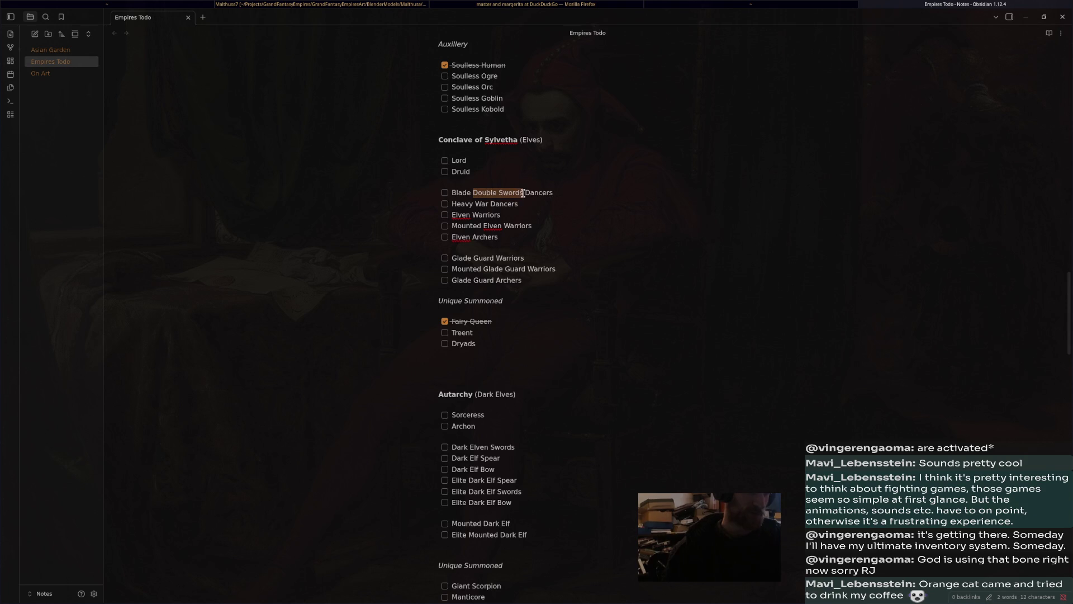
pyautogui.click(472, 207)
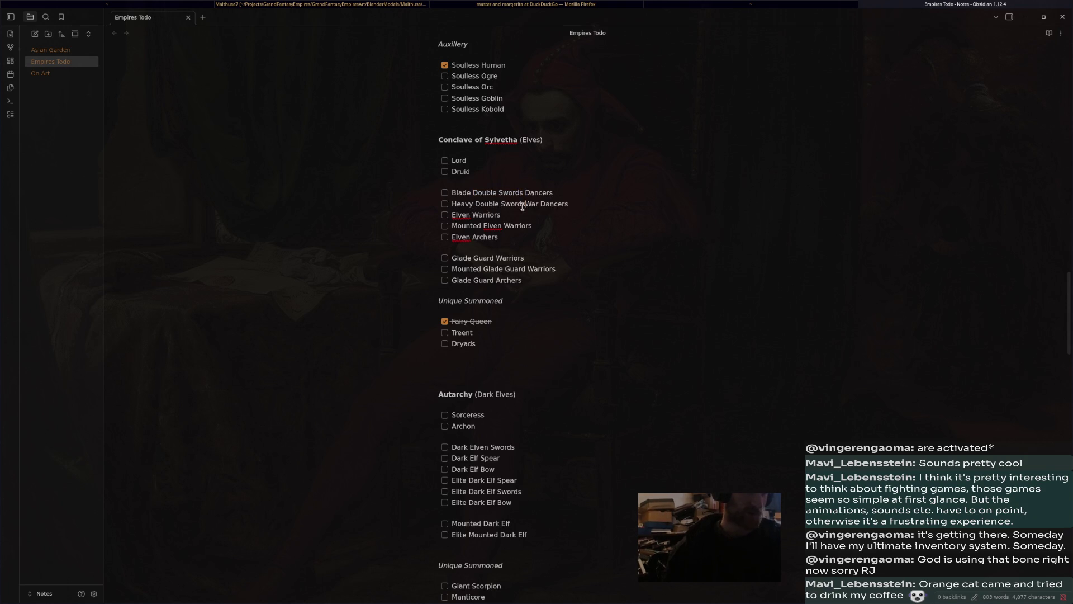
pyautogui.moveTo(473, 193); pyautogui.dragTo(524, 193)
pyautogui.press('BackSpace')
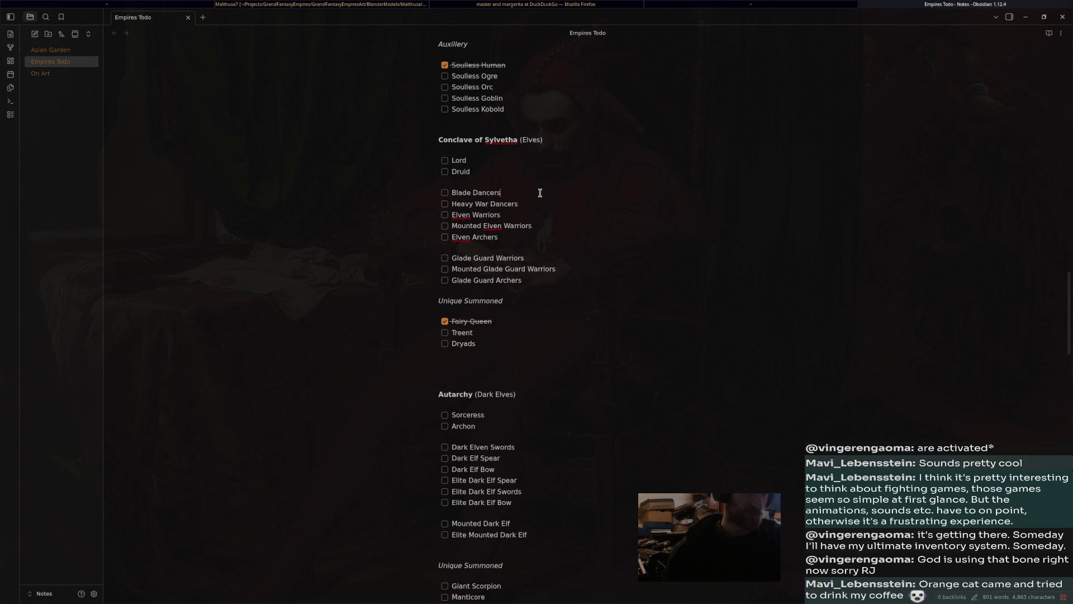
pyautogui.write(' - Double Swords')
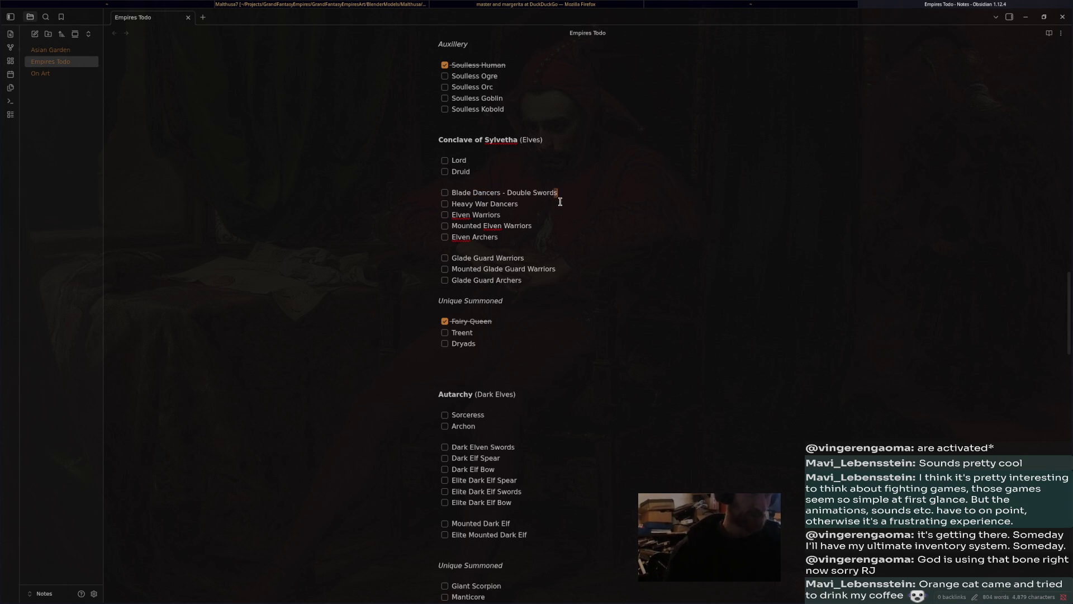
# Add Double Swords to Heavy War Dancers and '- Sword' to Elven Warriors
pyautogui.click(576, 203)
pyautogui.write('Double Swords')
pyautogui.click(589, 219)
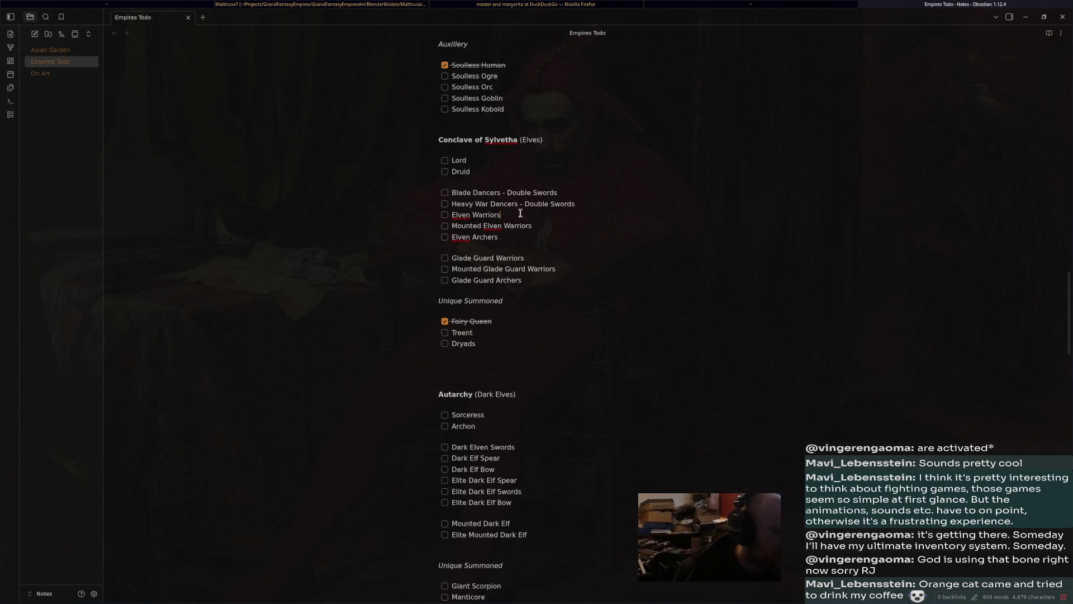
pyautogui.moveTo(520, 216); pyautogui.dragTo(454, 209)
pyautogui.click(554, 217)
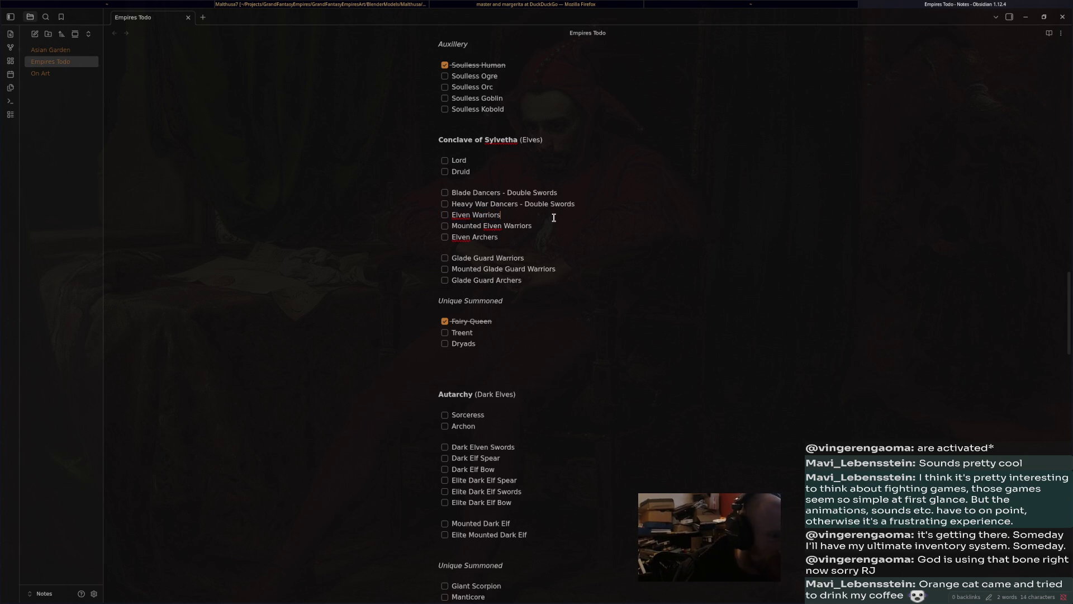
pyautogui.write('- Sword and Shield')
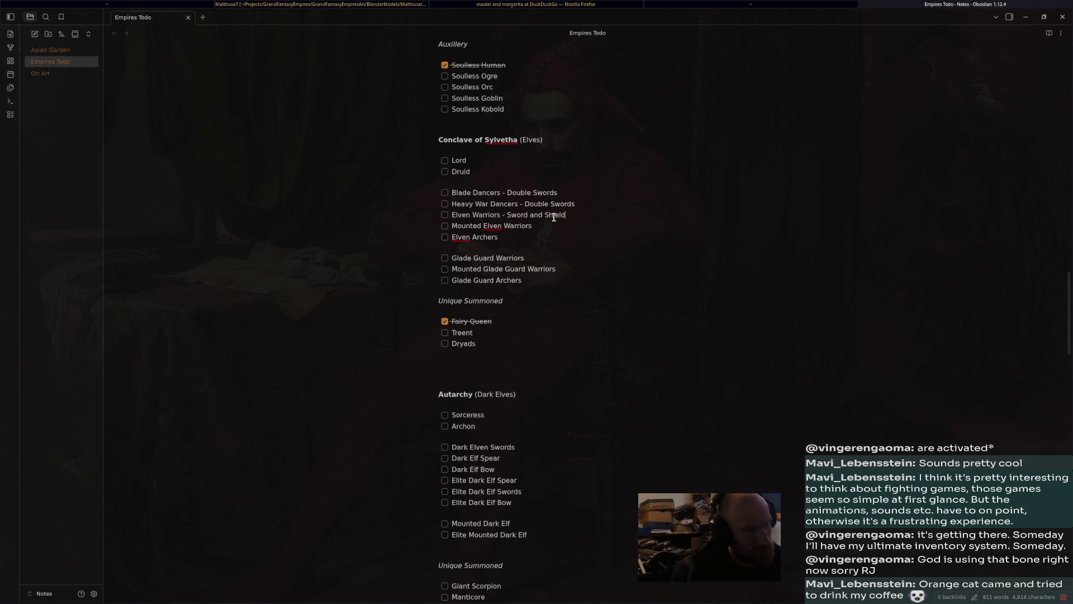
# Duplicate the Elven Warriors line and change the copy's weapon to Spear
pyautogui.press('Return')
pyautogui.moveTo(566, 216); pyautogui.dragTo(455, 217)
pyautogui.hotkey('ctrl', 'c')
pyautogui.click(537, 226)
pyautogui.hotkey('ctrl', 'v')
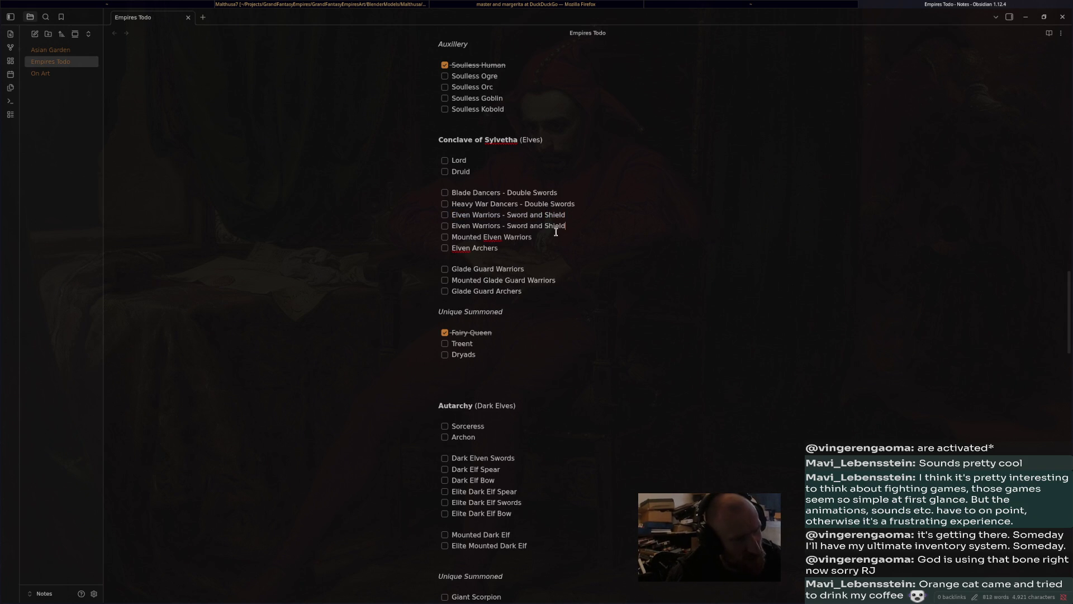
pyautogui.moveTo(570, 225); pyautogui.dragTo(503, 224)
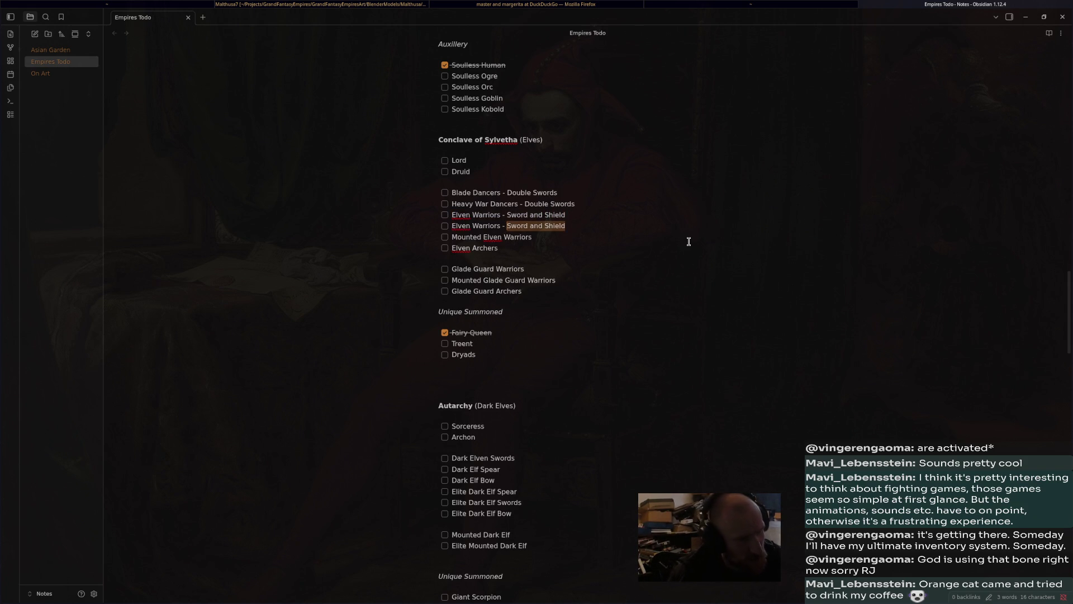
pyautogui.write('Spear')
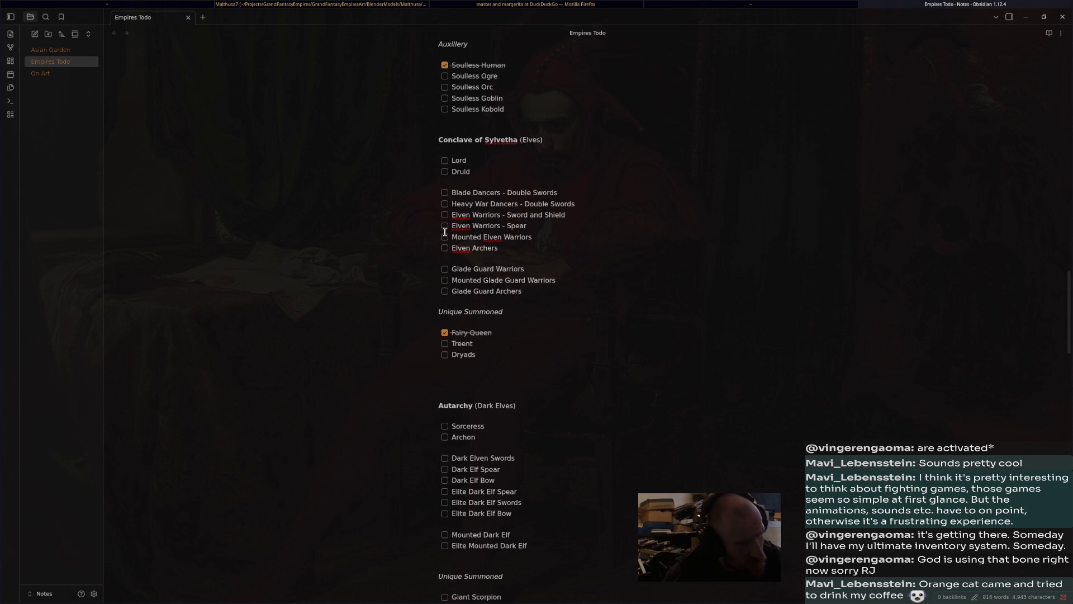
# Fill in weapon types for the Elven Archers, Glade Guard Warriors and mounted unit lines
pyautogui.click(505, 250)
pyautogui.write('-')
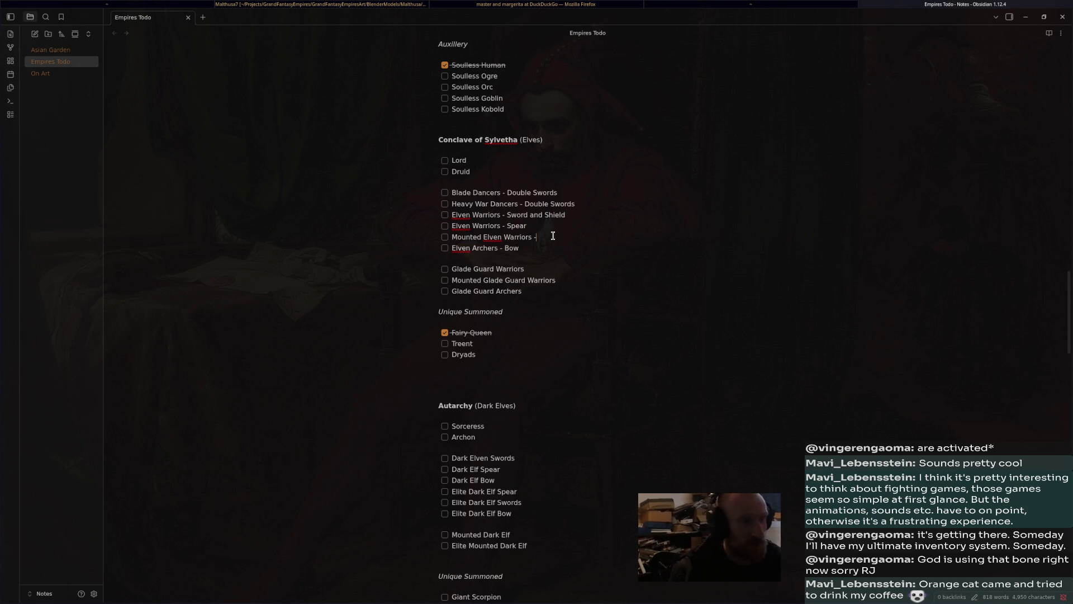
pyautogui.write('Horse, Sword and')
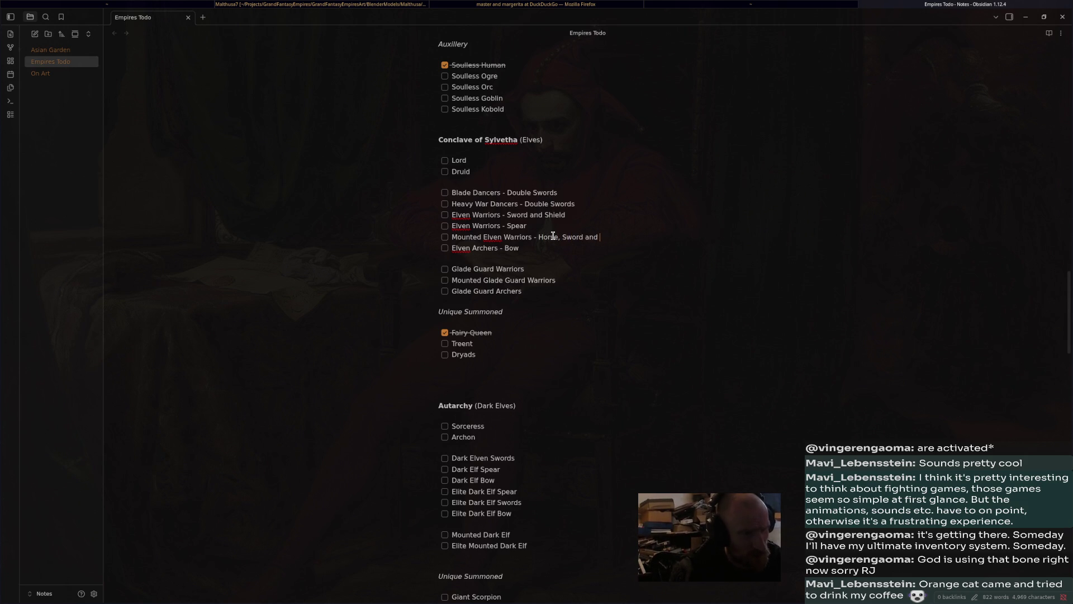
pyautogui.write('ld')
pyautogui.click(562, 271)
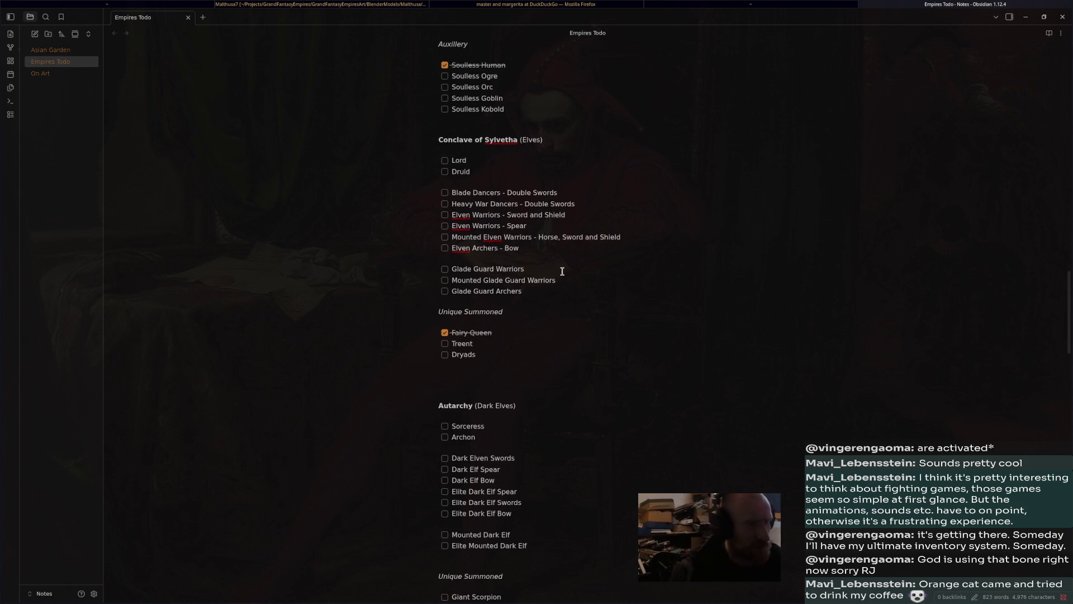
pyautogui.write(' - Spear')
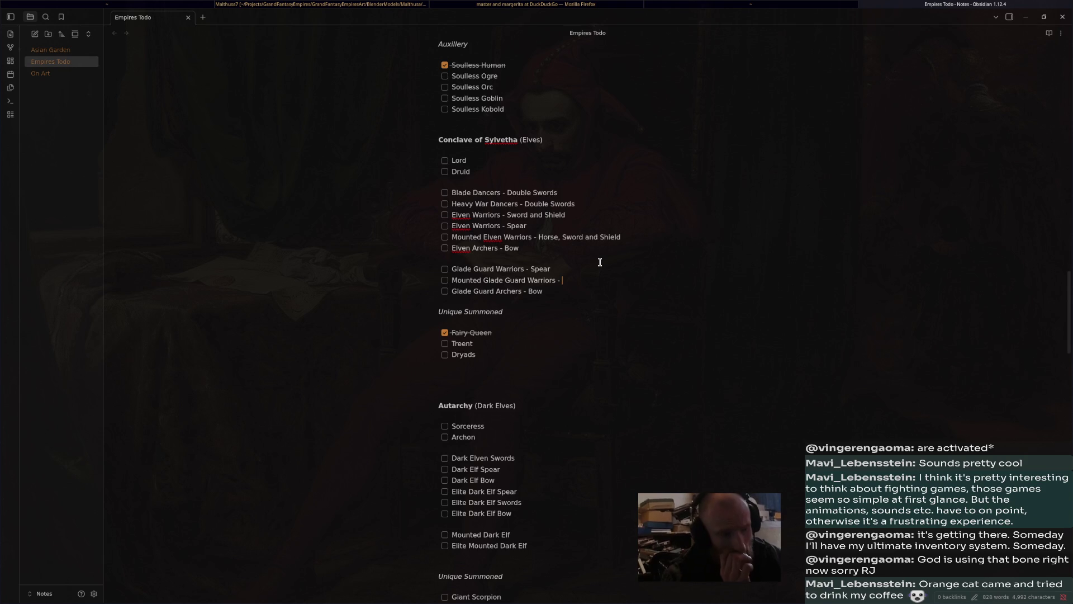
pyautogui.write('Horse, Sword and Shield')
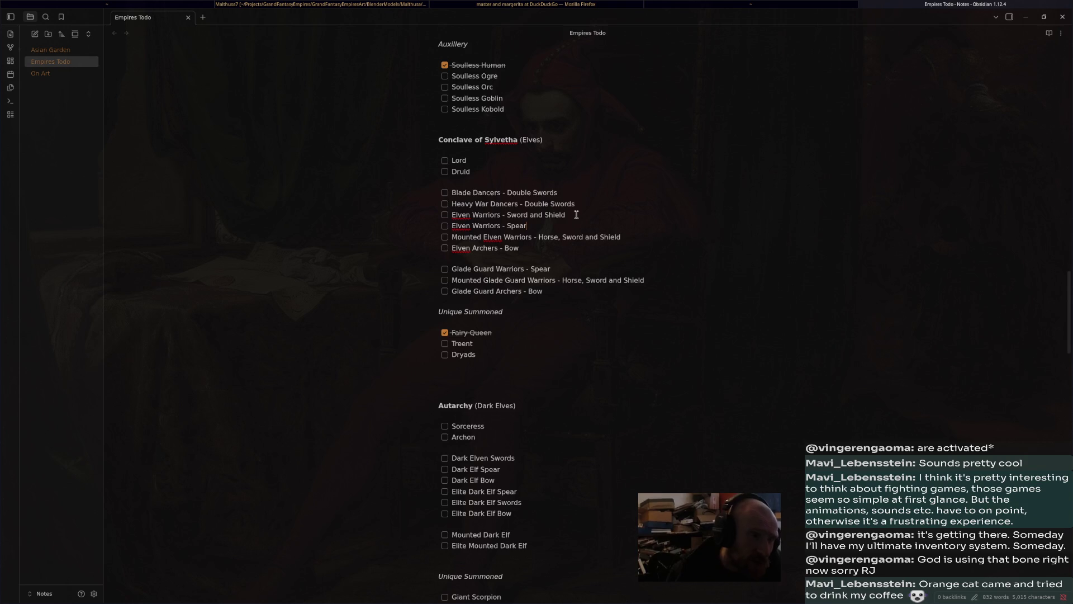
# Check the Elven Warriors Spear and Horse, Sword and Shield annotations
pyautogui.moveTo(565, 215)
pyautogui.mouseDown()
pyautogui.moveTo(478, 195)
pyautogui.moveTo(422, 196)
pyautogui.mouseUp()
pyautogui.click(595, 215)
pyautogui.hotkey('shift', 'Home')
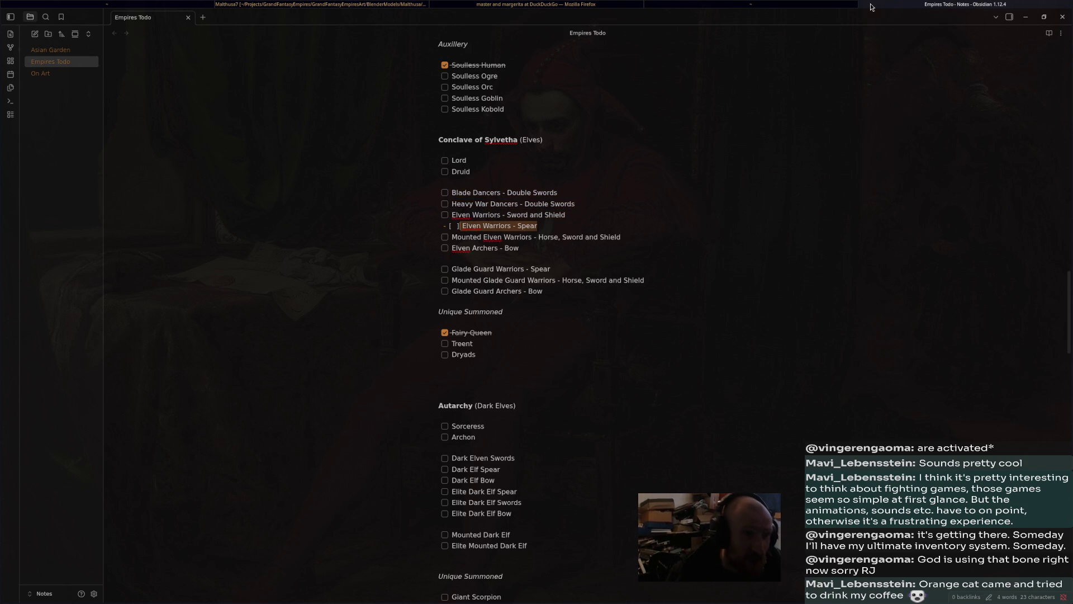
pyautogui.moveTo(639, 235)
pyautogui.mouseDown()
pyautogui.moveTo(523, 227)
pyautogui.moveTo(542, 239)
pyautogui.mouseUp()
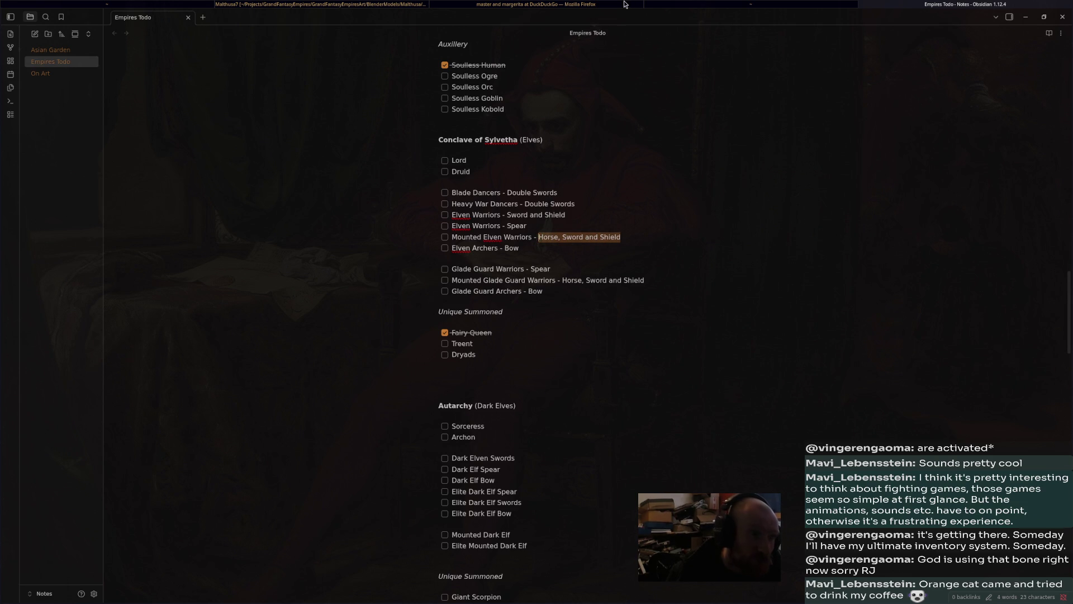
pyautogui.click(625, 5)
# Return to Blender and save Malthusa7.blend
pyautogui.click(754, 6)
pyautogui.click(305, 5)
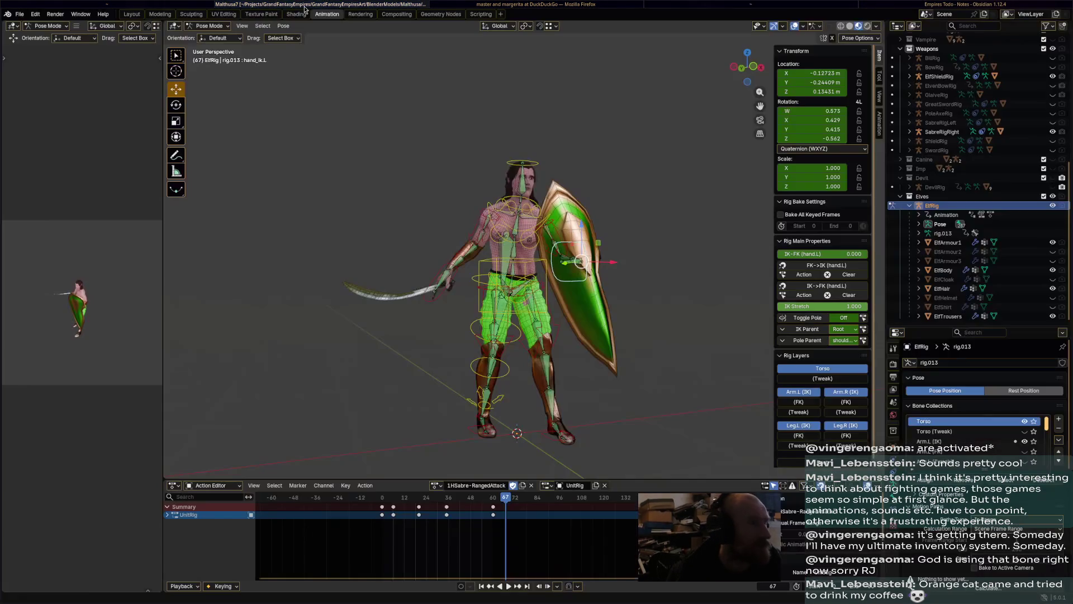
pyautogui.hotkey('ctrl', 's')
# Select the torso bone and scrub 1HSabre-RangedAttack between frames 0 and 16 to review the poses
pyautogui.moveTo(649, 204)
pyautogui.mouseDown(button='middle')
pyautogui.moveTo(590, 306)
pyautogui.moveTo(502, 246)
pyautogui.mouseUp(button='middle')
pyautogui.click(505, 250)
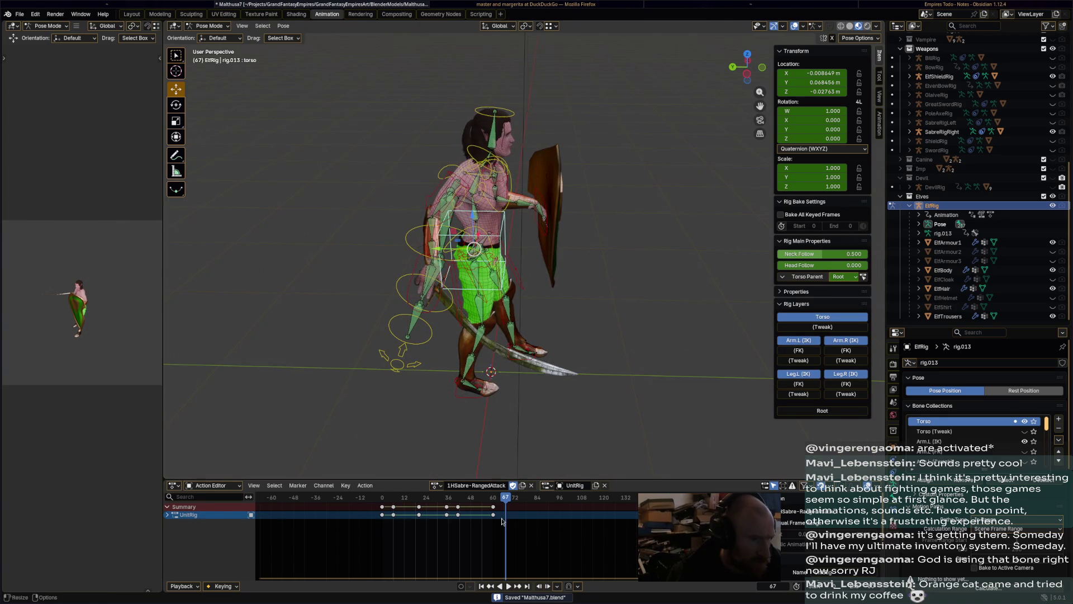
pyautogui.moveTo(501, 506); pyautogui.dragTo(384, 497)
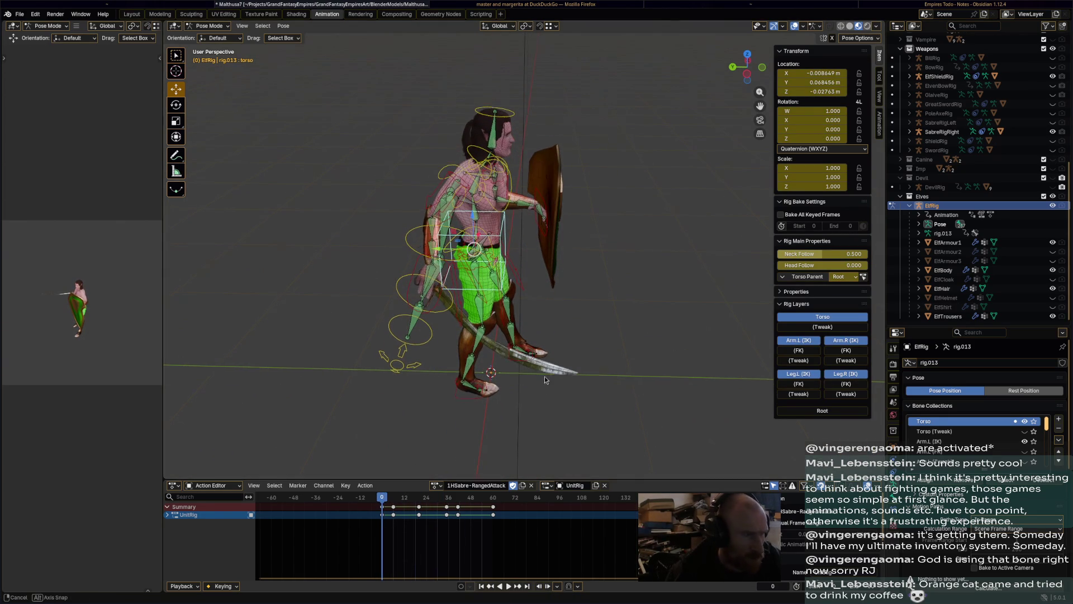
pyautogui.moveTo(544, 377); pyautogui.dragTo(549, 362, button='middle')
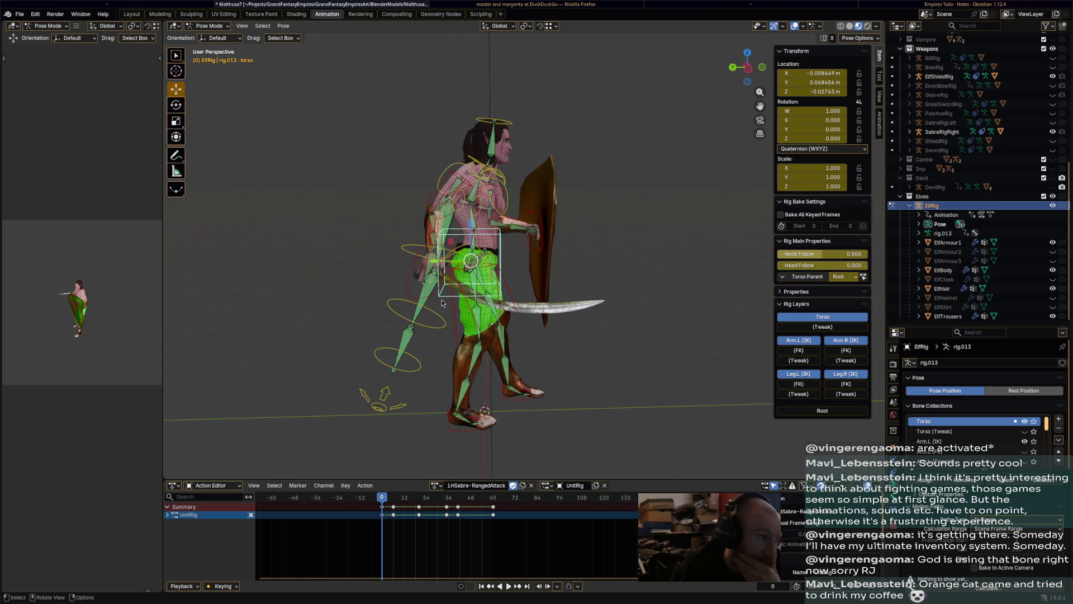
pyautogui.moveTo(384, 502)
pyautogui.mouseDown()
pyautogui.moveTo(474, 503)
pyautogui.moveTo(380, 501)
pyautogui.moveTo(466, 502)
pyautogui.moveTo(383, 509)
pyautogui.moveTo(424, 504)
pyautogui.mouseUp()
pyautogui.moveTo(425, 505); pyautogui.dragTo(383, 503)
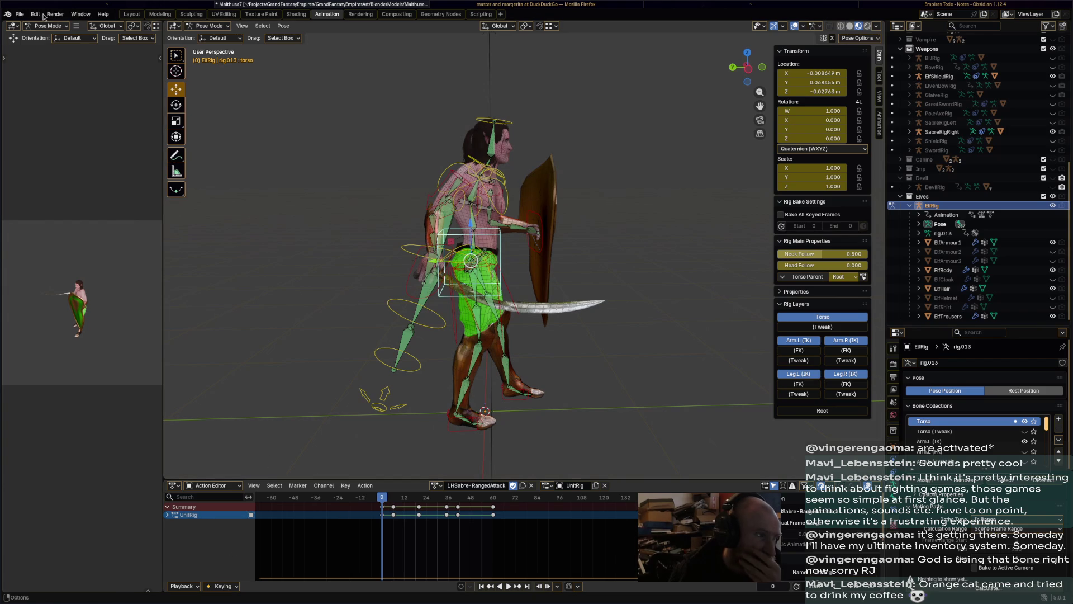
pyautogui.click(21, 14)
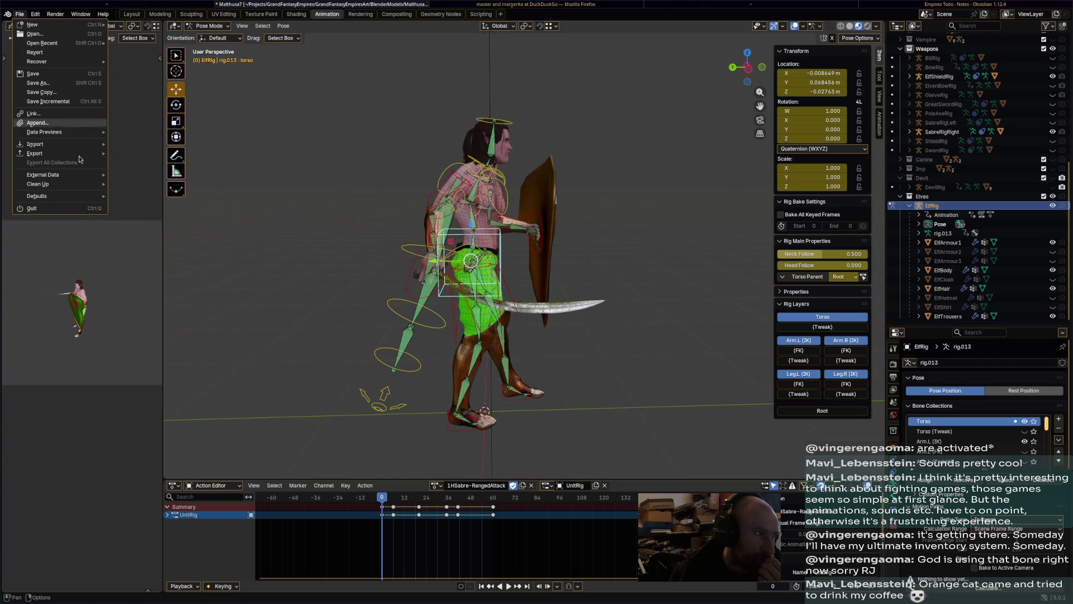
pyautogui.click(36, 15)
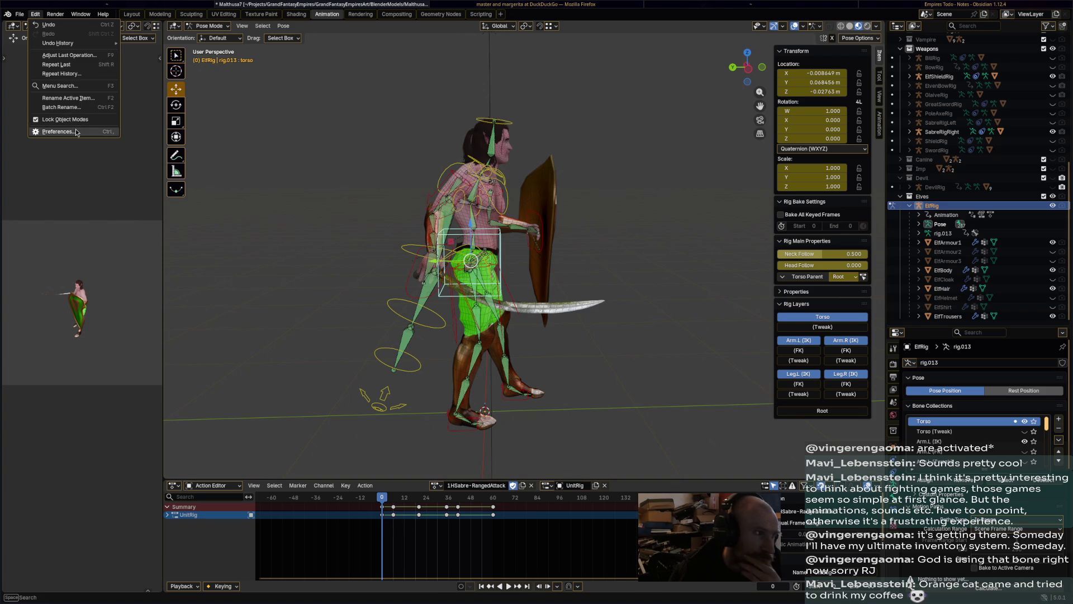
pyautogui.click(58, 132)
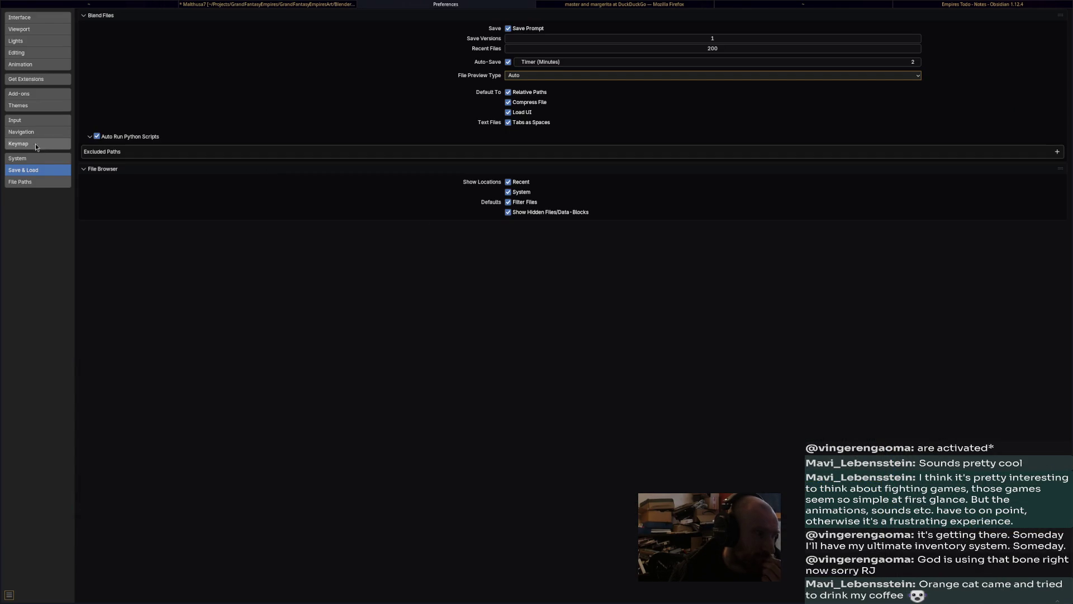
pyautogui.click(39, 106)
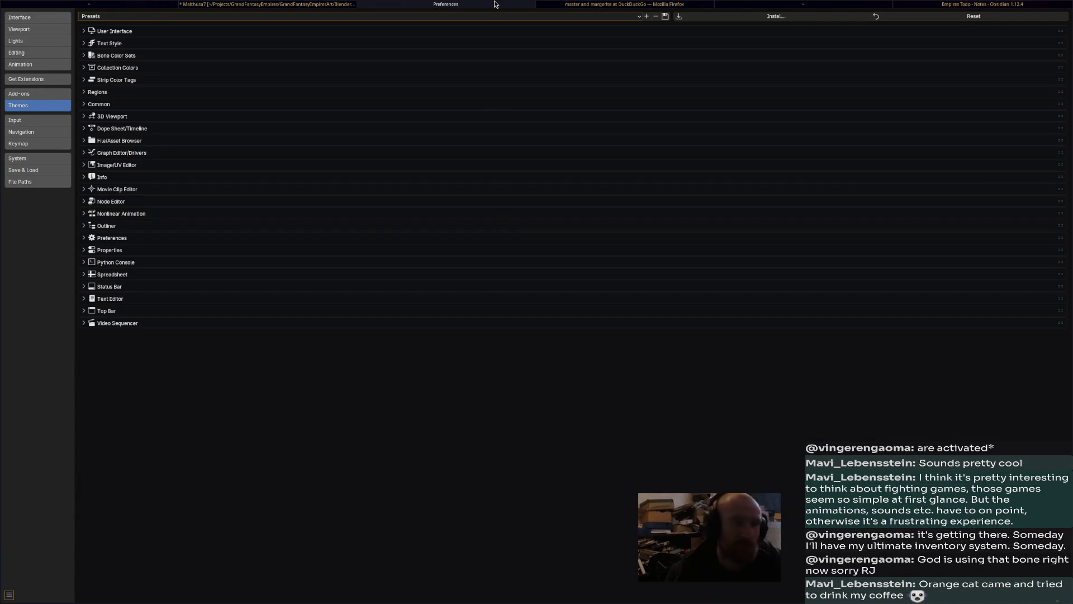
pyautogui.press('super+shift+q')
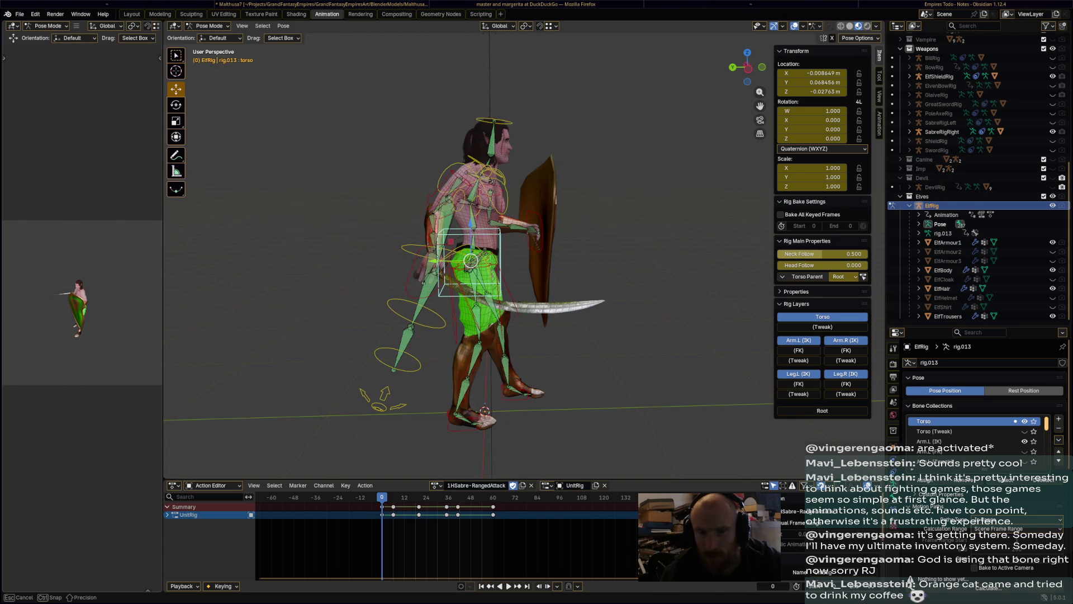
pyautogui.press('Escape')
pyautogui.press('g')
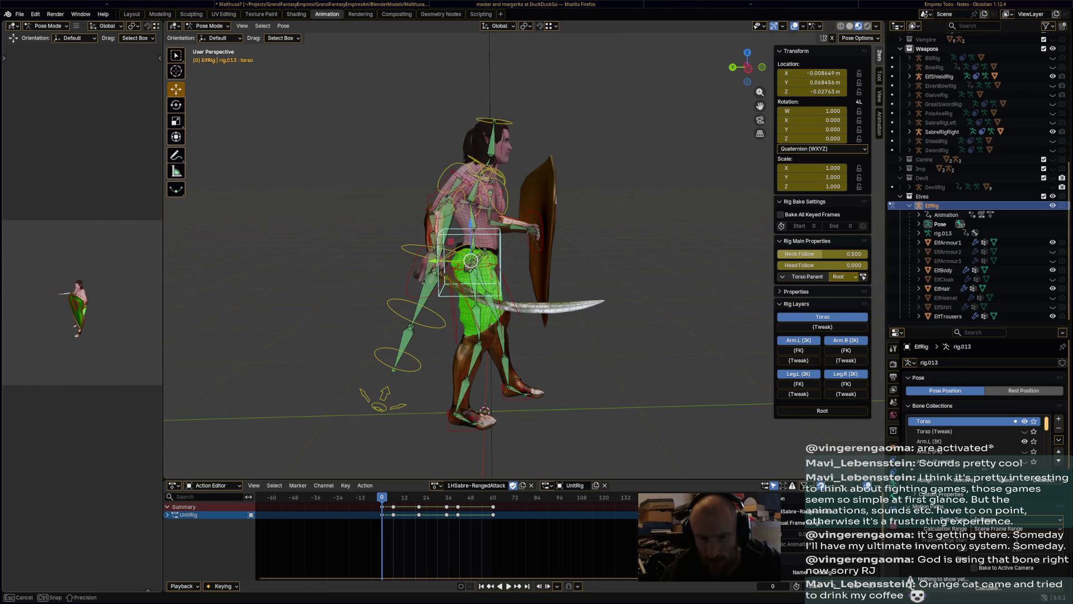
pyautogui.press('Escape')
pyautogui.press('g')
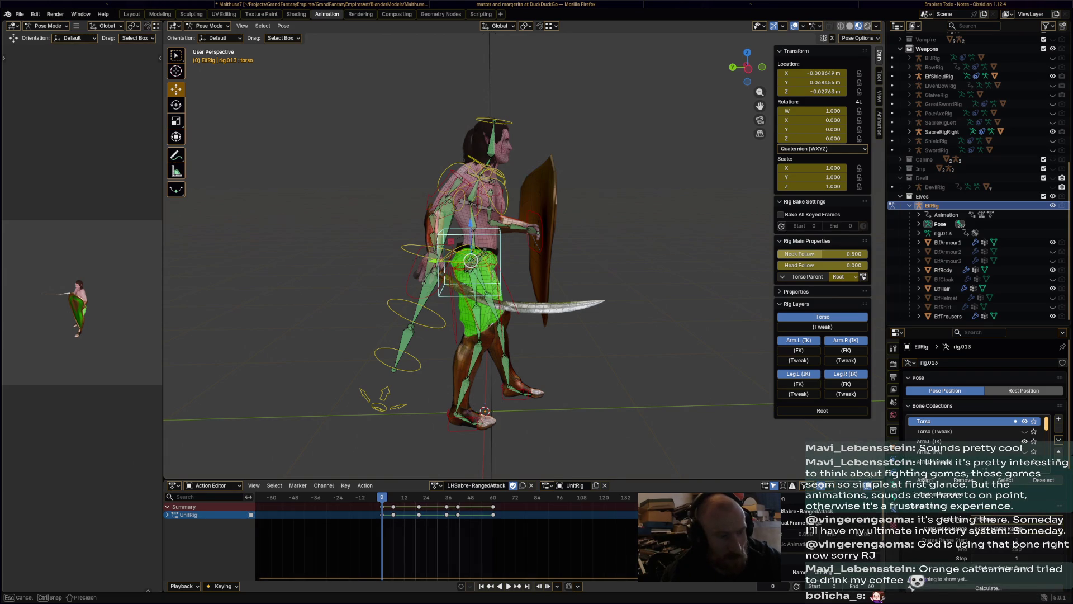
pyautogui.press('Escape')
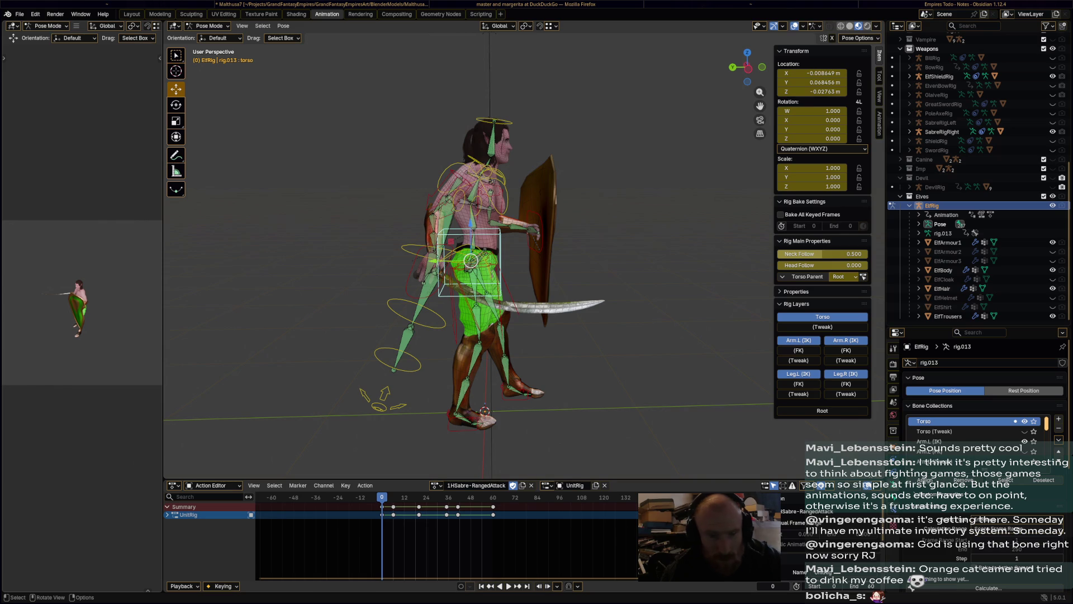
pyautogui.press('g')
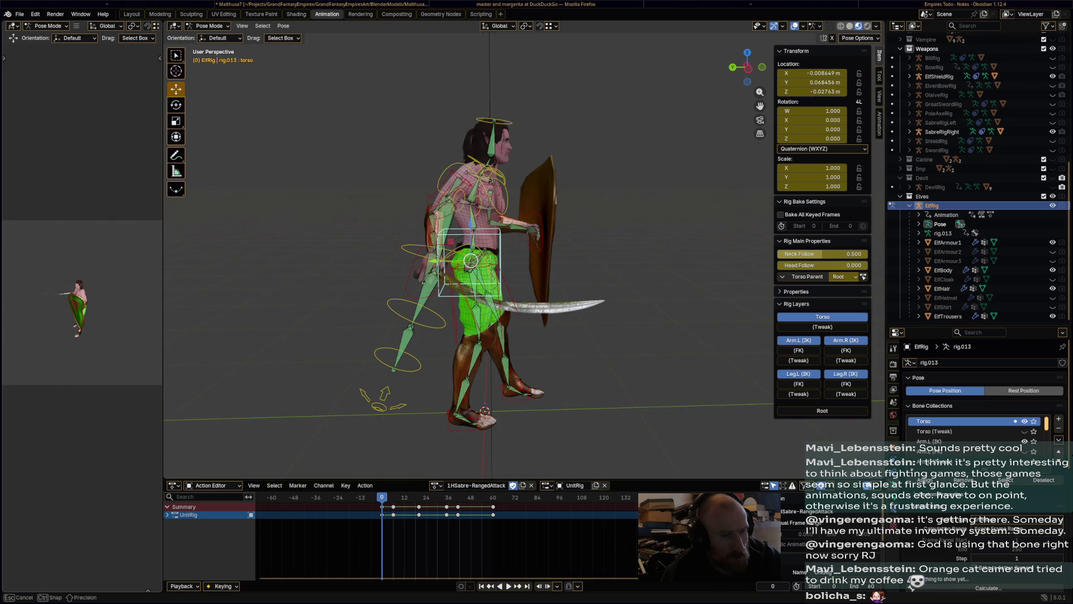
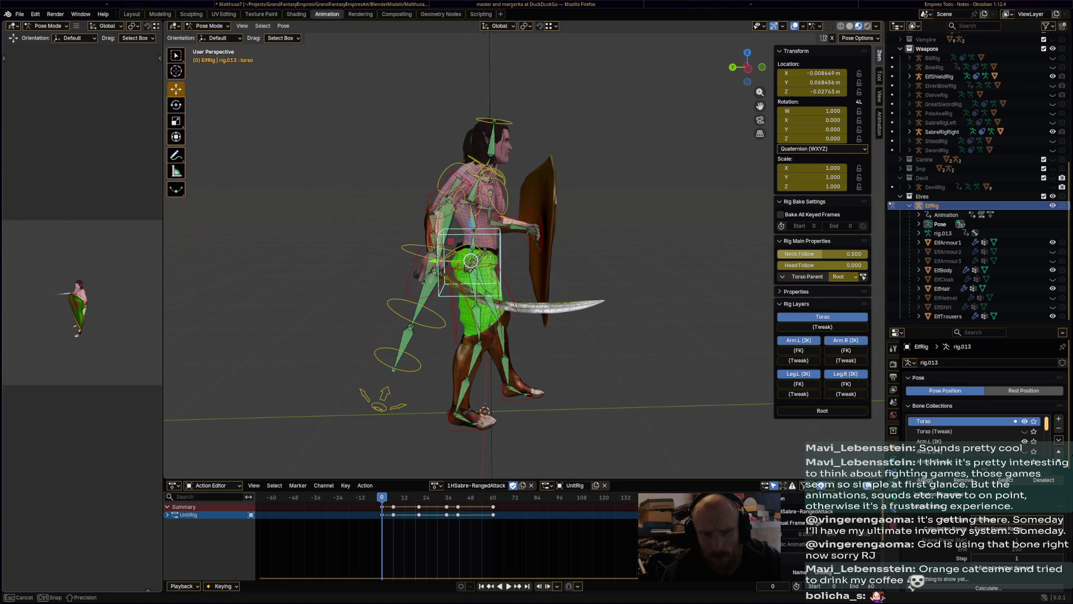
# Start and cancel several moves of the torso bone, leaving the pose unchanged
pyautogui.press('Escape')
pyautogui.press('g')
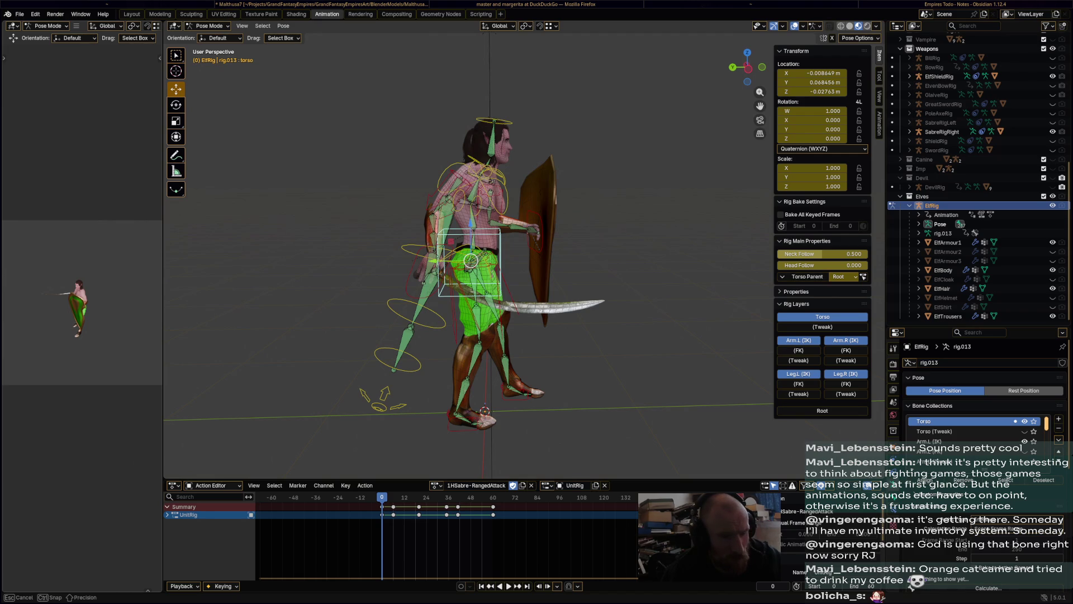
pyautogui.press('Escape')
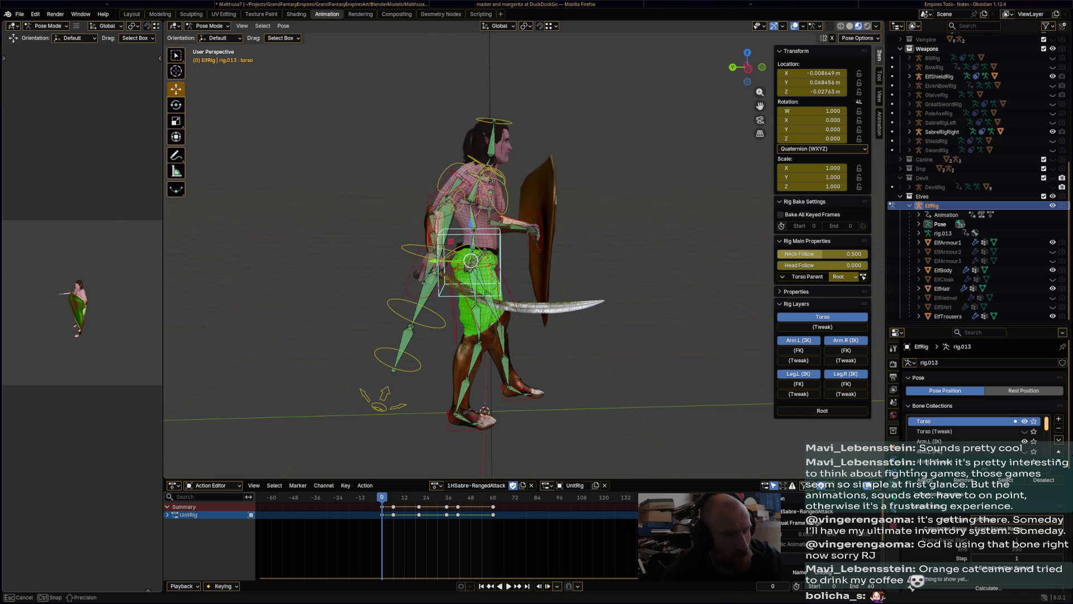
pyautogui.press('g')
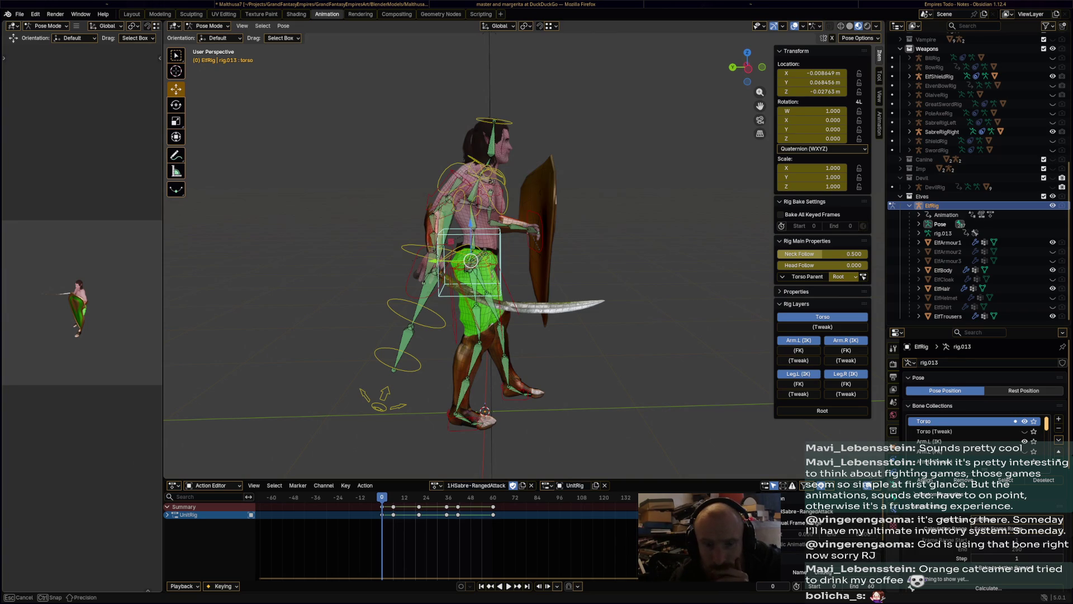
pyautogui.press('Escape')
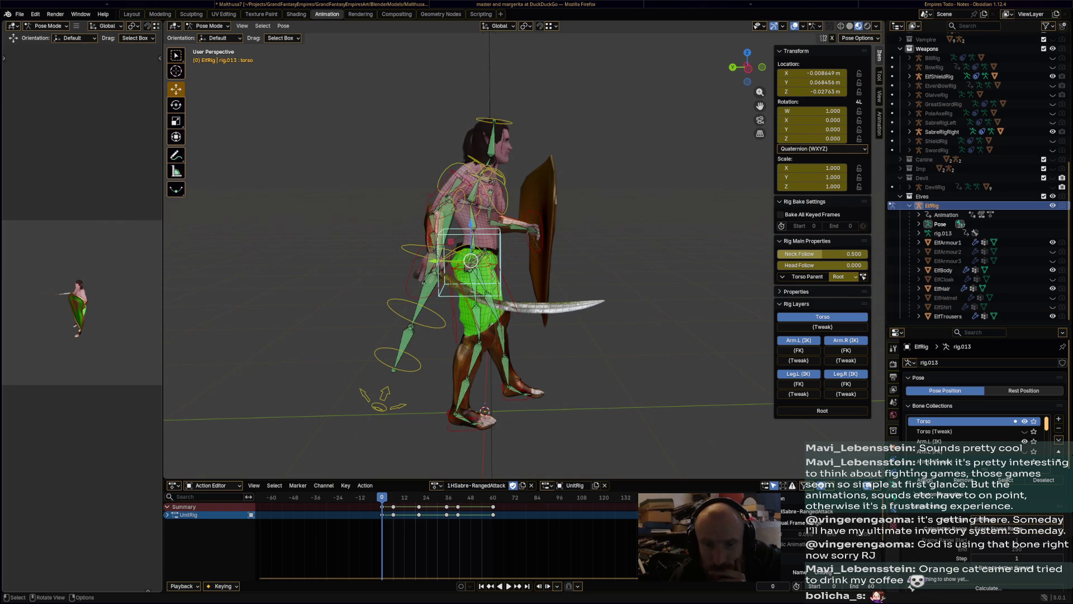
pyautogui.press('g')
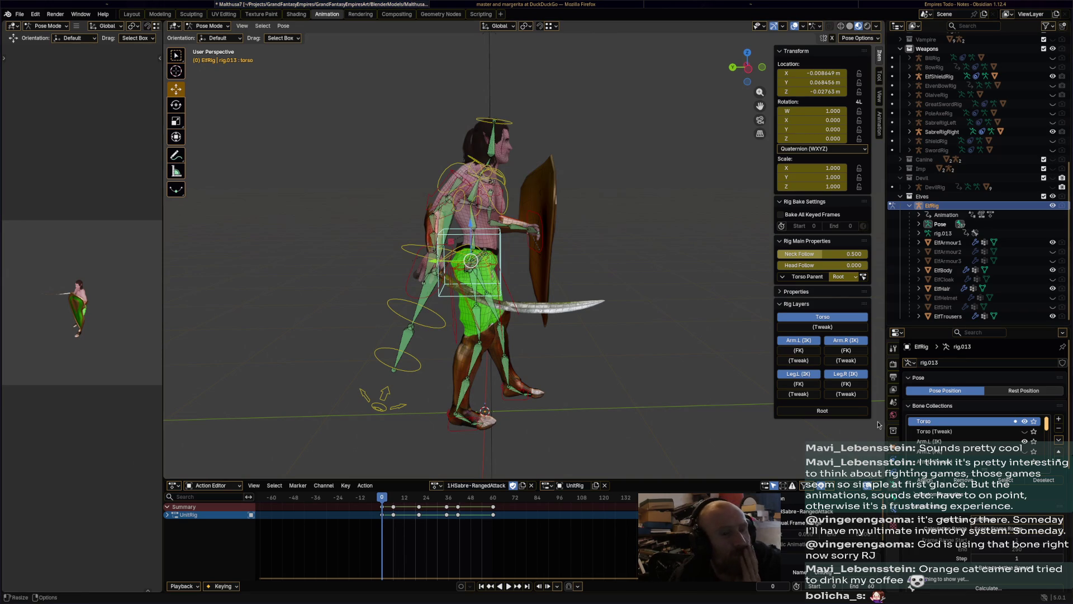
# Darken the world's viewport colour in the World properties
pyautogui.click(893, 414)
pyautogui.scroll(-10, 968, 440)
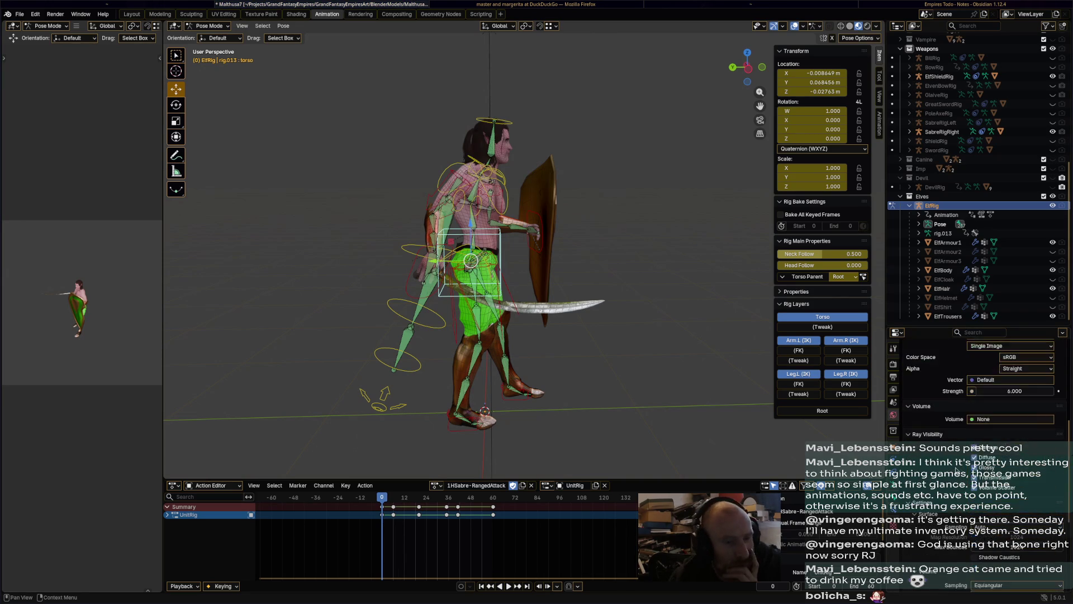
pyautogui.scroll(-3, 975, 490)
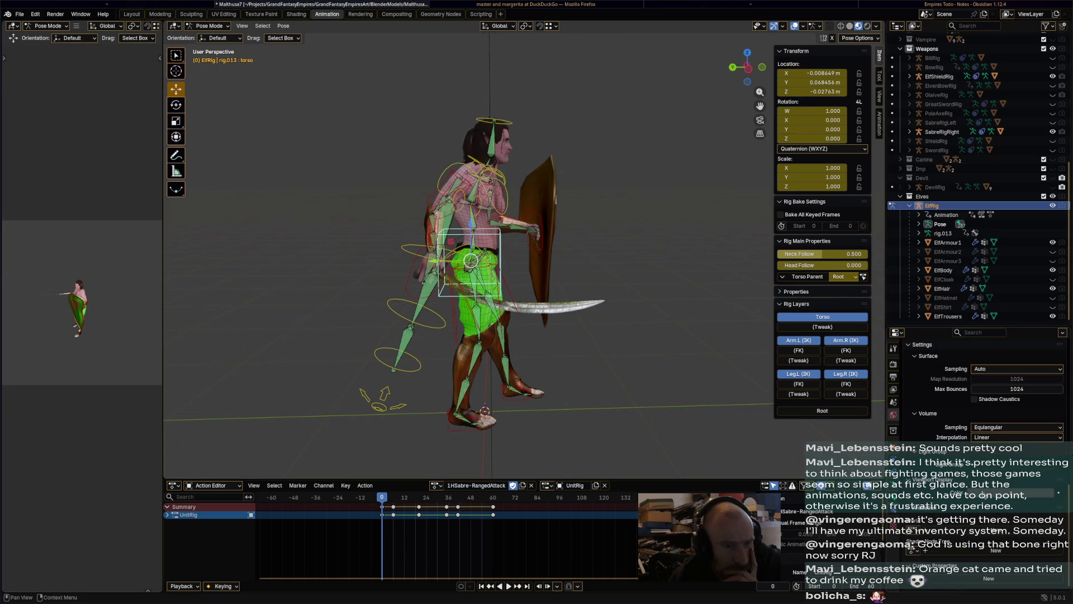
pyautogui.click(989, 489)
pyautogui.moveTo(1051, 414); pyautogui.dragTo(1049, 400)
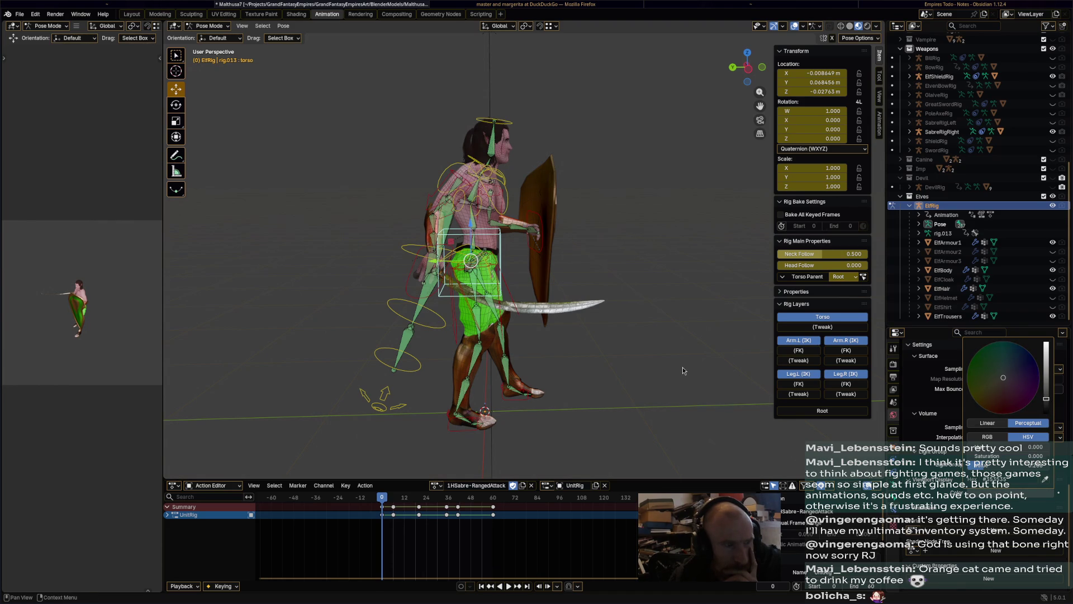
# Switch the viewport to solid shading and back to material preview
pyautogui.moveTo(683, 367)
pyautogui.mouseDown(button='middle')
pyautogui.moveTo(655, 338)
pyautogui.moveTo(721, 235)
pyautogui.mouseUp(button='middle')
pyautogui.click(849, 26)
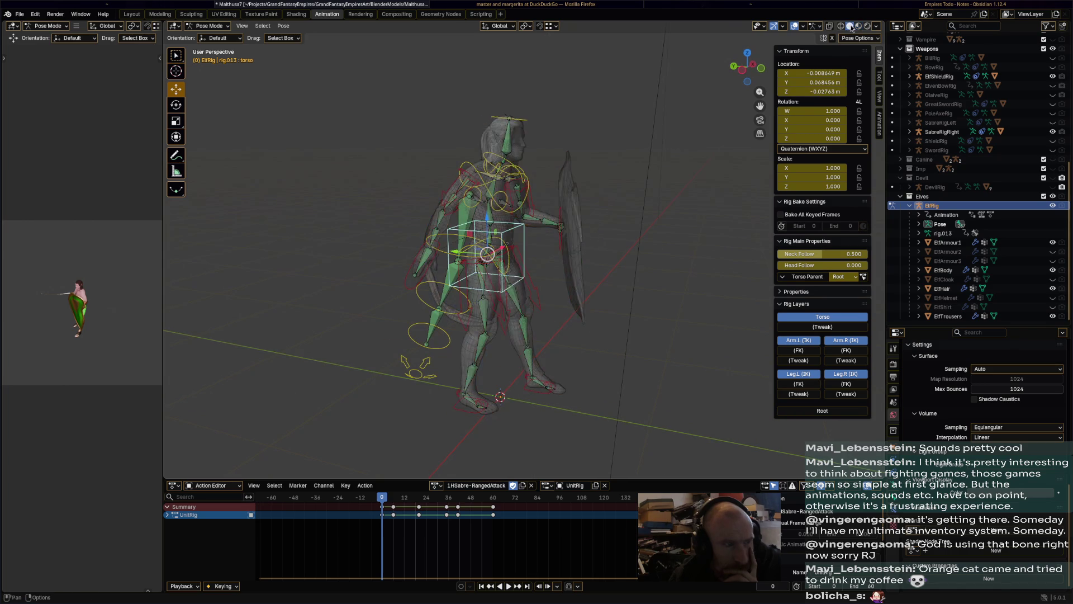
pyautogui.click(859, 26)
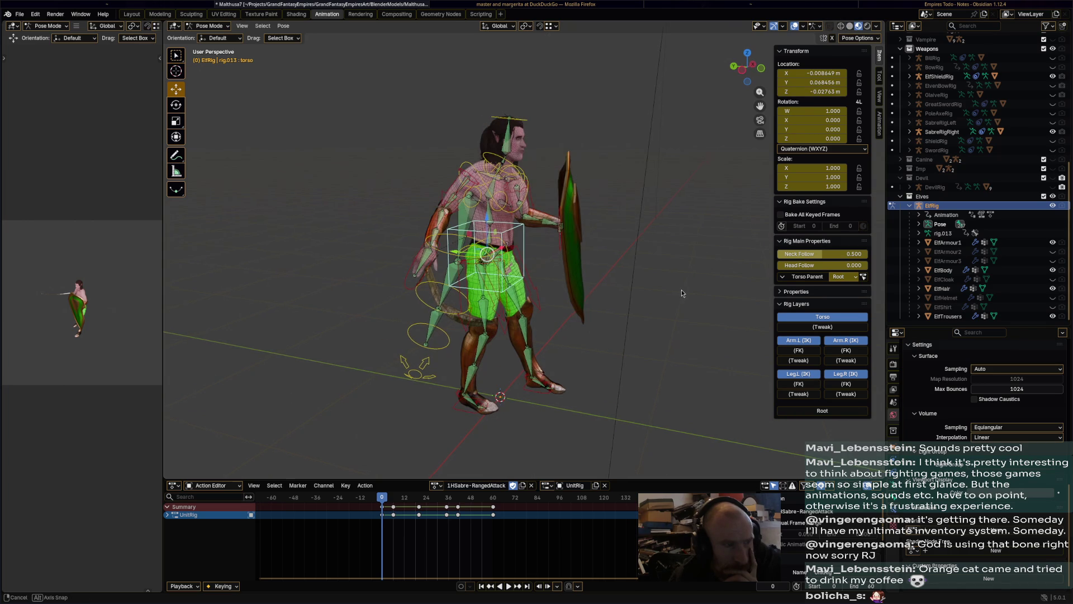
pyautogui.moveTo(684, 289); pyautogui.dragTo(615, 288, button='middle')
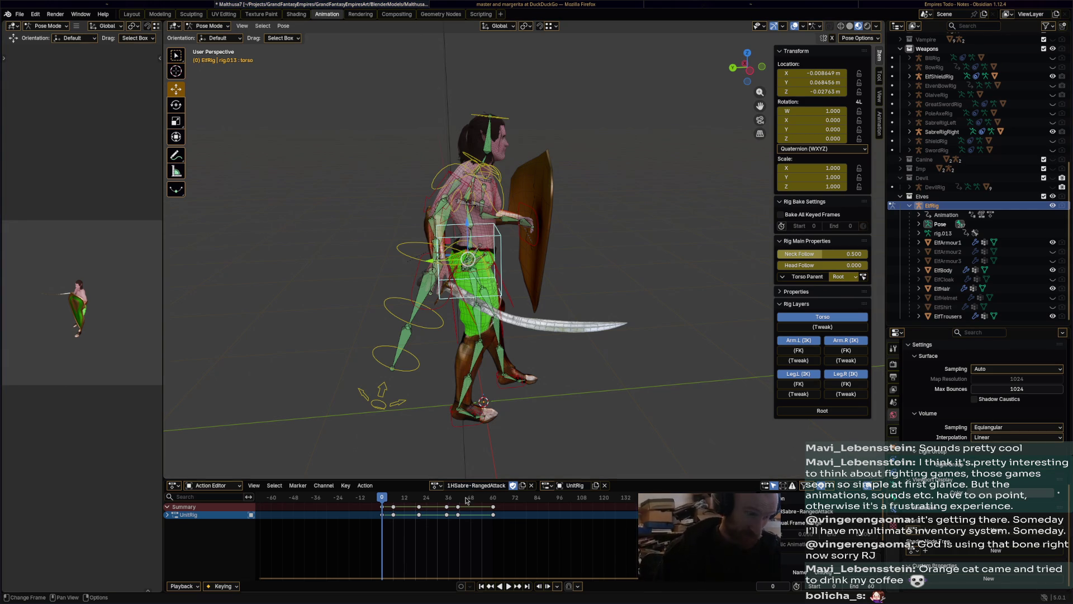
# Scrub the 1HSabre-RangedAttack action to frame 60 and save as Matthusa7.blend
pyautogui.moveTo(386, 503); pyautogui.dragTo(494, 500)
pyautogui.press('space')
pyautogui.hotkey('ctrl', 's')
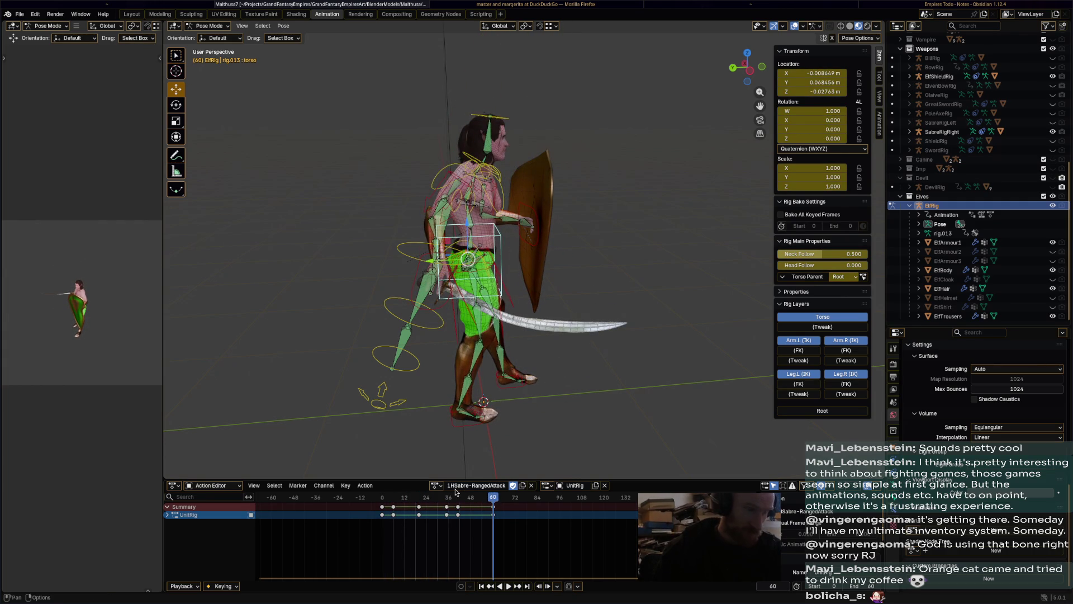
pyautogui.moveTo(522, 335)
pyautogui.mouseDown(button='middle')
pyautogui.moveTo(545, 344)
pyautogui.moveTo(544, 318)
pyautogui.mouseUp(button='middle')
# Hide ElfShieldRig in the Outliner and save the file
pyautogui.scroll(5, 543, 317)
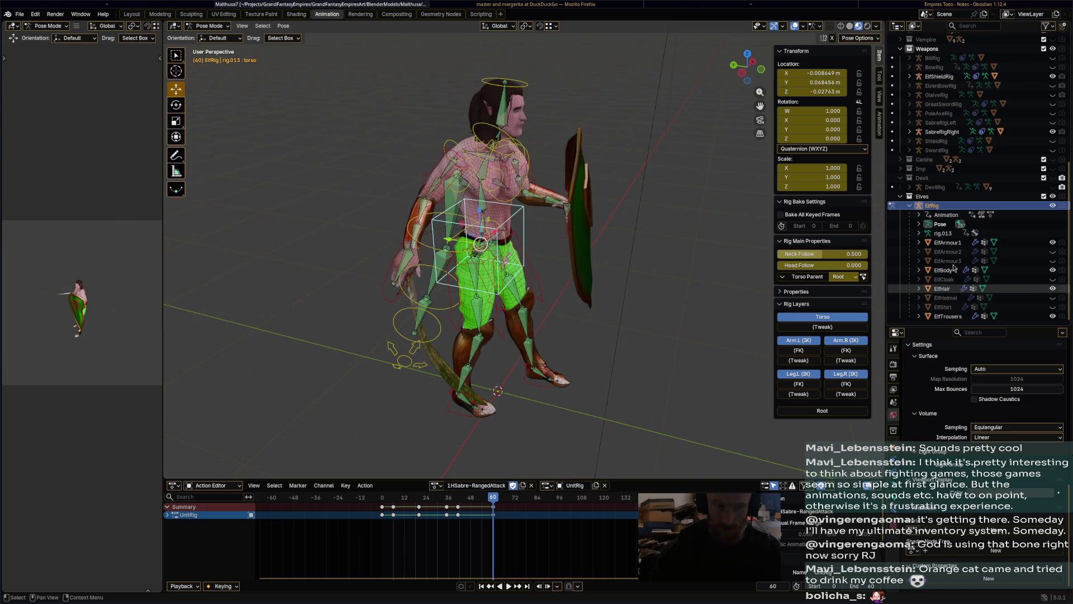
pyautogui.scroll(3, 995, 168)
pyautogui.click(1053, 131)
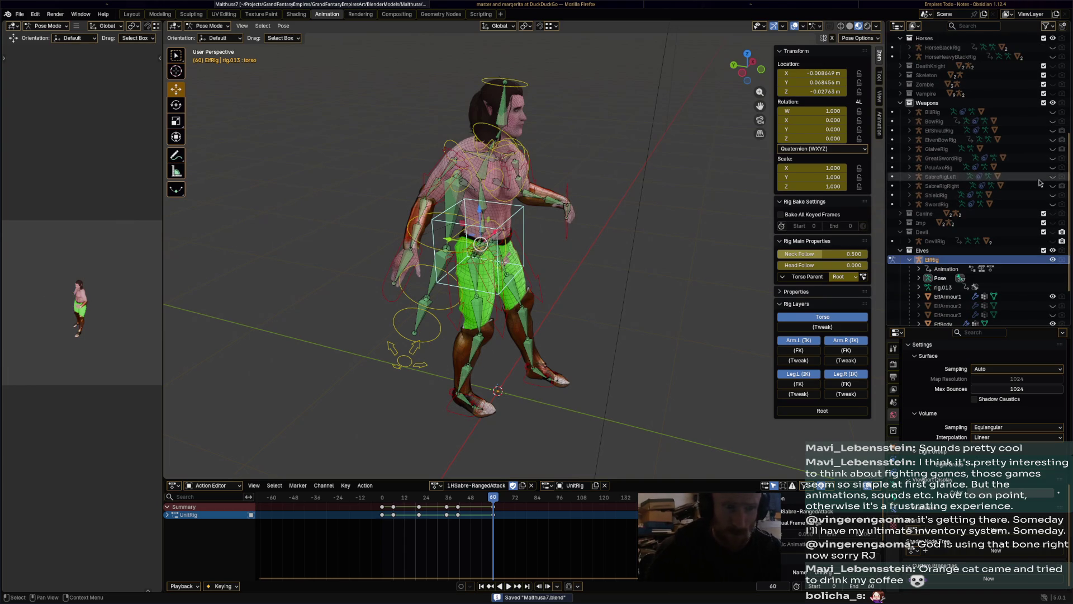
pyautogui.hotkey('ctrl', 's')
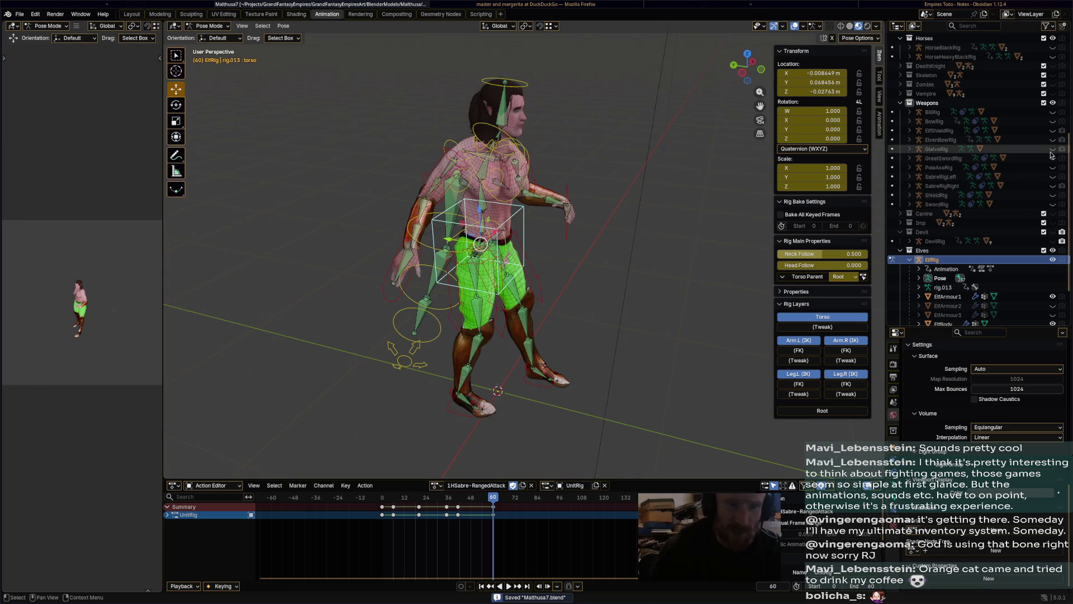
# Unhide GlaiveRig and zoom out to bring the glaive into view
pyautogui.click(1053, 149)
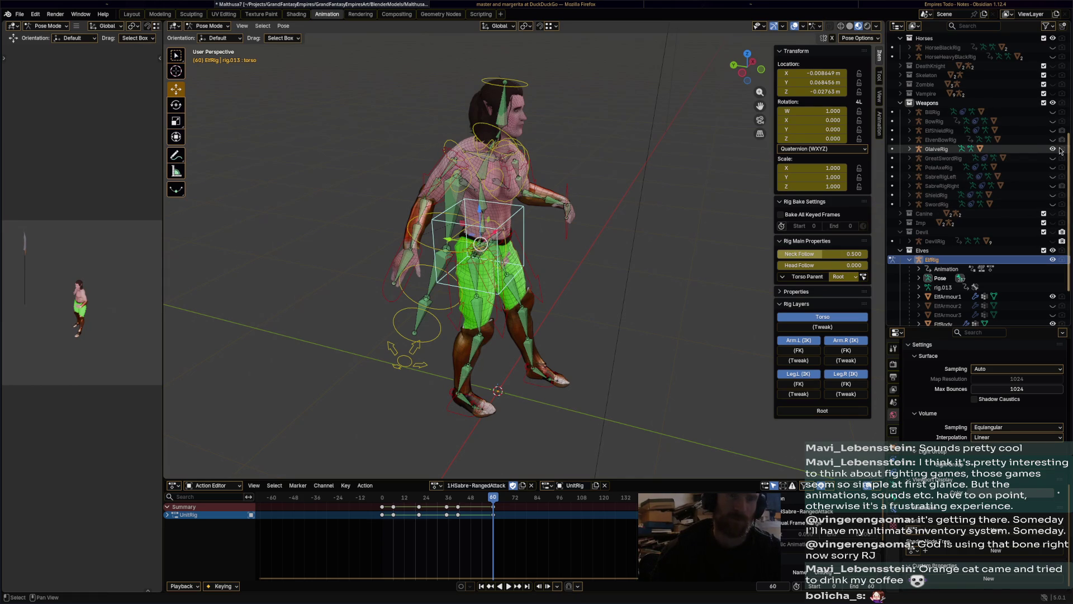
pyautogui.scroll(-3, 585, 294)
pyautogui.moveTo(586, 294); pyautogui.dragTo(542, 280, button='middle')
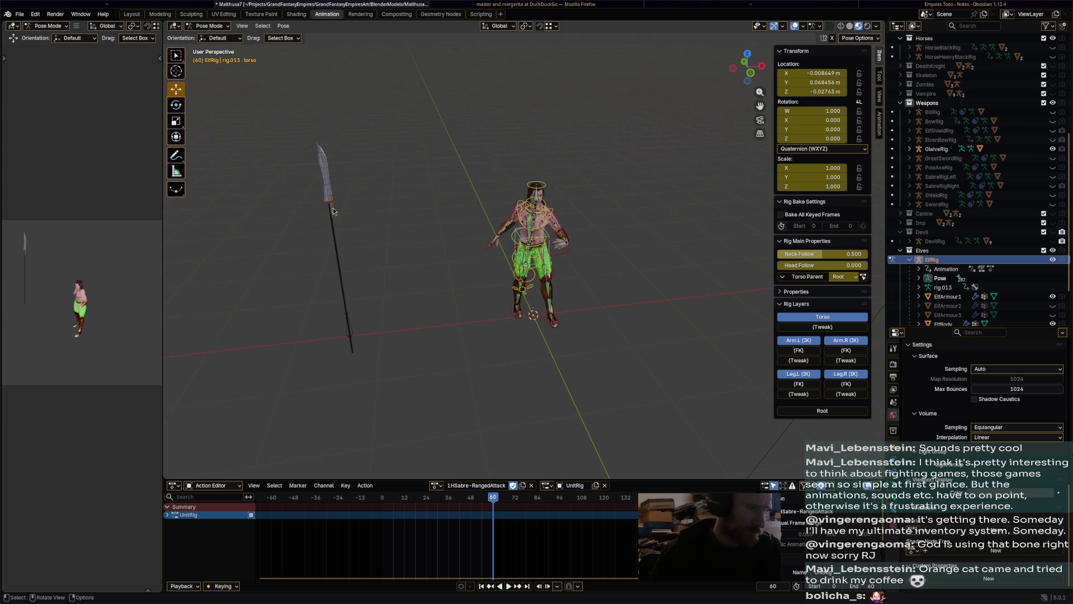
# Switch to Object Mode, select the glaive and save
pyautogui.click(209, 26)
pyautogui.click(214, 36)
pyautogui.click(349, 335)
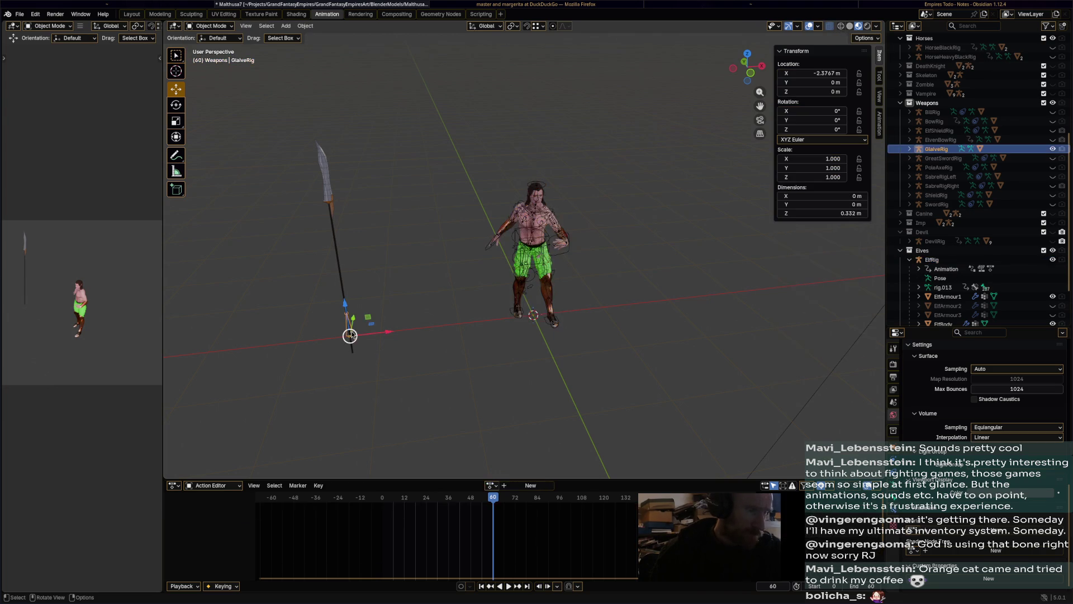
pyautogui.hotkey('ctrl', 's')
# Add a Child Of constraint to the glaive targeting ElfRig's hand_ik.R bone
pyautogui.click(894, 459)
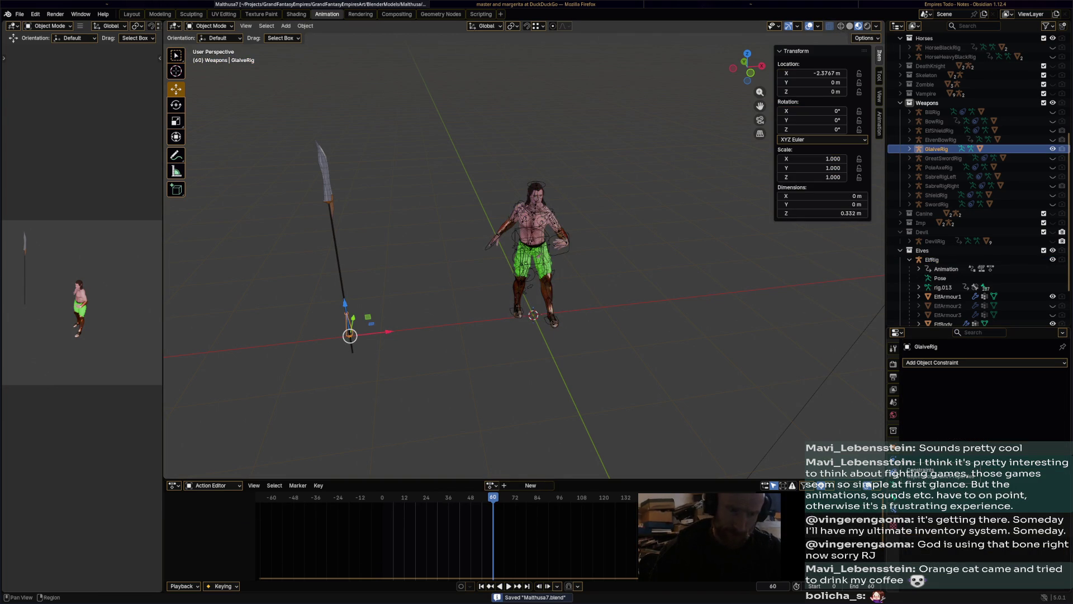
pyautogui.click(953, 363)
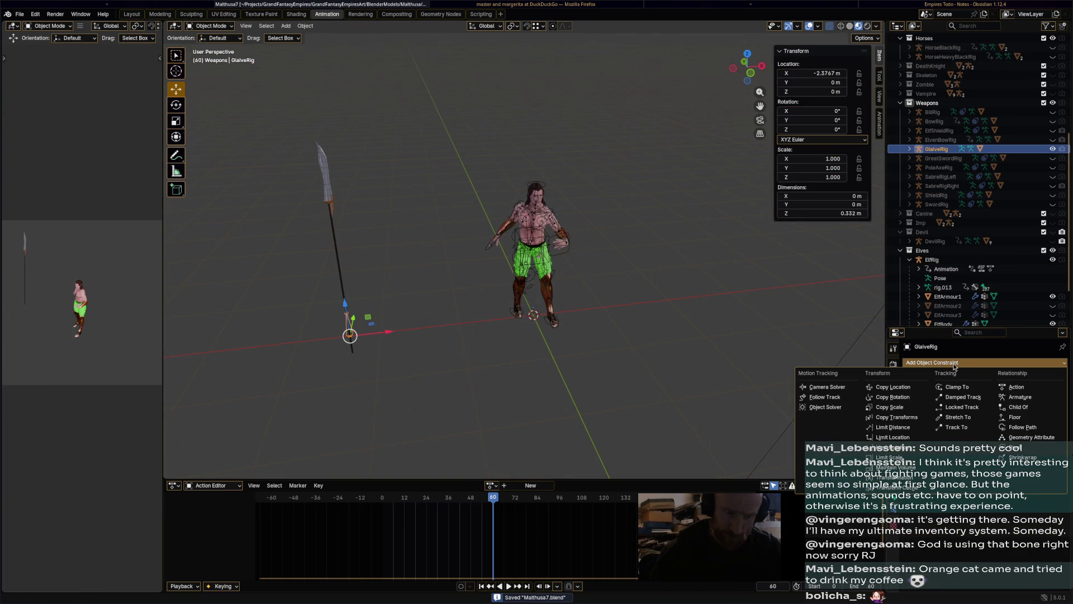
pyautogui.click(1019, 407)
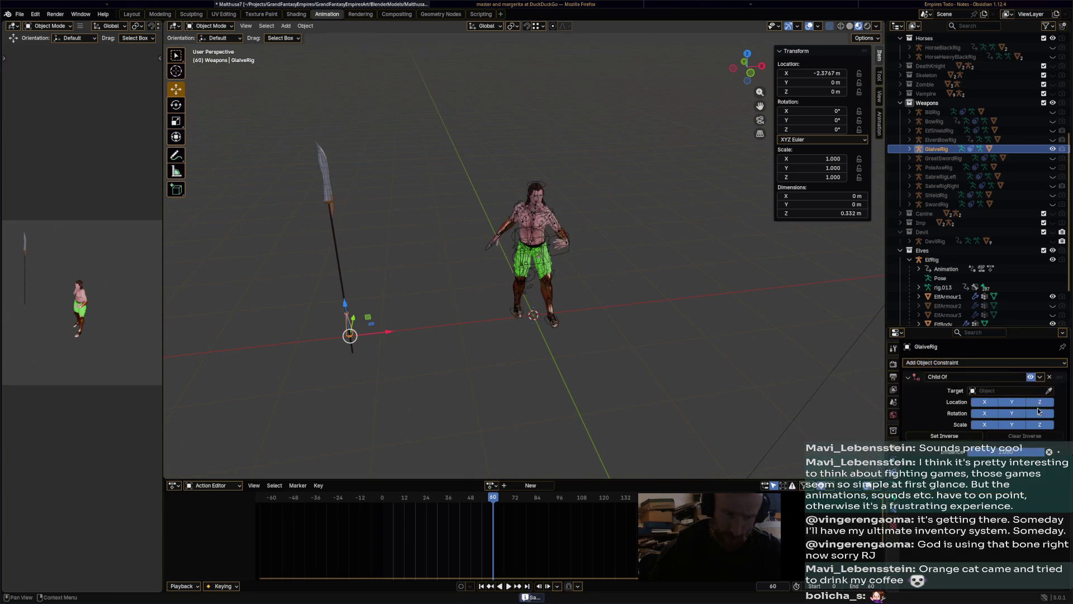
pyautogui.click(568, 260)
pyautogui.click(994, 401)
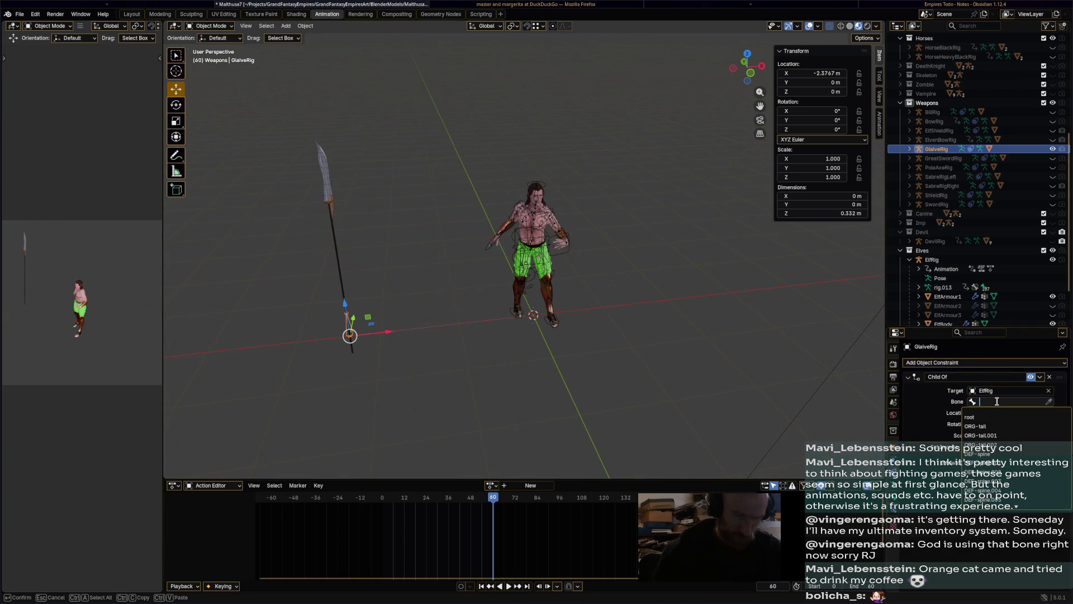
pyautogui.write('right')
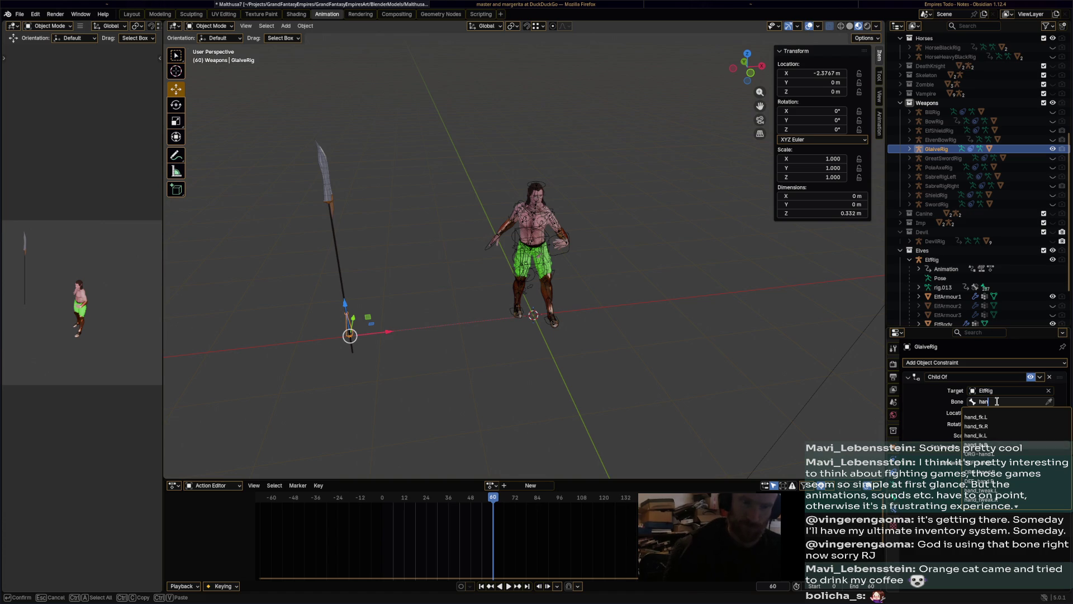
pyautogui.press('Down')
pyautogui.press('Down')
pyautogui.press('Down')
pyautogui.press('Return')
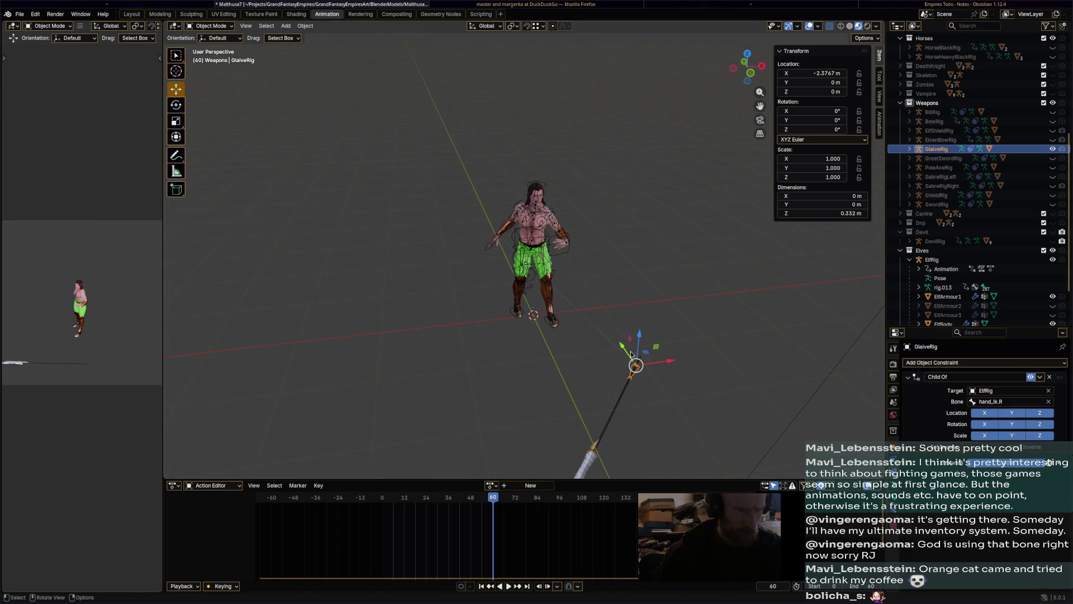
pyautogui.moveTo(631, 353); pyautogui.dragTo(519, 241)
# Move the glaive along X, Y and Z toward the elf's right hand
pyautogui.click(533, 256)
pyautogui.press('g')
pyautogui.press('x')
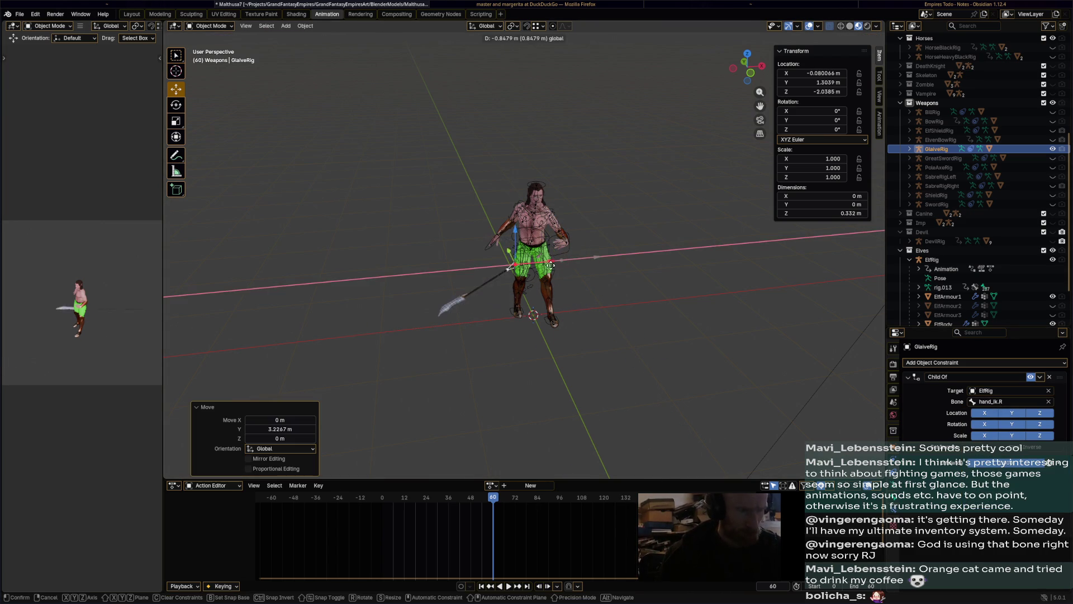
pyautogui.click(581, 296)
pyautogui.moveTo(581, 296)
pyautogui.mouseDown(button='middle')
pyautogui.moveTo(591, 303)
pyautogui.moveTo(557, 335)
pyautogui.mouseUp(button='middle')
pyautogui.press('g')
pyautogui.press('y')
pyautogui.click(452, 297)
pyautogui.moveTo(453, 298)
pyautogui.mouseDown(button='middle')
pyautogui.moveTo(541, 257)
pyautogui.moveTo(559, 277)
pyautogui.mouseUp(button='middle')
pyautogui.press('g')
pyautogui.press('y')
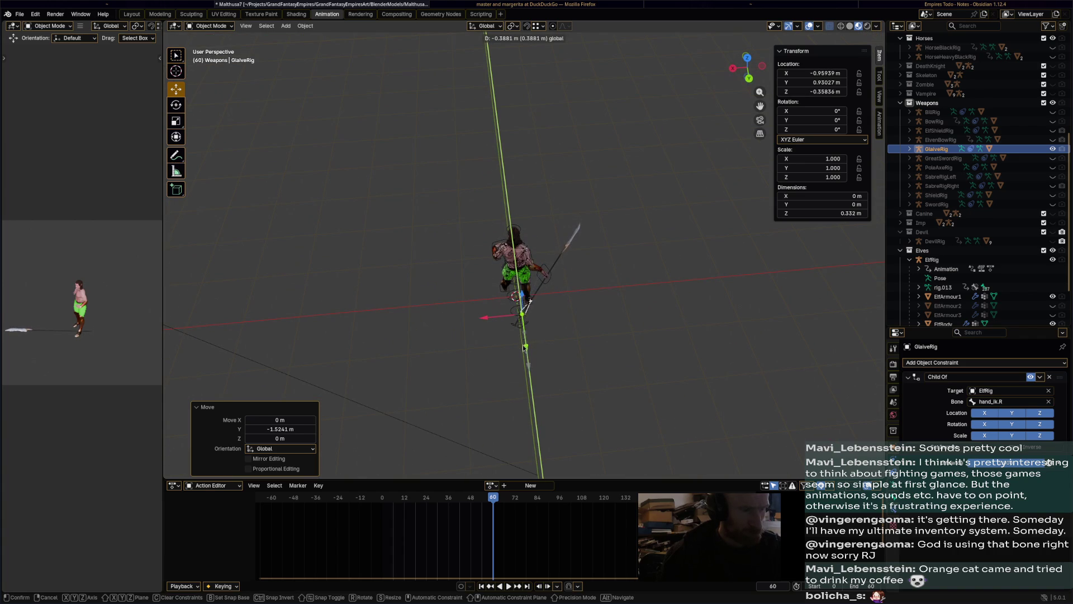
pyautogui.click(525, 347)
pyautogui.press('g')
pyautogui.press('x')
pyautogui.press('z')
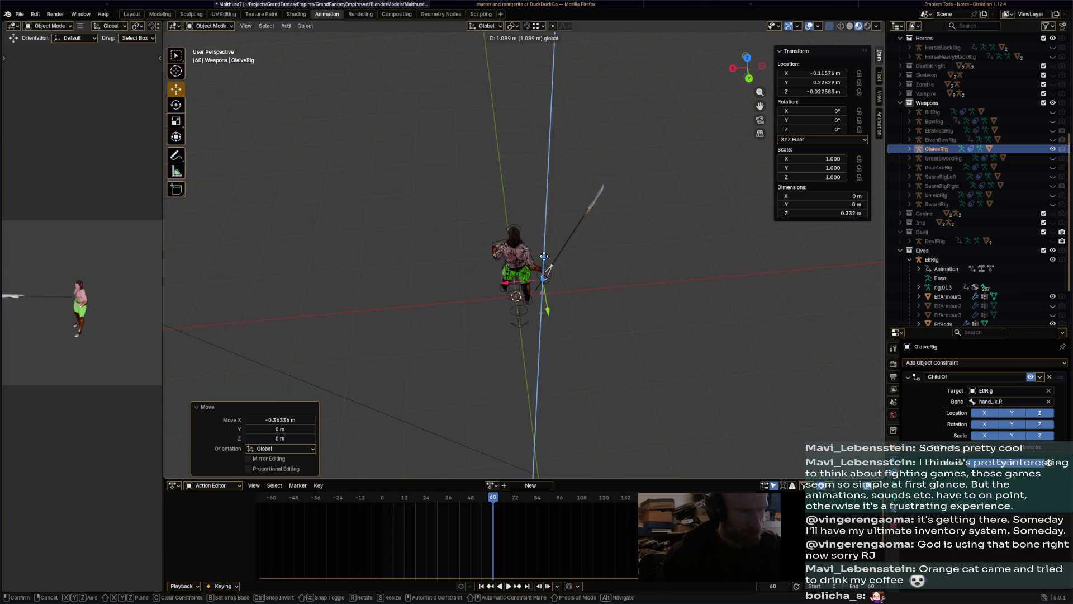
pyautogui.click(536, 274)
pyautogui.moveTo(537, 274)
pyautogui.mouseDown(button='middle')
pyautogui.moveTo(505, 263)
pyautogui.moveTo(546, 356)
pyautogui.moveTo(495, 298)
pyautogui.moveTo(461, 394)
pyautogui.mouseUp(button='middle')
pyautogui.scroll(5, 505, 263)
# Nudge the glaive along Z, Y and X until it sits in the hand
pyautogui.press('g')
pyautogui.press('z')
pyautogui.click(496, 299)
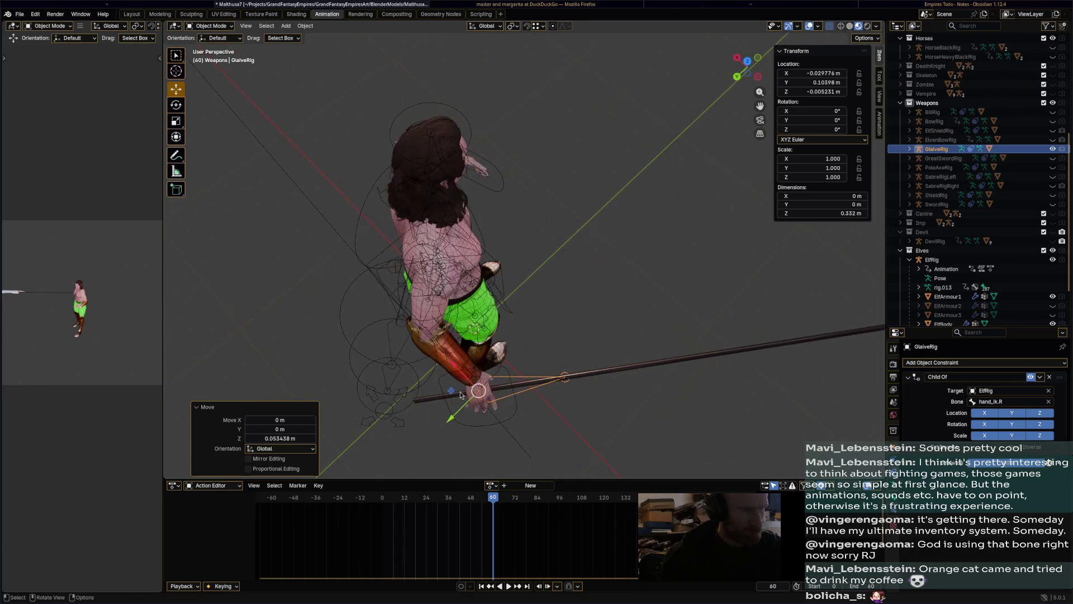
pyautogui.press('g')
pyautogui.press('y')
pyautogui.click(454, 394)
pyautogui.press('g')
pyautogui.press('x')
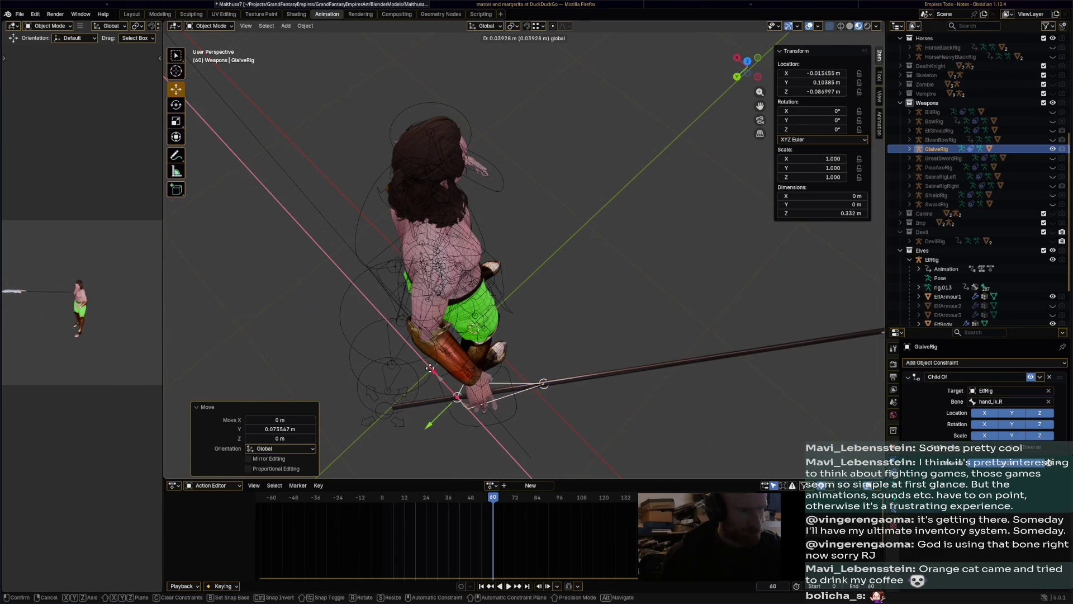
pyautogui.click(428, 367)
pyautogui.press('g')
pyautogui.press('y')
pyautogui.click(425, 410)
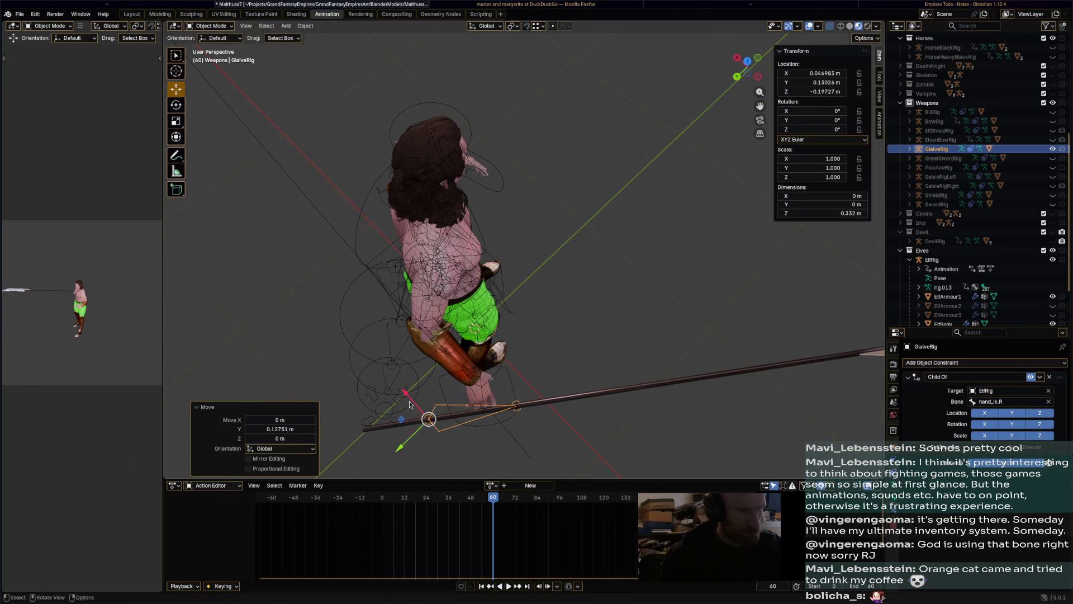
pyautogui.press('g')
pyautogui.press('x')
pyautogui.click(396, 387)
pyautogui.press('g')
pyautogui.press('y')
pyautogui.click(442, 391)
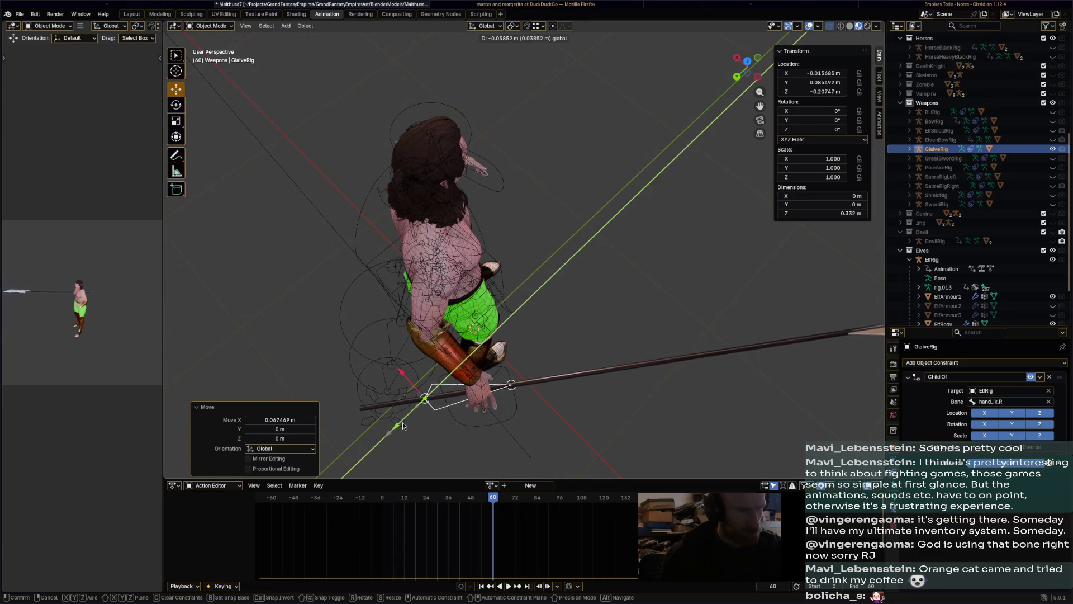
pyautogui.moveTo(442, 391)
pyautogui.mouseDown(button='middle')
pyautogui.moveTo(584, 374)
pyautogui.moveTo(591, 344)
pyautogui.moveTo(632, 374)
pyautogui.moveTo(660, 251)
pyautogui.moveTo(659, 284)
pyautogui.mouseUp(button='middle')
# Rotate the glaive to about 100° on Z so it angles forward and down
pyautogui.press('r')
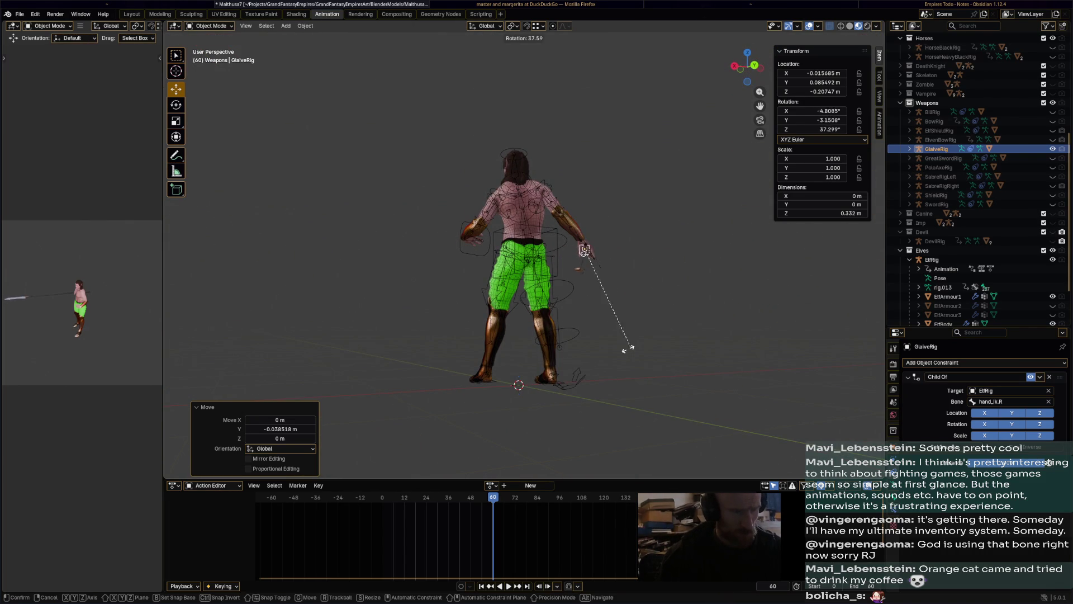
pyautogui.click(584, 287)
pyautogui.moveTo(585, 287)
pyautogui.mouseDown(button='middle')
pyautogui.moveTo(551, 387)
pyautogui.moveTo(596, 408)
pyautogui.moveTo(625, 260)
pyautogui.moveTo(521, 129)
pyautogui.moveTo(518, 170)
pyautogui.mouseUp(button='middle')
pyautogui.press('r')
pyautogui.click(617, 219)
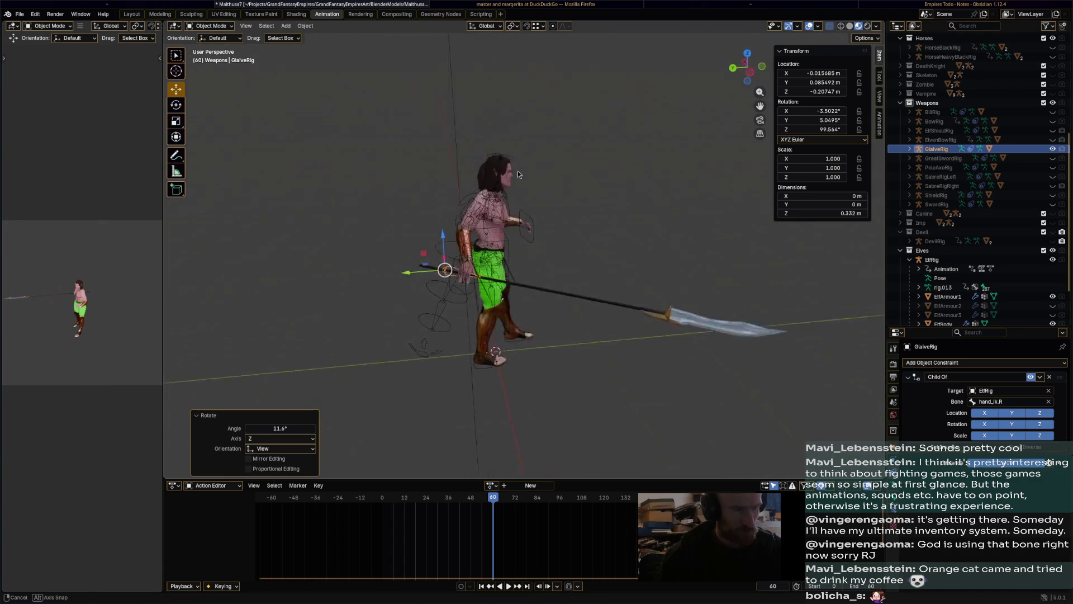
pyautogui.press('r')
pyautogui.click(599, 181)
pyautogui.moveTo(599, 181)
pyautogui.mouseDown(button='middle')
pyautogui.moveTo(596, 247)
pyautogui.moveTo(513, 226)
pyautogui.moveTo(582, 251)
pyautogui.moveTo(608, 365)
pyautogui.mouseUp(button='middle')
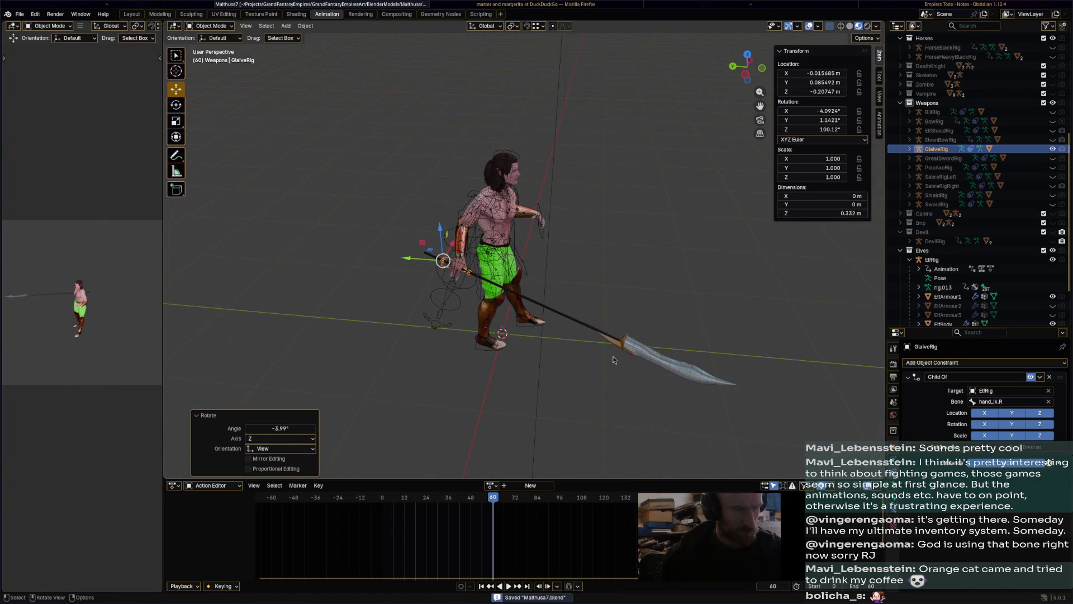
pyautogui.click(518, 162)
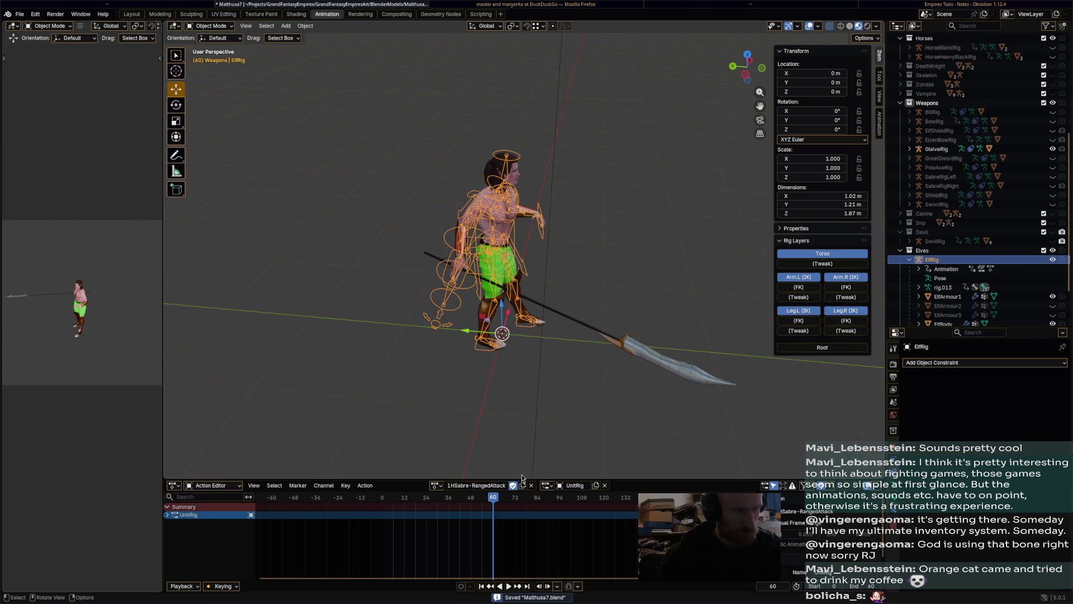
# Assign the PoleWeapon-Idle action to the elf rig
pyautogui.click(437, 485)
pyautogui.scroll(-5, 485, 443)
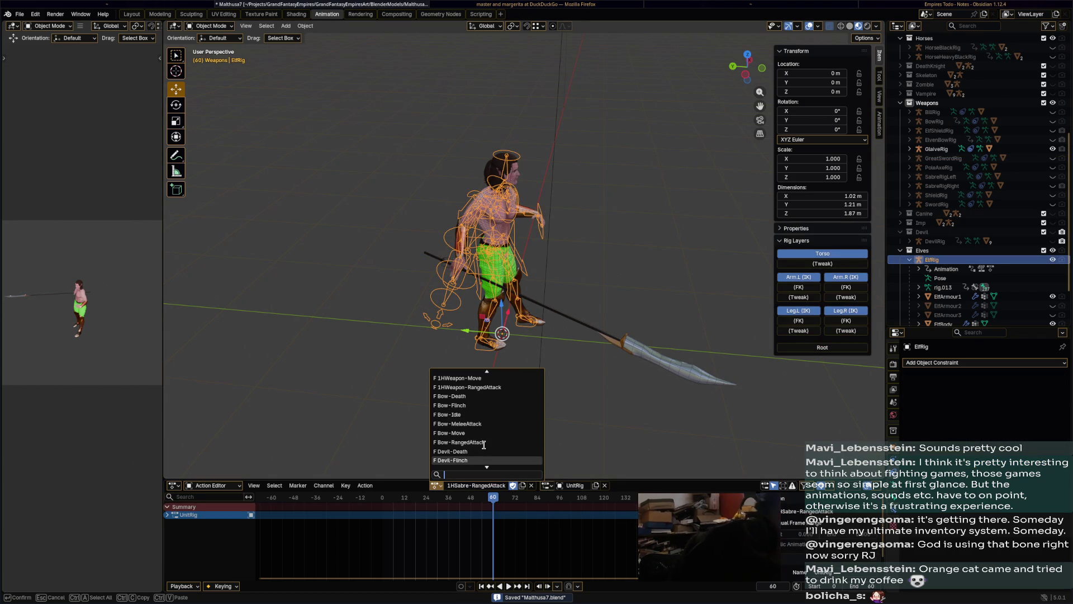
pyautogui.scroll(-8, 485, 443)
pyautogui.scroll(-9, 486, 442)
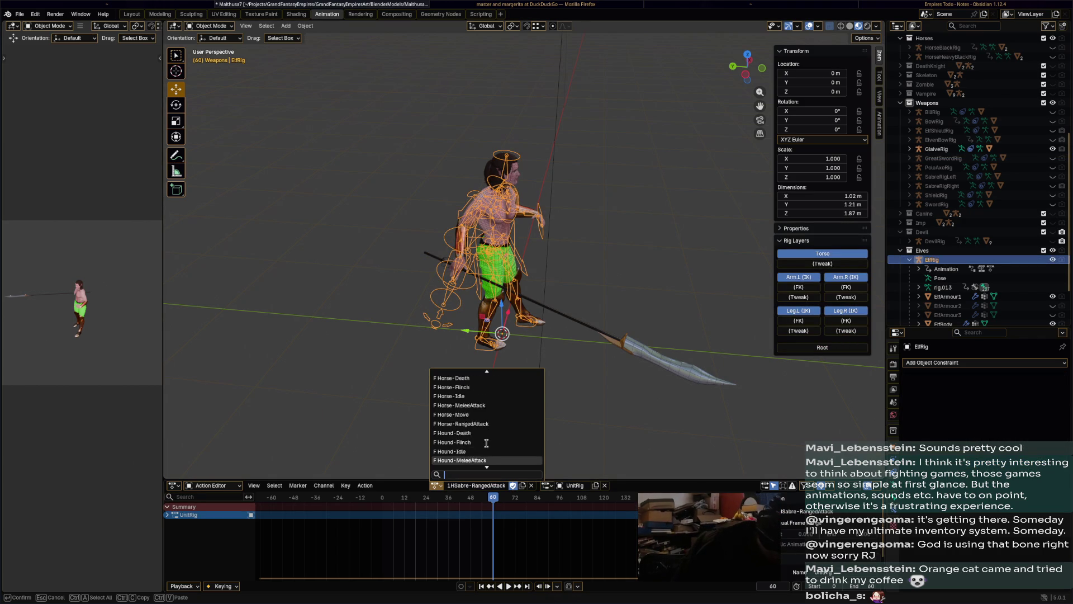
pyautogui.scroll(-14, 486, 442)
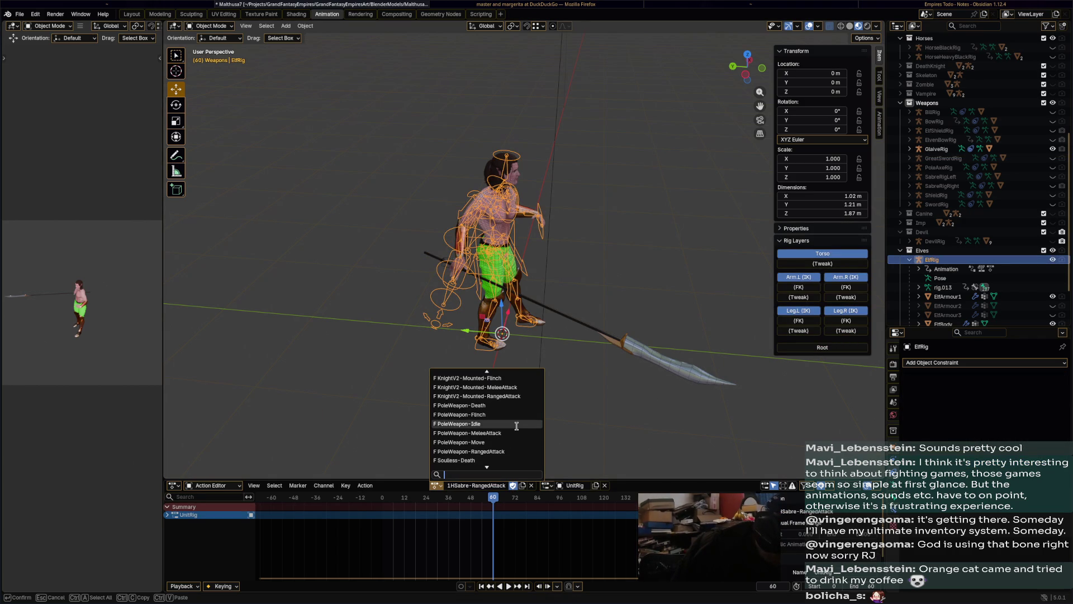
pyautogui.click(518, 427)
pyautogui.moveTo(518, 427)
pyautogui.mouseDown(button='middle')
pyautogui.moveTo(622, 310)
pyautogui.moveTo(645, 311)
pyautogui.mouseUp(button='middle')
pyautogui.scroll(4, 645, 315)
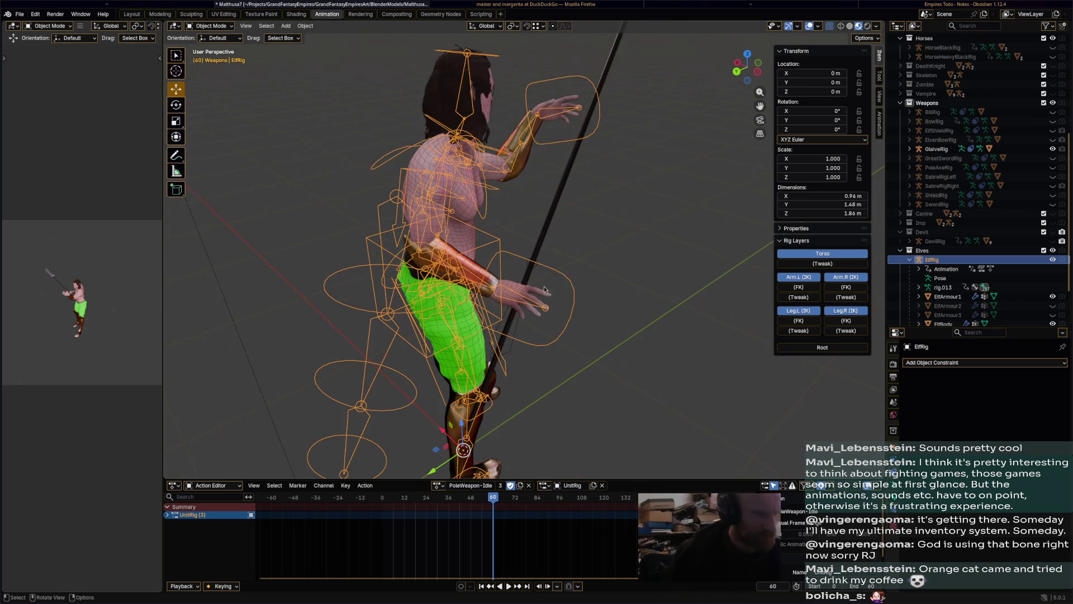
# Select the glaive and rotate it to match the idle pose
pyautogui.click(516, 345)
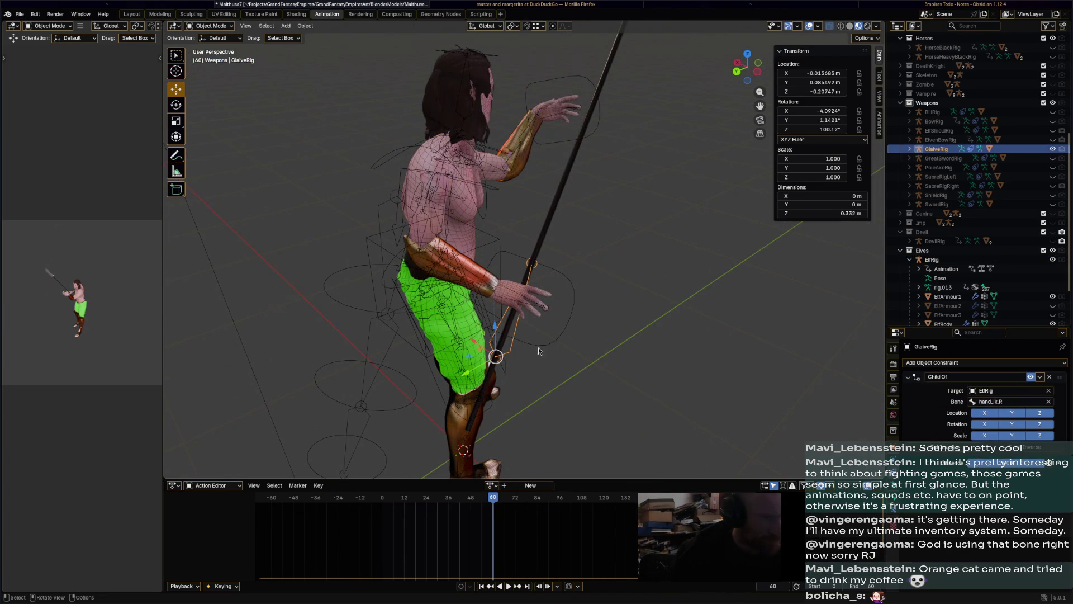
pyautogui.moveTo(515, 345)
pyautogui.mouseDown(button='middle')
pyautogui.moveTo(629, 230)
pyautogui.moveTo(447, 205)
pyautogui.moveTo(559, 241)
pyautogui.mouseUp(button='middle')
pyautogui.press('r')
pyautogui.click(575, 220)
pyautogui.press('r')
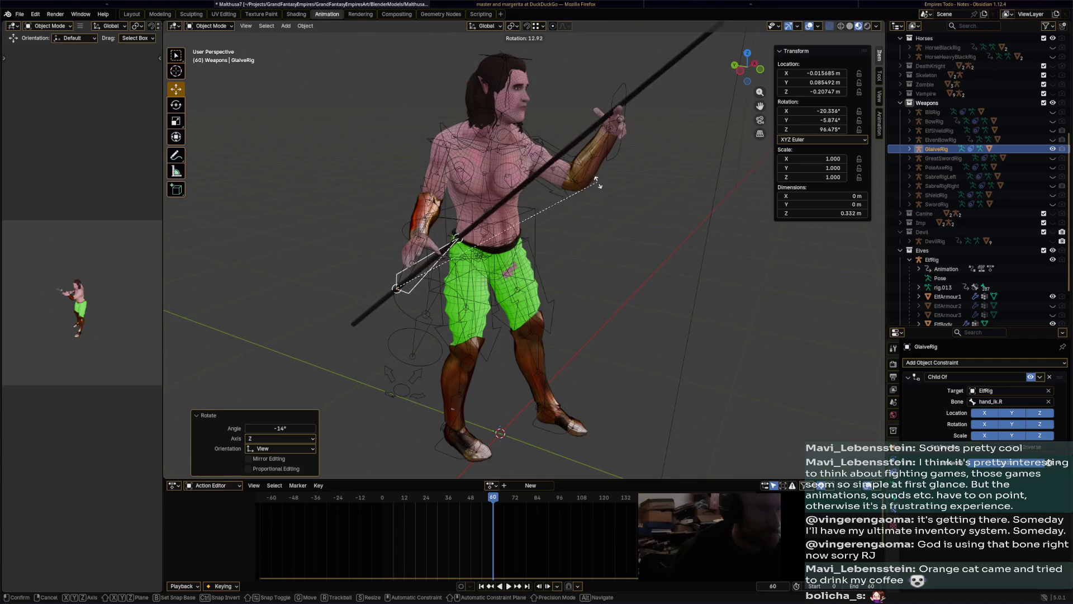
pyautogui.click(595, 186)
pyautogui.moveTo(595, 186)
pyautogui.mouseDown(button='middle')
pyautogui.moveTo(664, 192)
pyautogui.moveTo(659, 213)
pyautogui.moveTo(589, 213)
pyautogui.moveTo(634, 219)
pyautogui.moveTo(629, 174)
pyautogui.moveTo(640, 225)
pyautogui.moveTo(717, 258)
pyautogui.moveTo(675, 232)
pyautogui.moveTo(629, 249)
pyautogui.mouseUp(button='middle')
pyautogui.scroll(5, 628, 249)
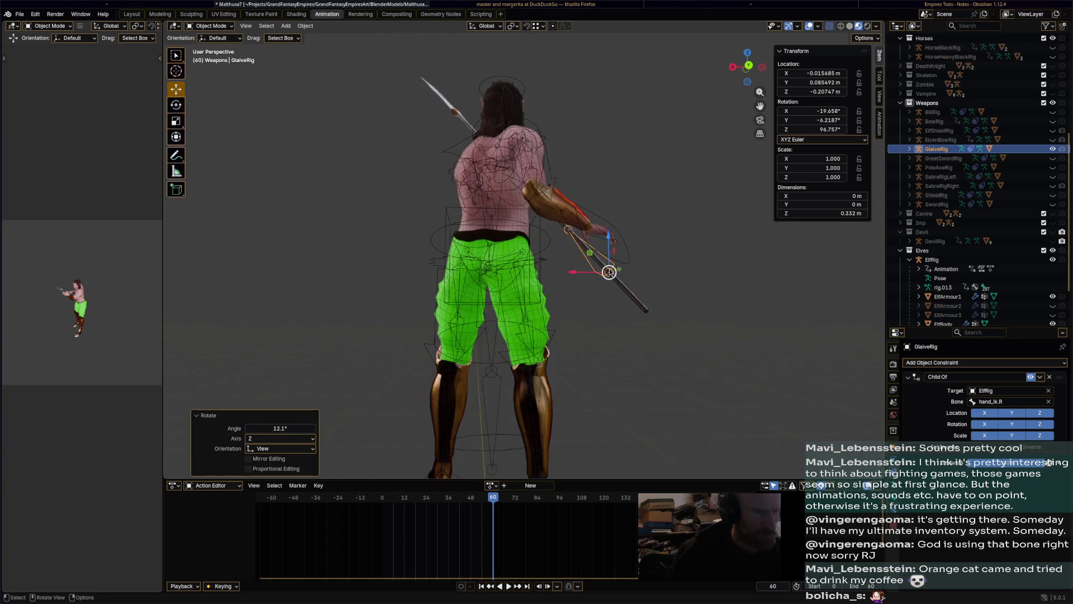
# Reposition the glaive into the elf's grip along the X, Y and Z axes
pyautogui.moveTo(659, 285); pyautogui.dragTo(653, 242)
pyautogui.moveTo(653, 242)
pyautogui.mouseDown(button='middle')
pyautogui.moveTo(621, 320)
pyautogui.moveTo(587, 352)
pyautogui.mouseUp(button='middle')
pyautogui.moveTo(587, 352); pyautogui.dragTo(579, 365)
pyautogui.hotkey('ctrl', 'z')
pyautogui.moveTo(579, 366)
pyautogui.mouseDown(button='middle')
pyautogui.moveTo(546, 307)
pyautogui.moveTo(503, 336)
pyautogui.moveTo(514, 365)
pyautogui.mouseUp(button='middle')
pyautogui.moveTo(486, 340); pyautogui.dragTo(503, 338)
pyautogui.moveTo(503, 338)
pyautogui.mouseDown(button='middle')
pyautogui.moveTo(512, 317)
pyautogui.moveTo(499, 312)
pyautogui.mouseUp(button='middle')
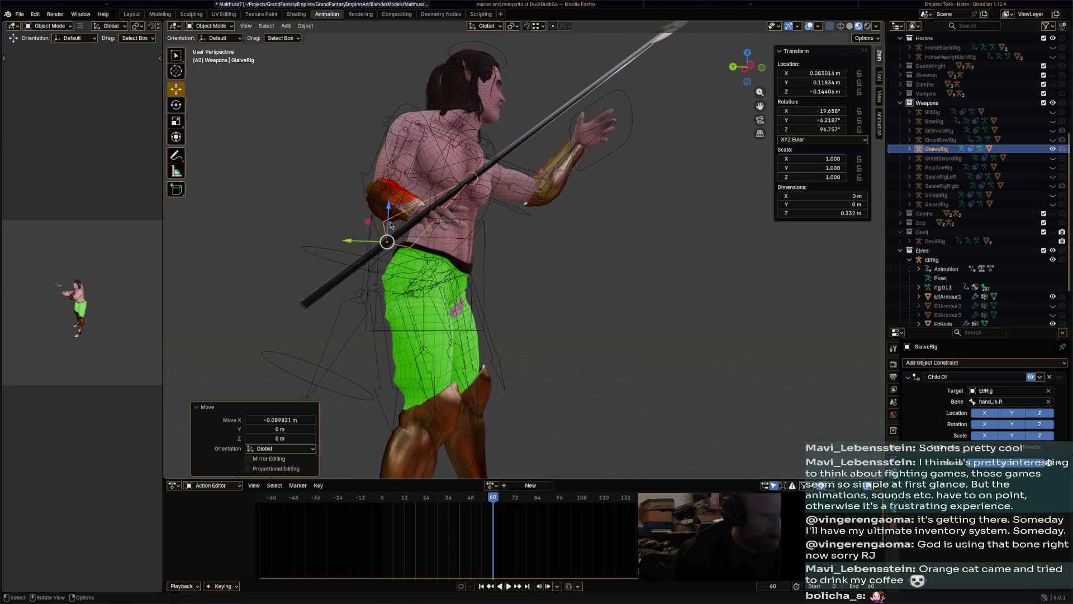
pyautogui.moveTo(390, 218); pyautogui.dragTo(421, 256)
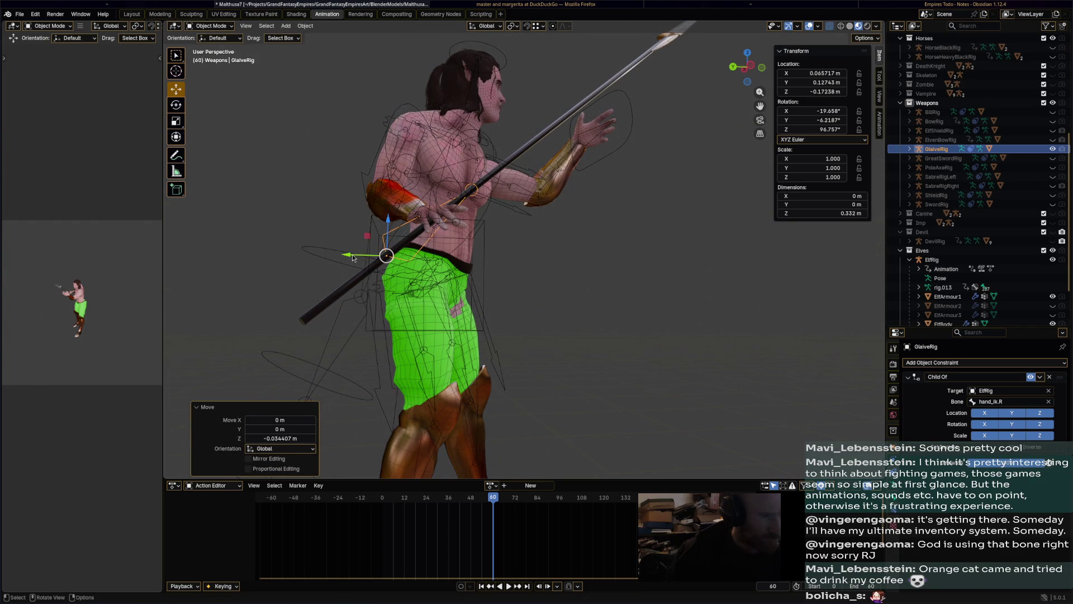
pyautogui.moveTo(353, 258); pyautogui.dragTo(342, 260)
pyautogui.moveTo(342, 260)
pyautogui.mouseDown(button='middle')
pyautogui.moveTo(561, 236)
pyautogui.moveTo(622, 213)
pyautogui.moveTo(551, 150)
pyautogui.moveTo(569, 126)
pyautogui.mouseUp(button='middle')
# Fine-tune the glaive's rotation so it rests diagonally in the hand, and save
pyautogui.press('r')
pyautogui.click(572, 169)
pyautogui.press('r')
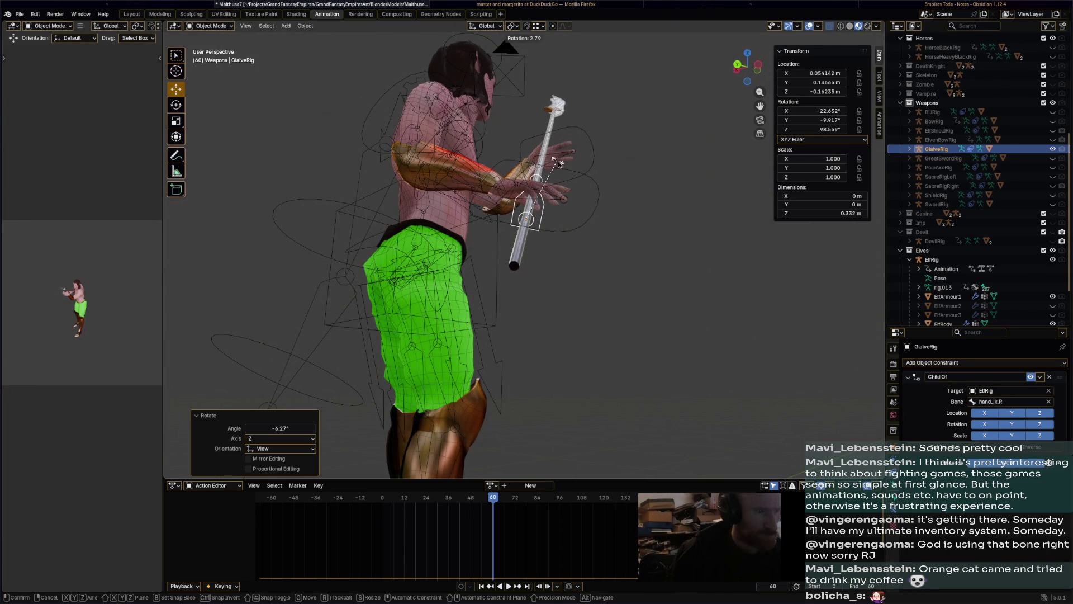
pyautogui.moveTo(557, 161)
pyautogui.mouseDown(button='middle')
pyautogui.moveTo(525, 190)
pyautogui.moveTo(600, 186)
pyautogui.moveTo(666, 237)
pyautogui.moveTo(633, 188)
pyautogui.mouseUp(button='middle')
pyautogui.click(600, 186)
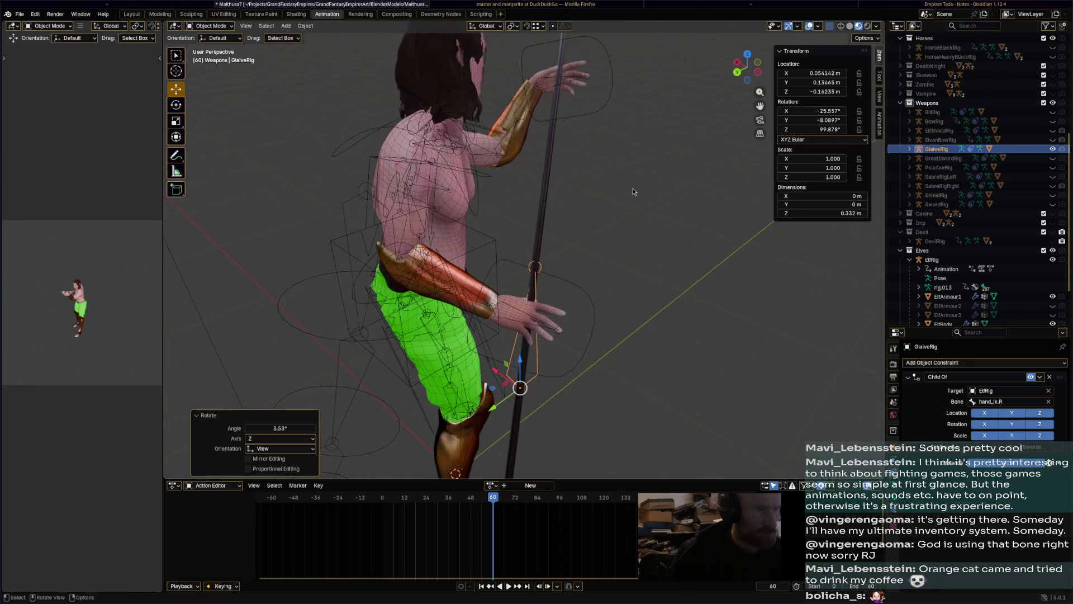
pyautogui.press('r')
pyautogui.click(638, 205)
pyautogui.hotkey('ctrl', 's')
pyautogui.moveTo(641, 231); pyautogui.dragTo(585, 407, button='middle')
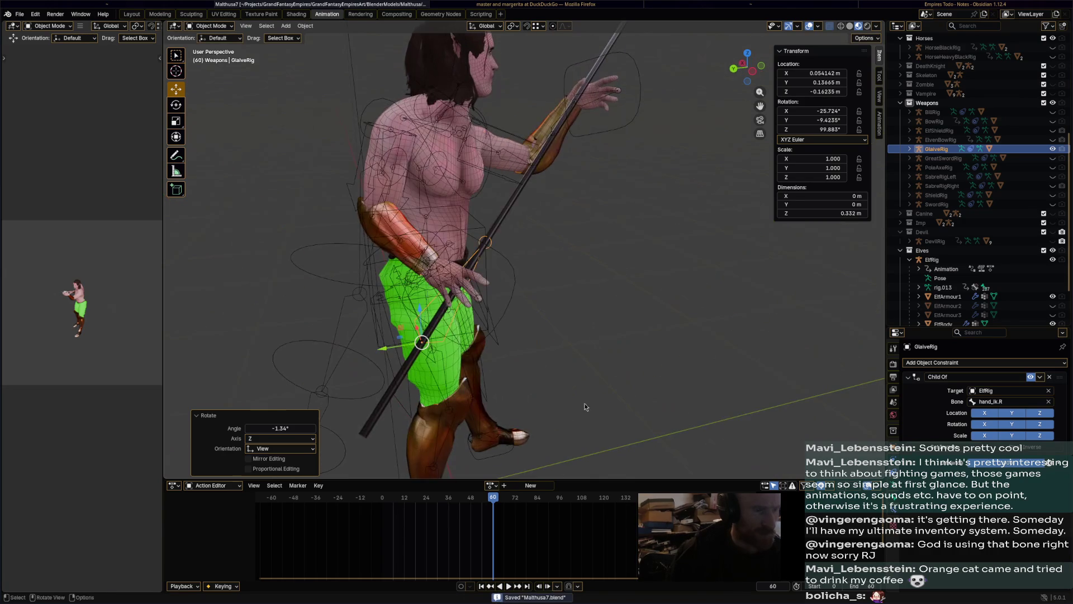
# Clear the selection and reselect the elf rig
pyautogui.press('a')
pyautogui.click(628, 260)
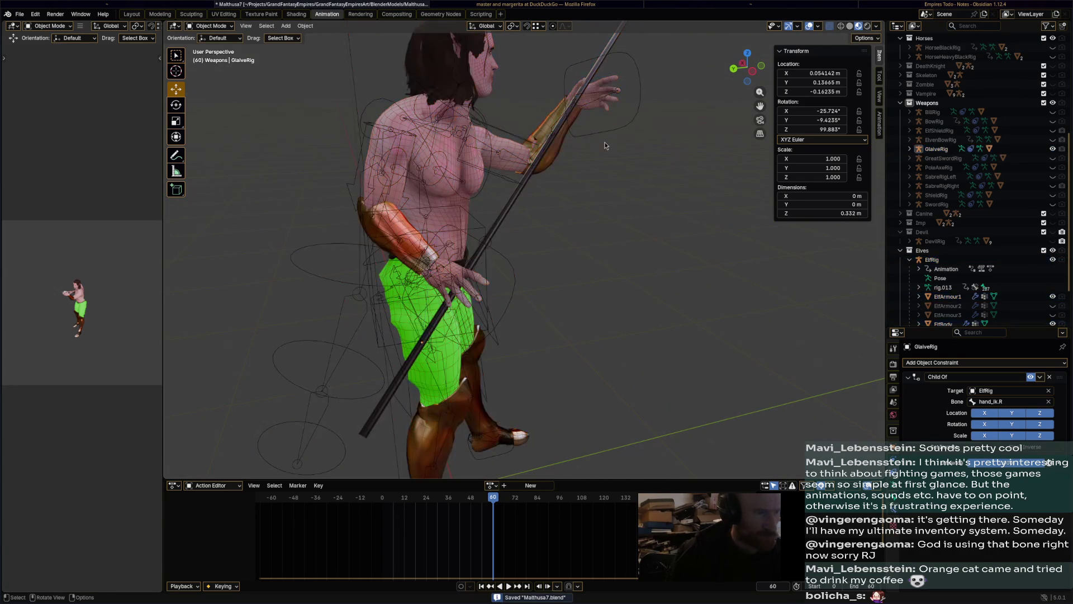
pyautogui.click(609, 135)
# Play and scrub the PoleWeapon-Idle animation with the glaive, then save
pyautogui.press('space')
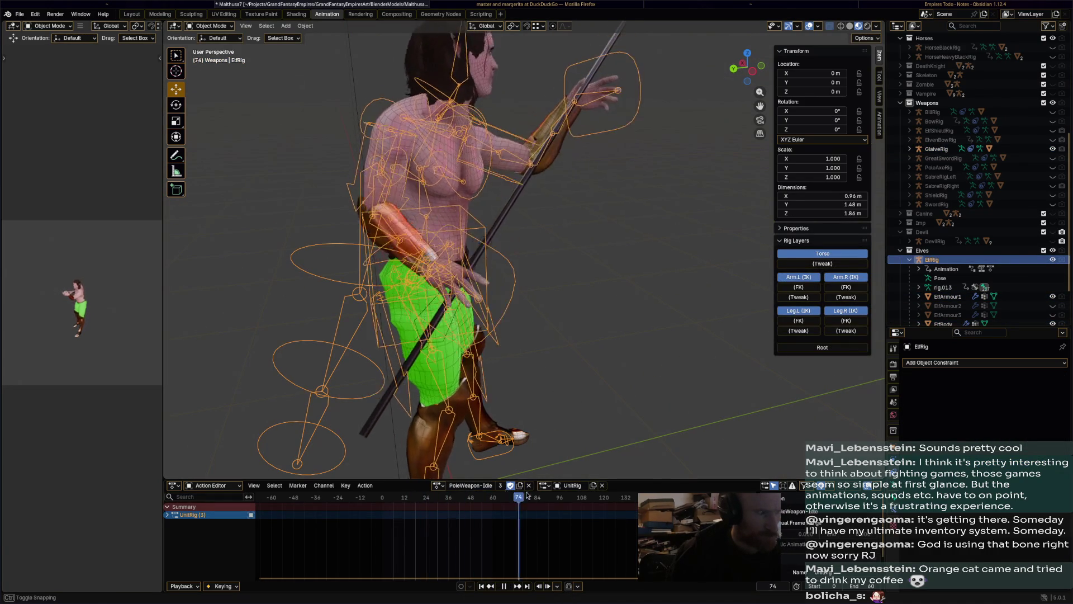
pyautogui.press('space')
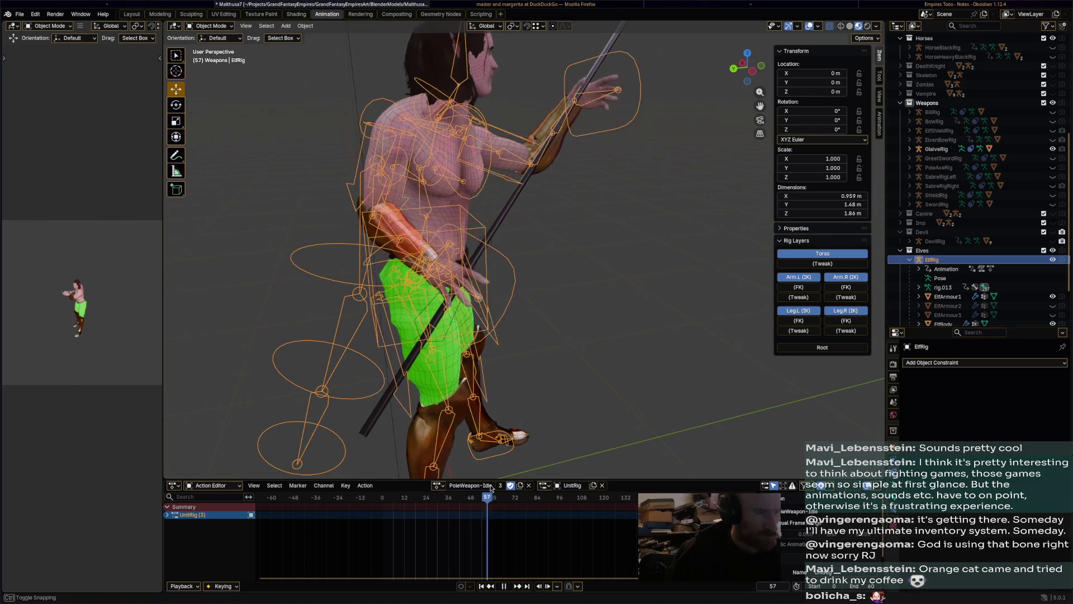
pyautogui.press('KP_Decimal')
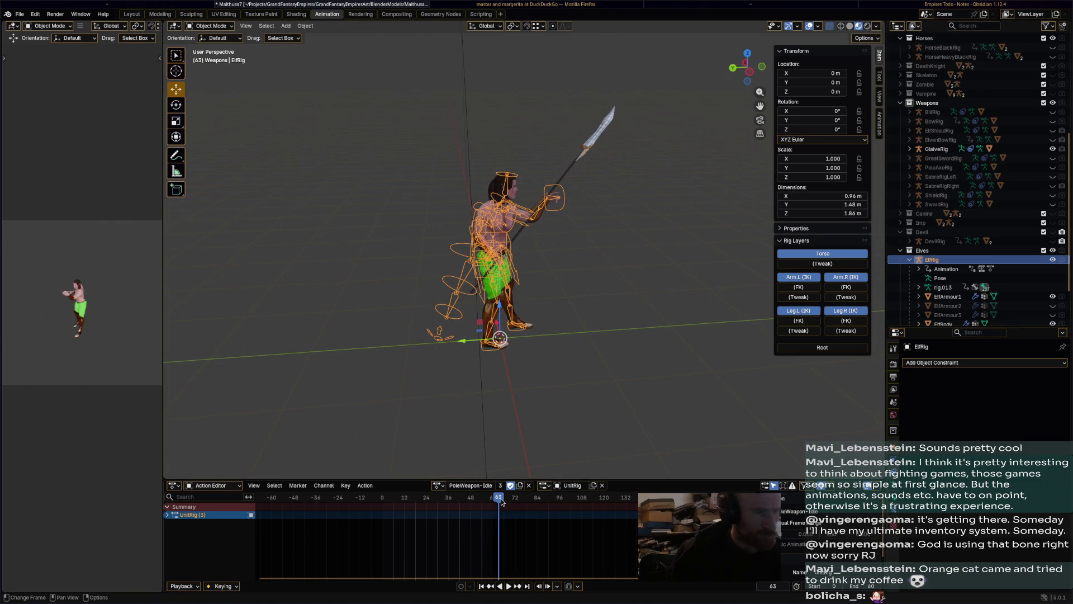
pyautogui.moveTo(500, 502)
pyautogui.mouseDown()
pyautogui.moveTo(465, 502)
pyautogui.moveTo(518, 502)
pyautogui.moveTo(462, 501)
pyautogui.mouseUp()
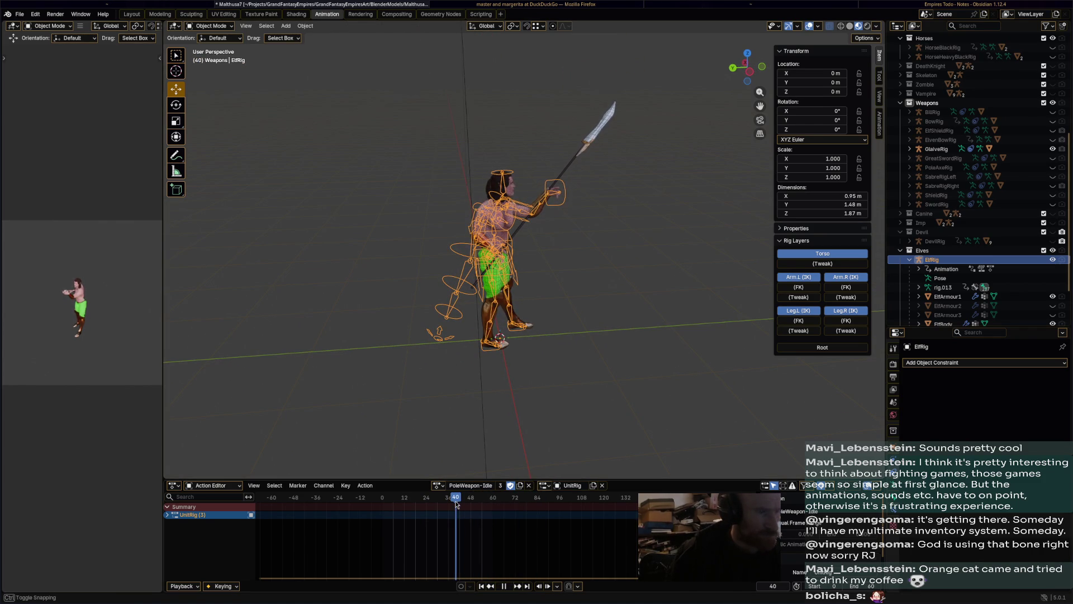
pyautogui.hotkey('ctrl', 's')
# Switch the rig to PoleWeapon-Flinch and scrub through it
pyautogui.click(438, 486)
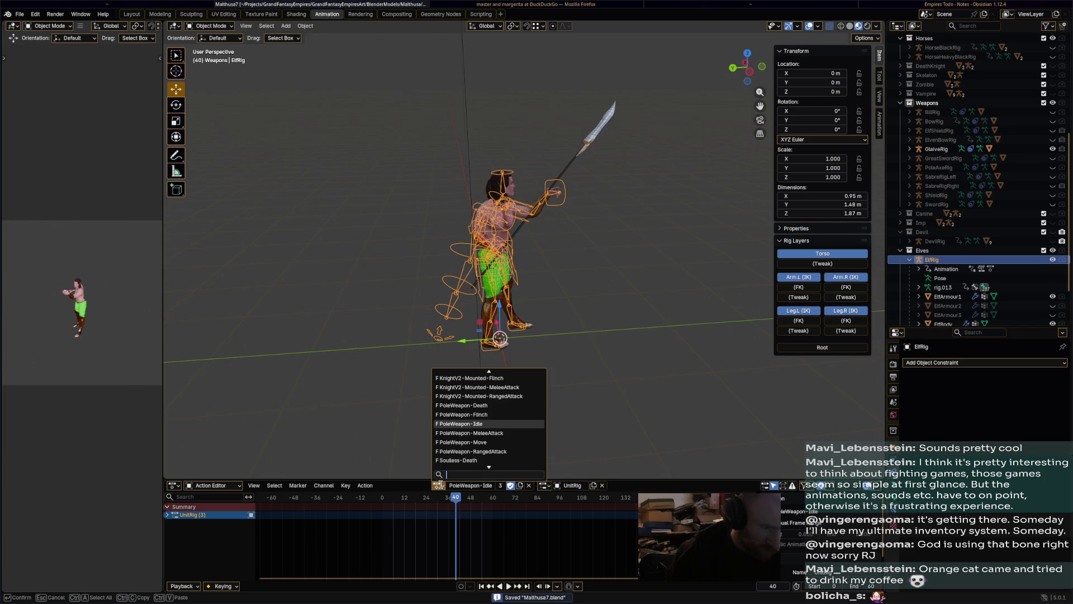
pyautogui.click(487, 416)
pyautogui.moveTo(448, 505); pyautogui.dragTo(394, 505)
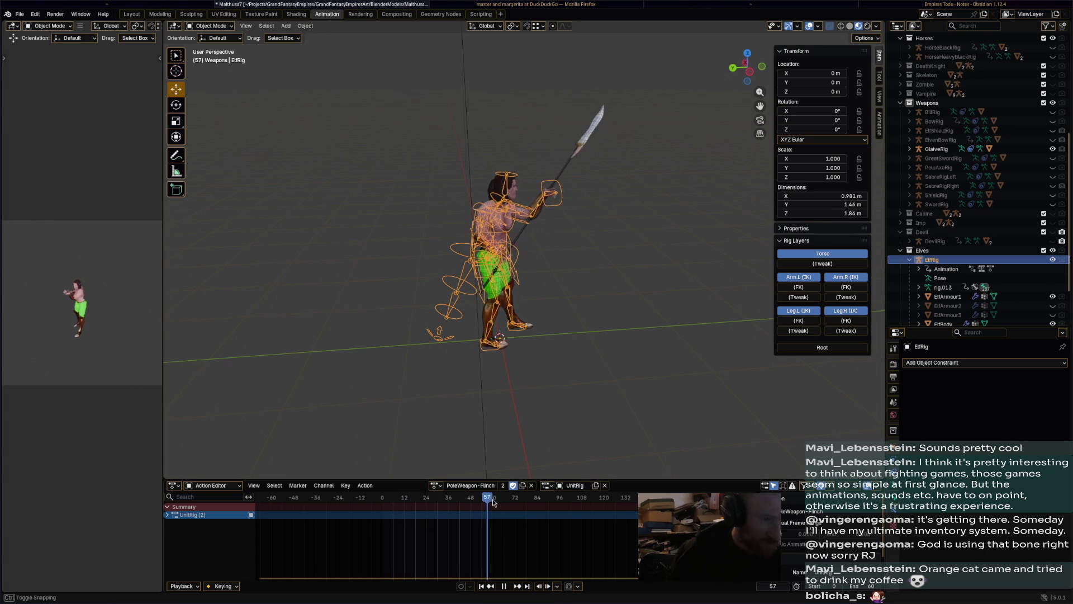
pyautogui.press('space')
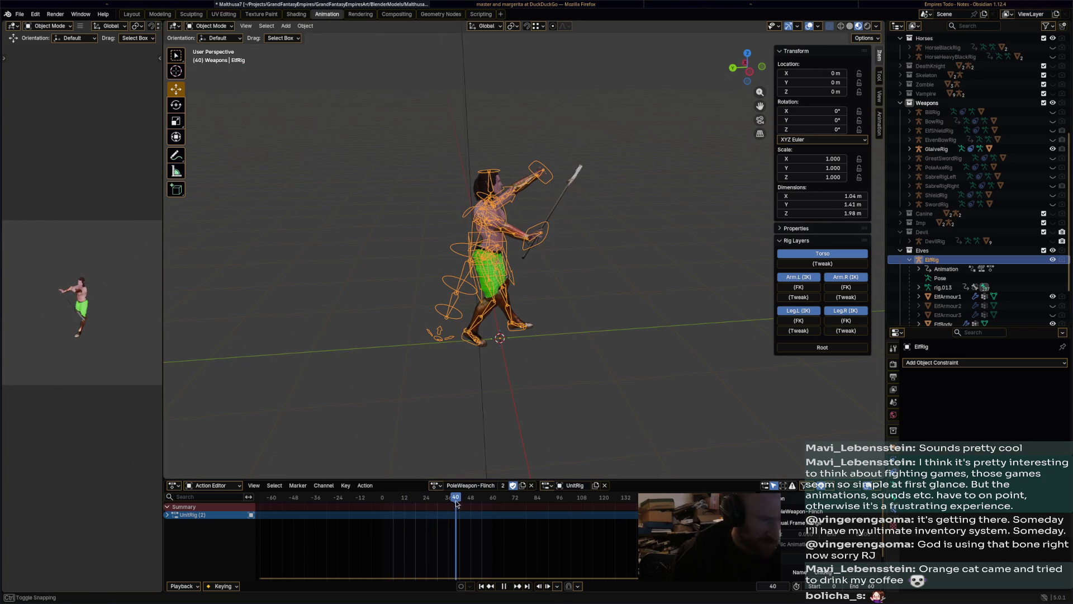
# Switch to PoleWeapon-Move, then play and scrub through the move animation
pyautogui.click(435, 486)
pyautogui.click(461, 451)
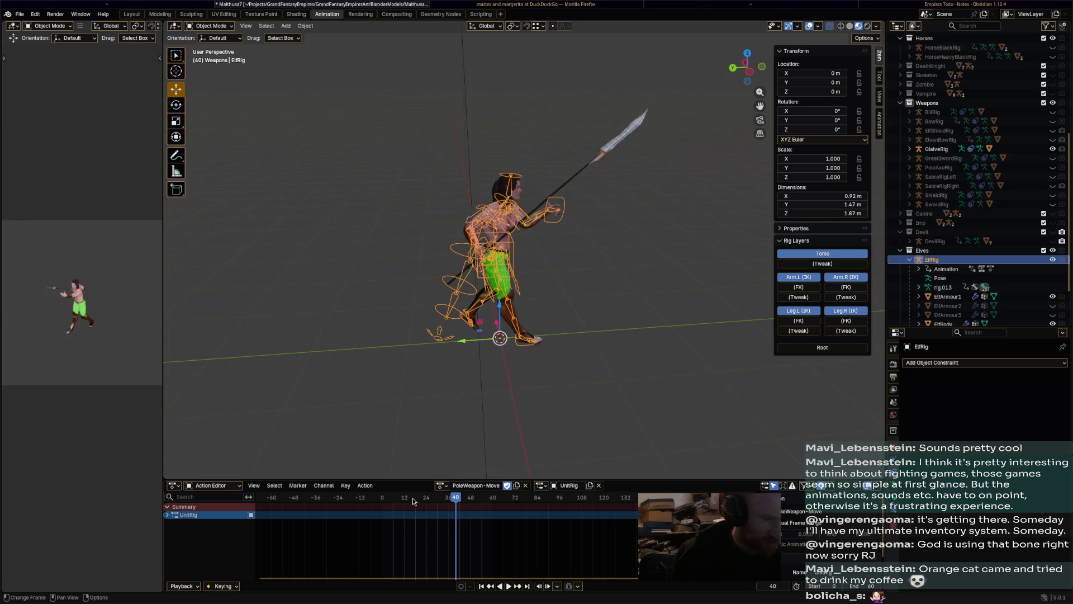
pyautogui.click(384, 497)
pyautogui.press('space')
pyautogui.moveTo(384, 499); pyautogui.dragTo(494, 503)
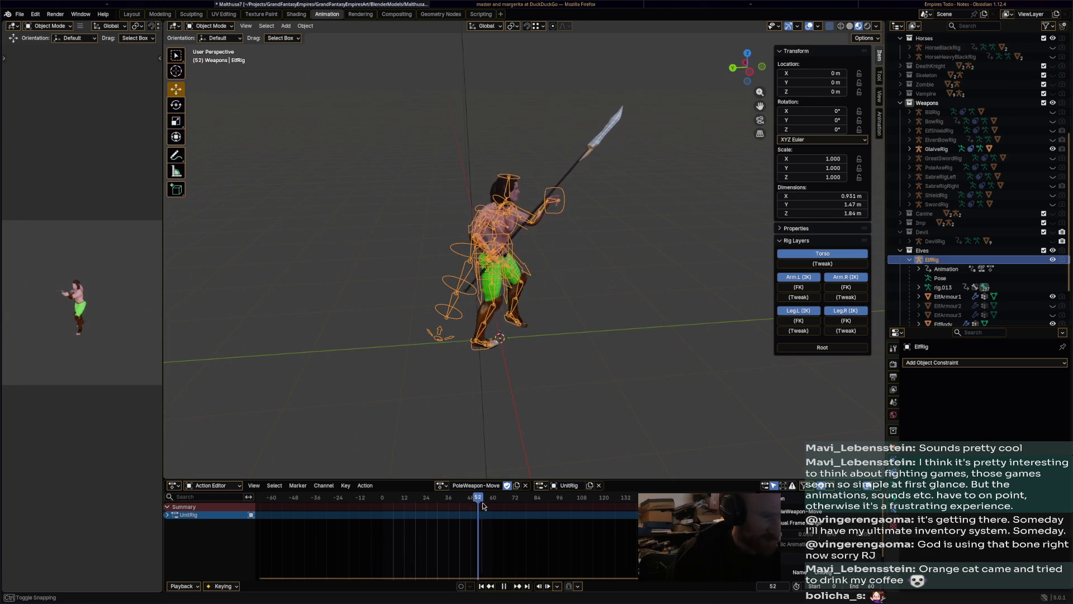
pyautogui.moveTo(506, 507); pyautogui.dragTo(409, 507)
# Pick PoleWeapon-Idle from the Action Editor's action list as the rig's active action
pyautogui.click(441, 485)
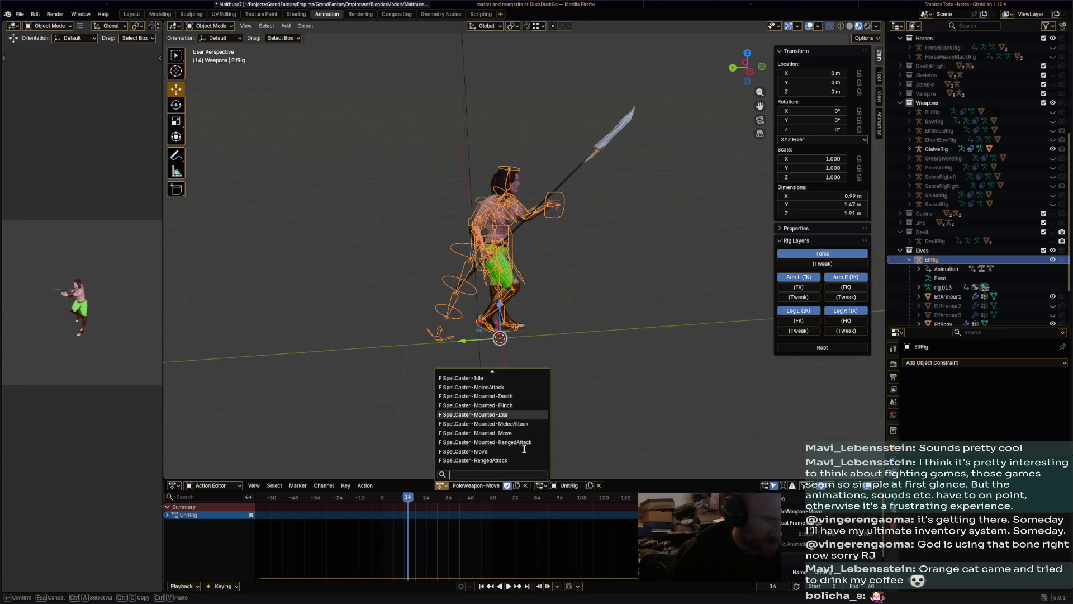
pyautogui.scroll(6, 524, 449)
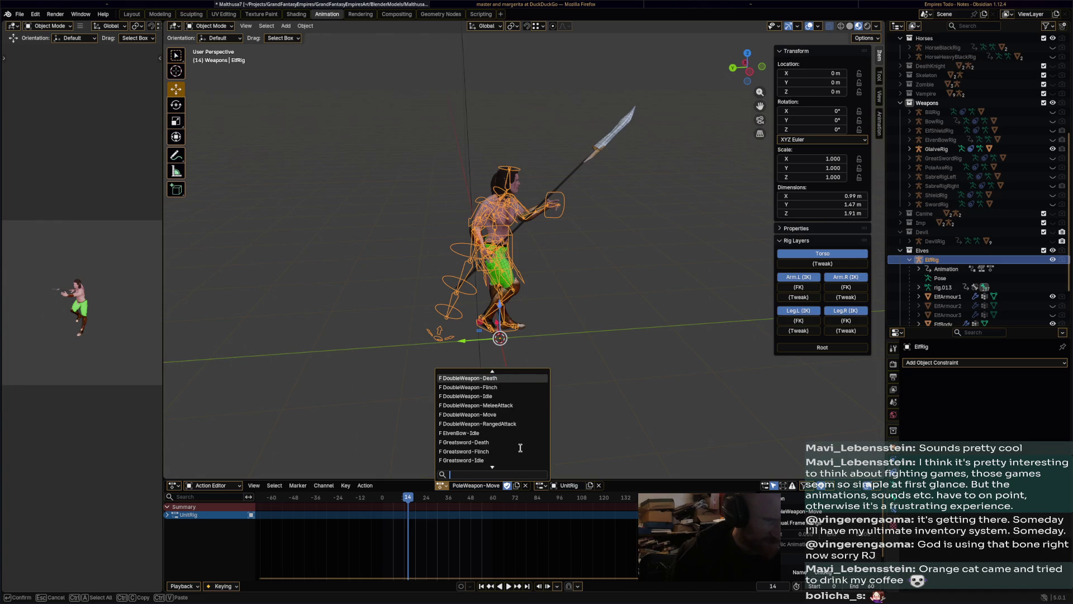
pyautogui.scroll(5, 520, 448)
pyautogui.scroll(10, 521, 448)
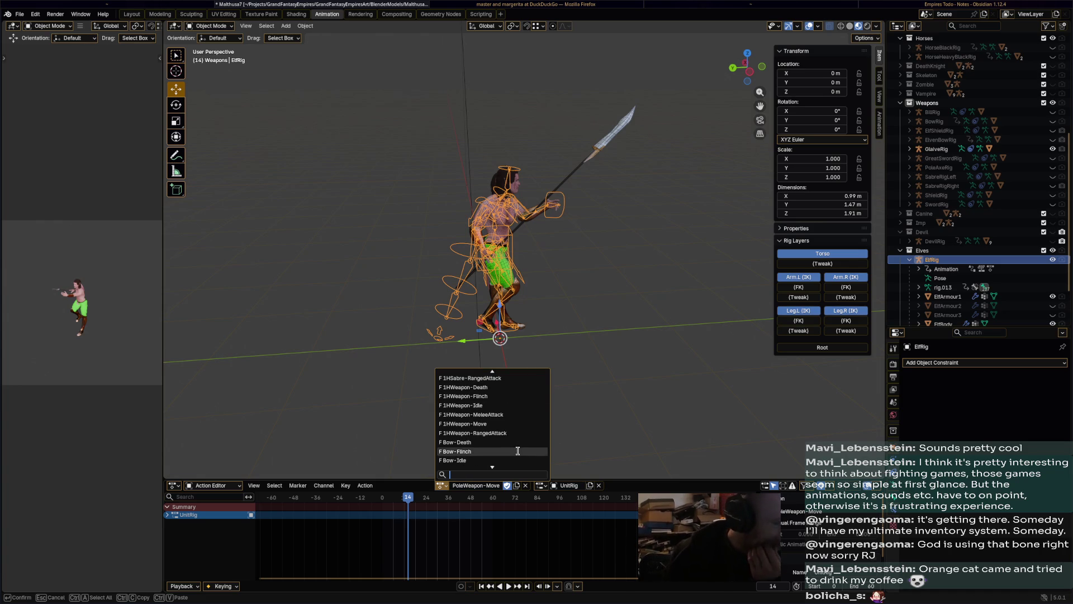
pyautogui.scroll(-15, 516, 450)
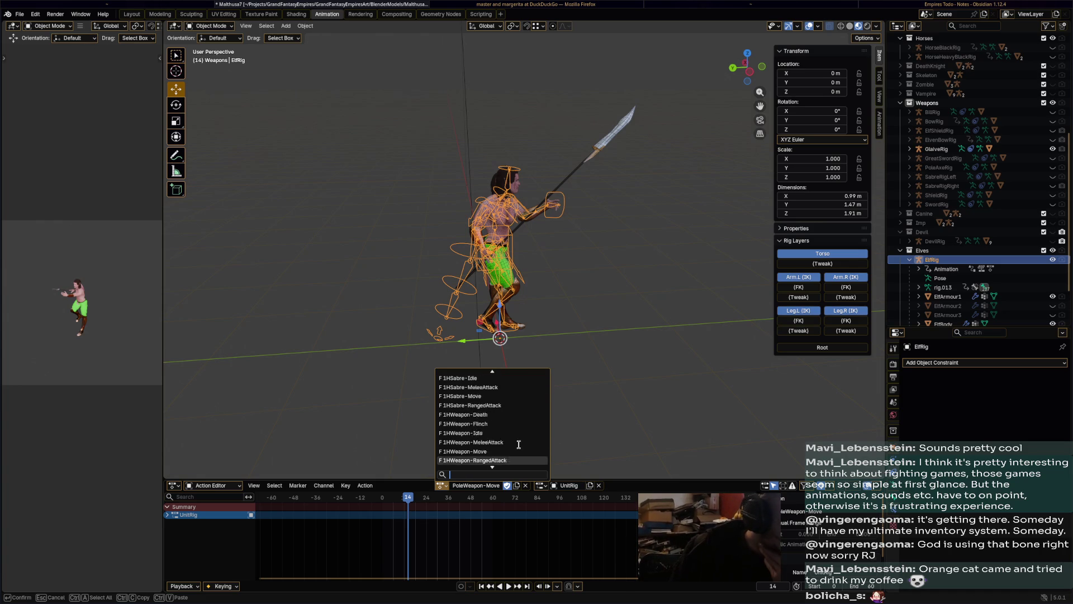
pyautogui.scroll(-20, 518, 451)
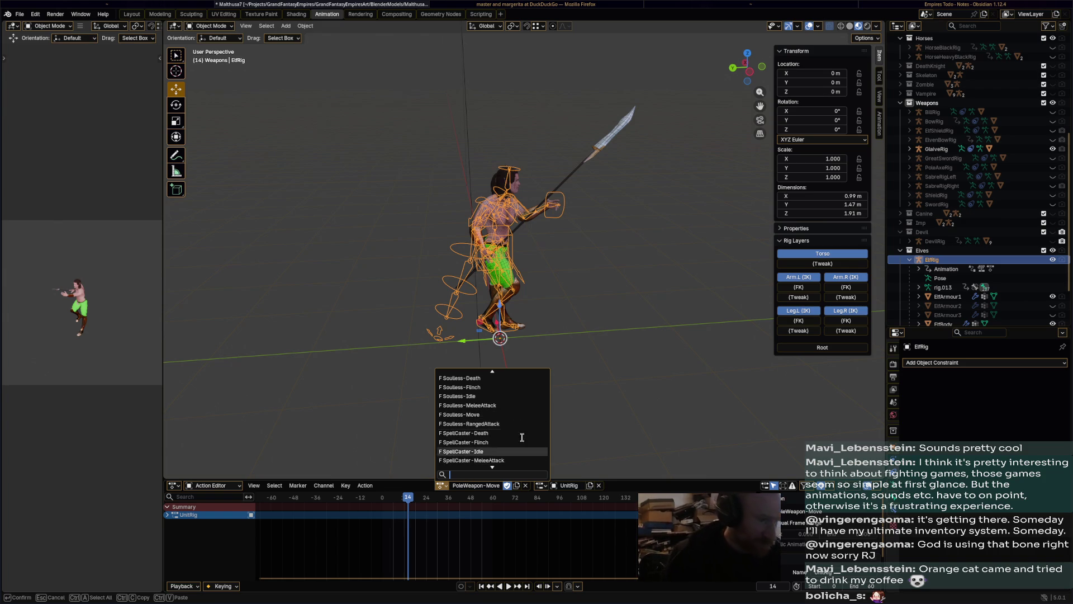
pyautogui.scroll(5, 510, 428)
pyautogui.scroll(15, 510, 428)
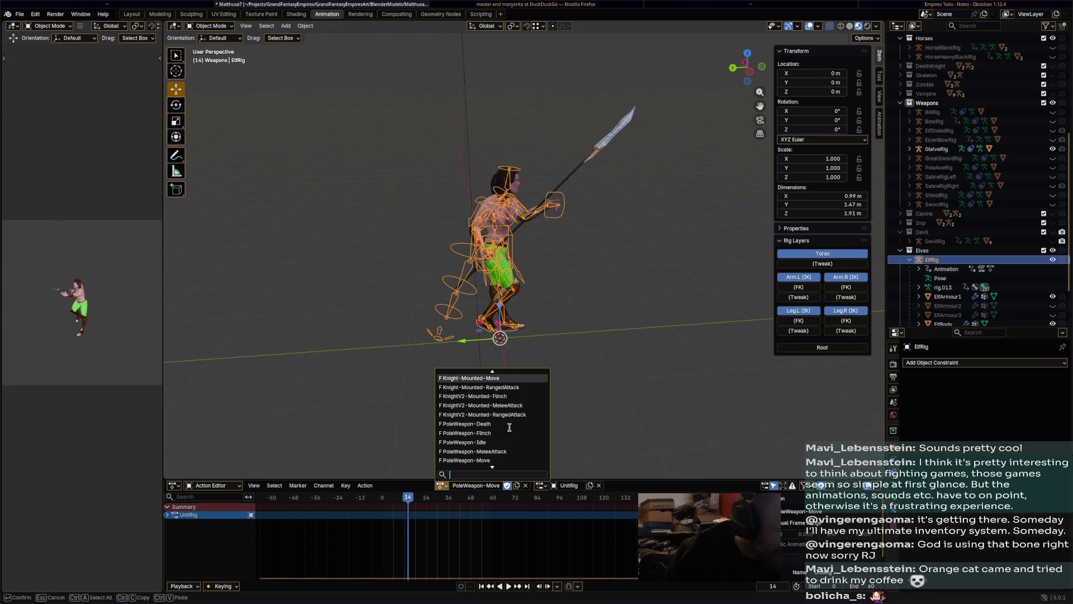
pyautogui.scroll(-7, 508, 429)
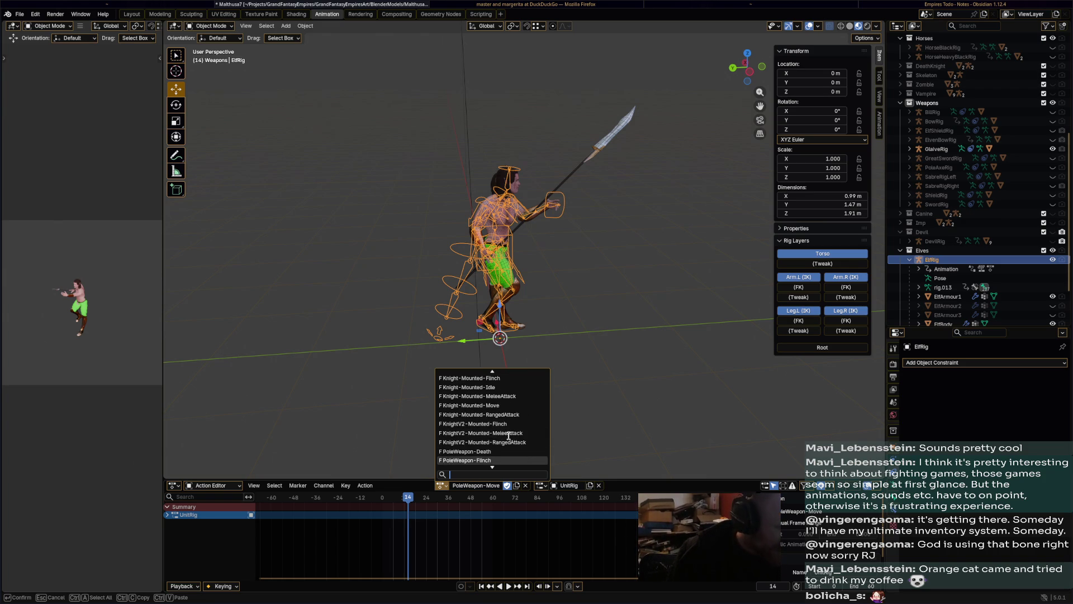
pyautogui.click(512, 424)
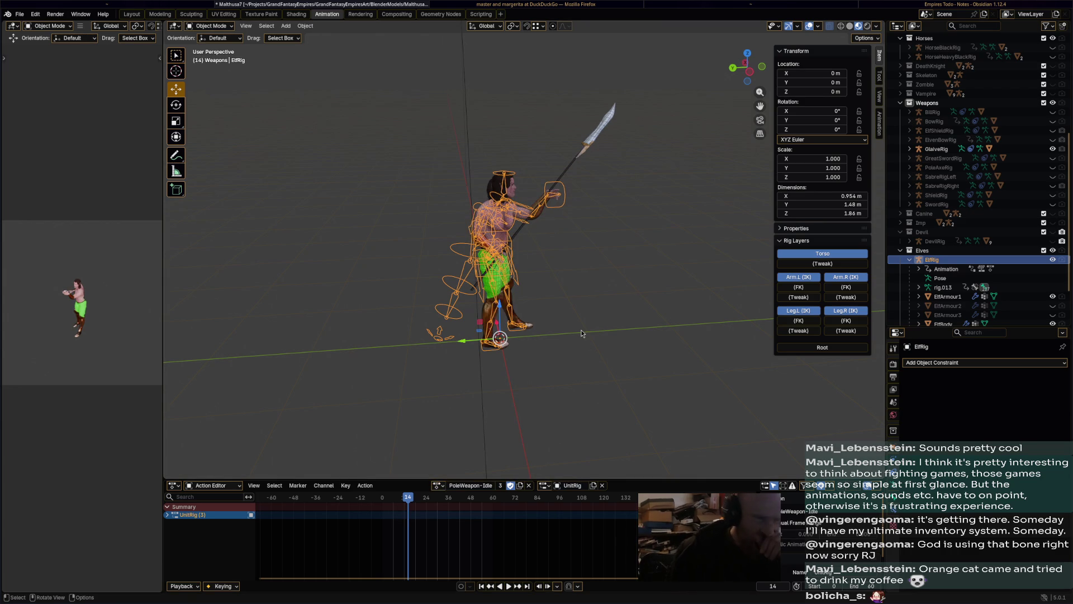
pyautogui.click(579, 268)
pyautogui.click(540, 194)
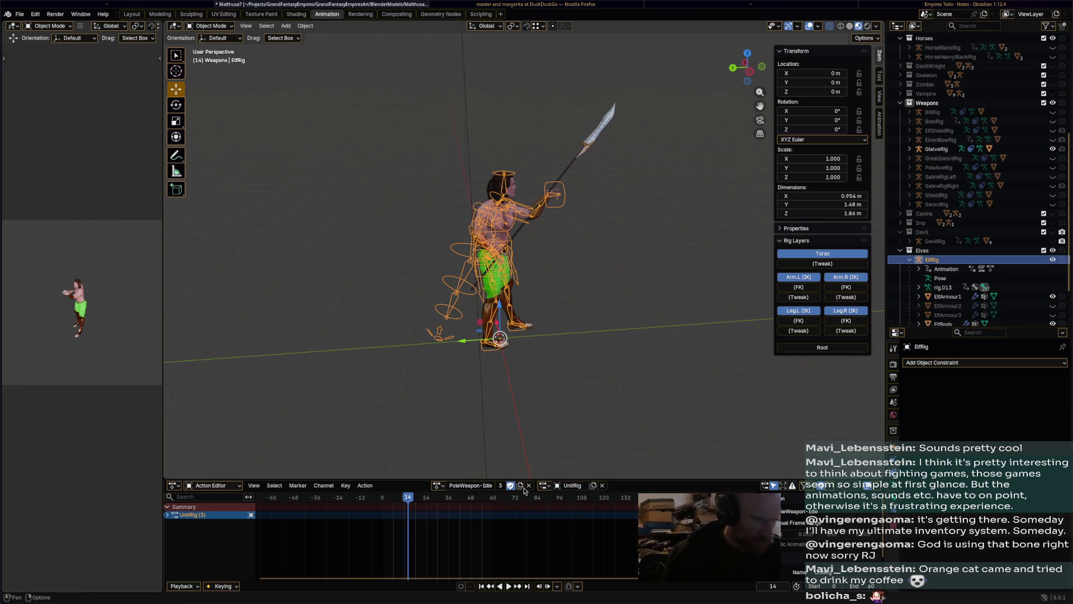
# In Pose Mode, select all bones and rename the action GlaiveWeapon-Idle
pyautogui.hotkey('ctrl', 'Tab')
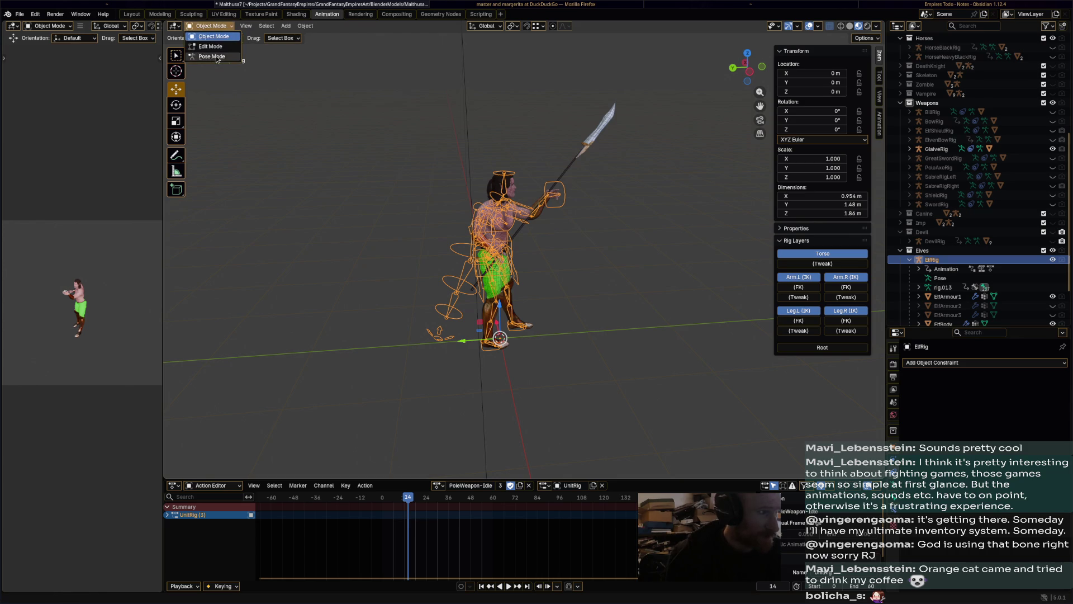
pyautogui.press('a')
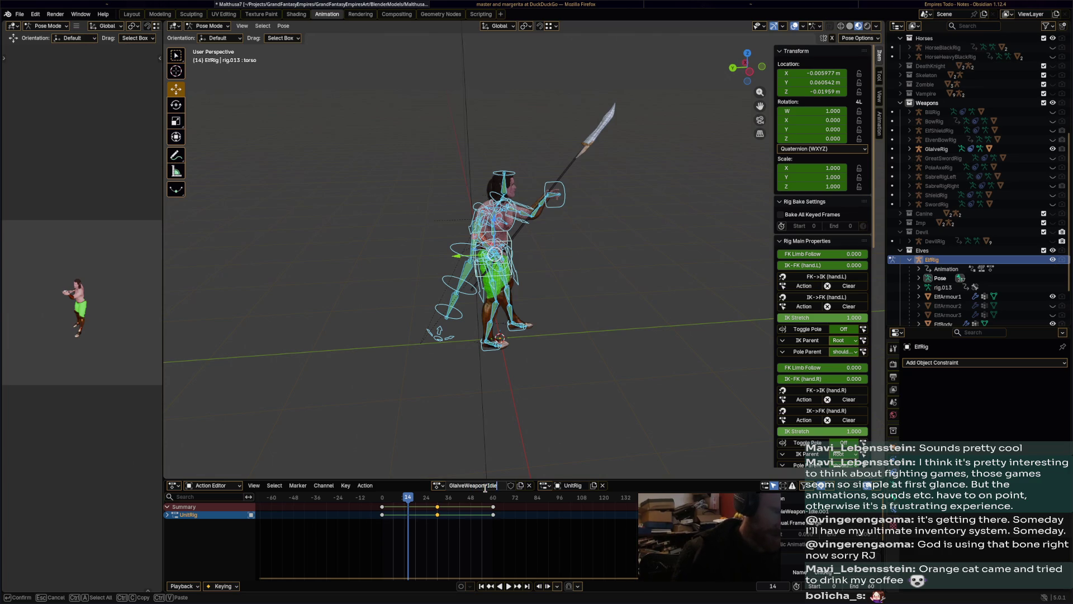
pyautogui.press('Return')
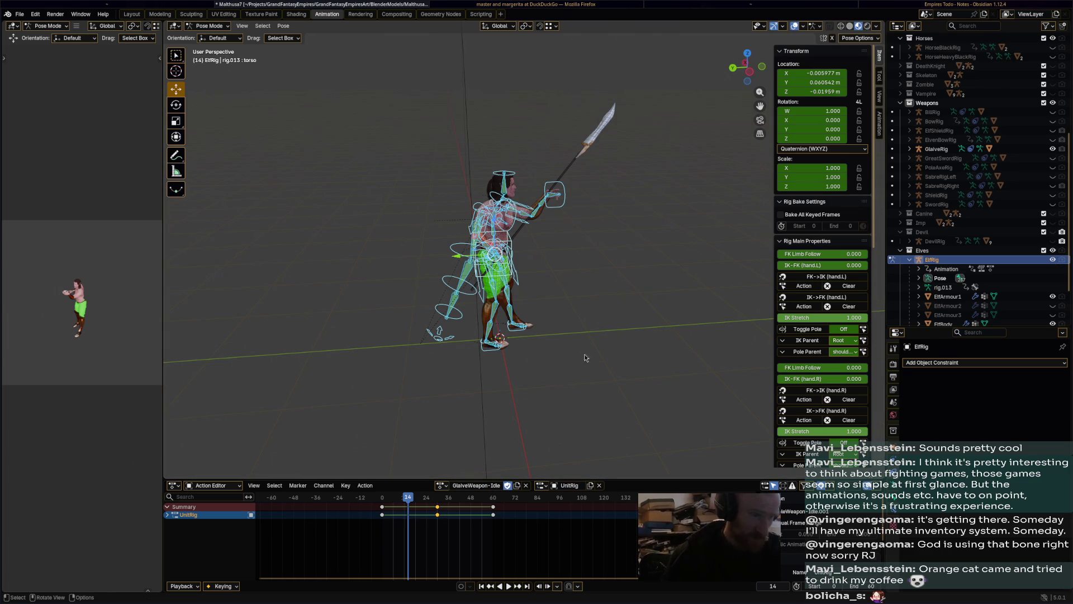
# Play and scrub the GlaiveWeapon-Idle animation back to frame 0, then switch to Obsidian
pyautogui.moveTo(585, 358); pyautogui.dragTo(559, 358, button='middle')
pyautogui.press('space')
pyautogui.click(354, 498)
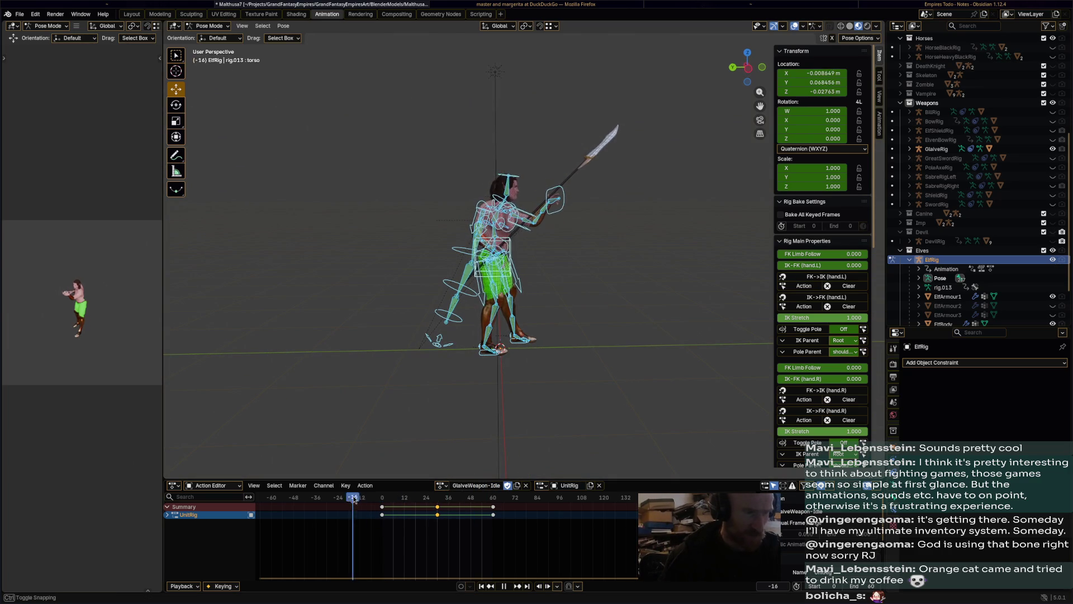
pyautogui.moveTo(411, 499); pyautogui.dragTo(382, 499)
pyautogui.hotkey('alt', 'Tab')
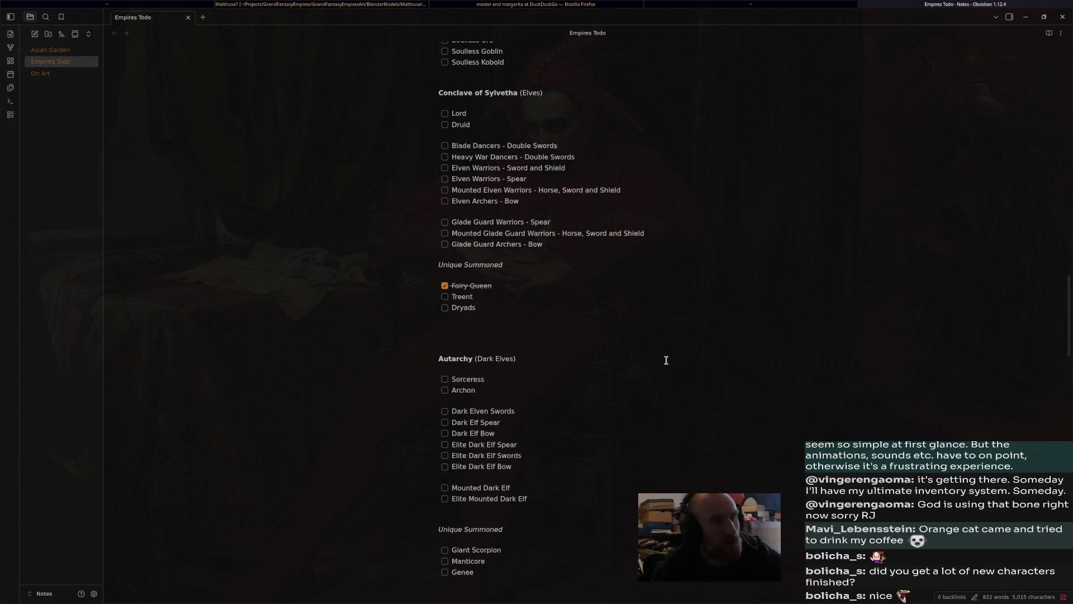
# Scroll through the faction checklist in the Empires Todo note
pyautogui.scroll(7, 671, 363)
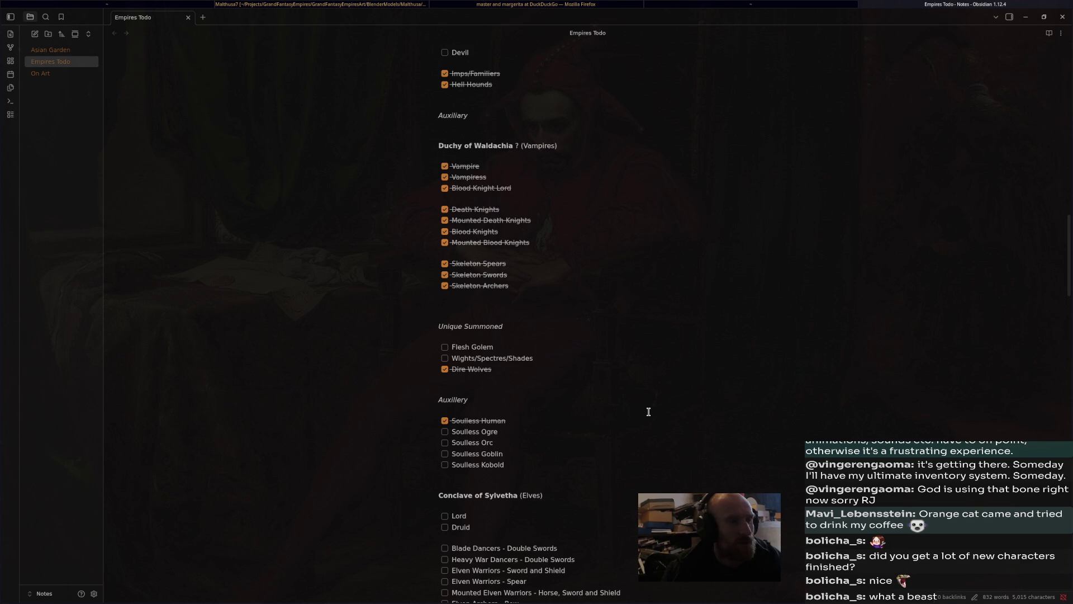
pyautogui.scroll(3, 648, 412)
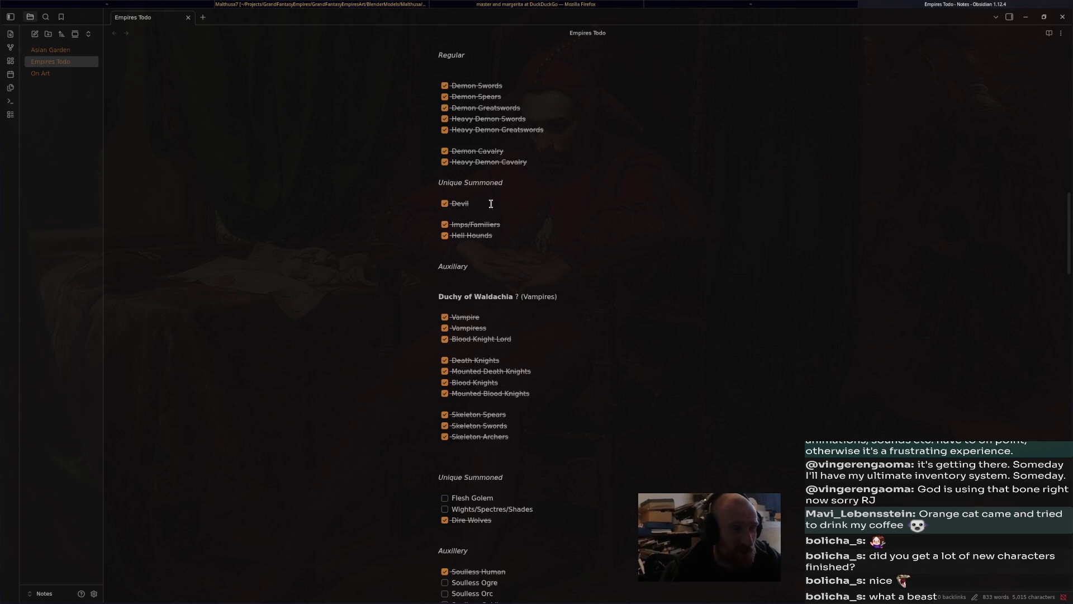
pyautogui.click(700, 330)
pyautogui.scroll(-5, 704, 344)
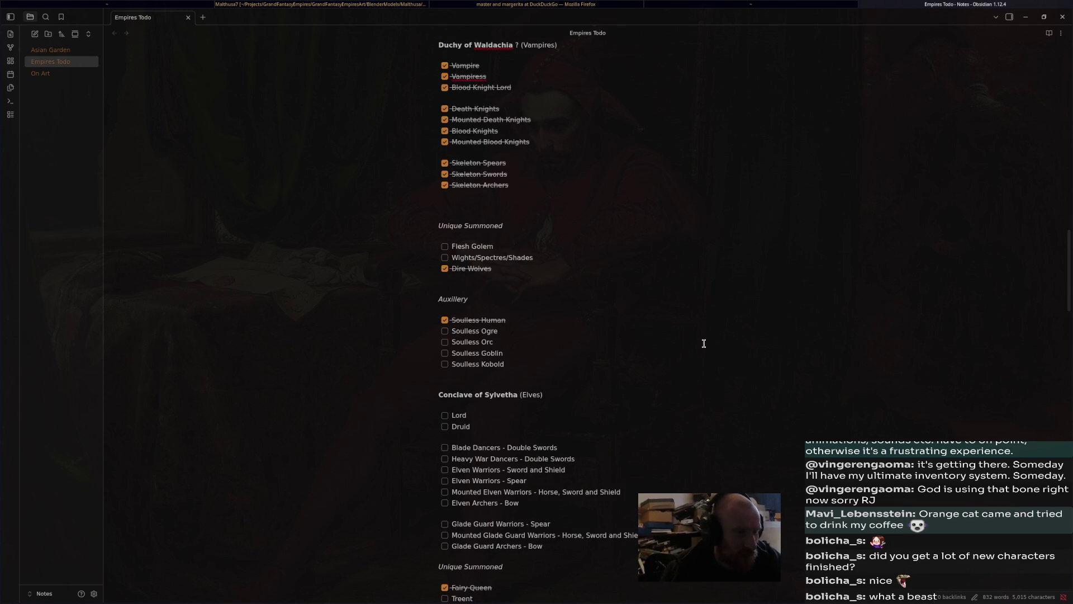
pyautogui.scroll(-2, 703, 345)
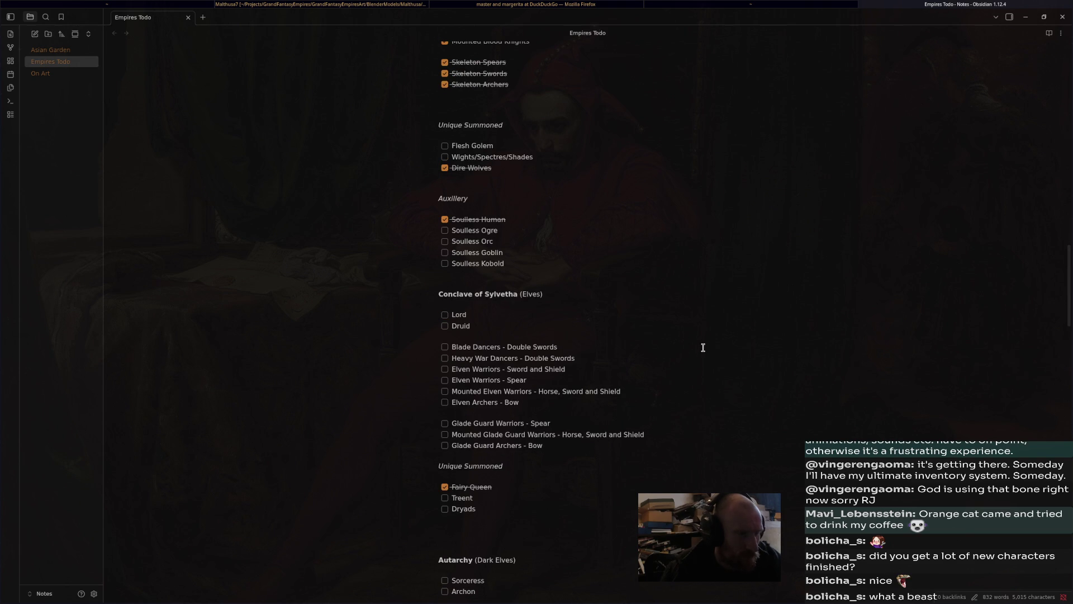
pyautogui.scroll(15, 703, 347)
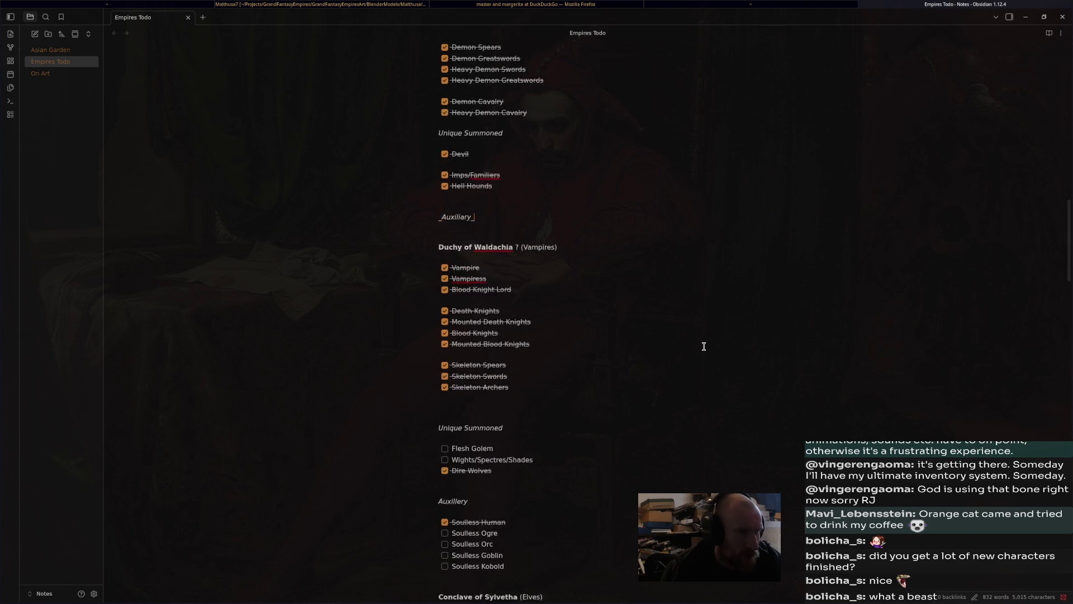
pyautogui.scroll(-15, 704, 347)
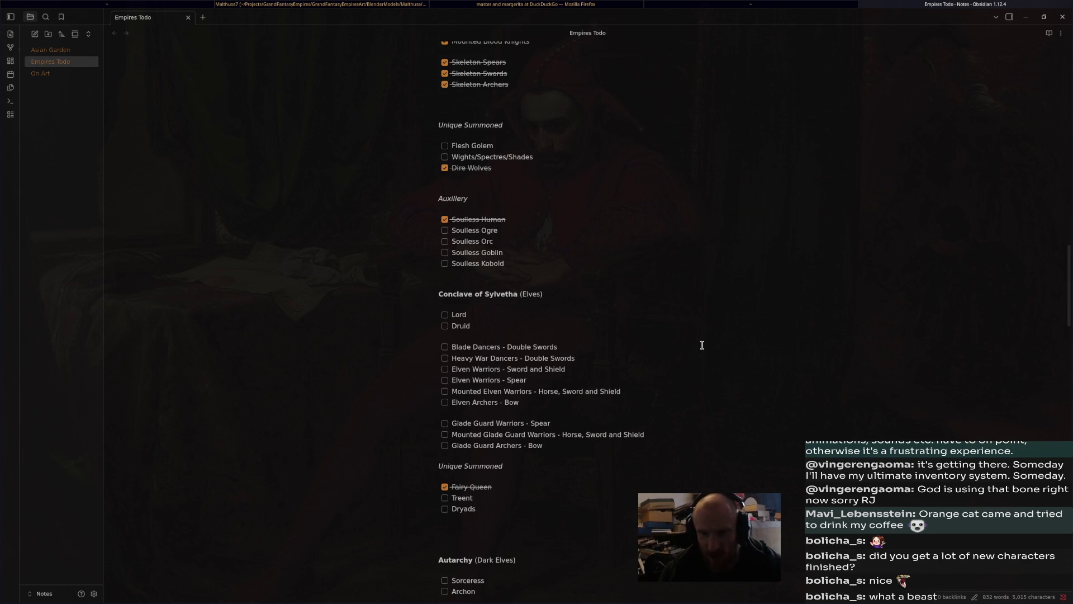
# Switch back via Firefox to the Blender elf scene and check the pose
pyautogui.click(731, 4)
pyautogui.click(596, 3)
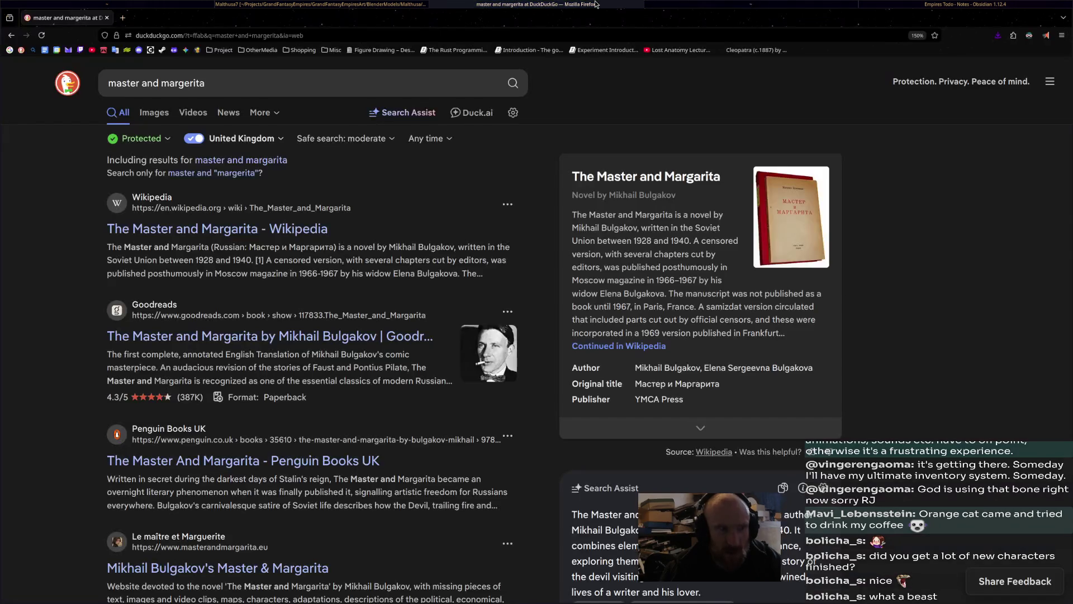
pyautogui.click(326, 4)
pyautogui.moveTo(512, 304)
pyautogui.mouseDown(button='middle')
pyautogui.moveTo(611, 316)
pyautogui.moveTo(496, 300)
pyautogui.moveTo(522, 314)
pyautogui.mouseUp(button='middle')
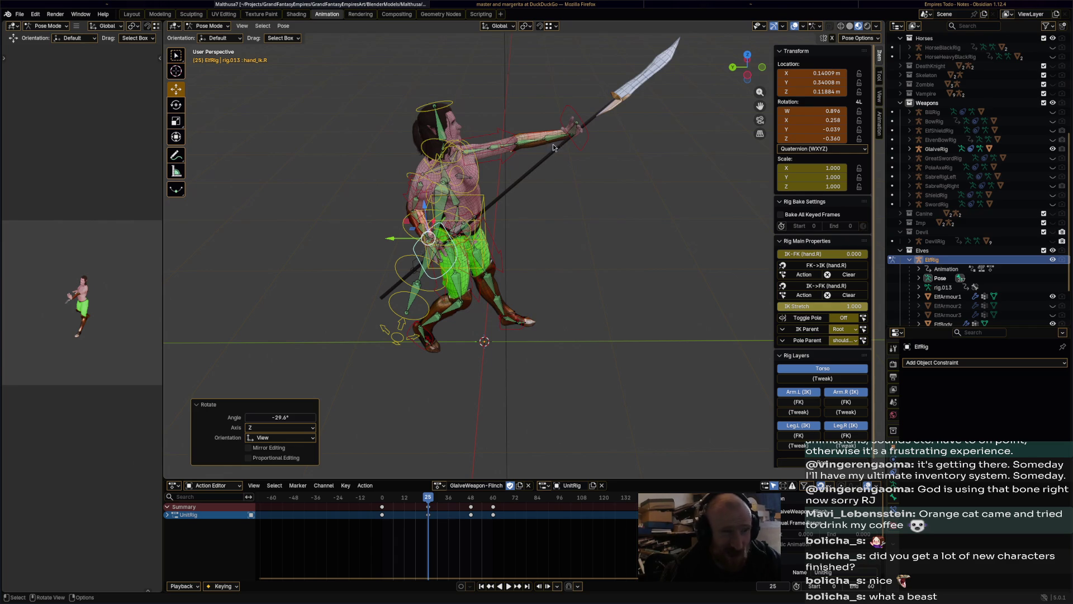
# Move hand_ik.L, then play and scrub the flinch, stopping at frame 25
pyautogui.click(587, 140)
pyautogui.moveTo(576, 137); pyautogui.dragTo(540, 185)
pyautogui.moveTo(540, 186)
pyautogui.mouseDown(button='middle')
pyautogui.moveTo(641, 198)
pyautogui.moveTo(550, 267)
pyautogui.moveTo(524, 258)
pyautogui.mouseUp(button='middle')
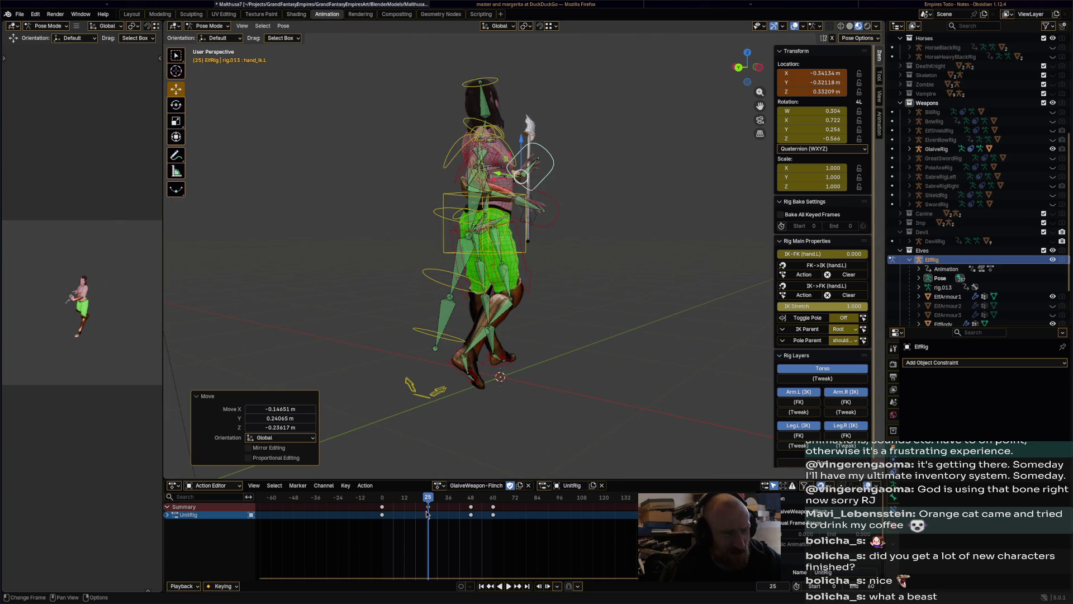
pyautogui.press('space')
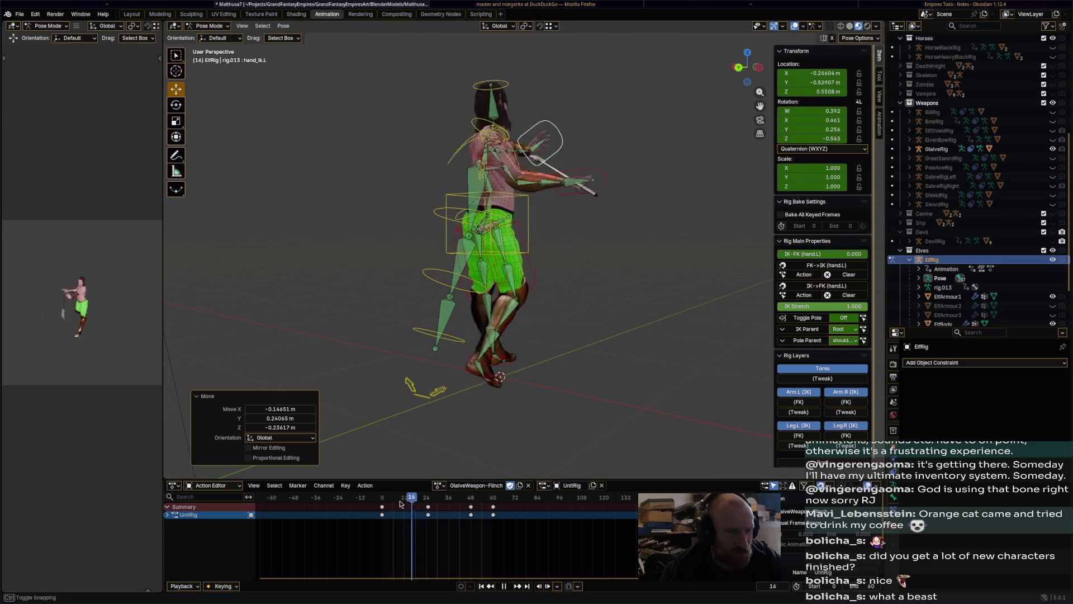
pyautogui.moveTo(384, 505); pyautogui.dragTo(426, 506)
pyautogui.moveTo(447, 442)
pyautogui.mouseDown(button='middle')
pyautogui.moveTo(470, 425)
pyautogui.moveTo(481, 431)
pyautogui.moveTo(458, 439)
pyautogui.mouseUp(button='middle')
pyautogui.press('space')
pyautogui.moveTo(382, 505); pyautogui.dragTo(427, 499)
pyautogui.press('space')
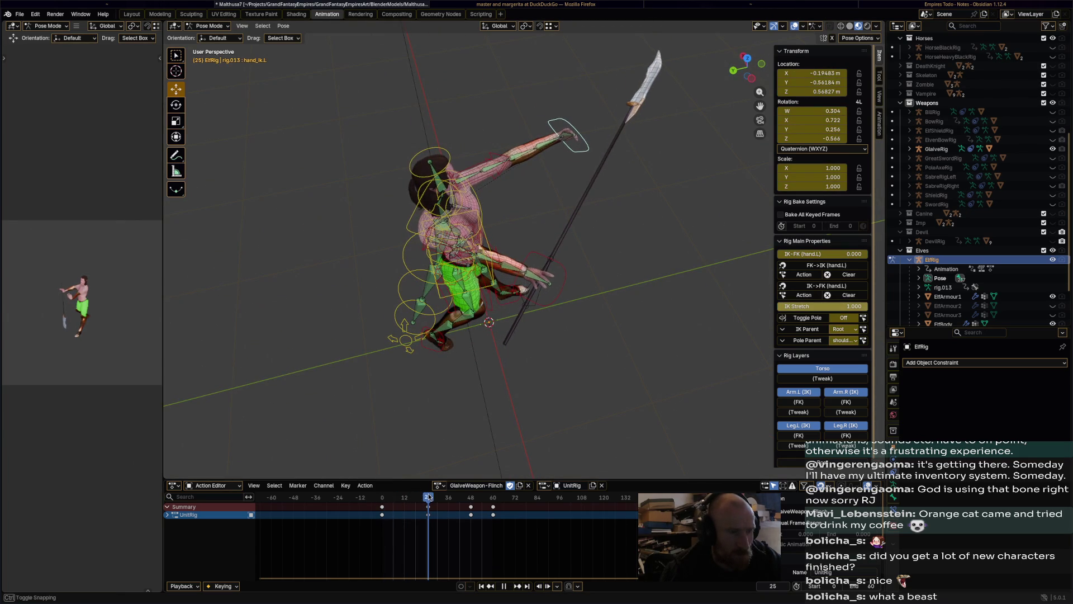
# Move hand_ik.R and rotate it about 19 degrees at frame 25
pyautogui.moveTo(451, 473)
pyautogui.mouseDown(button='middle')
pyautogui.moveTo(503, 403)
pyautogui.moveTo(567, 348)
pyautogui.mouseUp(button='middle')
pyautogui.click(568, 280)
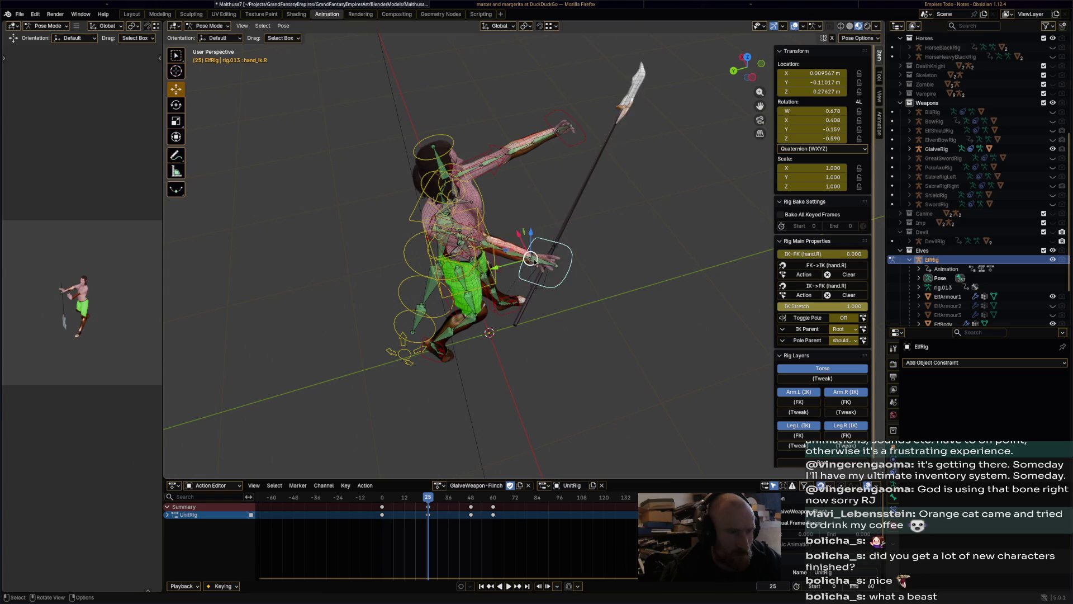
pyautogui.moveTo(531, 260); pyautogui.dragTo(553, 237)
pyautogui.moveTo(554, 237)
pyautogui.mouseDown(button='middle')
pyautogui.moveTo(566, 213)
pyautogui.moveTo(575, 228)
pyautogui.moveTo(576, 215)
pyautogui.mouseUp(button='middle')
pyautogui.press('r')
pyautogui.click(583, 156)
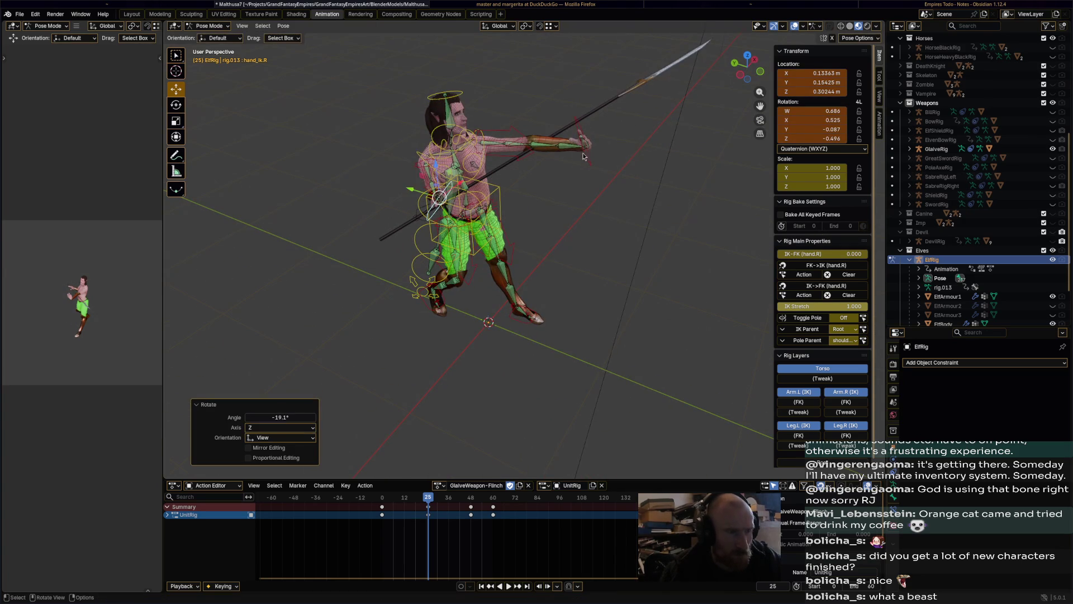
# Place hand_ik.L on the glaive shaft, rotate it -63.9° and shift it along Z
pyautogui.click(583, 156)
pyautogui.moveTo(583, 156); pyautogui.dragTo(584, 144, button='middle')
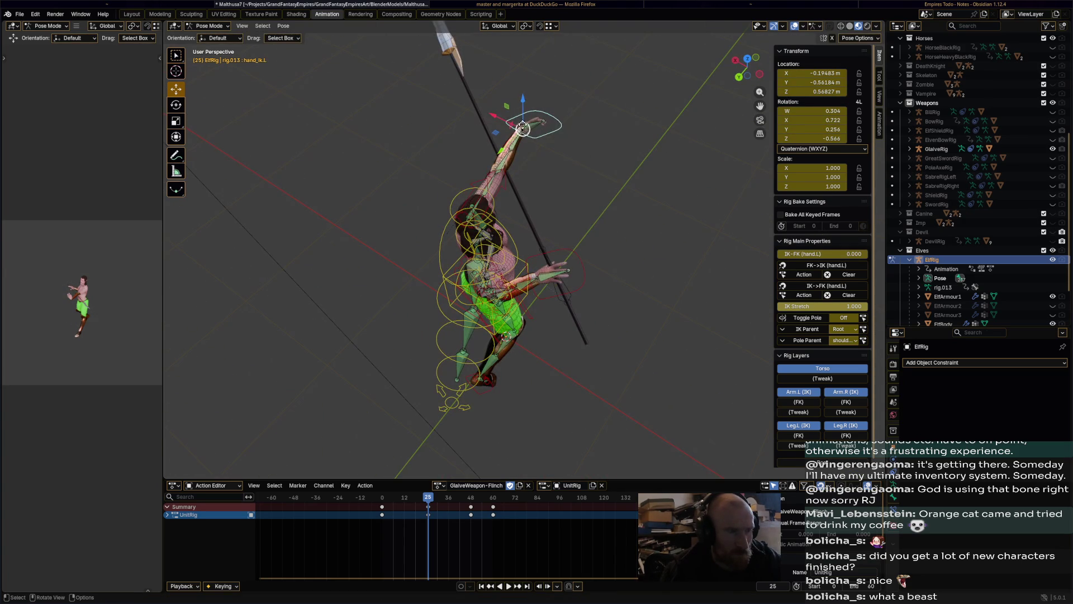
pyautogui.moveTo(523, 127); pyautogui.dragTo(487, 168)
pyautogui.moveTo(486, 167); pyautogui.dragTo(637, 156, button='middle')
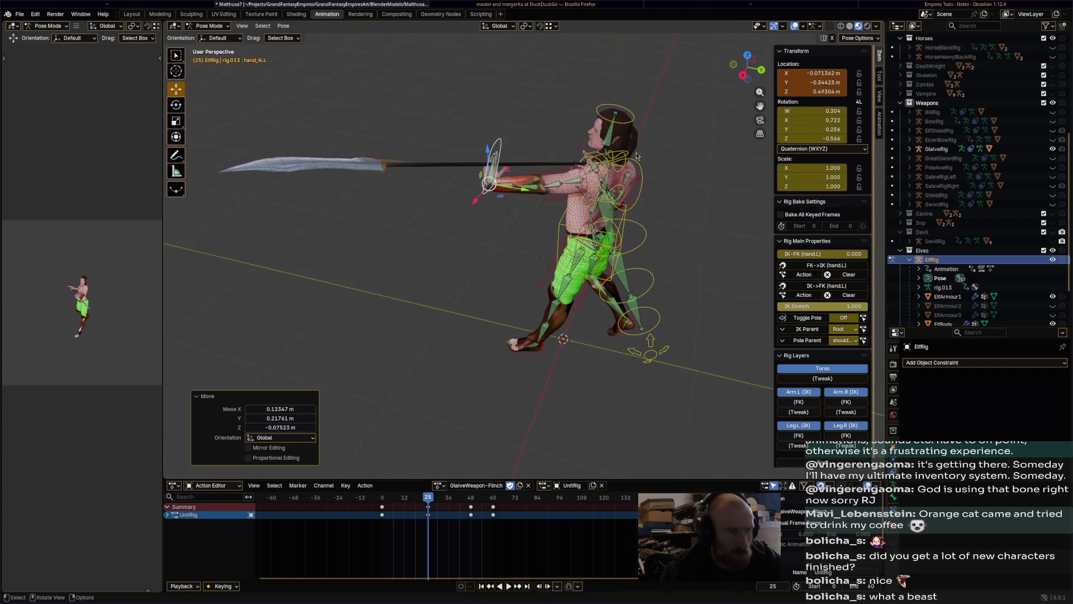
pyautogui.press('r')
pyautogui.click(500, 190)
pyautogui.press('g')
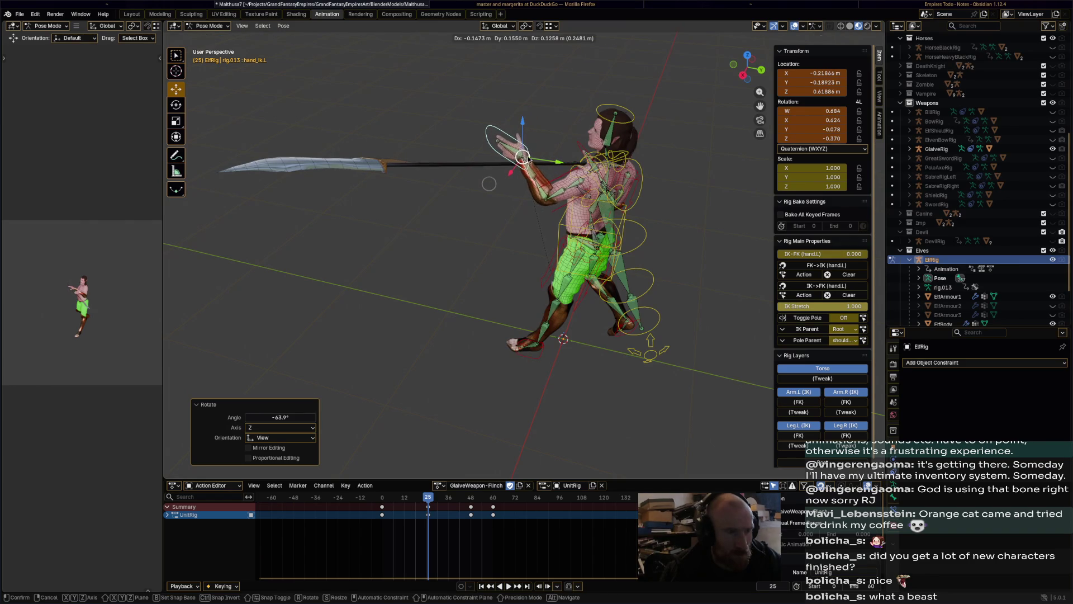
pyautogui.press('z')
pyautogui.click(530, 159)
pyautogui.moveTo(530, 160)
pyautogui.mouseDown(button='middle')
pyautogui.moveTo(642, 264)
pyautogui.moveTo(606, 224)
pyautogui.moveTo(598, 192)
pyautogui.moveTo(528, 226)
pyautogui.moveTo(659, 154)
pyautogui.moveTo(637, 249)
pyautogui.moveTo(553, 169)
pyautogui.moveTo(488, 149)
pyautogui.moveTo(328, 183)
pyautogui.moveTo(553, 207)
pyautogui.mouseUp(button='middle')
# Reposition hand_ik.R and rotate it -22°, then -2.45°, plus a final fine tweak
pyautogui.click(612, 262)
pyautogui.press('g')
pyautogui.click(597, 190)
pyautogui.press('r')
pyautogui.click(621, 179)
pyautogui.press('r')
pyautogui.click(661, 153)
pyautogui.press('r')
pyautogui.click(638, 252)
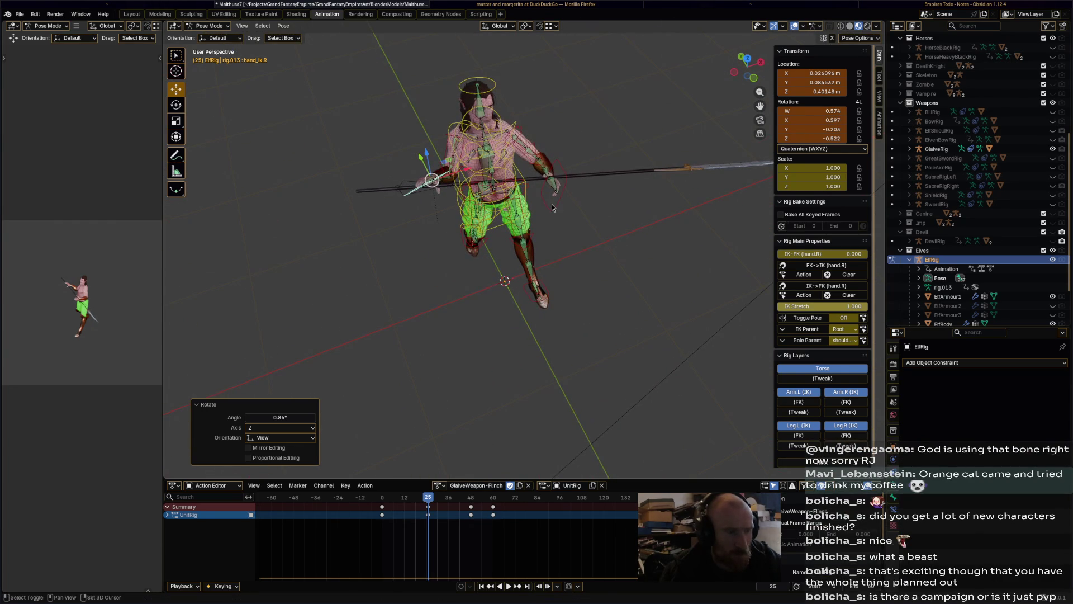
# Deselect the hand controllers and save Malthusa7.blend
pyautogui.click(552, 207)
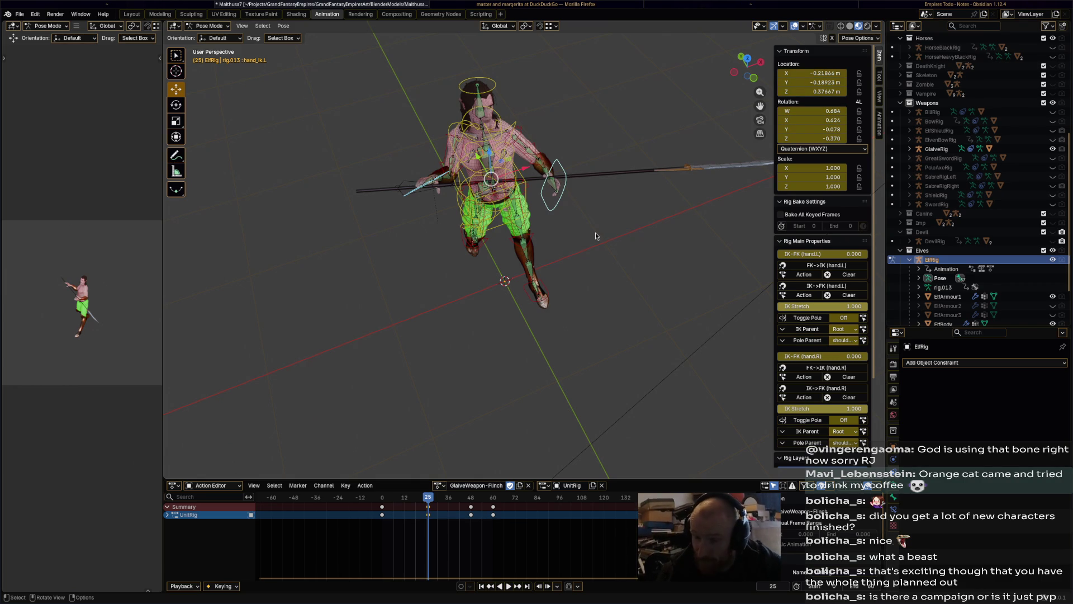
pyautogui.moveTo(587, 249)
pyautogui.mouseDown(button='middle')
pyautogui.moveTo(534, 270)
pyautogui.moveTo(552, 271)
pyautogui.mouseUp(button='middle')
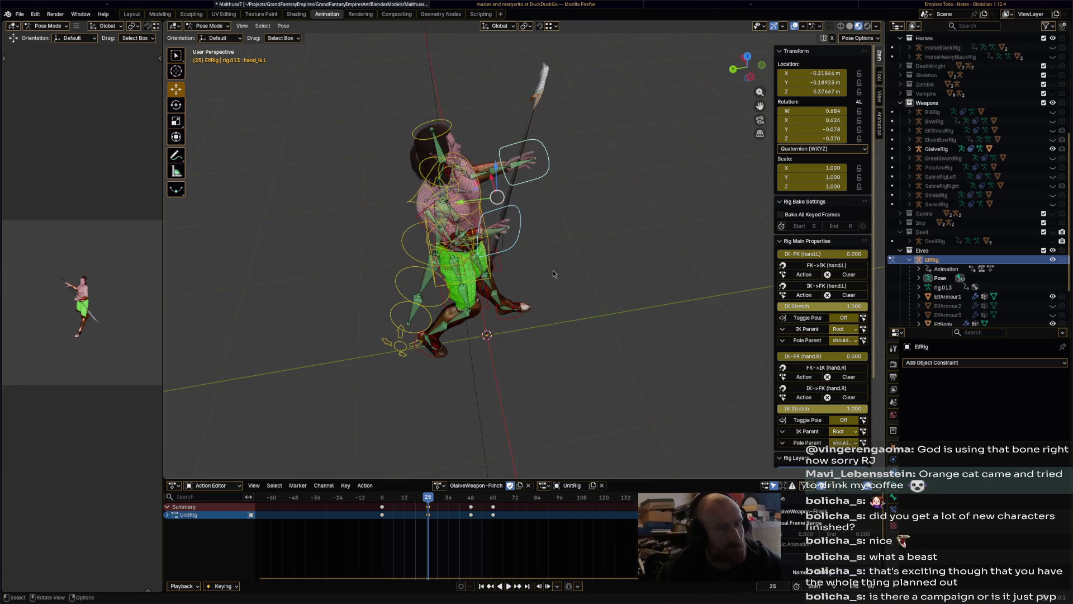
pyautogui.click(553, 270)
pyautogui.hotkey('ctrl', 's')
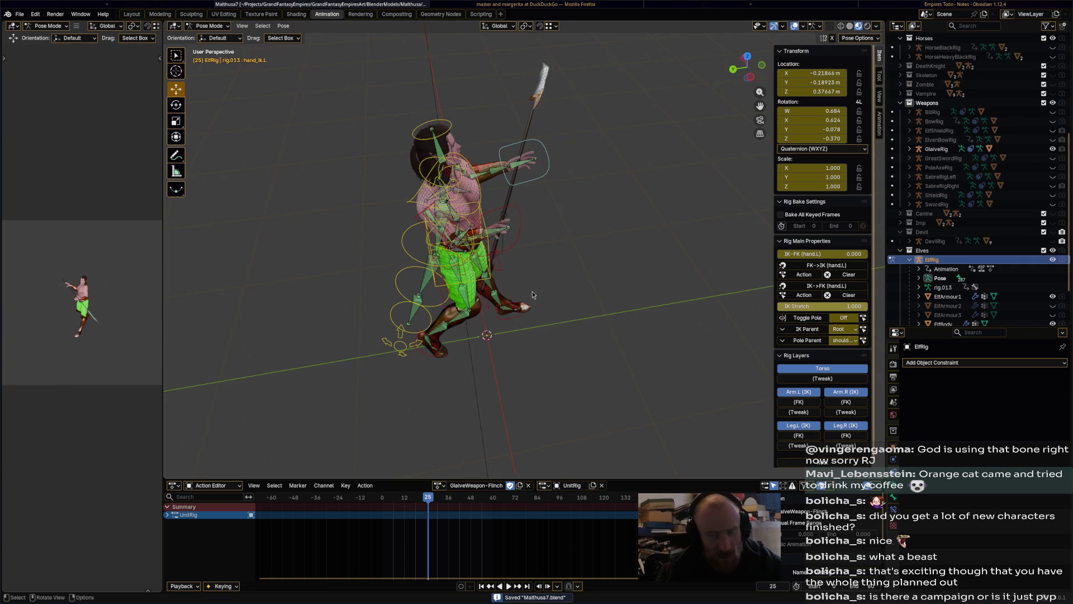
pyautogui.moveTo(533, 295)
pyautogui.mouseDown(button='middle')
pyautogui.moveTo(580, 263)
pyautogui.moveTo(580, 286)
pyautogui.mouseUp(button='middle')
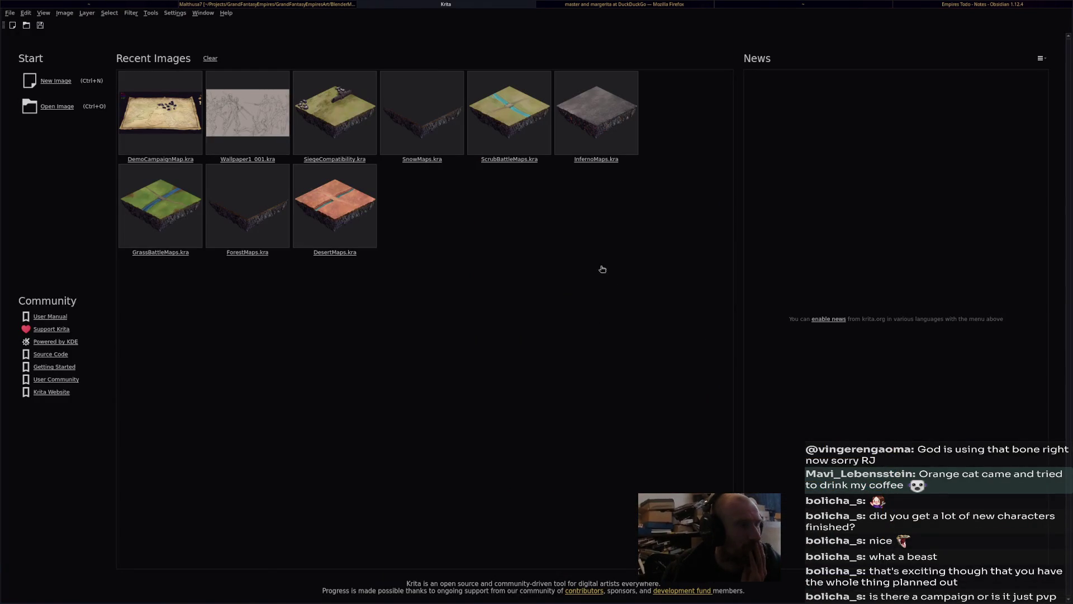
# Open DemoCampaignMap.kra in Krita, pan toward the forests, then return to Blender's elf rig
pyautogui.click(172, 119)
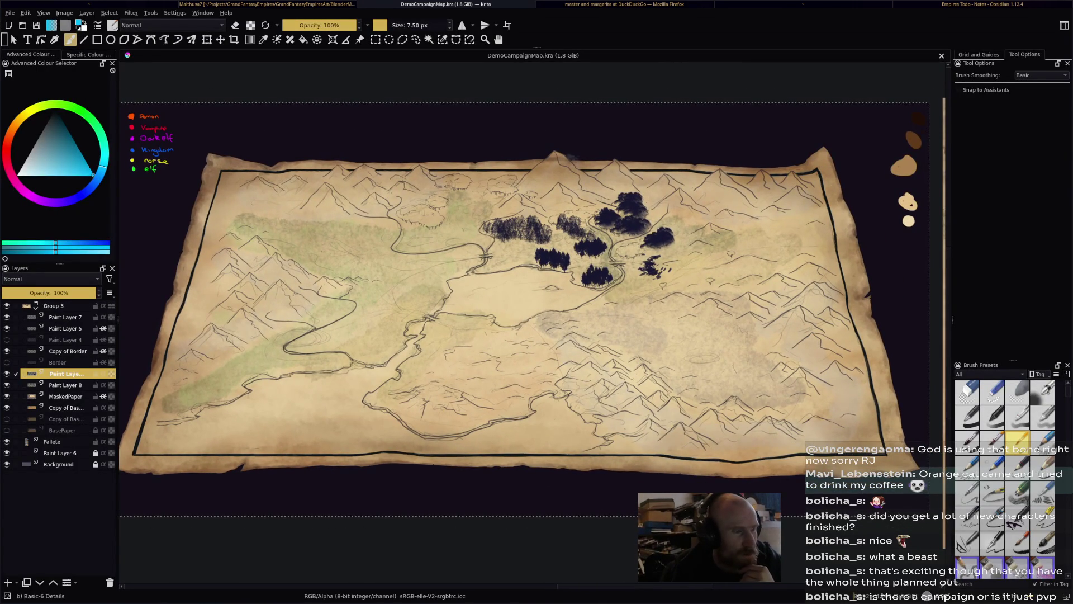
pyautogui.keyDown('ctrl'); pyautogui.scroll(5, 587, 346); pyautogui.keyUp('ctrl')
pyautogui.keyDown('ctrl'); pyautogui.scroll(-5, 587, 346); pyautogui.keyUp('ctrl')
pyautogui.keyDown('ctrl'); pyautogui.scroll(1, 587, 346); pyautogui.keyUp('ctrl')
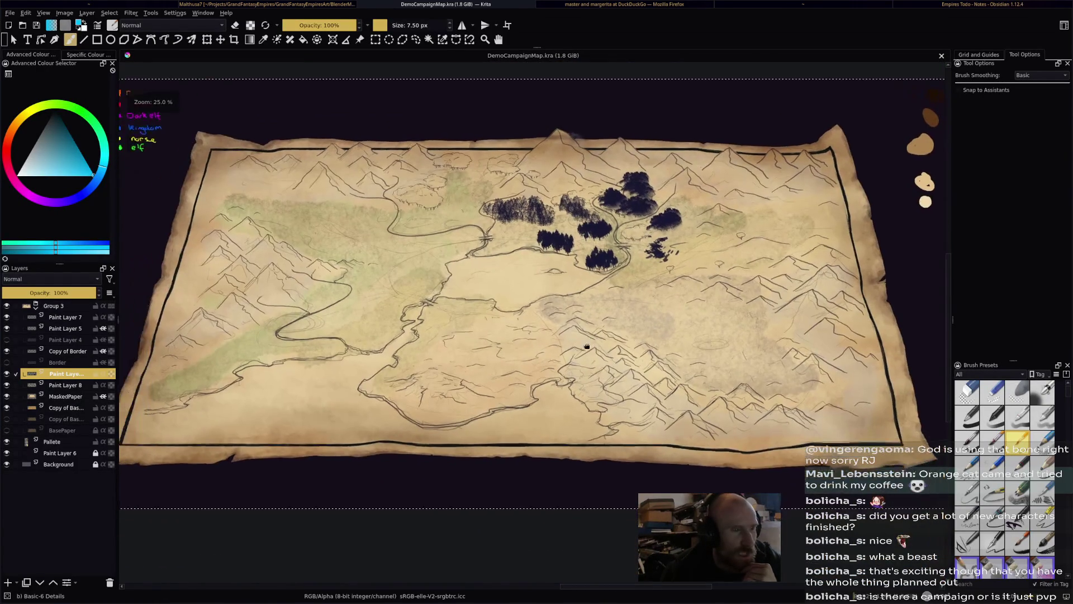
pyautogui.keyDown('ctrl'); pyautogui.scroll(1, 587, 346); pyautogui.keyUp('ctrl')
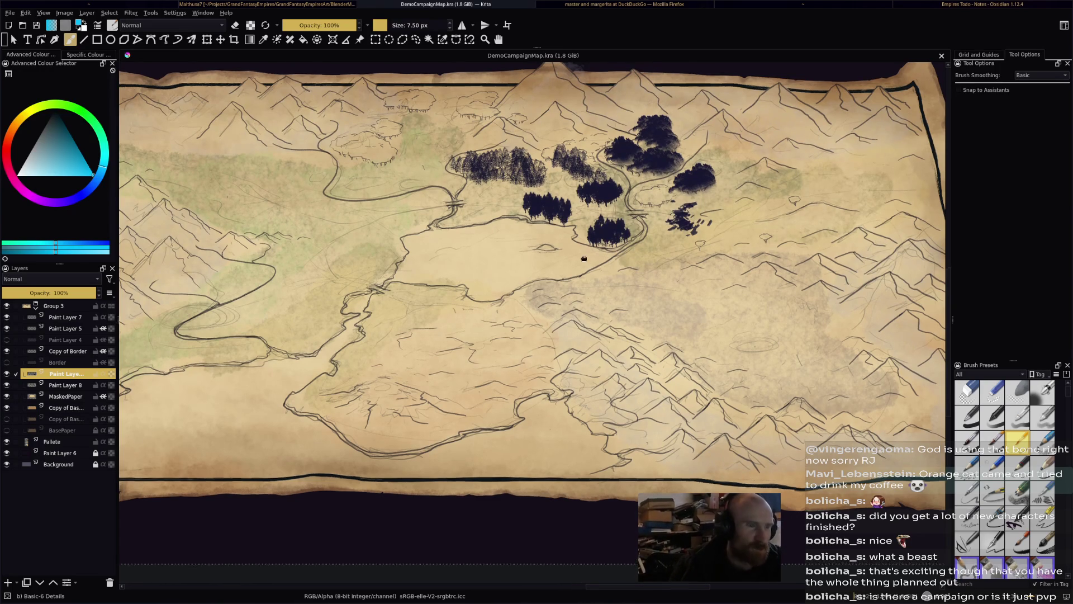
pyautogui.moveTo(584, 259)
pyautogui.mouseDown(button='middle')
pyautogui.moveTo(594, 240)
pyautogui.moveTo(623, 270)
pyautogui.mouseUp(button='middle')
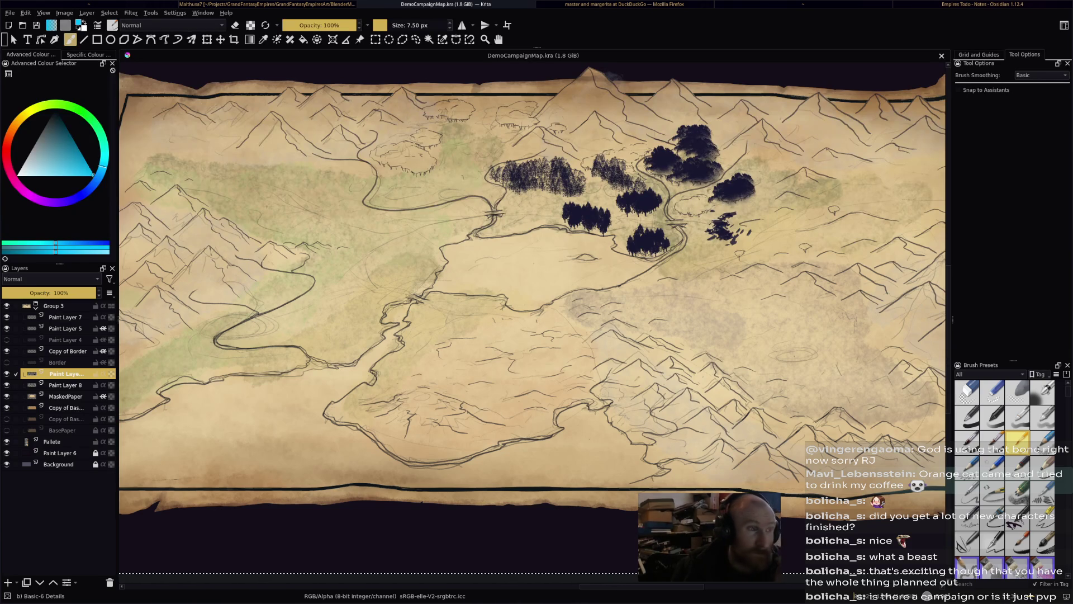
pyautogui.hotkey('alt', 'Tab')
pyautogui.moveTo(431, 268)
pyautogui.mouseDown(button='middle')
pyautogui.moveTo(300, 256)
pyautogui.moveTo(313, 260)
pyautogui.mouseUp(button='middle')
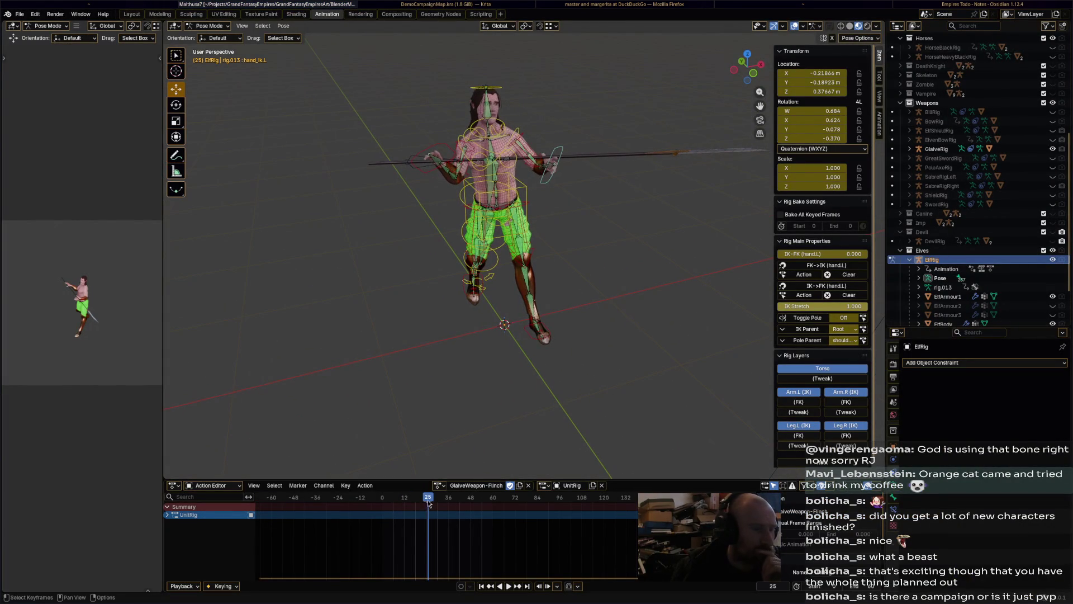
# Go to frame 48 and move the right hand IK bone to a new position
pyautogui.moveTo(429, 503)
pyautogui.mouseDown()
pyautogui.moveTo(389, 500)
pyautogui.moveTo(461, 495)
pyautogui.moveTo(407, 489)
pyautogui.moveTo(475, 497)
pyautogui.mouseUp()
pyautogui.press('a')
pyautogui.moveTo(599, 257)
pyautogui.mouseDown(button='middle')
pyautogui.moveTo(658, 297)
pyautogui.moveTo(568, 339)
pyautogui.moveTo(457, 250)
pyautogui.moveTo(417, 265)
pyautogui.moveTo(468, 255)
pyautogui.mouseUp(button='middle')
pyautogui.press('Left')
pyautogui.press('Left')
pyautogui.click(447, 222)
pyautogui.press('g')
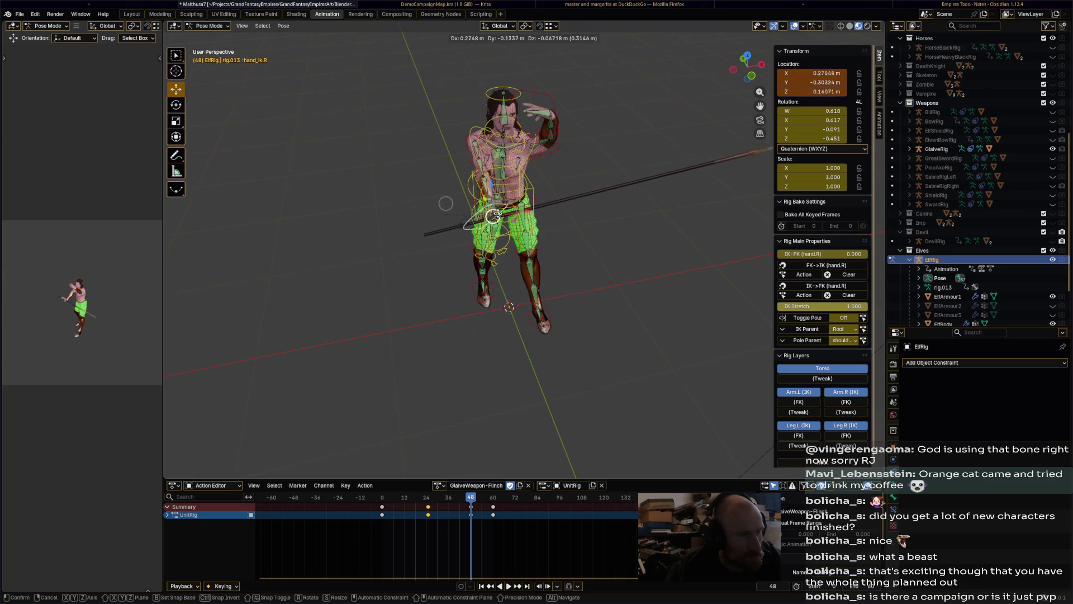
pyautogui.click(459, 223)
# Rotate the right hand and glaive -56°, then twice more to refine the angle
pyautogui.press('r')
pyautogui.click(532, 113)
pyautogui.moveTo(532, 114)
pyautogui.mouseDown(button='middle')
pyautogui.moveTo(600, 213)
pyautogui.moveTo(588, 126)
pyautogui.moveTo(503, 115)
pyautogui.moveTo(487, 175)
pyautogui.mouseUp(button='middle')
pyautogui.press('r')
pyautogui.click(600, 211)
pyautogui.press('r')
pyautogui.click(598, 132)
# Make final small right-hand rotations, select all bones and save Malthusa7.blend
pyautogui.press('r')
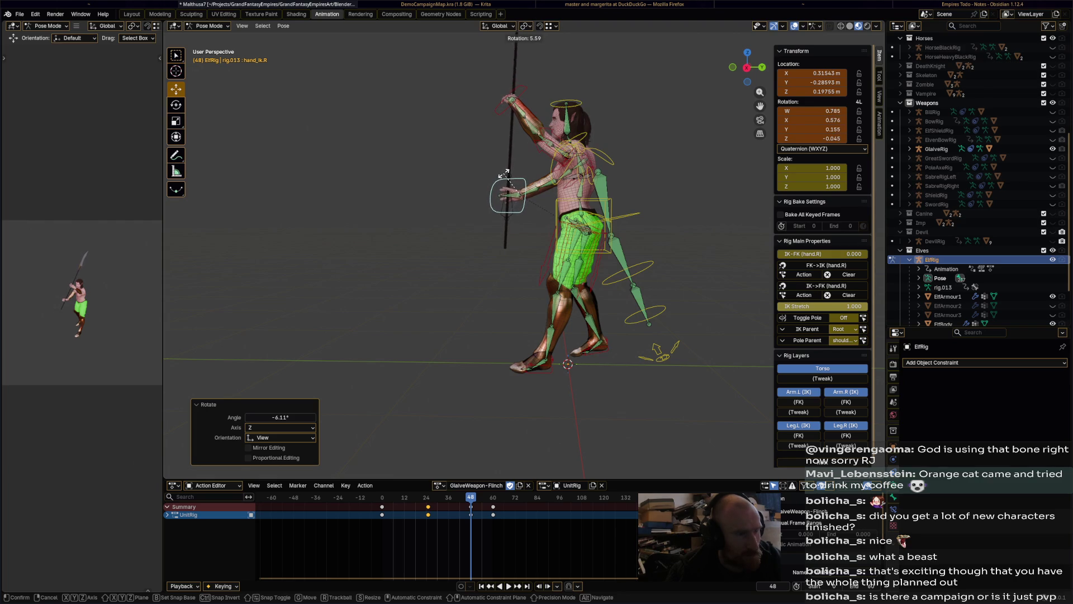
pyautogui.click(503, 179)
pyautogui.moveTo(503, 179)
pyautogui.mouseDown(button='middle')
pyautogui.moveTo(609, 240)
pyautogui.moveTo(635, 237)
pyautogui.moveTo(608, 270)
pyautogui.moveTo(644, 262)
pyautogui.mouseUp(button='middle')
pyautogui.press('r')
pyautogui.click(635, 238)
pyautogui.press('a')
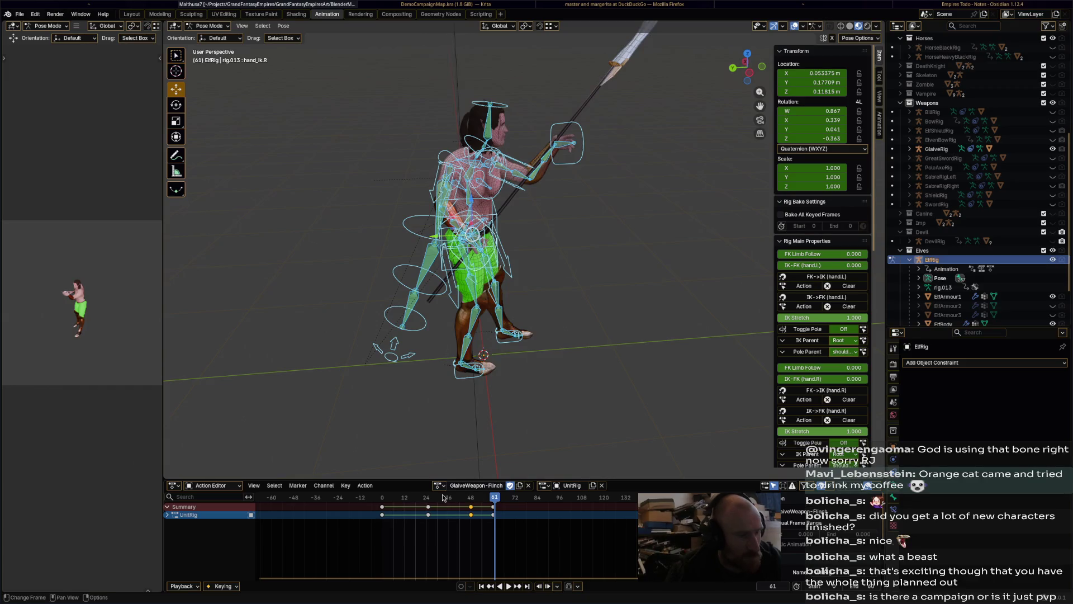
pyautogui.hotkey('ctrl', 's')
# Assign PoleWeapon-MeleeAttack as the rig's action and save the file
pyautogui.click(440, 485)
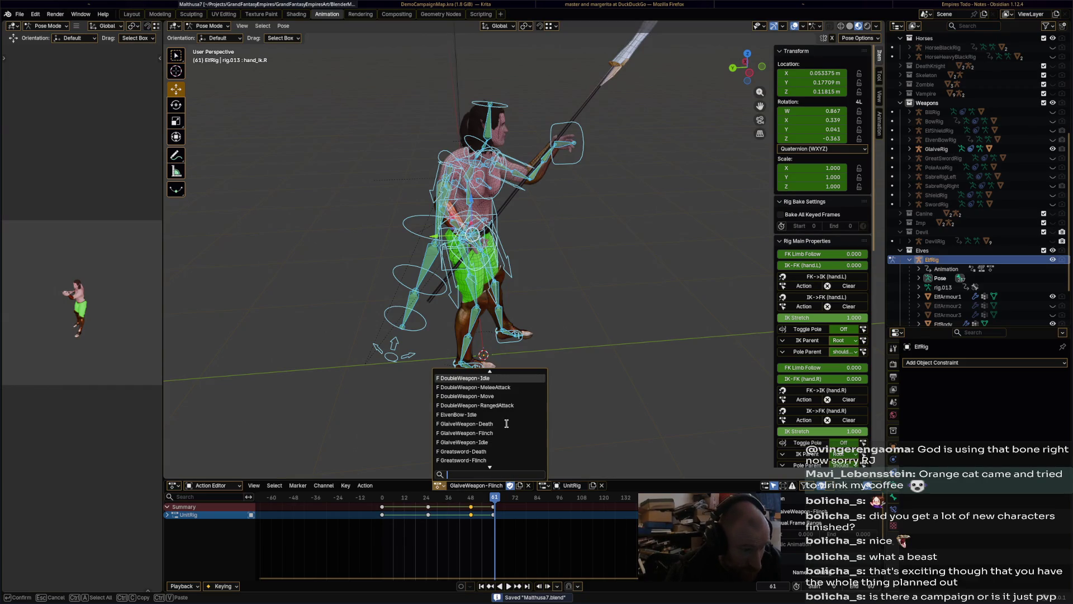
pyautogui.scroll(10, 508, 425)
pyautogui.scroll(-14, 507, 423)
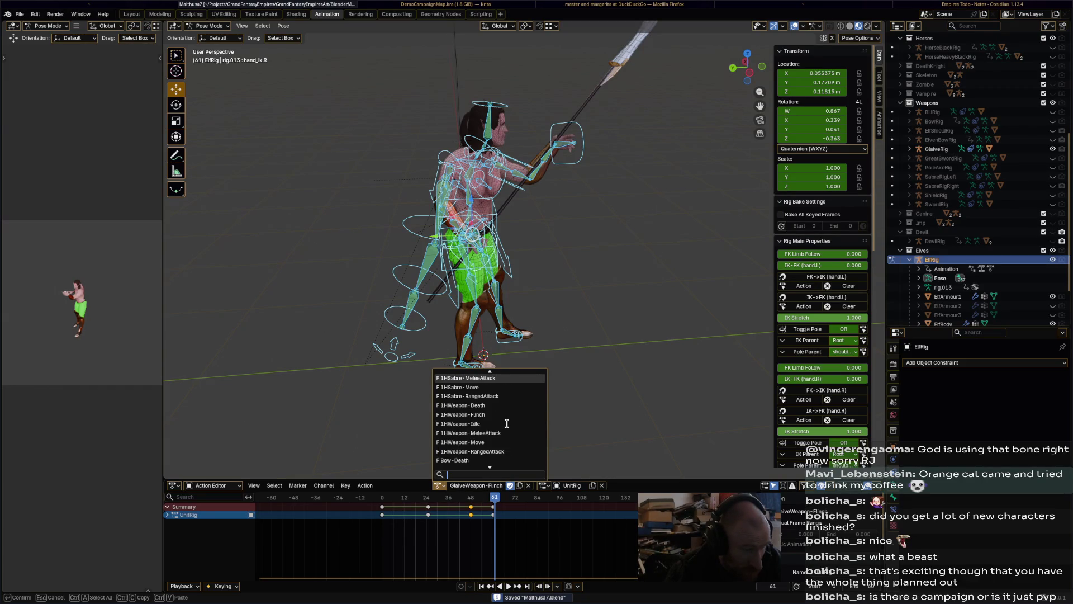
pyautogui.scroll(-20, 506, 423)
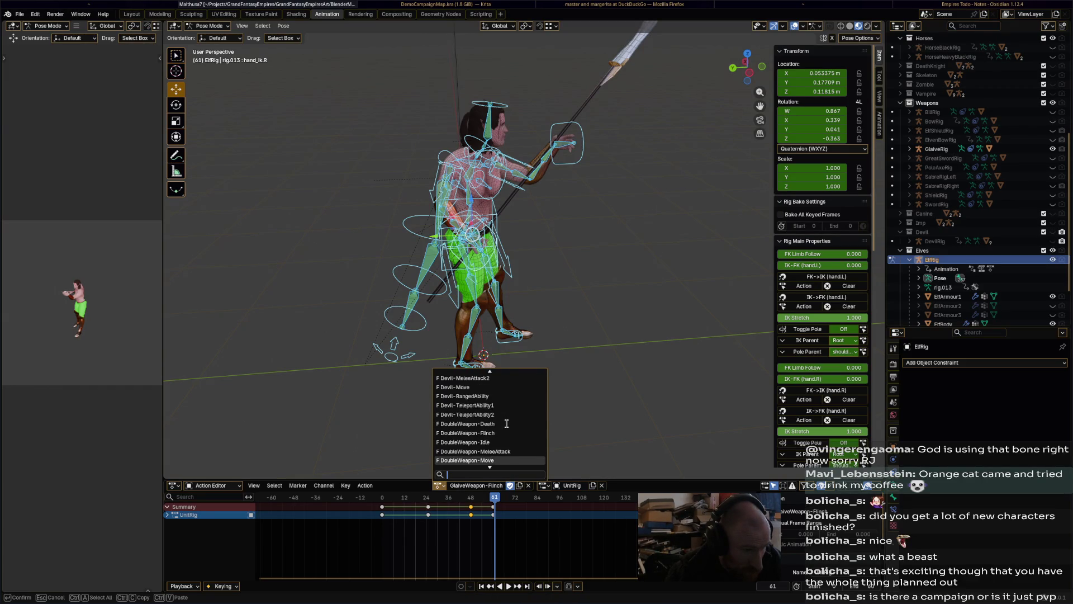
pyautogui.scroll(-20, 506, 423)
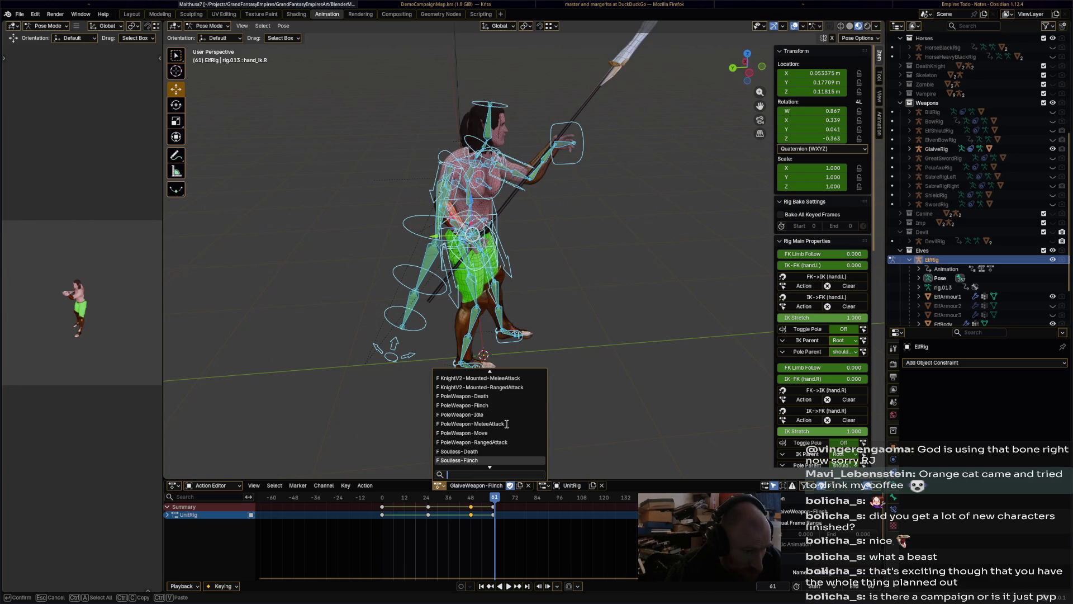
pyautogui.scroll(-2, 506, 413)
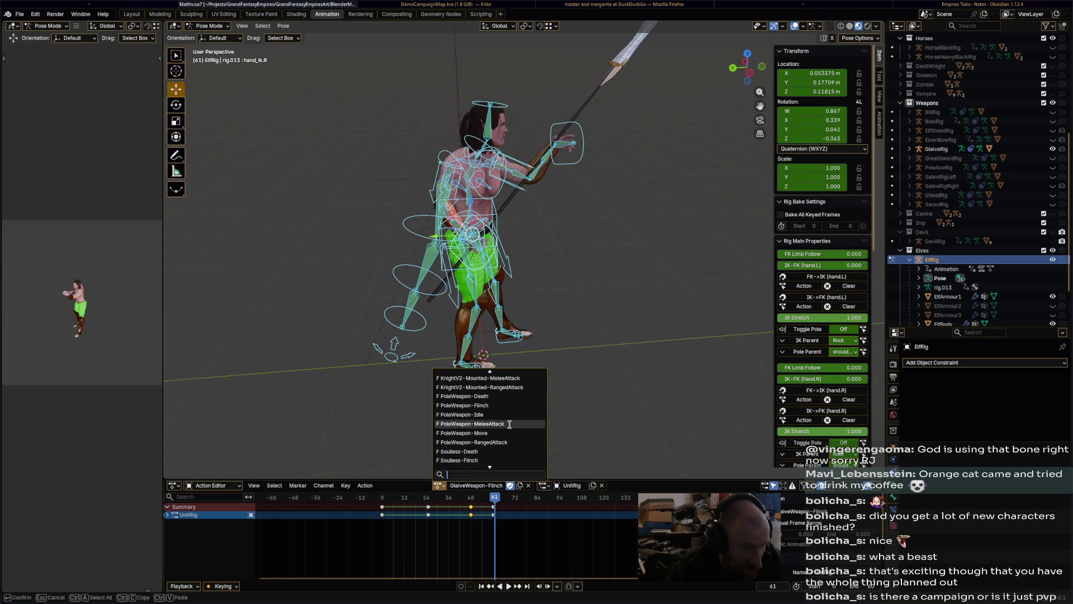
pyautogui.click(509, 424)
pyautogui.hotkey('ctrl', 's')
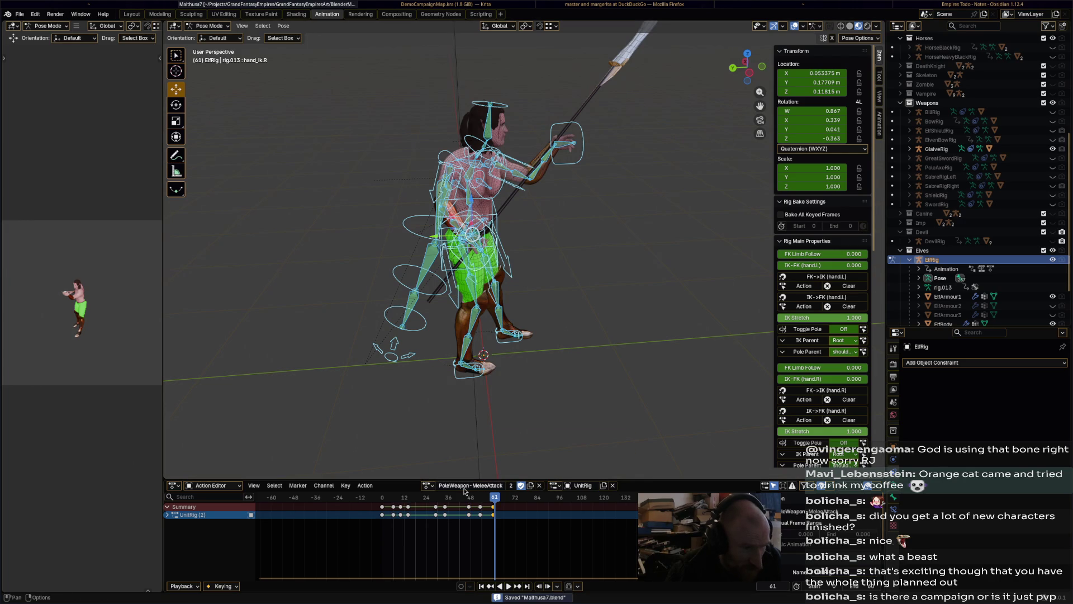
# Rename the copied action GlaiveWeapon-MeleeAttack, save, and enable Fake User
pyautogui.doubleClick(443, 486)
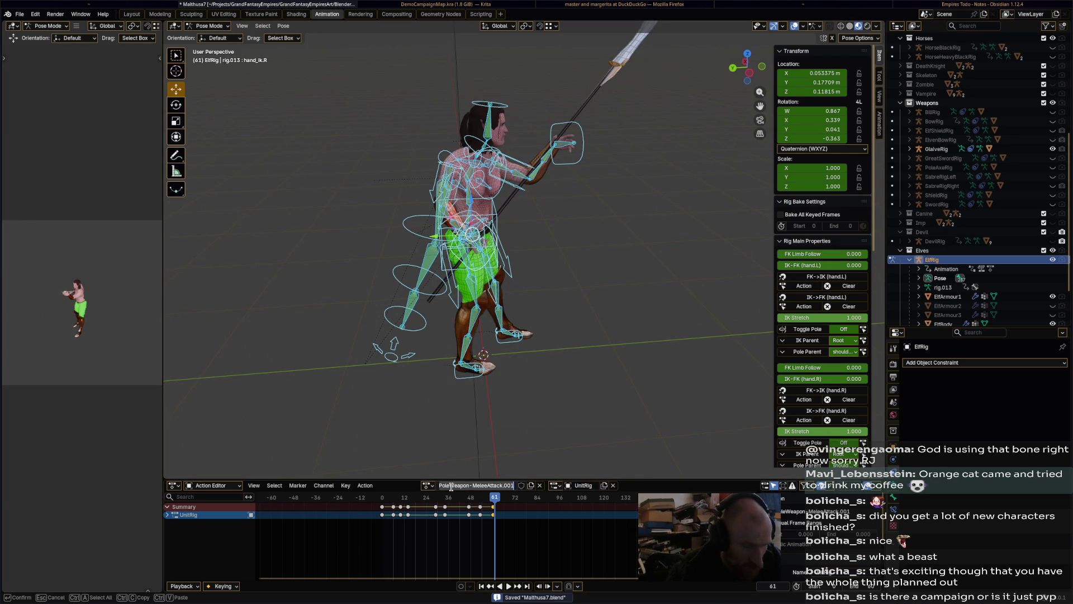
pyautogui.write('Glaiv')
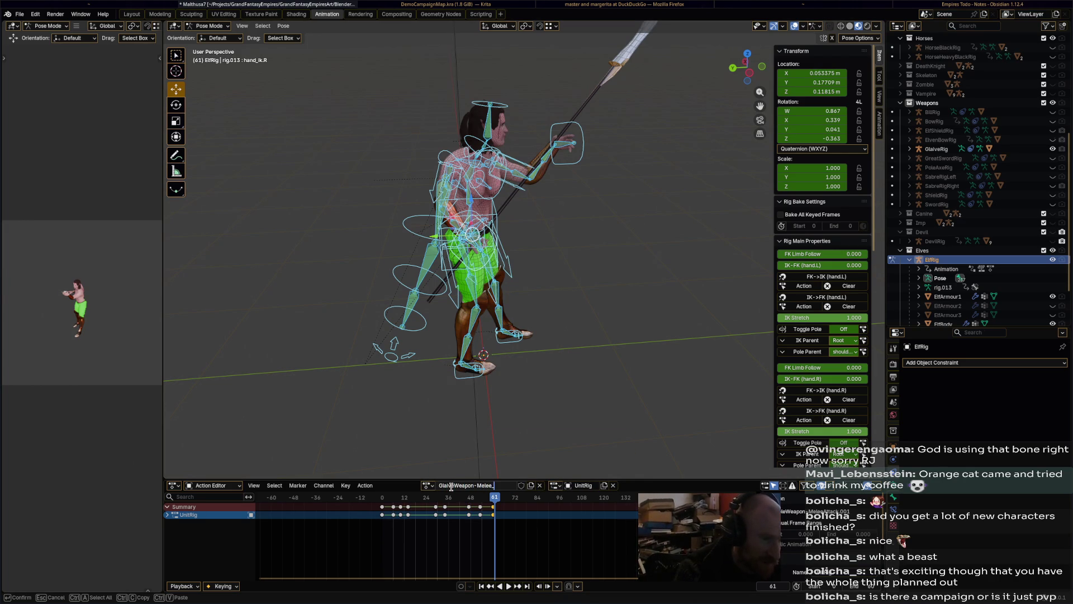
pyautogui.write('e')
pyautogui.press('Return')
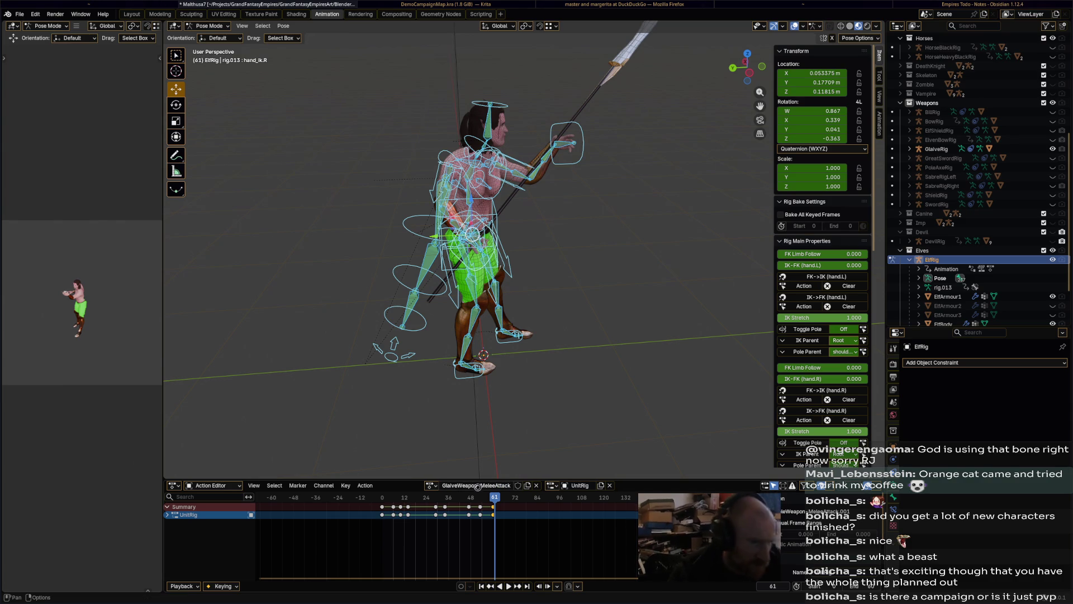
pyautogui.hotkey('ctrl', 's')
pyautogui.click(520, 486)
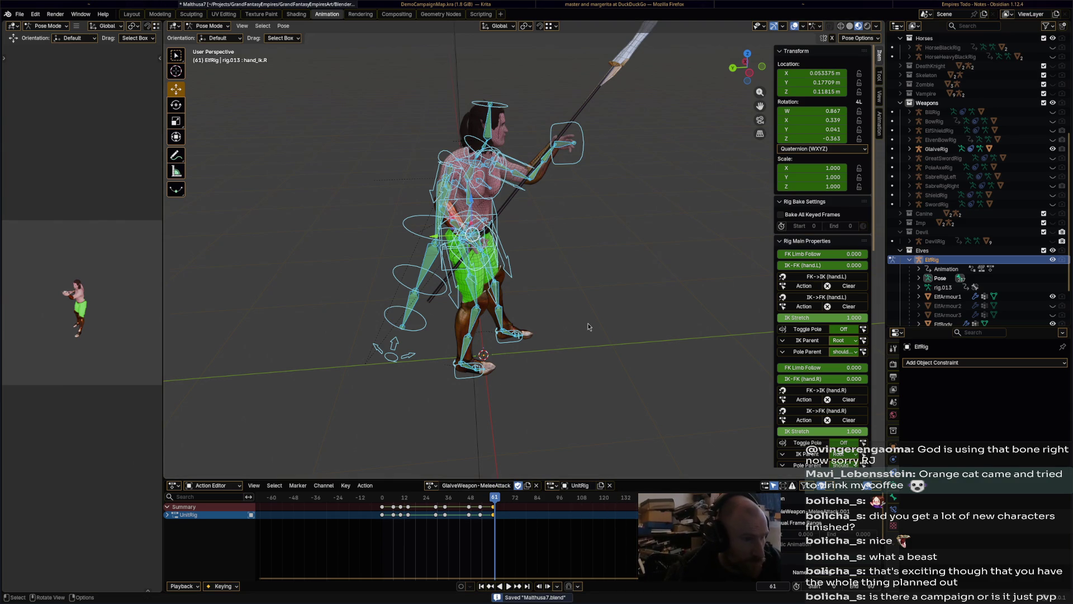
# Review the melee attack, then key all bones with an 11.3° rotated pose at frame 6
pyautogui.click(385, 498)
pyautogui.press('space')
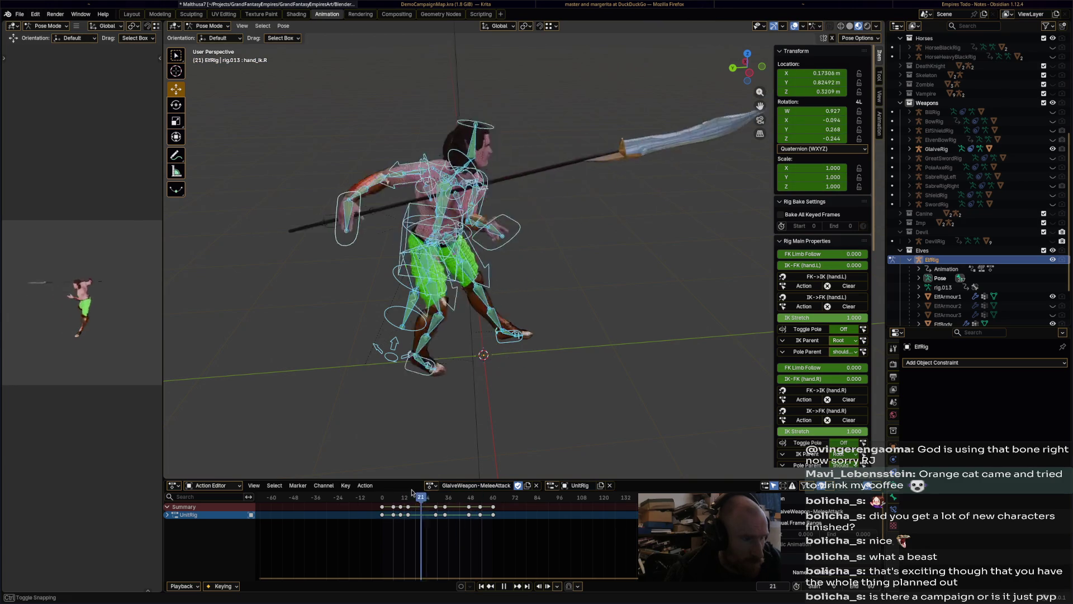
pyautogui.click(386, 495)
pyautogui.moveTo(386, 495)
pyautogui.mouseDown()
pyautogui.moveTo(410, 494)
pyautogui.moveTo(386, 495)
pyautogui.moveTo(395, 494)
pyautogui.mouseUp()
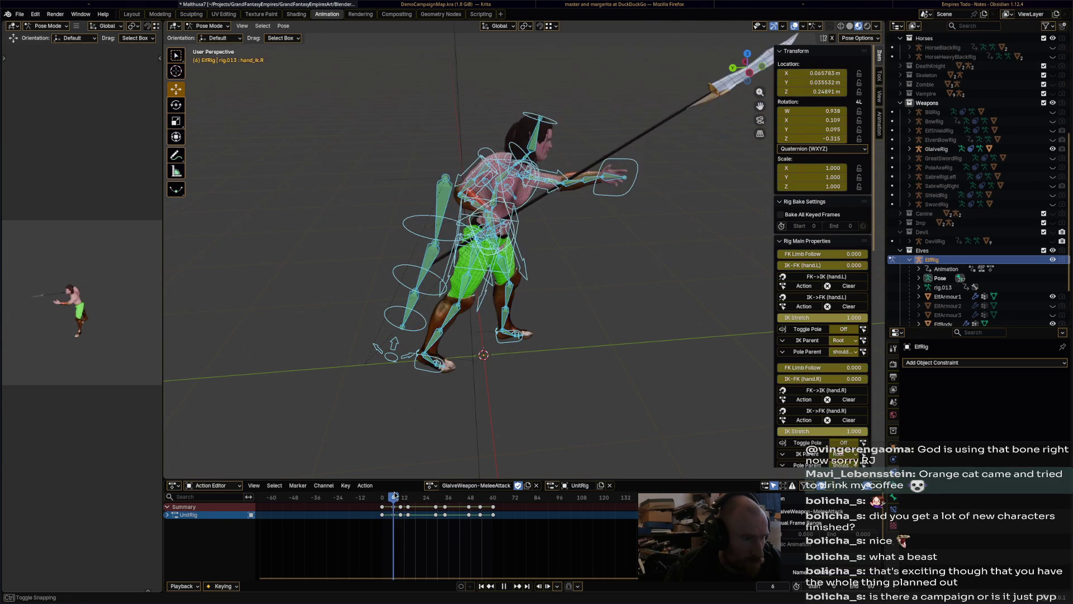
pyautogui.press('a')
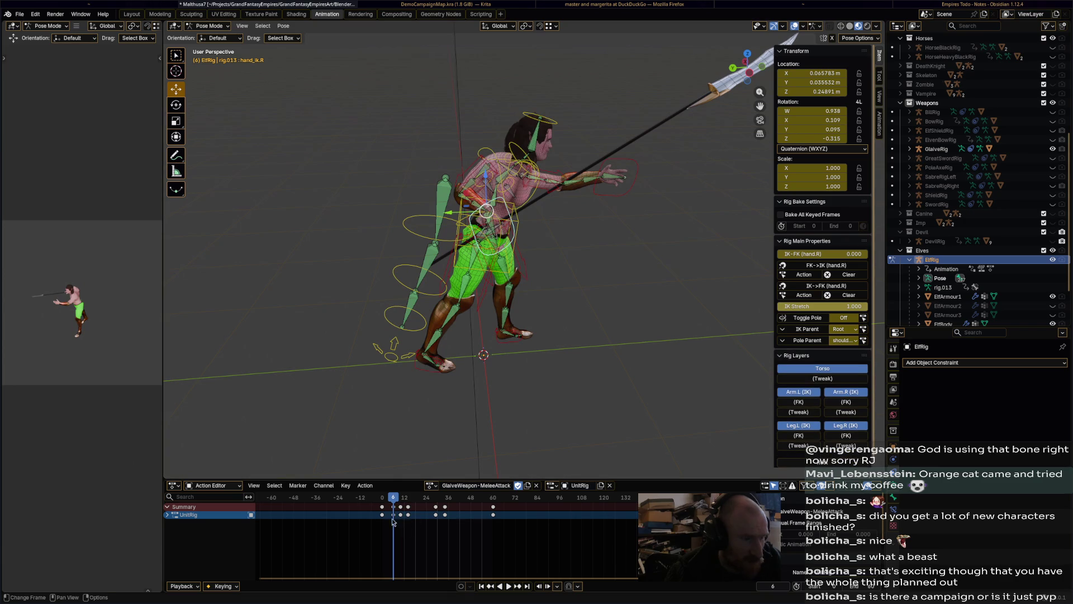
pyautogui.moveTo(734, 201); pyautogui.dragTo(702, 156, button='middle')
pyautogui.press('r')
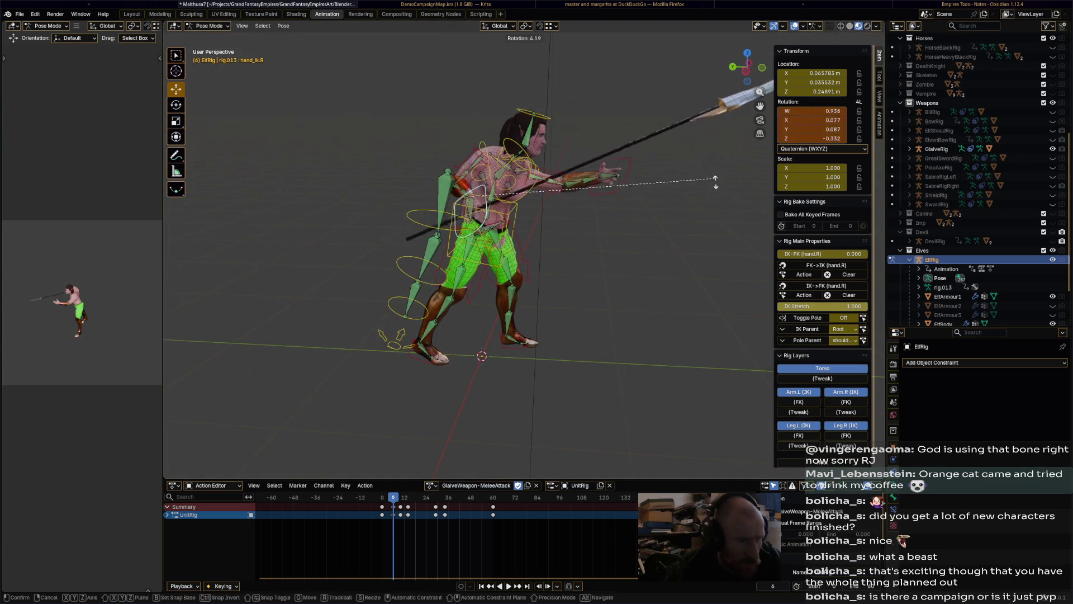
pyautogui.click(673, 237)
pyautogui.press('i')
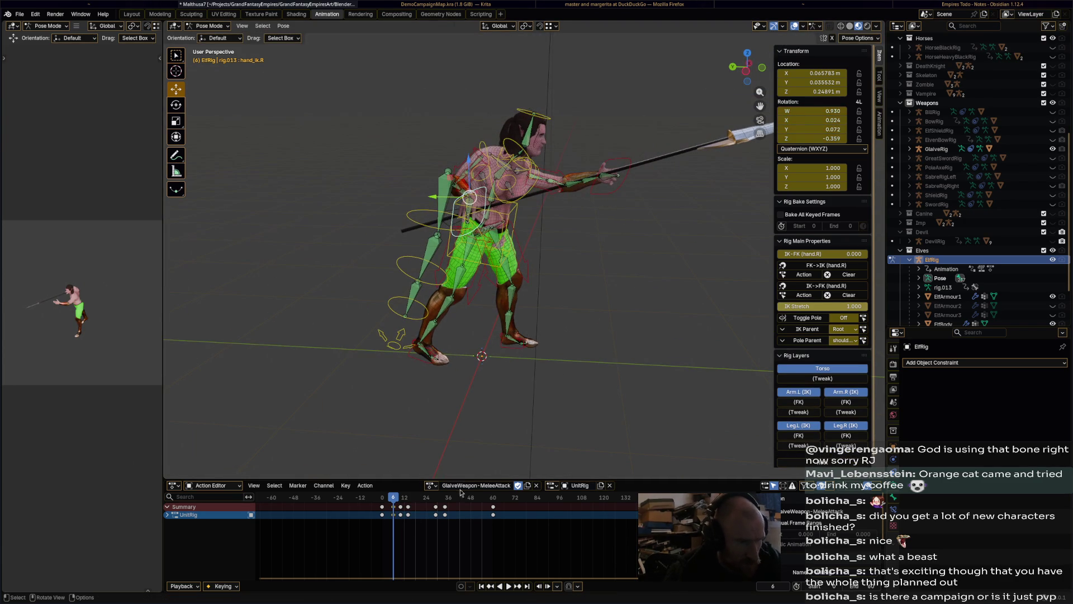
# Rotate and key the right hand at frame 9 and at frame 10 (11.9°)
pyautogui.moveTo(394, 497); pyautogui.dragTo(400, 498)
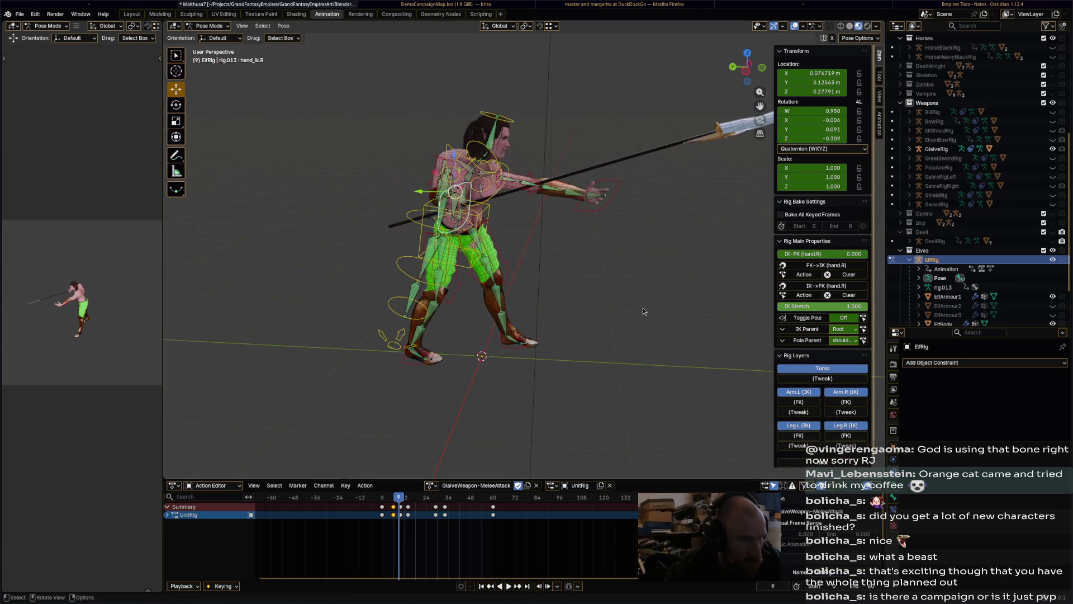
pyautogui.press('r')
pyautogui.click(637, 343)
pyautogui.press('i')
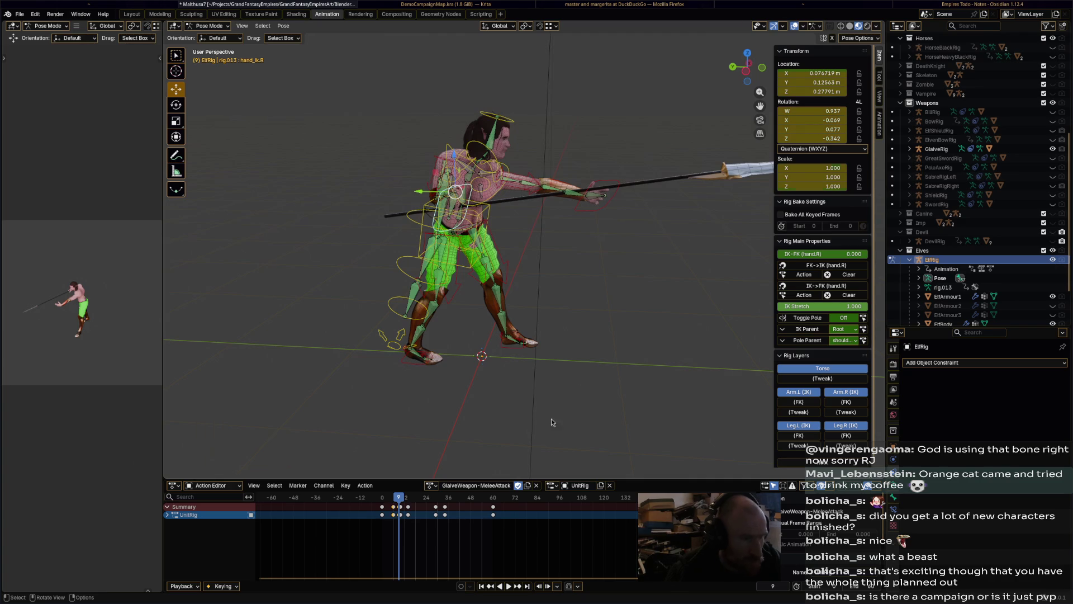
pyautogui.moveTo(425, 500); pyautogui.dragTo(401, 499)
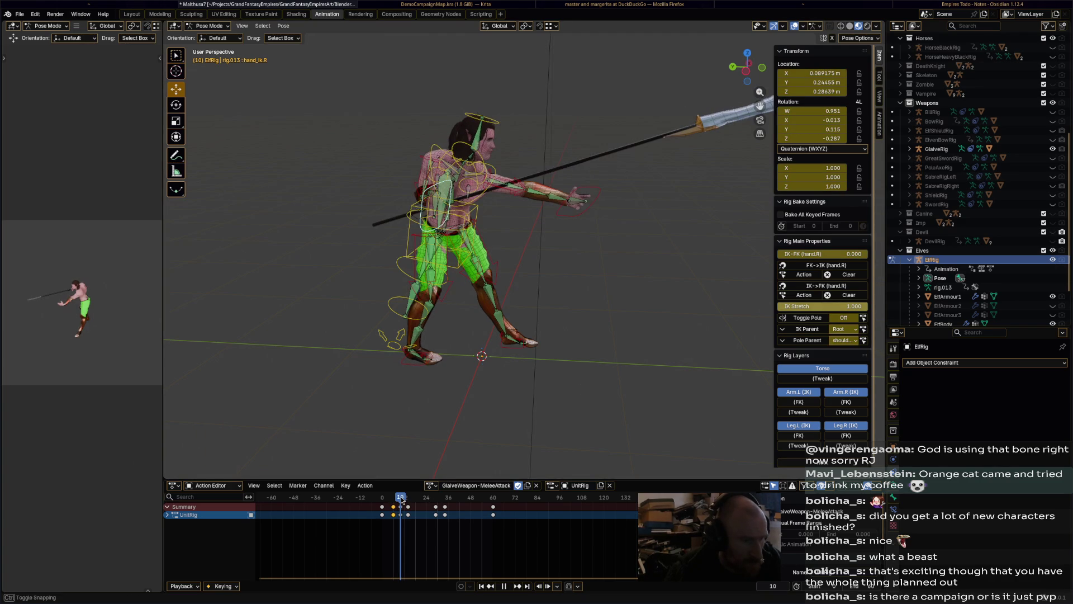
pyautogui.press('r')
pyautogui.click(632, 399)
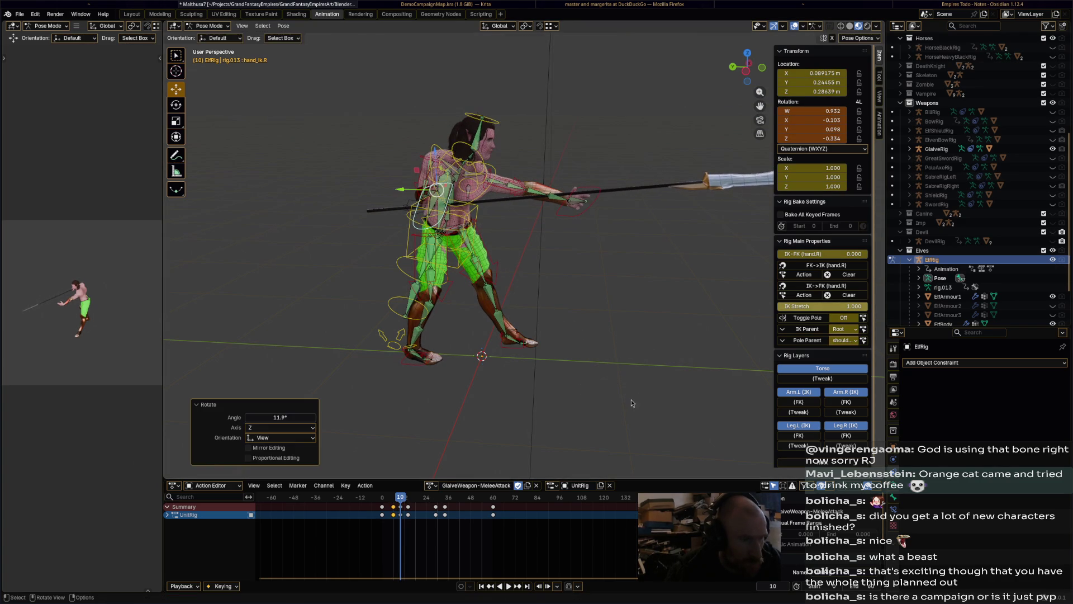
pyautogui.press('i')
# Check the swing, then key hand rotations of 19.4° at frame 14 and 18.7° at frame 29
pyautogui.press('space')
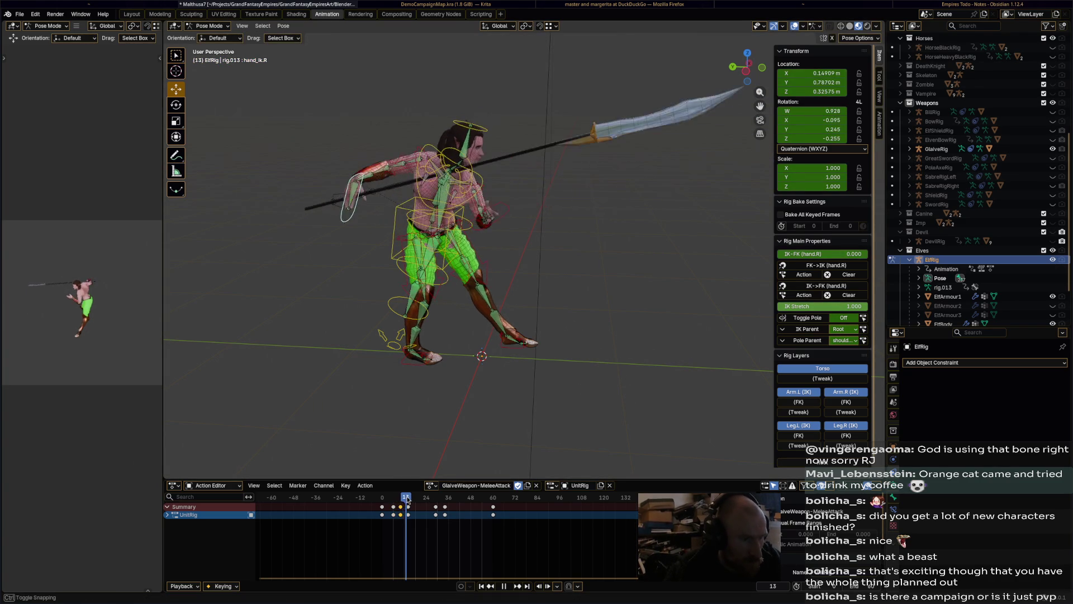
pyautogui.press('space')
pyautogui.press('r')
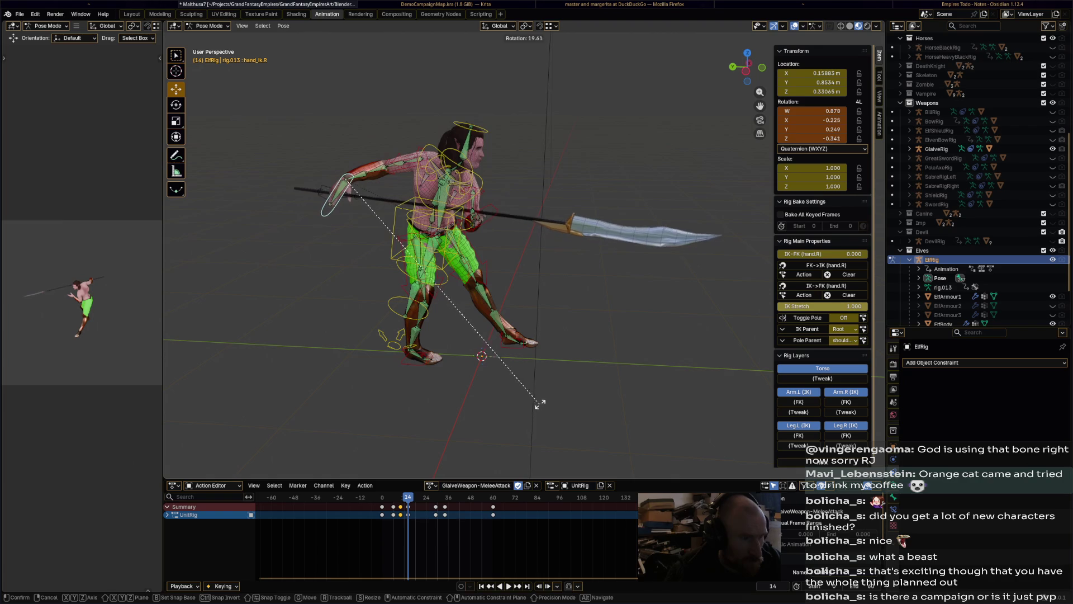
pyautogui.click(541, 403)
pyautogui.press('i')
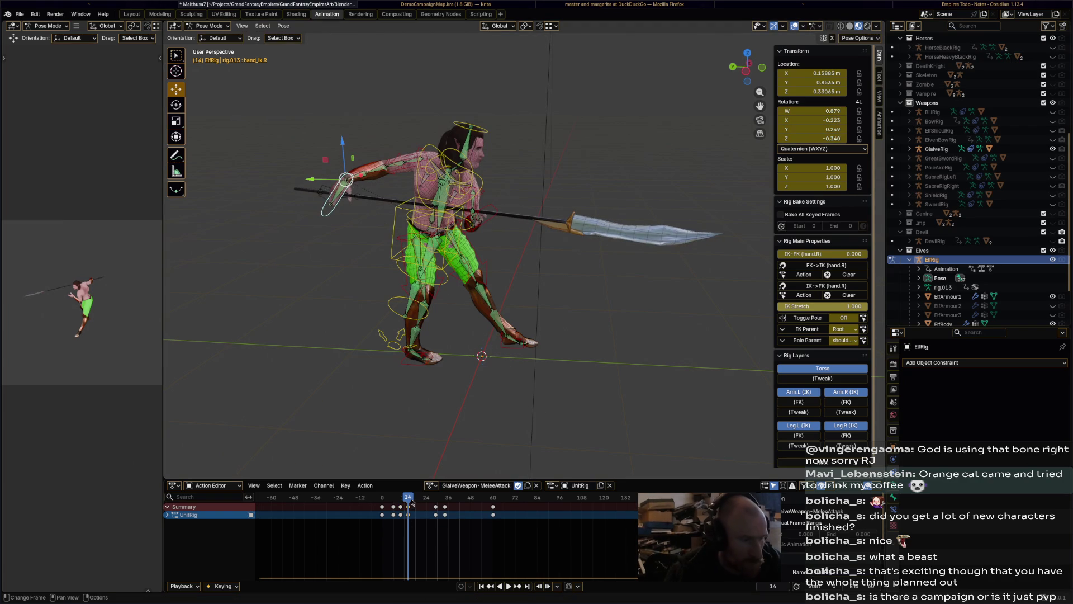
pyautogui.moveTo(411, 501); pyautogui.dragTo(435, 498)
pyautogui.press('r')
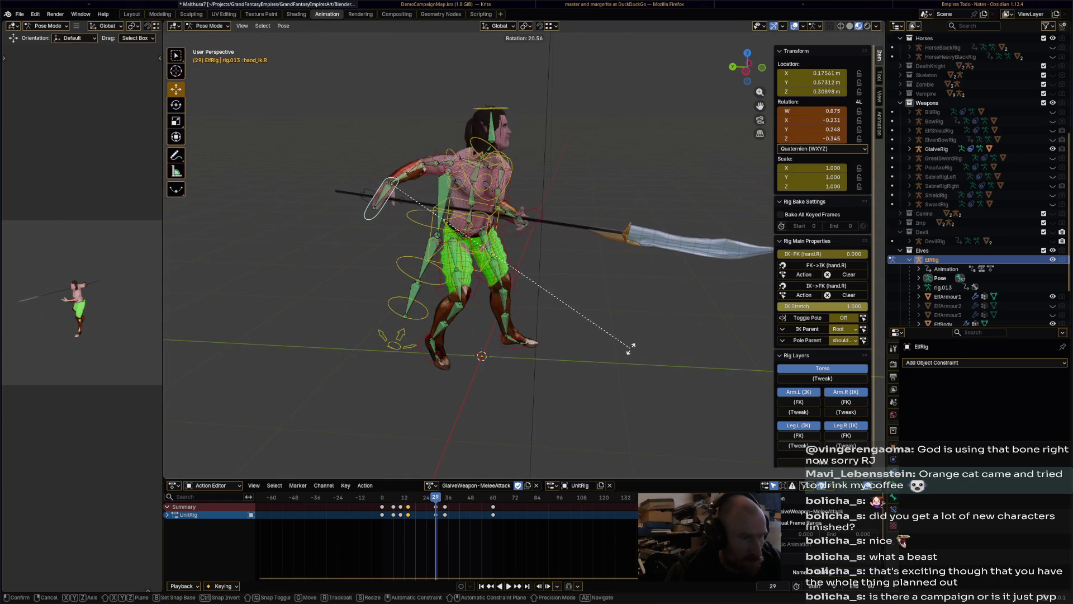
pyautogui.click(606, 365)
pyautogui.press('i')
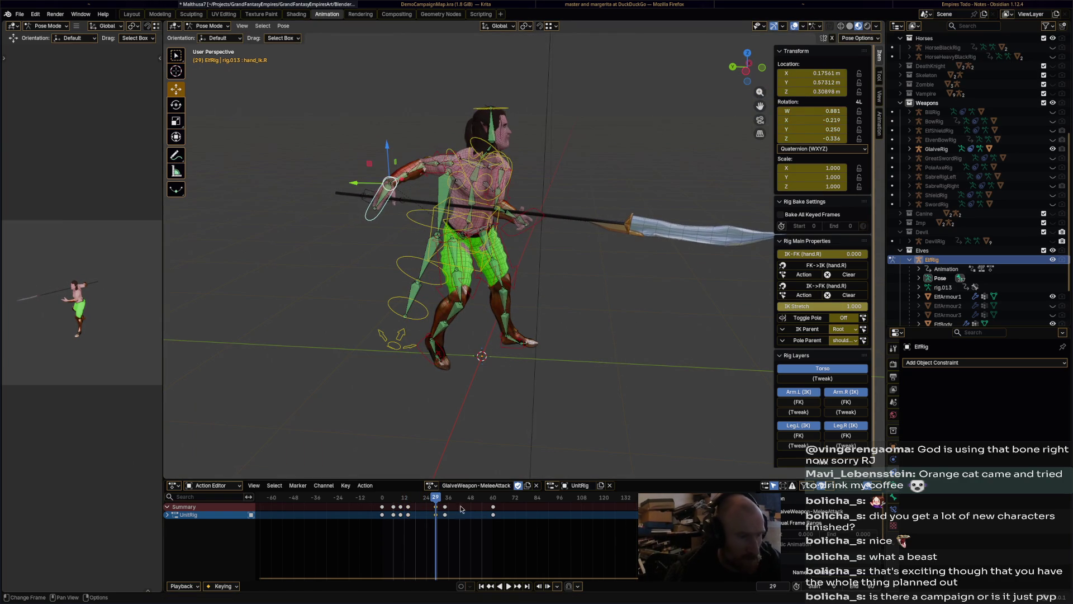
# Key a 14.8° hand rotation at frame 34, then play the attack back from frame 60
pyautogui.moveTo(436, 500); pyautogui.dragTo(446, 503)
pyautogui.press('r')
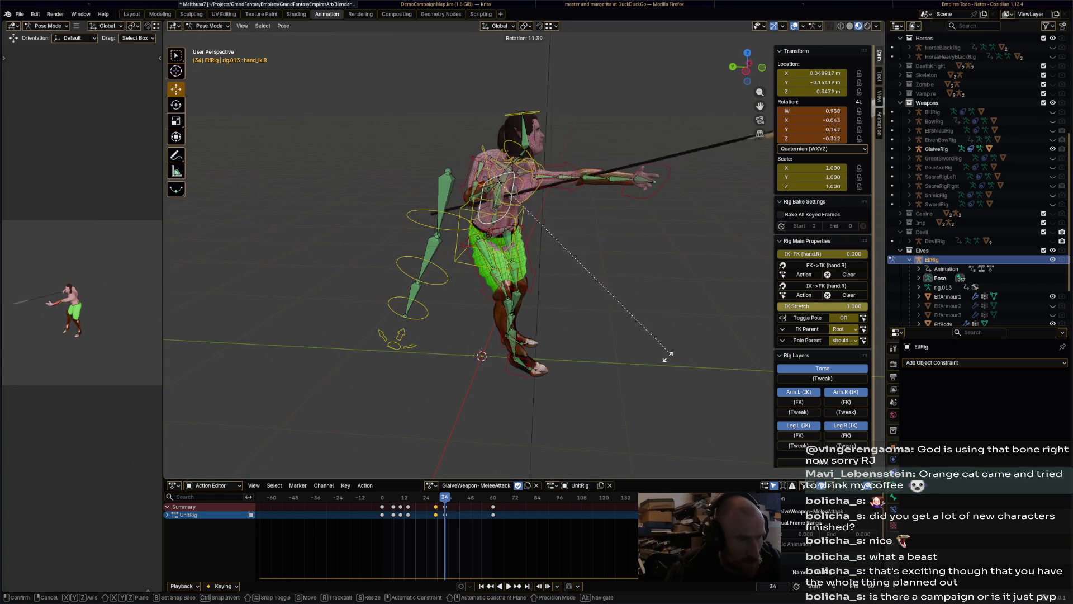
pyautogui.click(663, 368)
pyautogui.press('i')
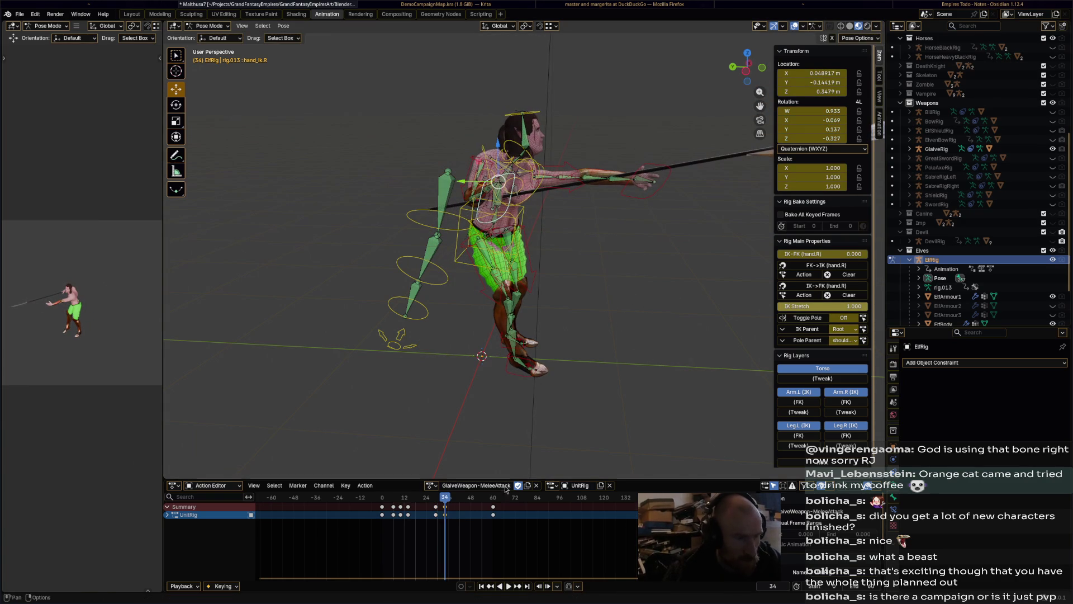
pyautogui.moveTo(449, 498)
pyautogui.mouseDown()
pyautogui.moveTo(493, 499)
pyautogui.moveTo(431, 504)
pyautogui.moveTo(479, 501)
pyautogui.mouseUp()
pyautogui.press('space')
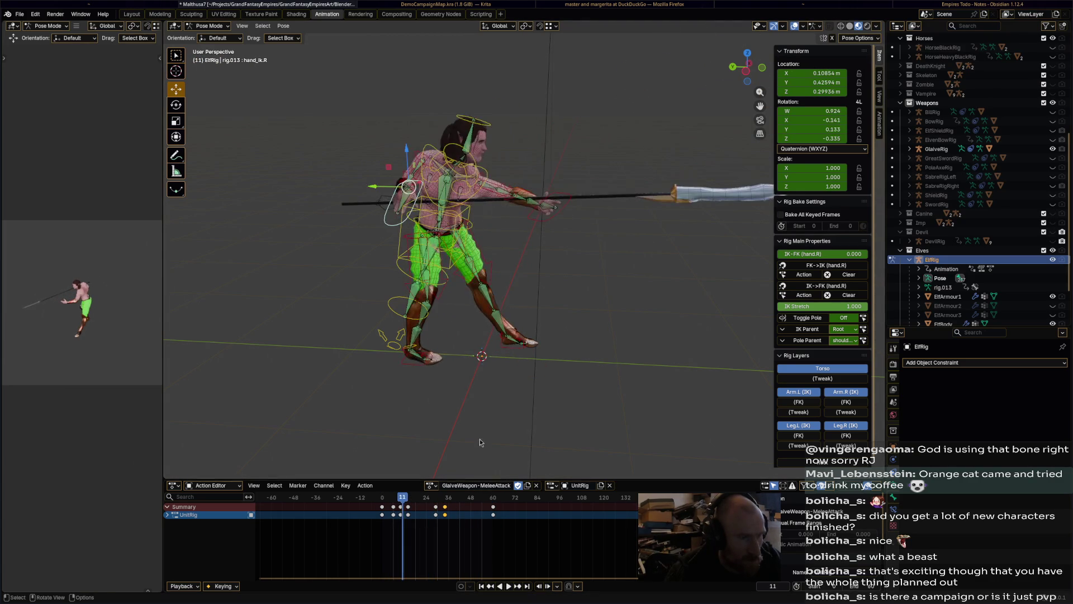
pyautogui.moveTo(479, 438)
pyautogui.mouseDown(button='middle')
pyautogui.moveTo(591, 437)
pyautogui.moveTo(566, 431)
pyautogui.mouseUp(button='middle')
# Adjust the right hand's rotation just before the start of the attack
pyautogui.moveTo(391, 500)
pyautogui.mouseDown()
pyautogui.moveTo(379, 500)
pyautogui.moveTo(408, 504)
pyautogui.moveTo(394, 501)
pyautogui.mouseUp()
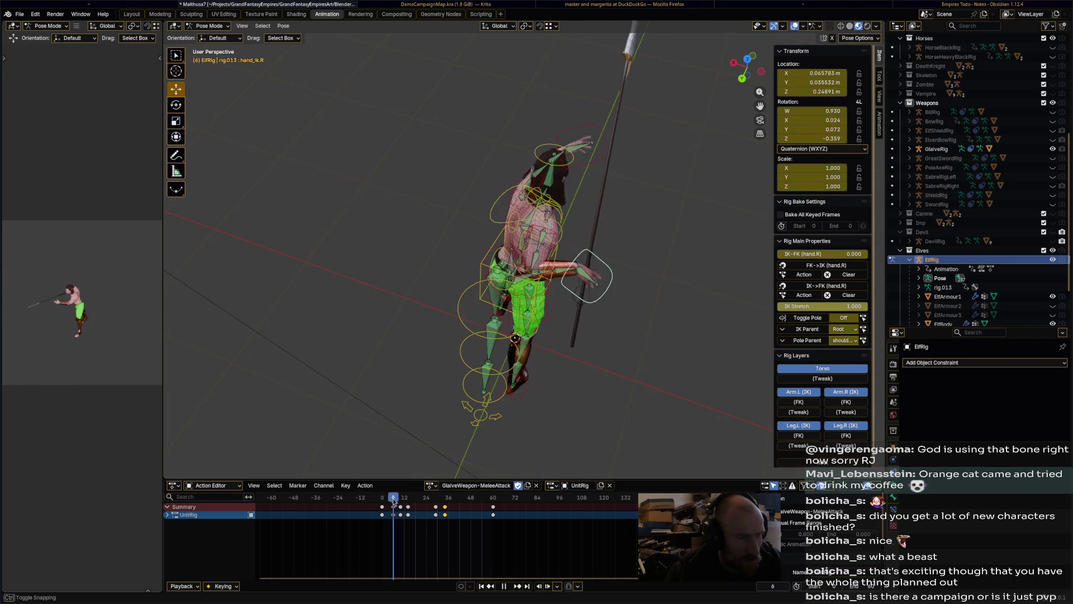
pyautogui.moveTo(579, 367); pyautogui.dragTo(590, 395, button='middle')
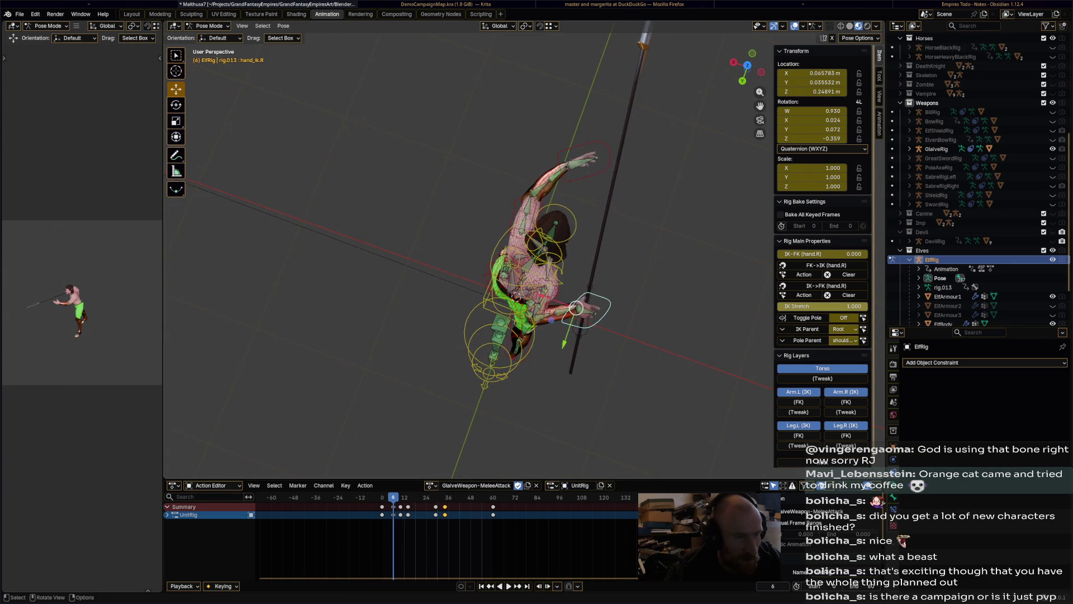
pyautogui.press('r')
pyautogui.click(633, 208)
pyautogui.moveTo(634, 208)
pyautogui.mouseDown(button='middle')
pyautogui.moveTo(599, 268)
pyautogui.moveTo(566, 241)
pyautogui.moveTo(540, 246)
pyautogui.moveTo(570, 264)
pyautogui.moveTo(593, 306)
pyautogui.mouseUp(button='middle')
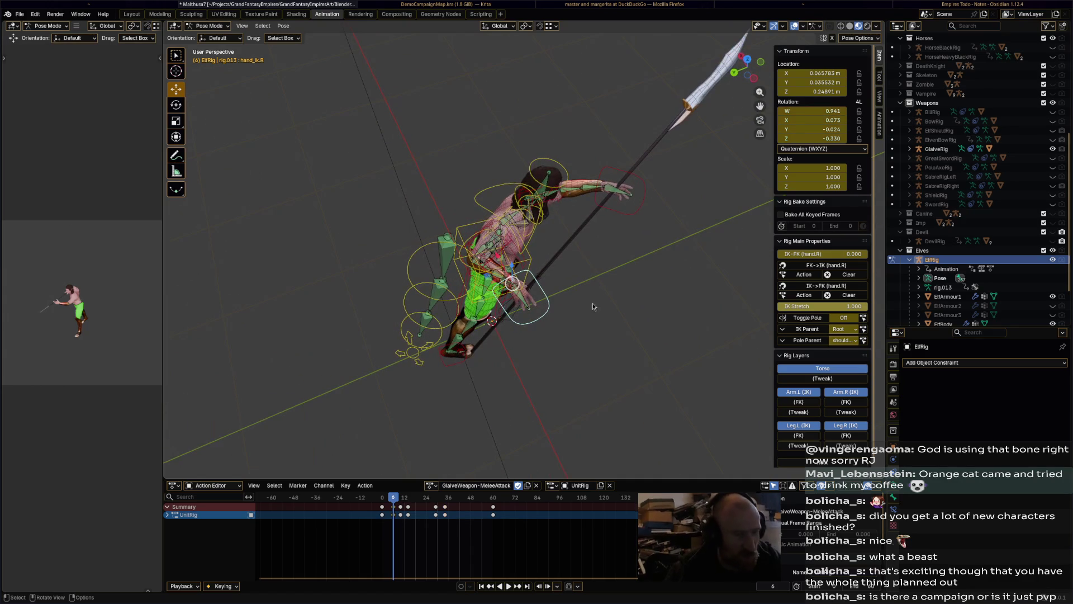
# Refine the hand rotation at frame 10 with -18.6°, 5.92° and a small tweak
pyautogui.moveTo(395, 504); pyautogui.dragTo(400, 503)
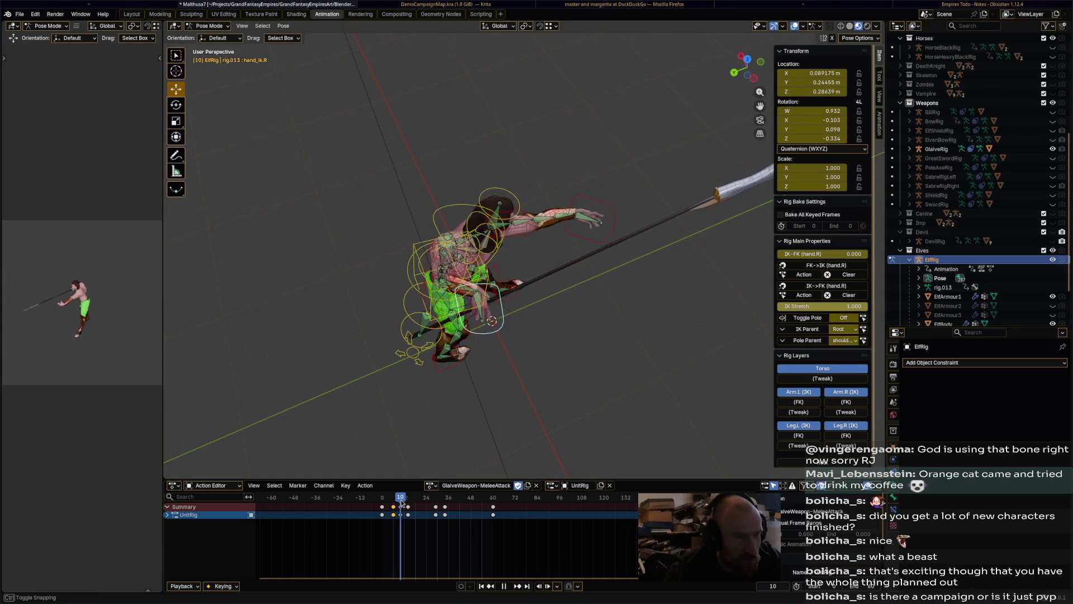
pyautogui.moveTo(503, 425)
pyautogui.mouseDown(button='middle')
pyautogui.moveTo(555, 400)
pyautogui.moveTo(581, 313)
pyautogui.mouseUp(button='middle')
pyautogui.press('r')
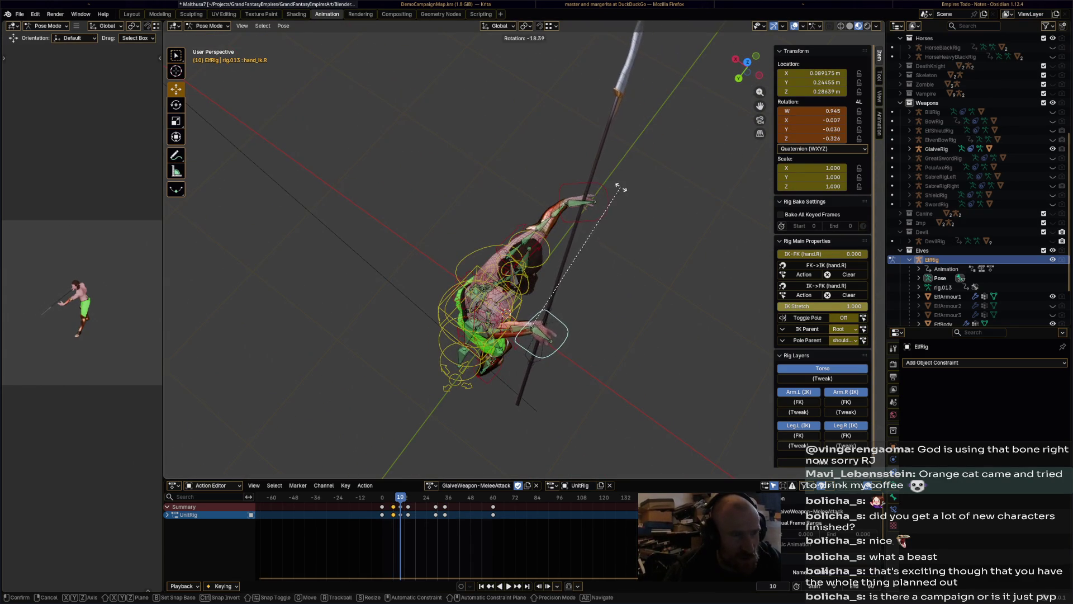
pyautogui.click(611, 228)
pyautogui.moveTo(610, 228)
pyautogui.mouseDown(button='middle')
pyautogui.moveTo(555, 180)
pyautogui.moveTo(652, 192)
pyautogui.mouseUp(button='middle')
pyautogui.press('r')
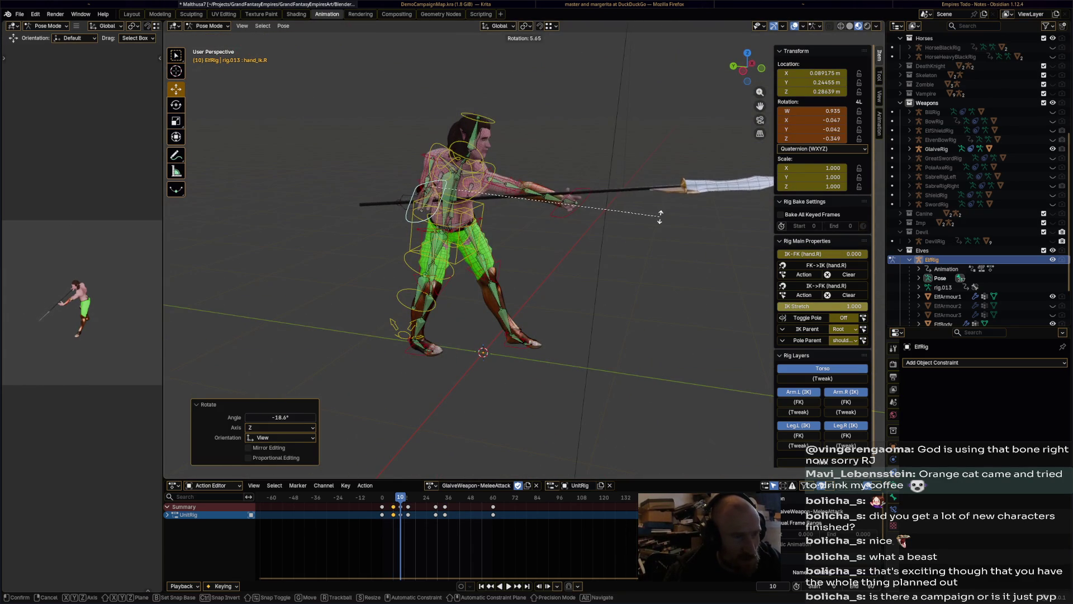
pyautogui.click(566, 292)
pyautogui.moveTo(566, 296)
pyautogui.mouseDown(button='middle')
pyautogui.moveTo(665, 302)
pyautogui.moveTo(661, 253)
pyautogui.mouseUp(button='middle')
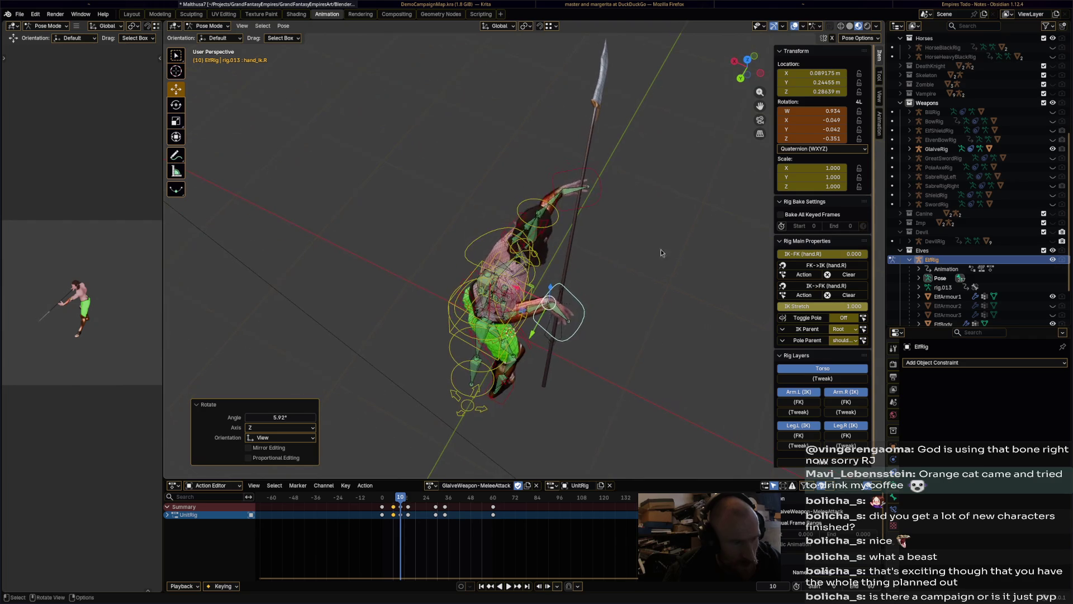
pyautogui.press('r')
pyautogui.click(647, 216)
pyautogui.moveTo(647, 217)
pyautogui.mouseDown(button='middle')
pyautogui.moveTo(621, 286)
pyautogui.moveTo(523, 424)
pyautogui.mouseUp(button='middle')
# Refine the hand at frame 14 with 12.4° and -1.12° rotations and key it
pyautogui.moveTo(401, 501); pyautogui.dragTo(408, 501)
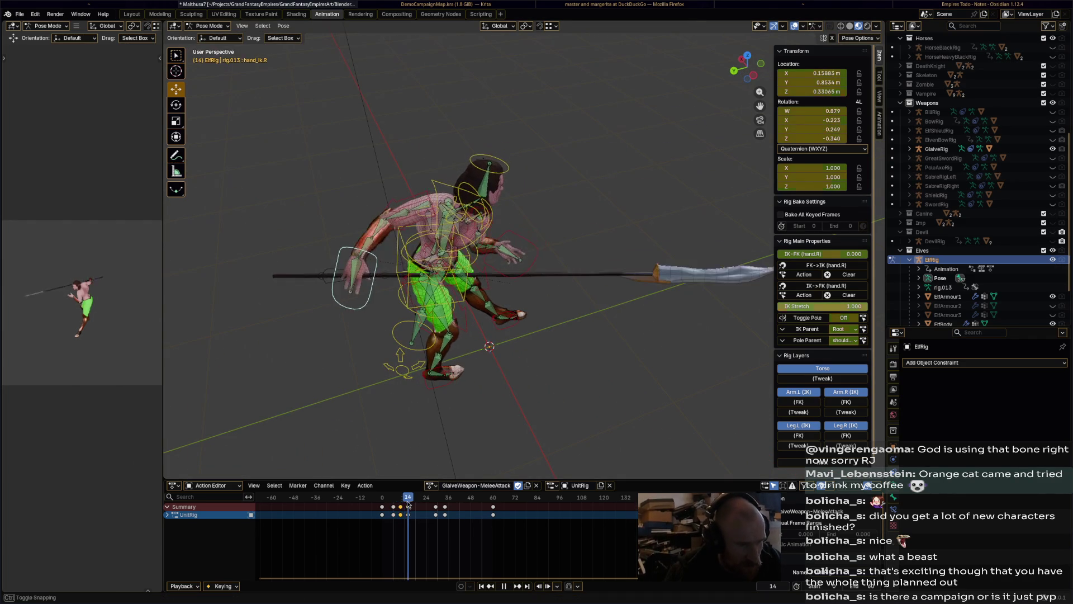
pyautogui.moveTo(537, 447); pyautogui.dragTo(639, 305, button='middle')
pyautogui.press('r')
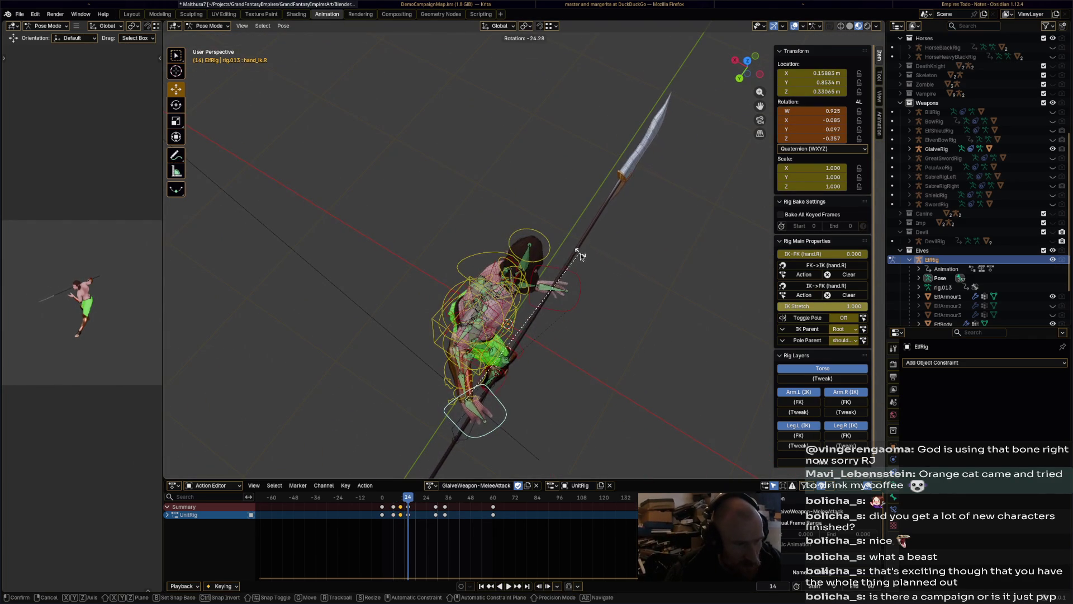
pyautogui.click(580, 253)
pyautogui.moveTo(581, 253); pyautogui.dragTo(606, 267, button='middle')
pyautogui.press('r')
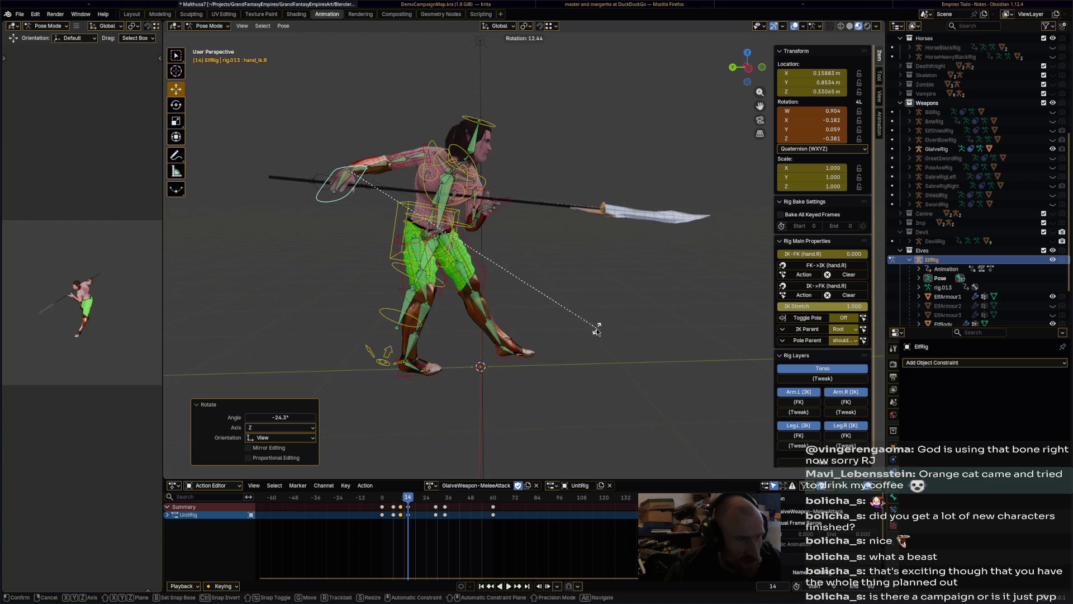
pyautogui.click(595, 335)
pyautogui.moveTo(595, 334); pyautogui.dragTo(589, 397, button='middle')
pyautogui.press('r')
pyautogui.click(612, 320)
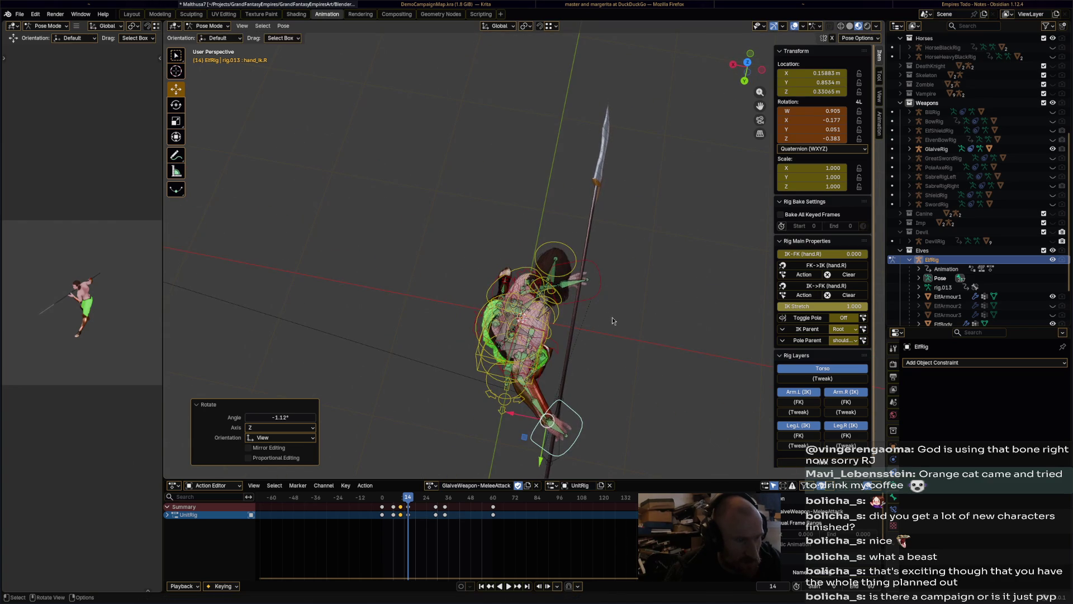
pyautogui.press('i')
# Rotate the spear hand -26.4° at frame 29, undoing a further 9.06° rotation
pyautogui.moveTo(426, 500); pyautogui.dragTo(436, 503)
pyautogui.press('r')
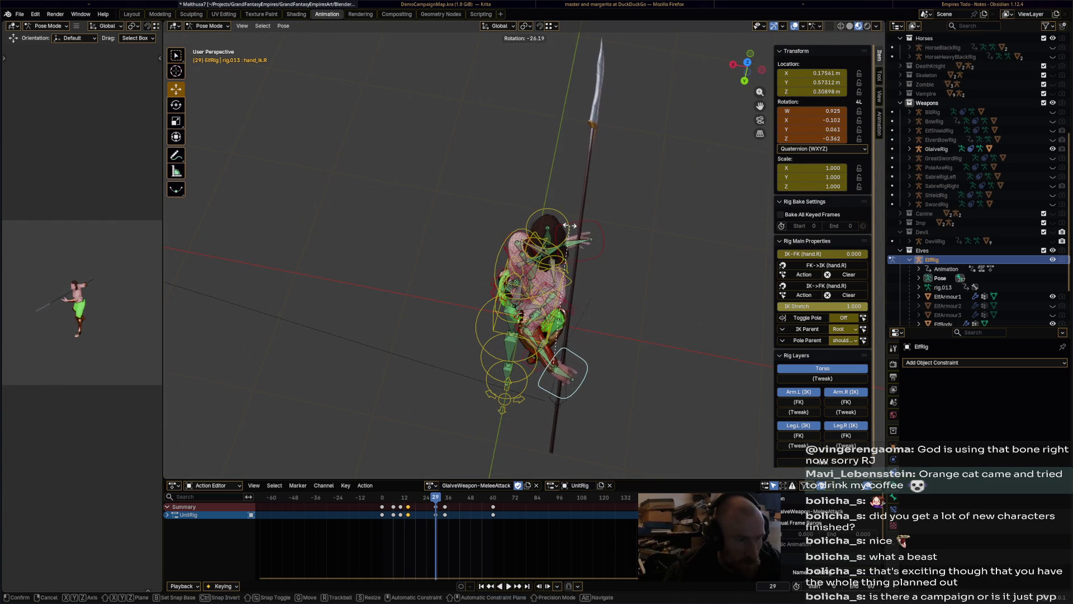
pyautogui.click(663, 244)
pyautogui.moveTo(663, 243)
pyautogui.mouseDown(button='middle')
pyautogui.moveTo(560, 196)
pyautogui.moveTo(580, 380)
pyautogui.moveTo(606, 387)
pyautogui.moveTo(647, 284)
pyautogui.moveTo(649, 296)
pyautogui.mouseUp(button='middle')
pyautogui.press('r')
pyautogui.click(557, 224)
pyautogui.hotkey('ctrl', 'z')
# Rotate the hand -18.3° and then 3.34° at frame 34
pyautogui.moveTo(437, 499); pyautogui.dragTo(446, 500)
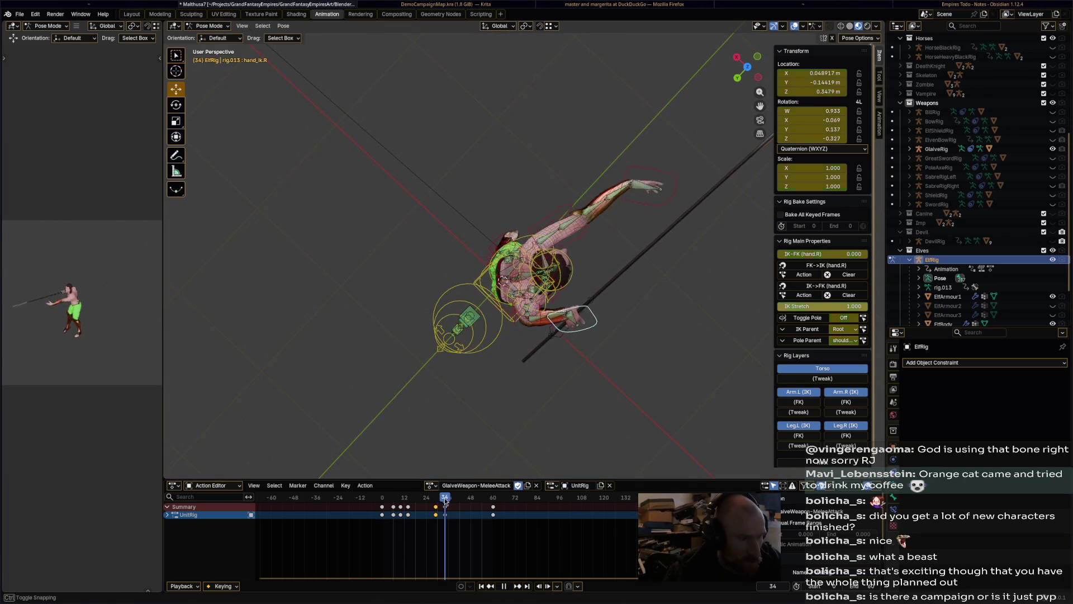
pyautogui.press('r')
pyautogui.click(659, 314)
pyautogui.moveTo(658, 314)
pyautogui.mouseDown(button='middle')
pyautogui.moveTo(647, 234)
pyautogui.moveTo(604, 192)
pyautogui.mouseUp(button='middle')
pyautogui.press('r')
pyautogui.click(676, 222)
pyautogui.moveTo(675, 221); pyautogui.dragTo(555, 284, button='middle')
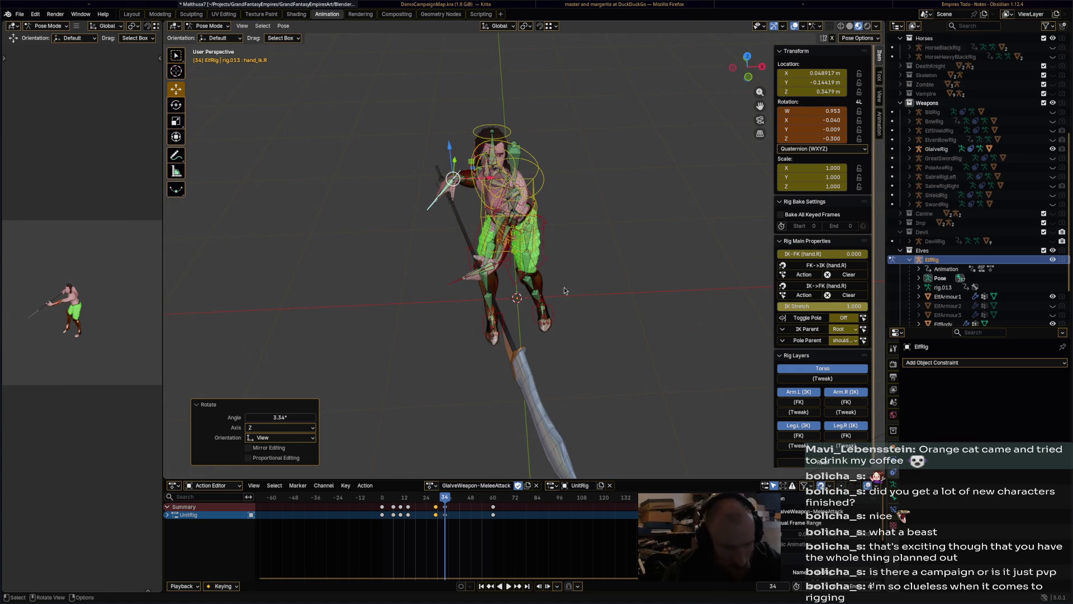
# Save the blend file and play through the attack, ending at frame 60
pyautogui.moveTo(474, 503); pyautogui.dragTo(492, 508)
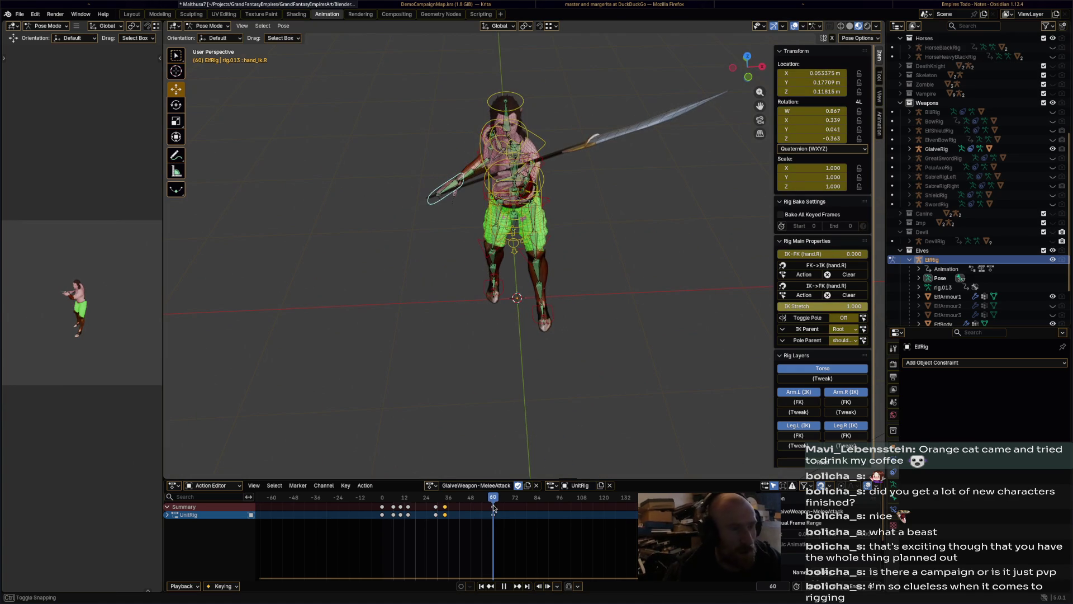
pyautogui.moveTo(503, 404); pyautogui.dragTo(645, 347, button='middle')
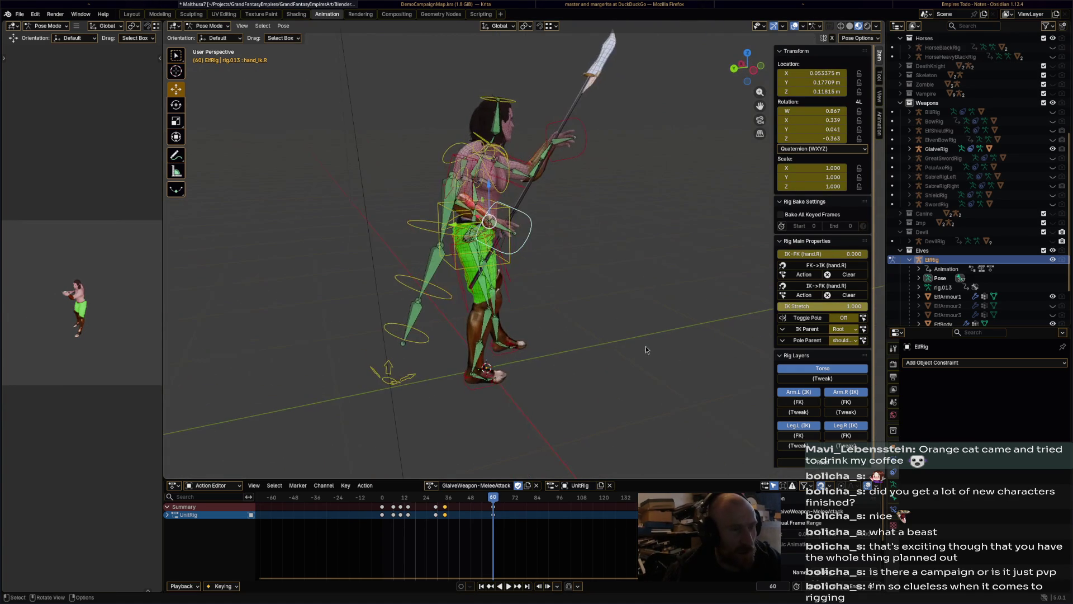
pyautogui.hotkey('ctrl', 's')
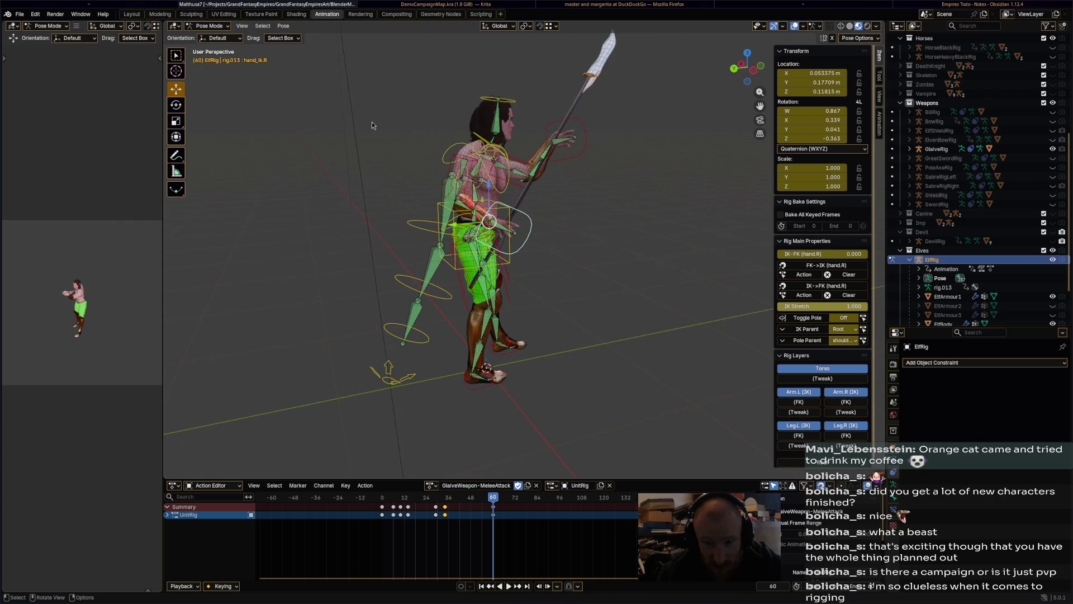
pyautogui.hotkey('ctrl', 's')
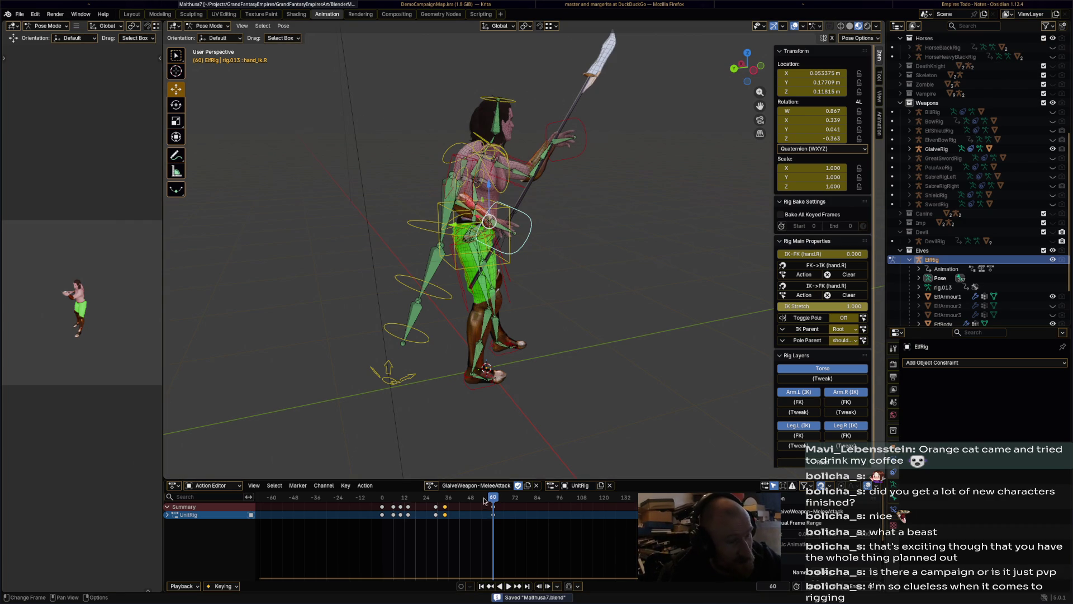
pyautogui.press('space')
pyautogui.moveTo(486, 501); pyautogui.dragTo(510, 499)
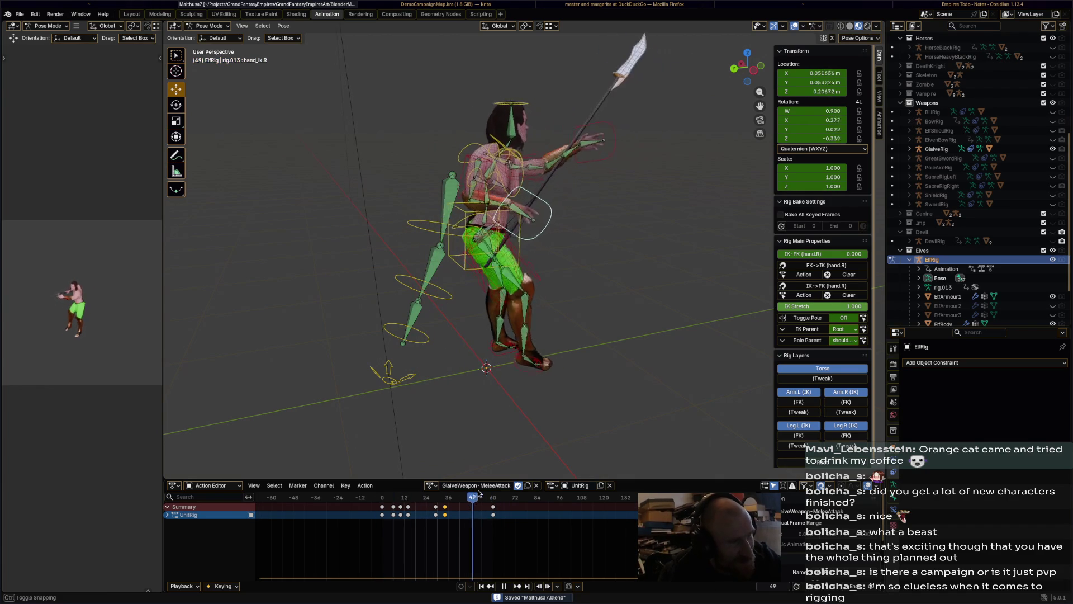
pyautogui.moveTo(480, 494); pyautogui.dragTo(495, 497)
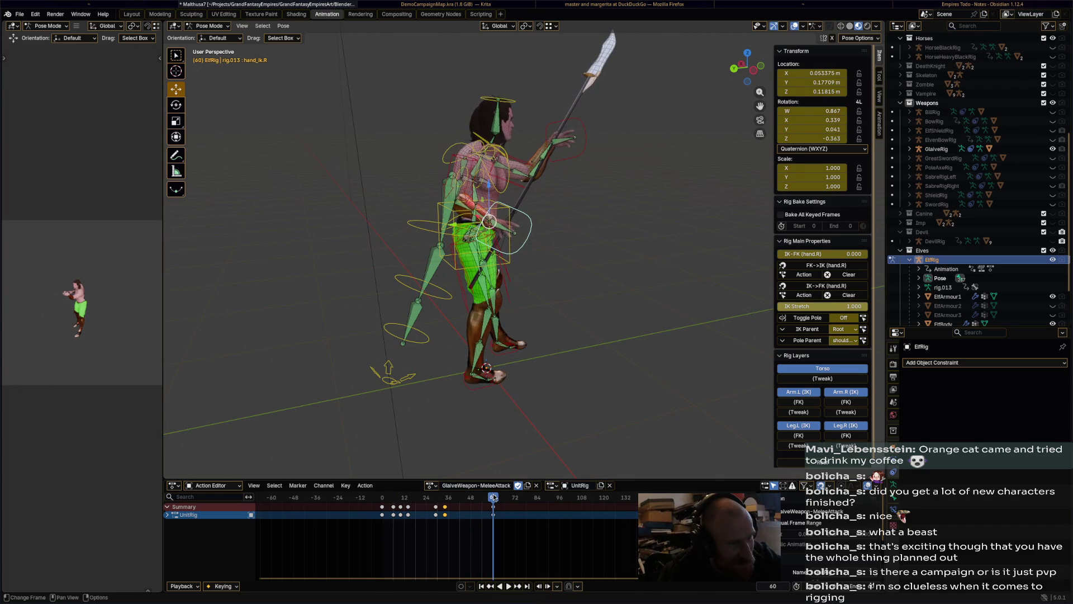
# Save, load PoleWeapon-Move onto the rig and rename the action GlaiveWeapon-Move
pyautogui.hotkey('ctrl', 's')
pyautogui.click(433, 485)
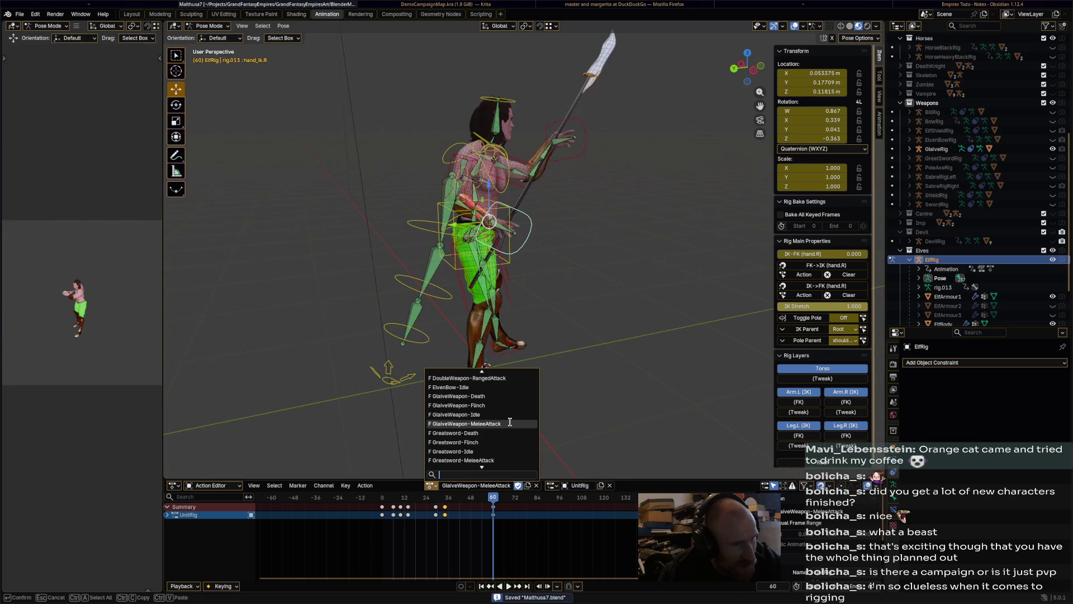
pyautogui.scroll(-15, 510, 422)
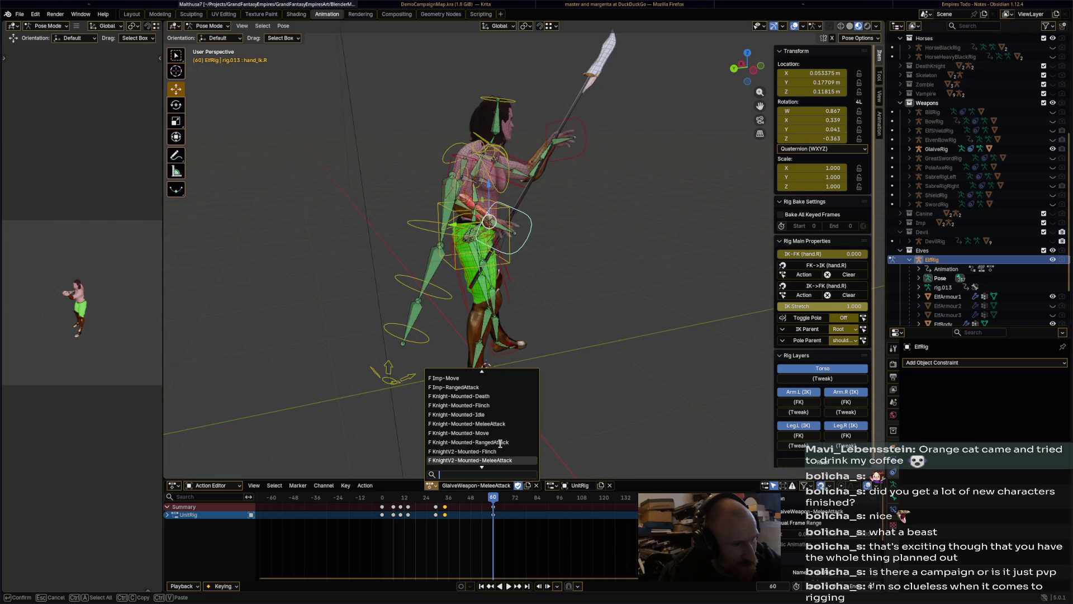
pyautogui.scroll(-15, 501, 443)
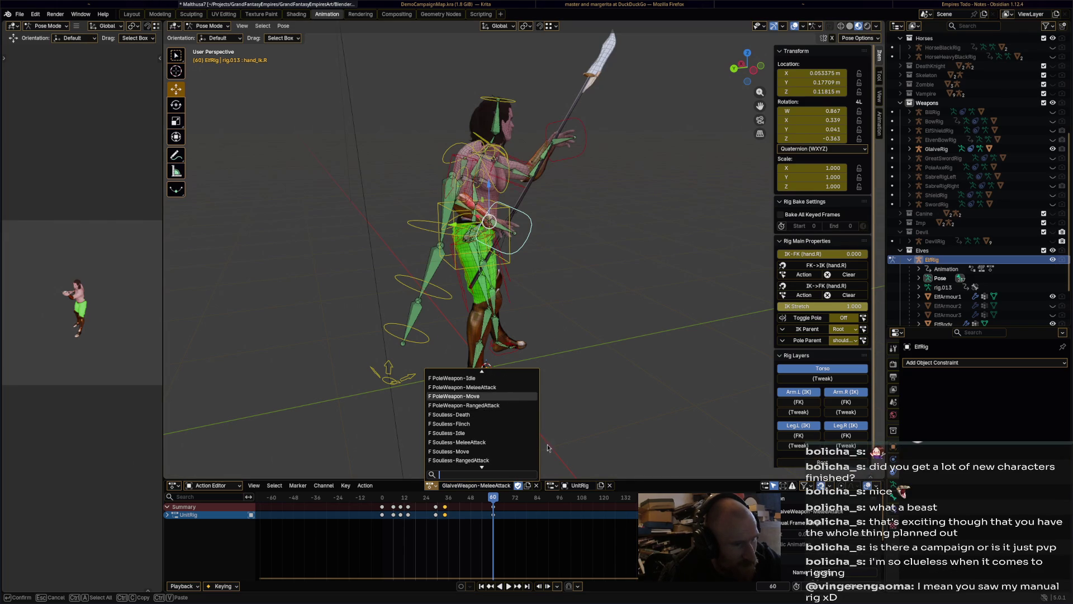
pyautogui.press('Return')
pyautogui.doubleClick(485, 486)
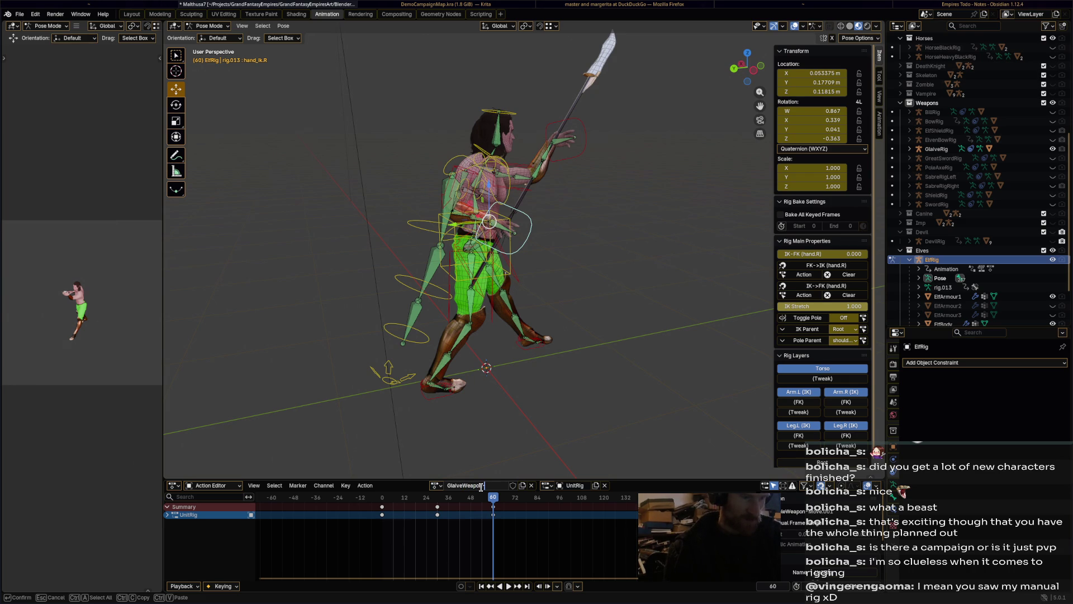
pyautogui.press('Return')
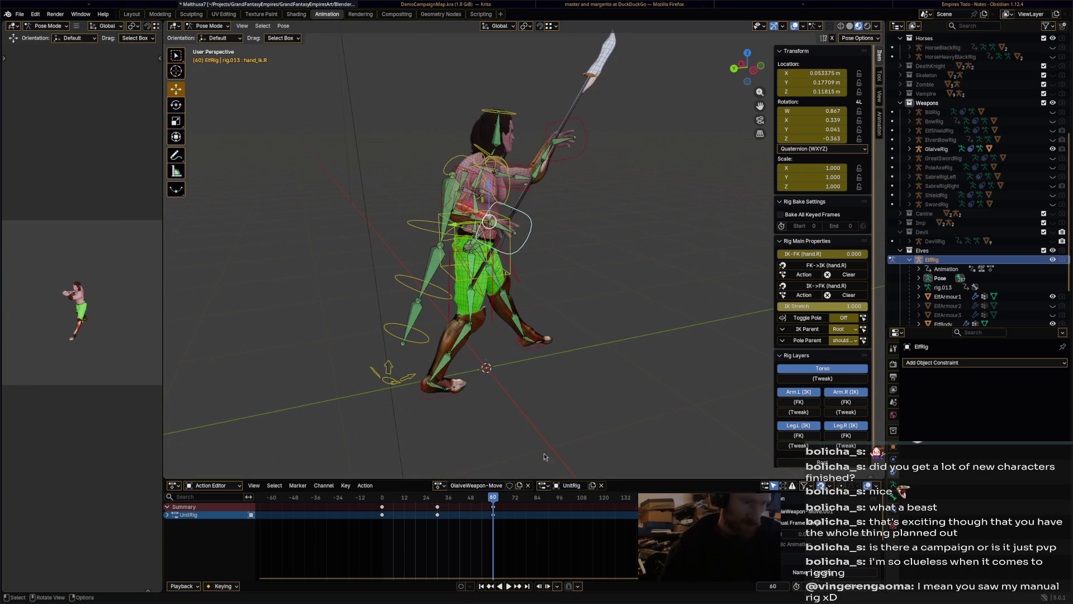
# Scrub the Move animation and rotate the right hand 6.64° then -9.58°
pyautogui.moveTo(618, 363); pyautogui.dragTo(573, 388, button='middle')
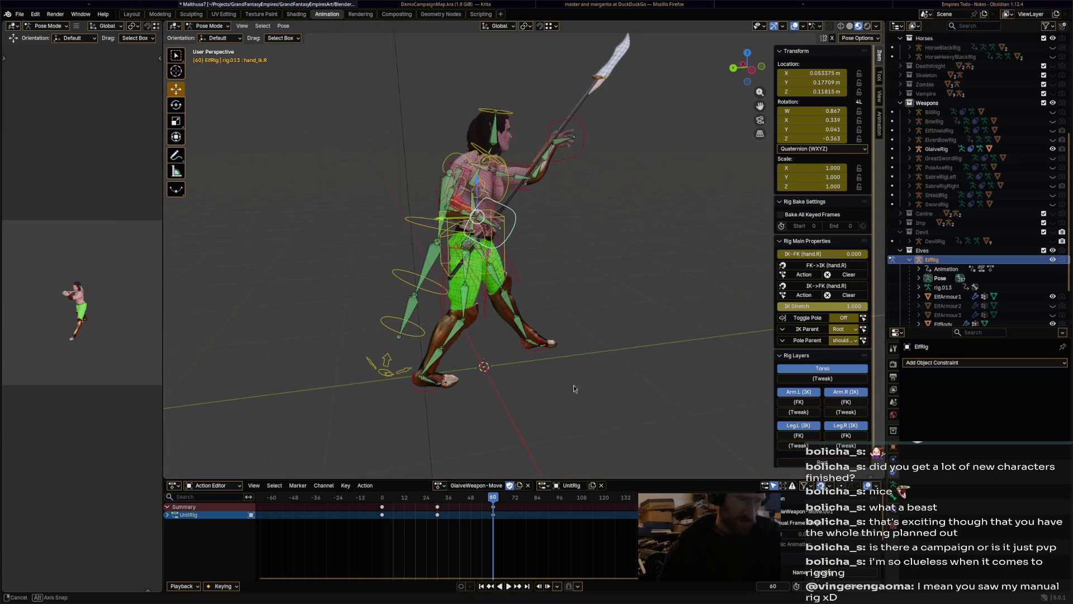
pyautogui.moveTo(484, 495); pyautogui.dragTo(437, 509)
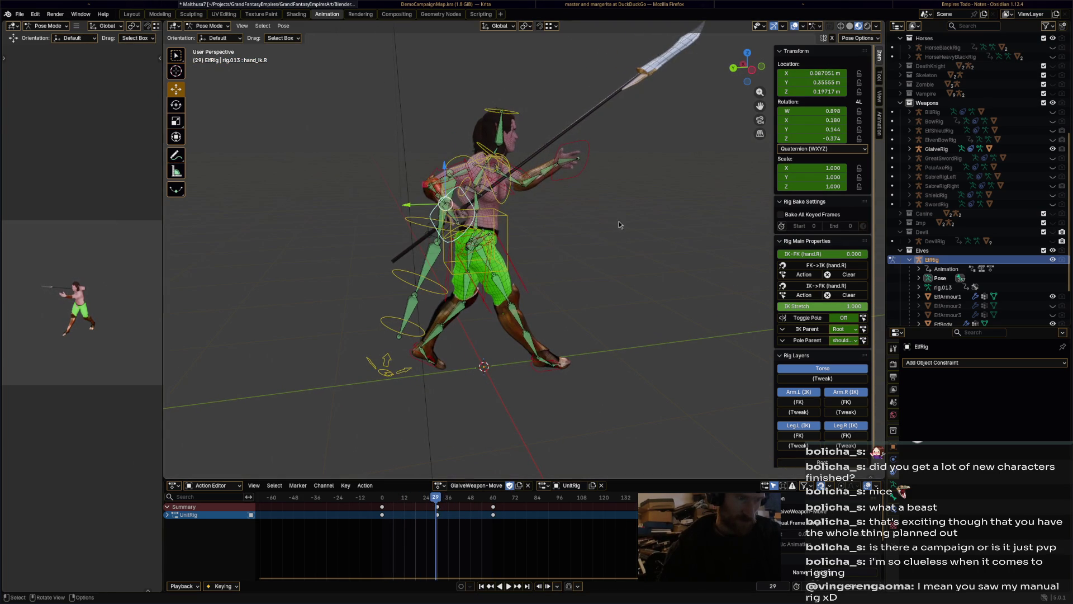
pyautogui.moveTo(655, 174)
pyautogui.mouseDown(button='middle')
pyautogui.moveTo(720, 274)
pyautogui.moveTo(691, 202)
pyautogui.moveTo(586, 279)
pyautogui.moveTo(503, 391)
pyautogui.mouseUp(button='middle')
pyautogui.press('r')
pyautogui.click(659, 209)
pyautogui.press('r')
pyautogui.click(673, 197)
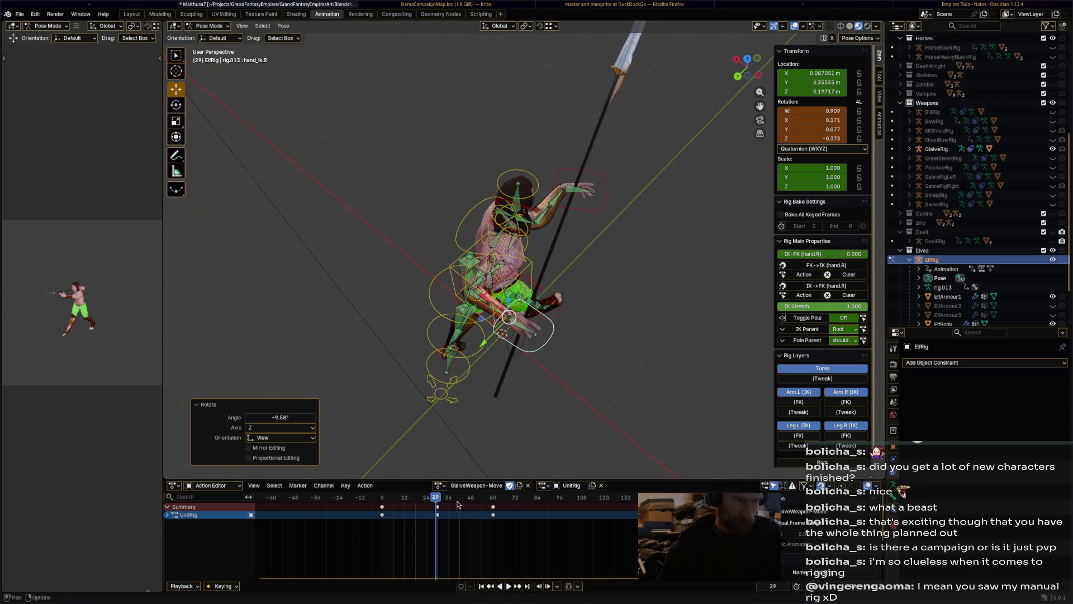
# Re-angle the hand at frame 30 with -1.7°, 11.3° and a final small rotation
pyautogui.moveTo(438, 500); pyautogui.dragTo(439, 499)
pyautogui.press('r')
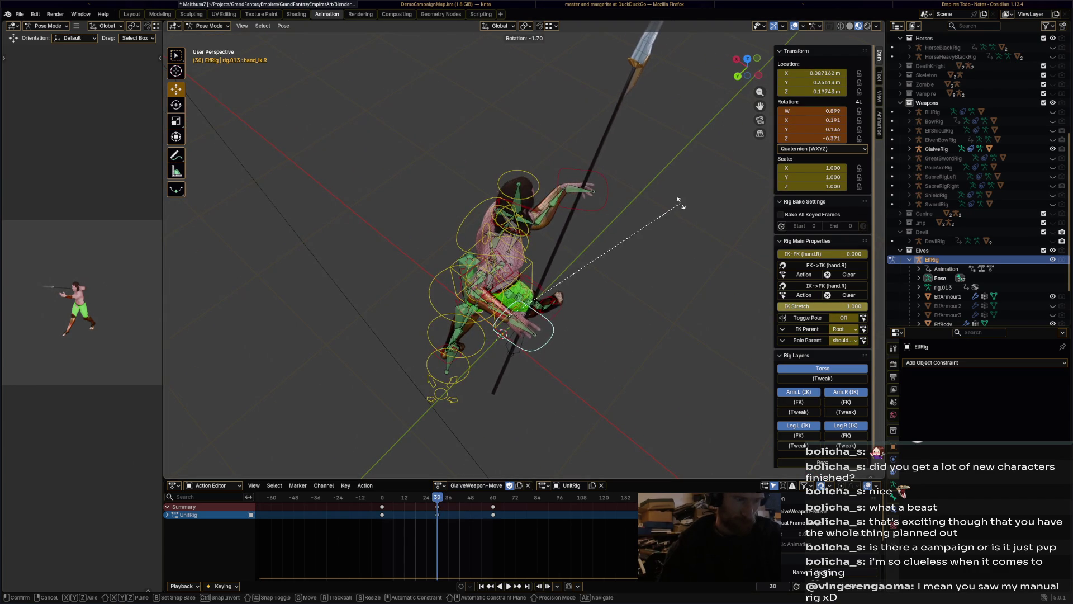
pyautogui.click(693, 209)
pyautogui.moveTo(693, 209)
pyautogui.mouseDown(button='middle')
pyautogui.moveTo(594, 142)
pyautogui.moveTo(713, 300)
pyautogui.moveTo(695, 214)
pyautogui.moveTo(609, 156)
pyautogui.moveTo(613, 184)
pyautogui.mouseUp(button='middle')
pyautogui.press('r')
pyautogui.click(632, 197)
pyautogui.press('r')
pyautogui.click(693, 216)
pyautogui.hotkey('ctrl', 'z')
# Play back the walk from frame 14 to check the glaive, then stop
pyautogui.moveTo(437, 497)
pyautogui.mouseDown()
pyautogui.moveTo(384, 501)
pyautogui.moveTo(412, 505)
pyautogui.mouseUp()
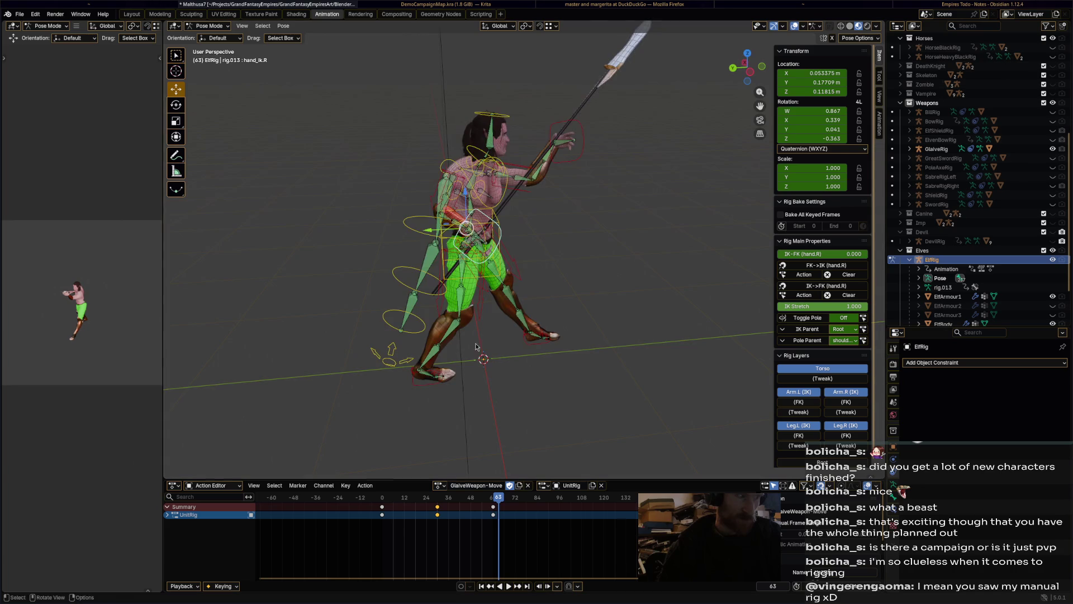
pyautogui.moveTo(476, 346)
pyautogui.mouseDown(button='middle')
pyautogui.moveTo(548, 371)
pyautogui.moveTo(446, 349)
pyautogui.mouseUp(button='middle')
pyautogui.moveTo(418, 351)
pyautogui.mouseDown(button='middle')
pyautogui.moveTo(431, 369)
pyautogui.moveTo(382, 351)
pyautogui.mouseUp(button='middle')
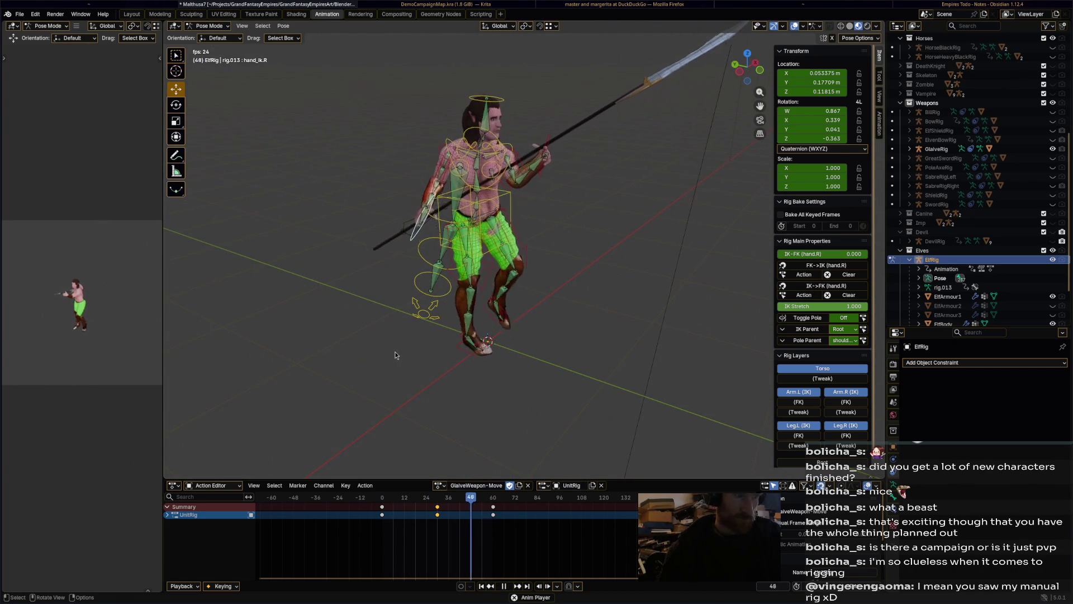
pyautogui.press('space')
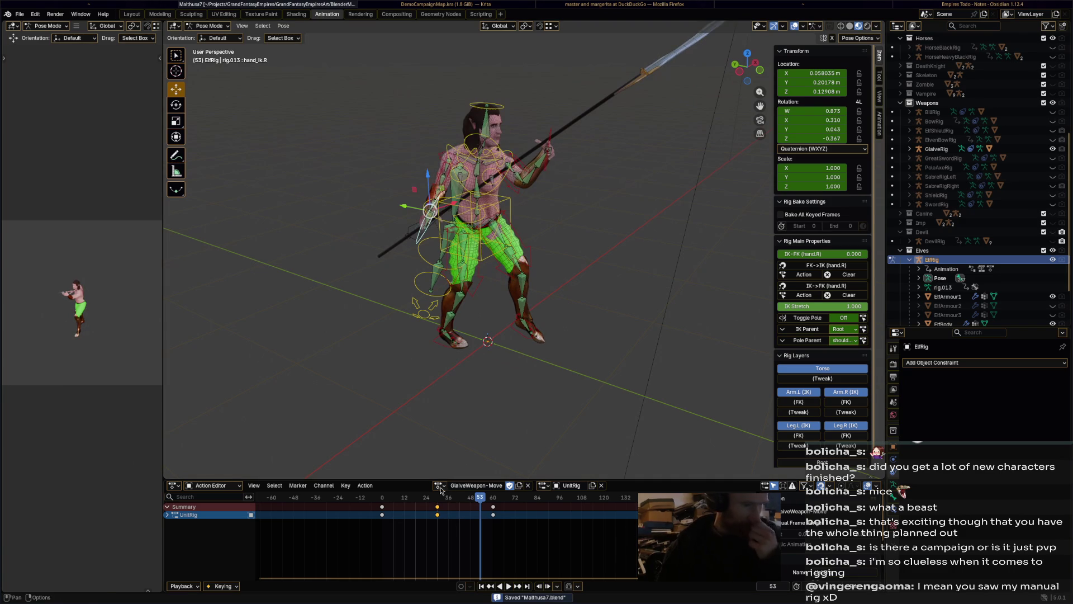
# Assign PoleWeapon-RangedAttack to the rig and rename it GlaiveWeapon-RangedAttack
pyautogui.click(439, 485)
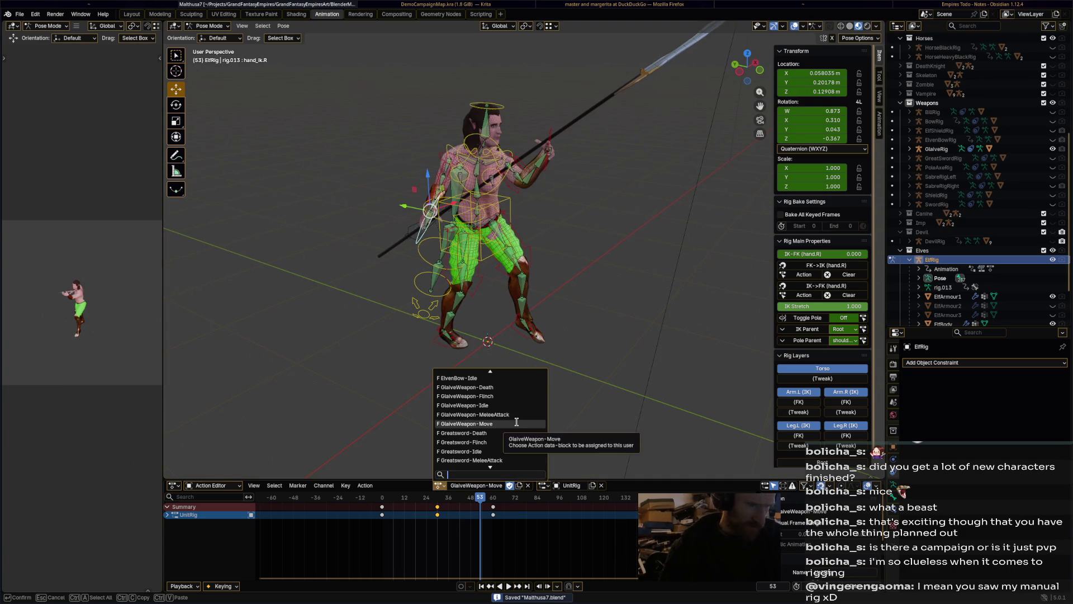
pyautogui.scroll(-10, 516, 422)
pyautogui.scroll(-10, 511, 430)
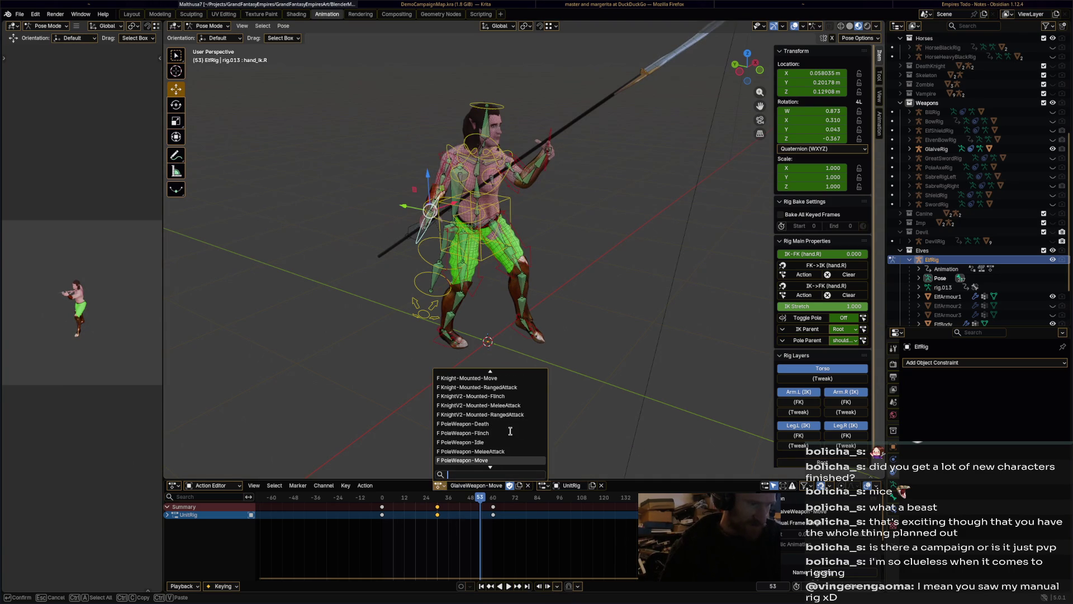
pyautogui.click(513, 431)
pyautogui.write('RangedAttac')
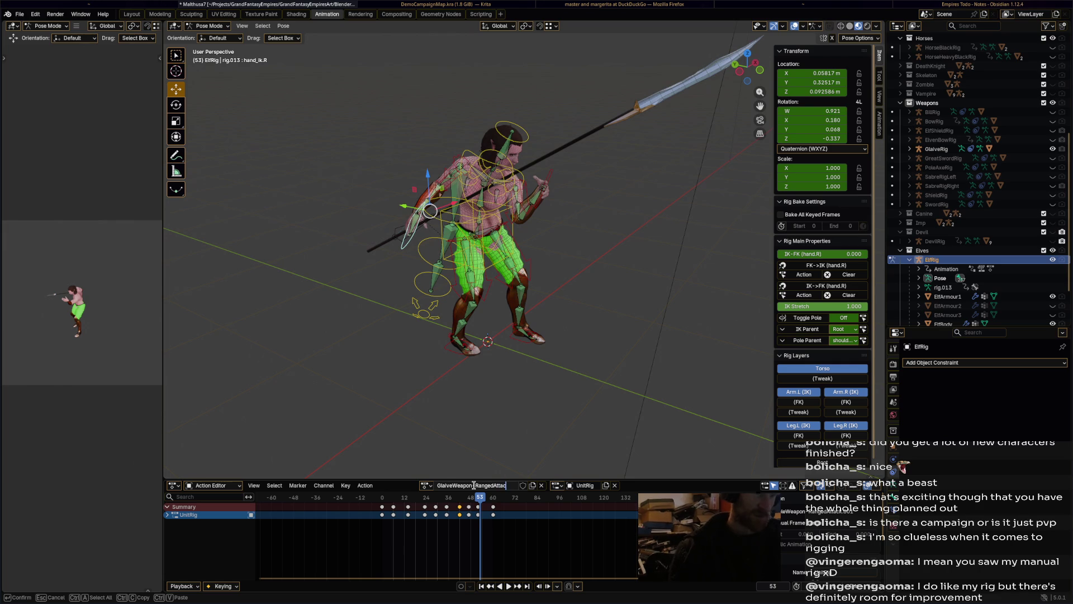
pyautogui.write('k')
pyautogui.press('Return')
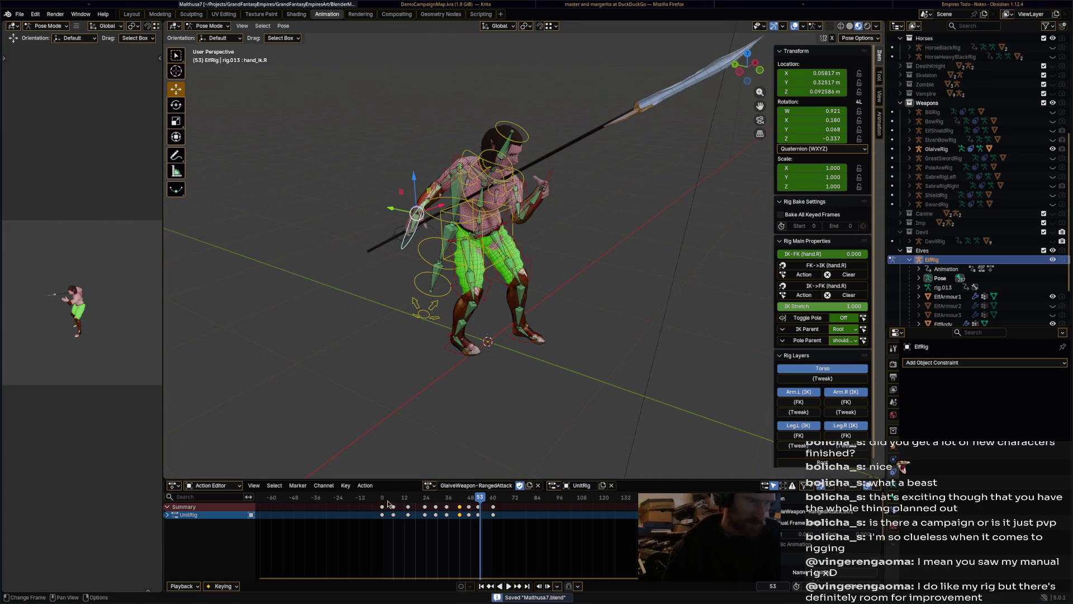
# At frame 24, move and rotate hand_ik.R (30.4°, -12.3°, 17.8°) to lift the glaive overhead
pyautogui.moveTo(389, 504)
pyautogui.mouseDown()
pyautogui.moveTo(446, 489)
pyautogui.moveTo(435, 492)
pyautogui.mouseUp()
pyautogui.moveTo(537, 235)
pyautogui.mouseDown(button='middle')
pyautogui.moveTo(567, 208)
pyautogui.moveTo(602, 348)
pyautogui.moveTo(577, 340)
pyautogui.mouseUp(button='middle')
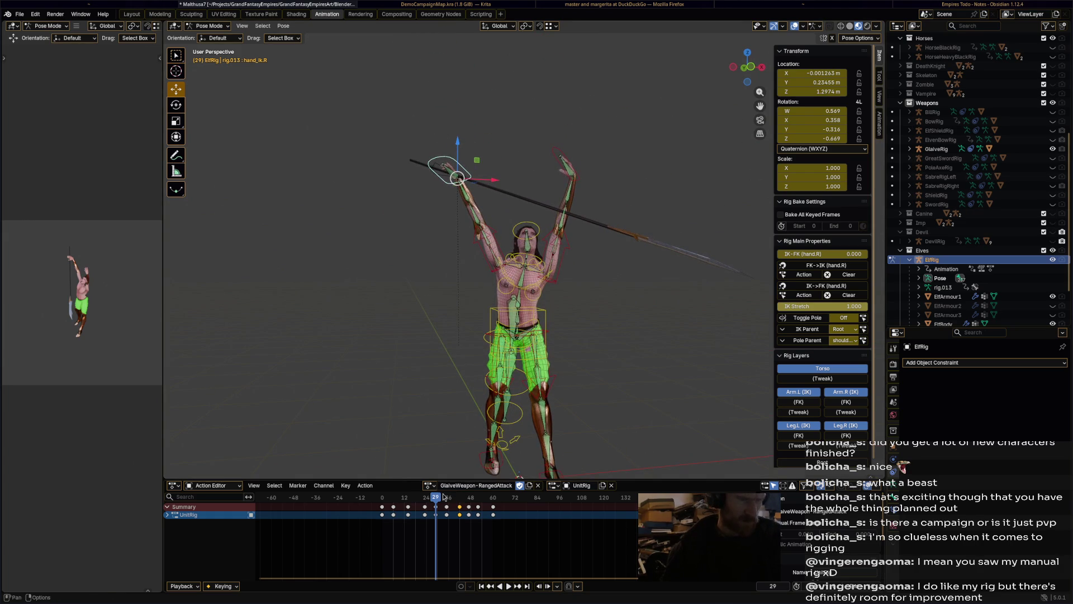
pyautogui.press('space')
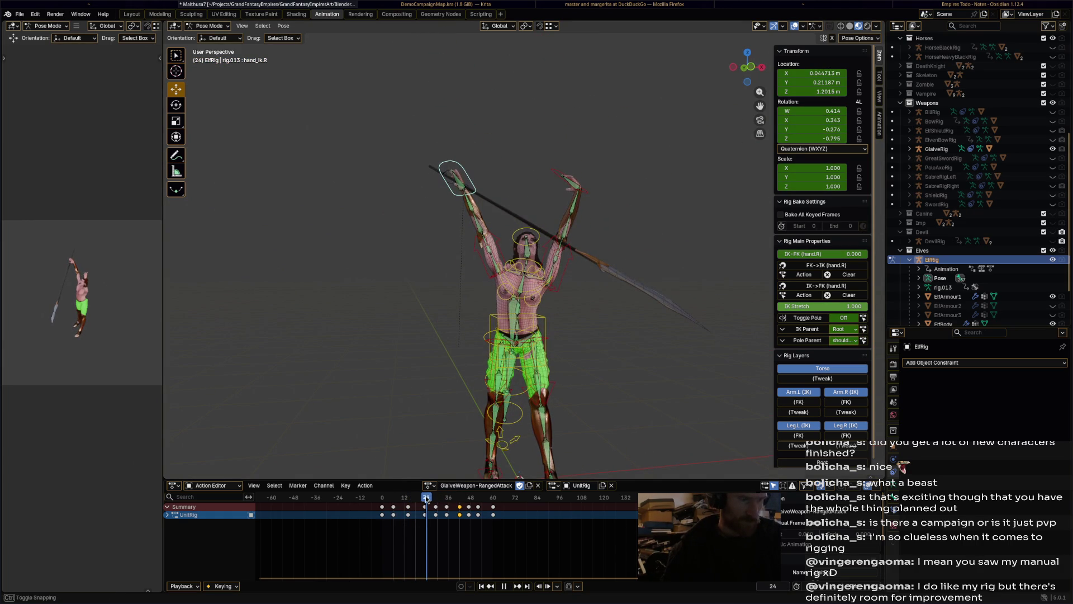
pyautogui.press('g')
pyautogui.click(481, 235)
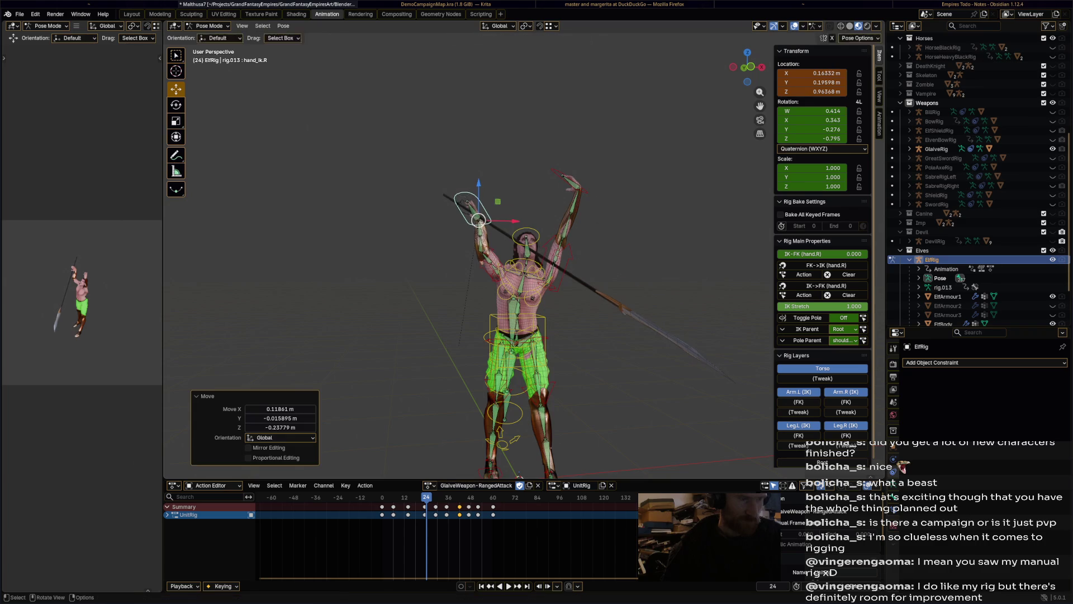
pyautogui.press('r')
pyautogui.click(545, 154)
pyautogui.press('r')
pyautogui.moveTo(545, 155)
pyautogui.mouseDown(button='middle')
pyautogui.moveTo(619, 249)
pyautogui.moveTo(626, 236)
pyautogui.moveTo(534, 149)
pyautogui.mouseUp(button='middle')
pyautogui.moveTo(525, 207)
pyautogui.mouseDown(button='middle')
pyautogui.moveTo(528, 137)
pyautogui.moveTo(501, 118)
pyautogui.mouseUp(button='middle')
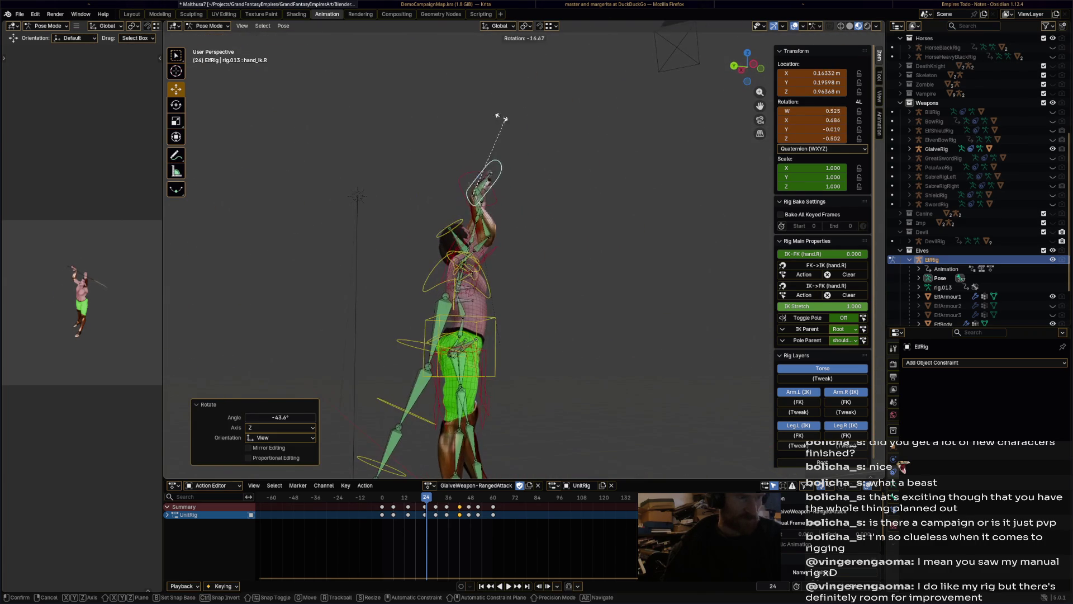
pyautogui.click(427, 137)
pyautogui.moveTo(427, 137)
pyautogui.mouseDown(button='middle')
pyautogui.moveTo(599, 173)
pyautogui.moveTo(656, 143)
pyautogui.mouseUp(button='middle')
pyautogui.press('r')
pyautogui.click(547, 221)
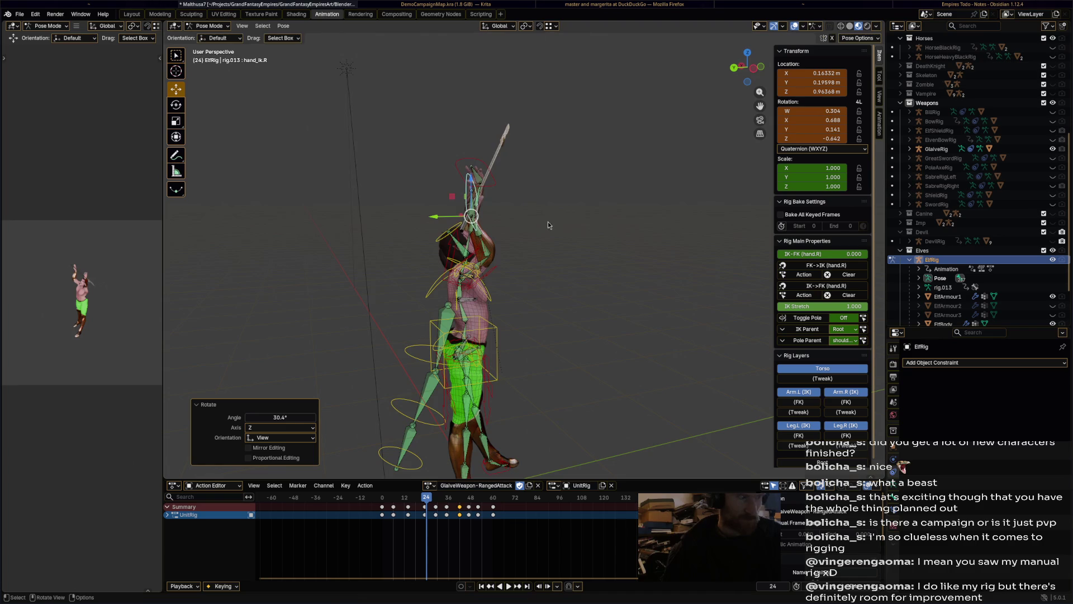
pyautogui.moveTo(548, 221)
pyautogui.mouseDown(button='middle')
pyautogui.moveTo(512, 198)
pyautogui.moveTo(536, 190)
pyautogui.moveTo(585, 202)
pyautogui.mouseUp(button='middle')
pyautogui.press('g')
pyautogui.click(578, 177)
pyautogui.press('r')
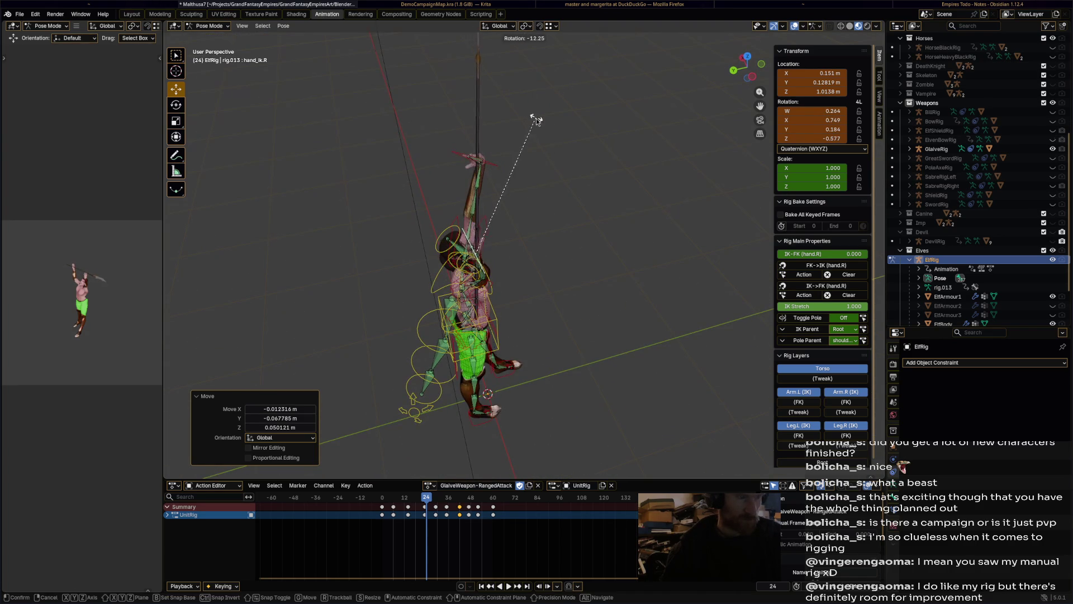
pyautogui.click(535, 120)
pyautogui.moveTo(536, 120); pyautogui.dragTo(438, 113, button='middle')
pyautogui.press('r')
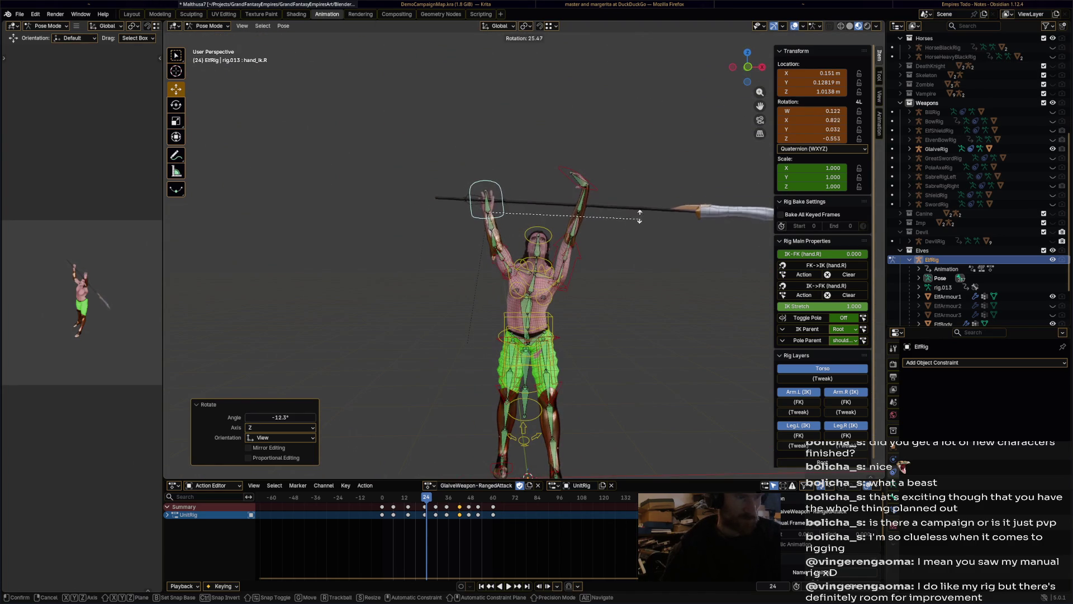
pyautogui.click(640, 214)
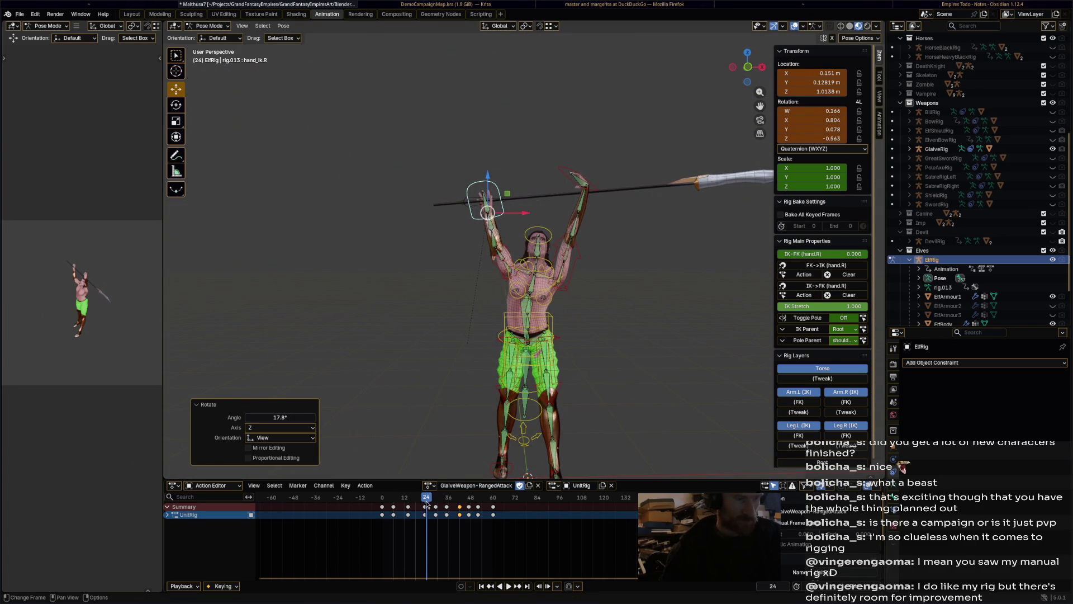
# Step back to frame 23 and refine the right hand rotation (-37.5°, -53°, 2.35°)
pyautogui.press('Left')
pyautogui.press('r')
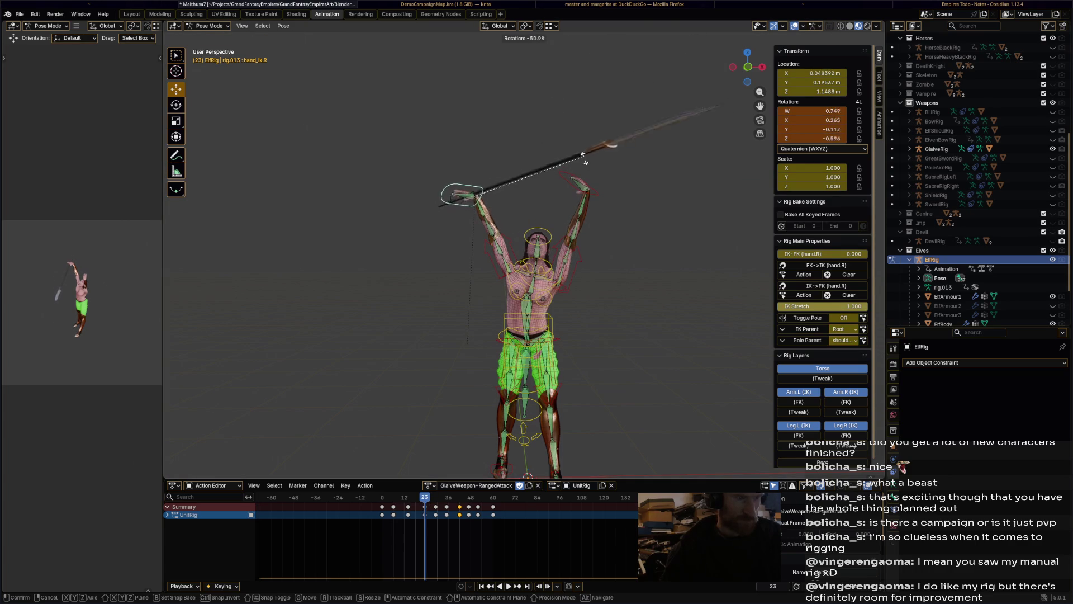
pyautogui.click(596, 183)
pyautogui.moveTo(596, 183)
pyautogui.mouseDown(button='middle')
pyautogui.moveTo(665, 283)
pyautogui.moveTo(475, 145)
pyautogui.moveTo(499, 99)
pyautogui.moveTo(554, 179)
pyautogui.moveTo(618, 224)
pyautogui.moveTo(501, 162)
pyautogui.moveTo(504, 103)
pyautogui.moveTo(518, 118)
pyautogui.moveTo(421, 40)
pyautogui.moveTo(474, 159)
pyautogui.mouseUp(button='middle')
pyautogui.press('r')
pyautogui.click(474, 140)
pyautogui.press('r')
pyautogui.click(486, 130)
pyautogui.press('r')
pyautogui.click(538, 125)
pyautogui.click(504, 218)
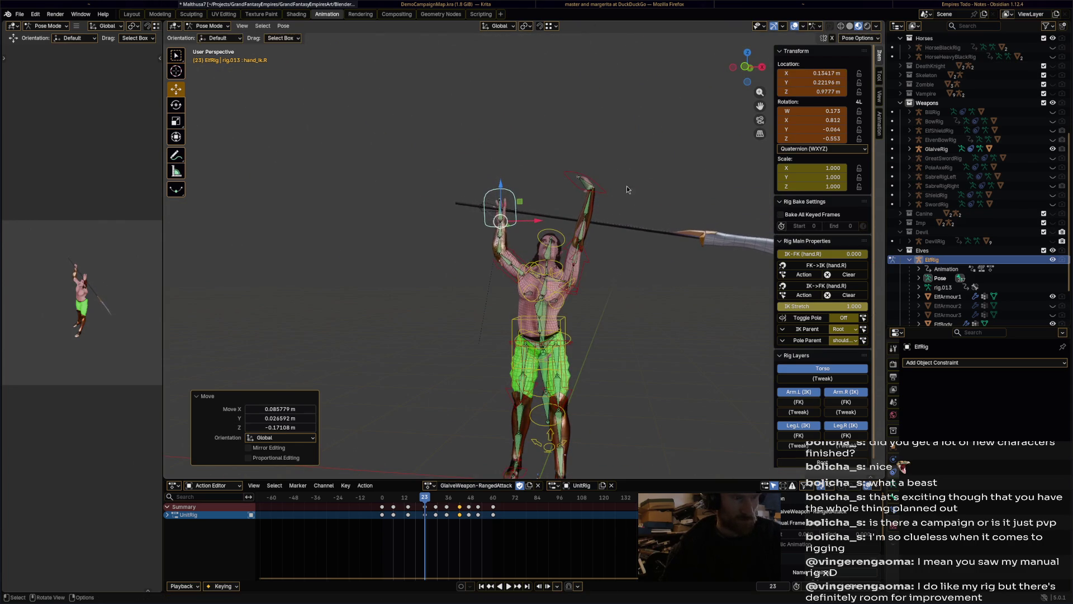
# Move and rotate hand_ik.L (-124°, 180°) so the left hand grips the overhead glaive
pyautogui.click(598, 192)
pyautogui.press('g')
pyautogui.click(575, 282)
pyautogui.moveTo(575, 281)
pyautogui.mouseDown(button='middle')
pyautogui.moveTo(689, 304)
pyautogui.moveTo(607, 287)
pyautogui.moveTo(615, 223)
pyautogui.mouseUp(button='middle')
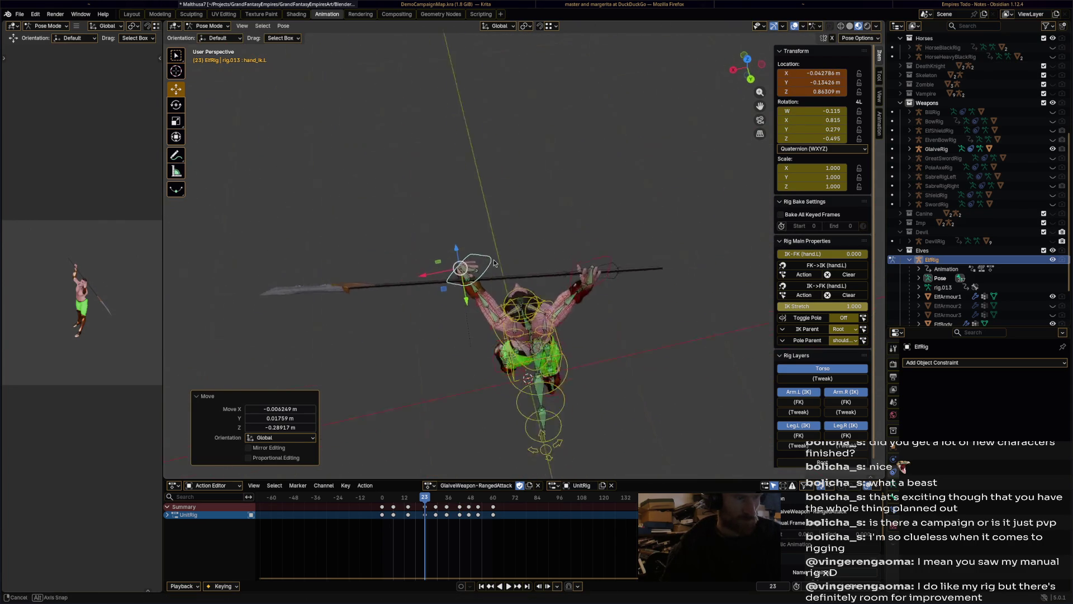
pyautogui.press('r')
pyautogui.click(476, 231)
pyautogui.moveTo(476, 230); pyautogui.dragTo(371, 166, button='middle')
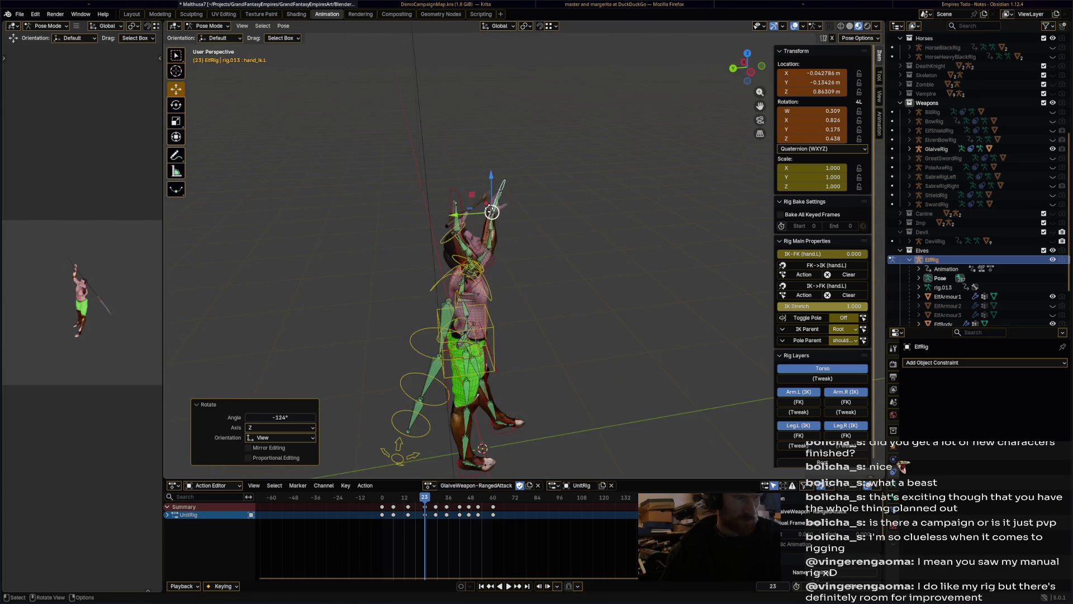
pyautogui.press('g')
pyautogui.click(508, 204)
pyautogui.moveTo(509, 204)
pyautogui.mouseDown(button='middle')
pyautogui.moveTo(521, 273)
pyautogui.moveTo(529, 183)
pyautogui.mouseUp(button='middle')
pyautogui.press('r')
pyautogui.click(325, 219)
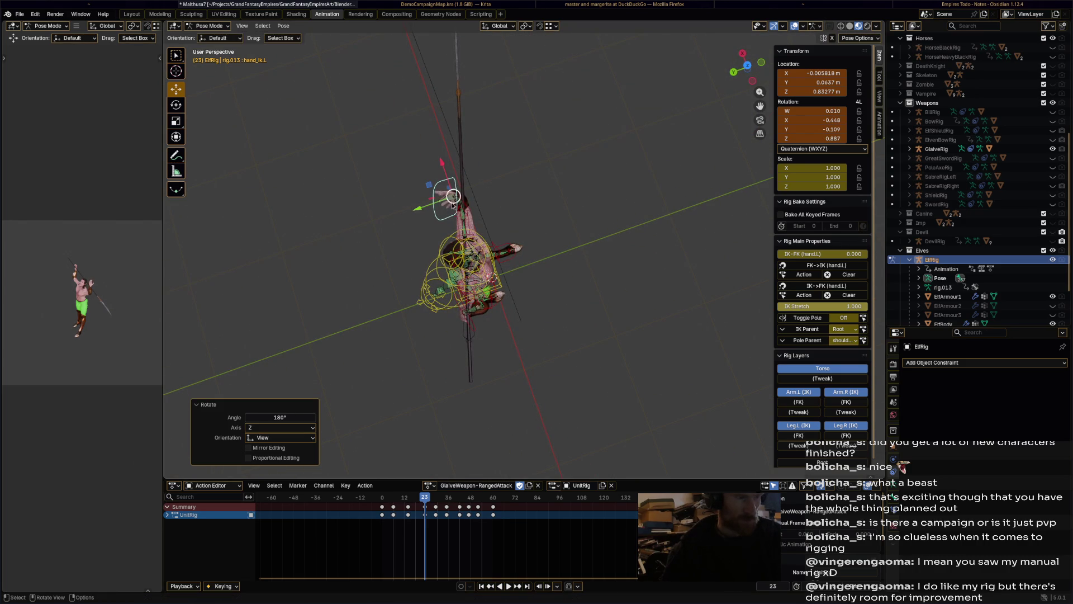
pyautogui.moveTo(479, 186); pyautogui.dragTo(497, 229, button='middle')
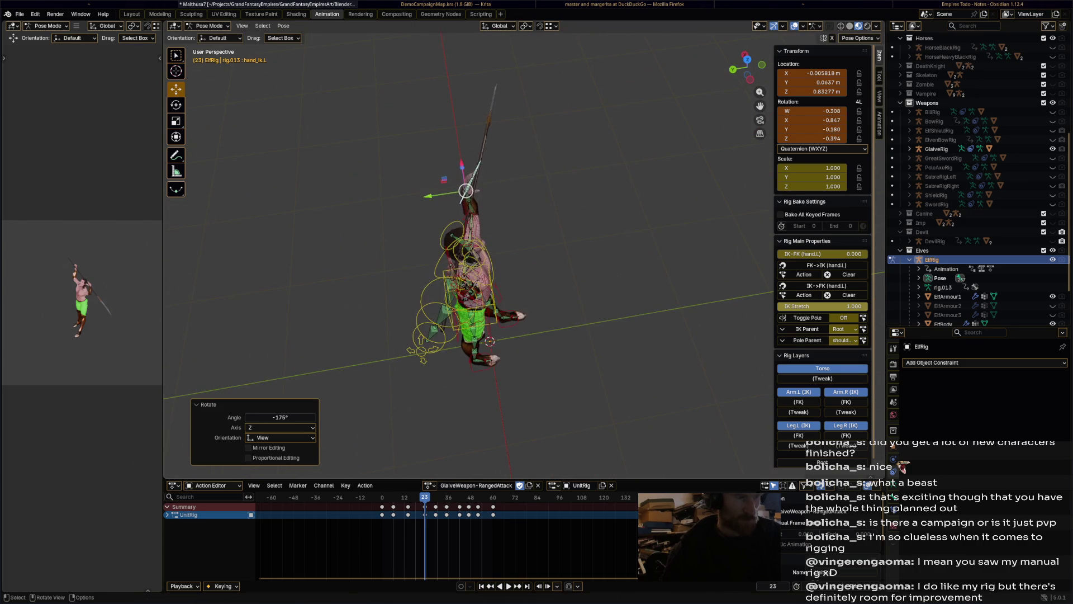
pyautogui.press('r')
pyautogui.click(497, 229)
pyautogui.press('g')
pyautogui.click(492, 184)
pyautogui.moveTo(492, 184)
pyautogui.mouseDown(button='middle')
pyautogui.moveTo(492, 143)
pyautogui.moveTo(419, 139)
pyautogui.mouseUp(button='middle')
# Key the whole rig at frame 23, then delete those frame-23 keys and replay the action
pyautogui.press('a')
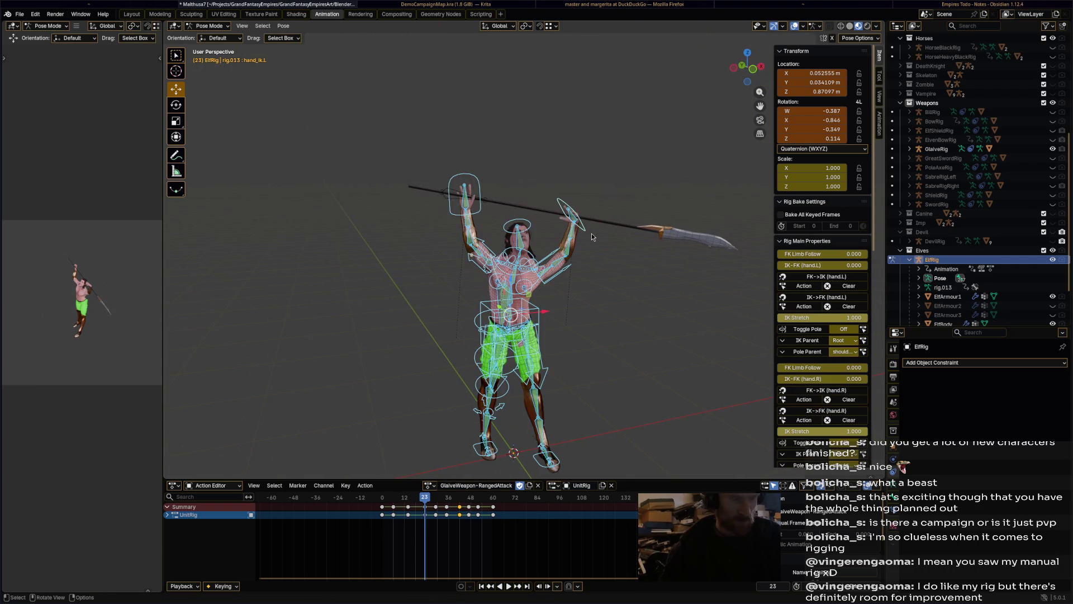
pyautogui.press('i')
pyautogui.moveTo(425, 500)
pyautogui.mouseDown()
pyautogui.moveTo(385, 504)
pyautogui.moveTo(424, 503)
pyautogui.mouseUp()
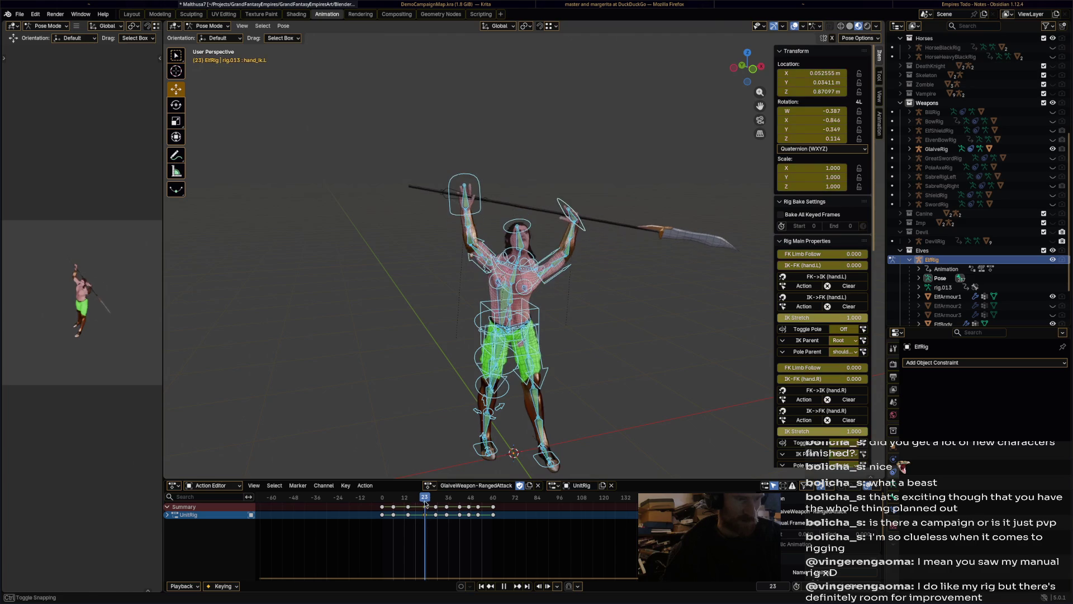
pyautogui.click(583, 226)
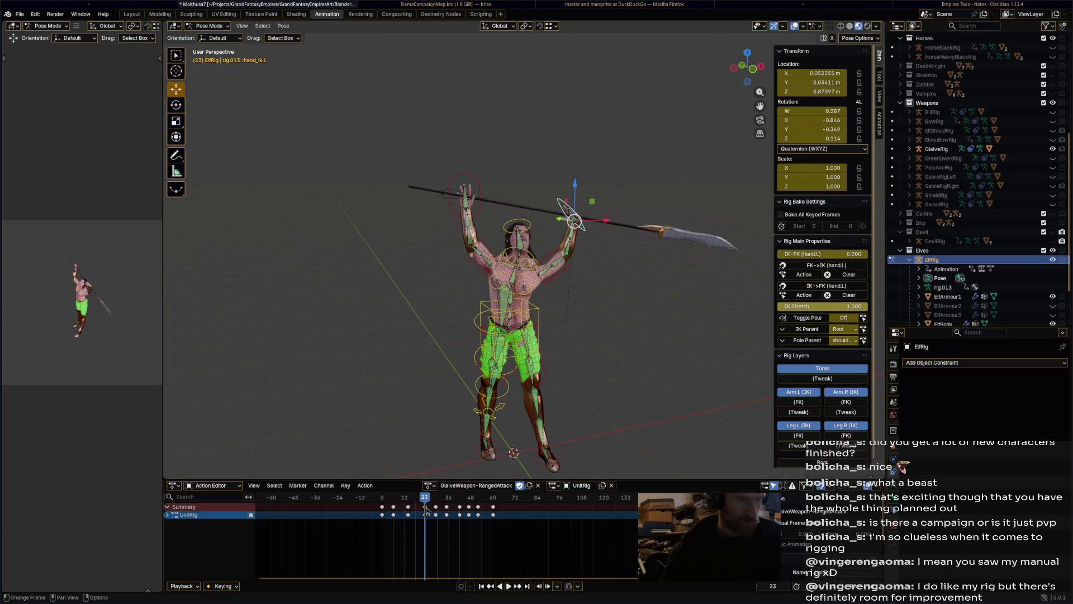
pyautogui.press('x')
pyautogui.click(427, 511)
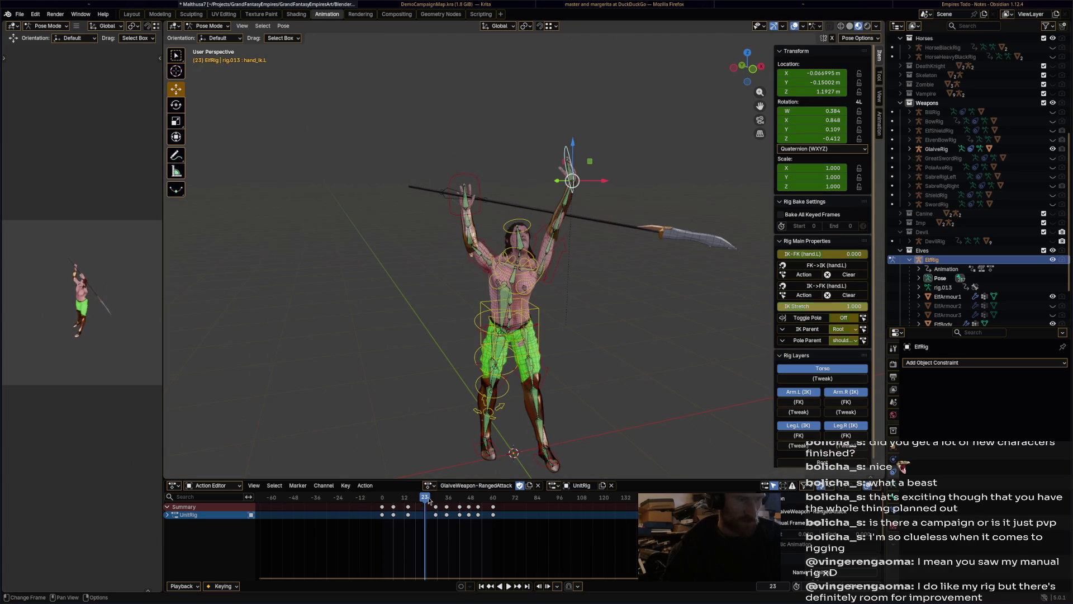
pyautogui.press('space')
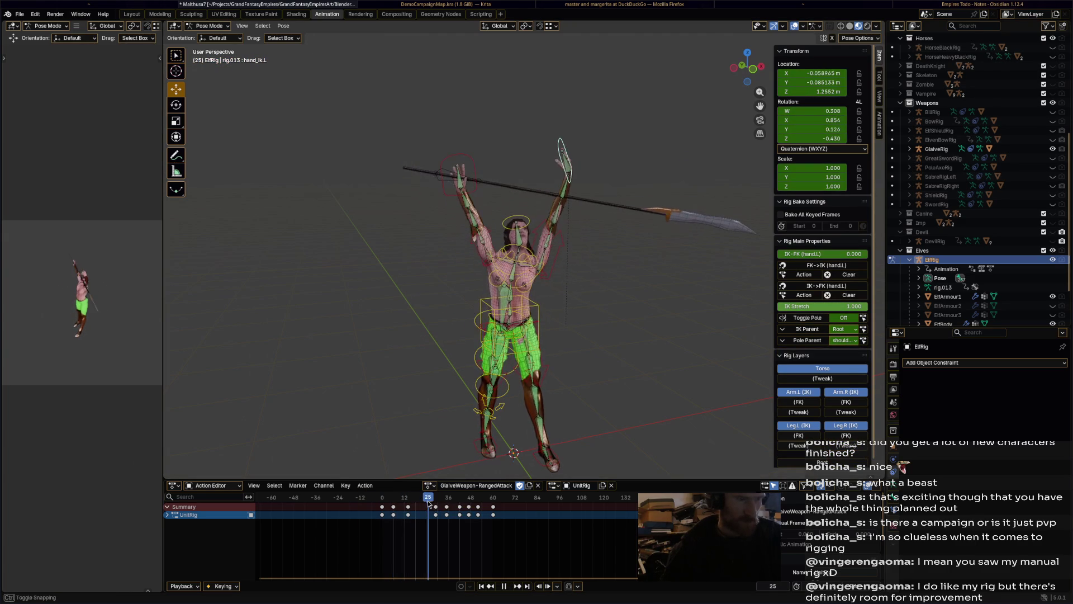
pyautogui.moveTo(428, 503); pyautogui.dragTo(395, 537)
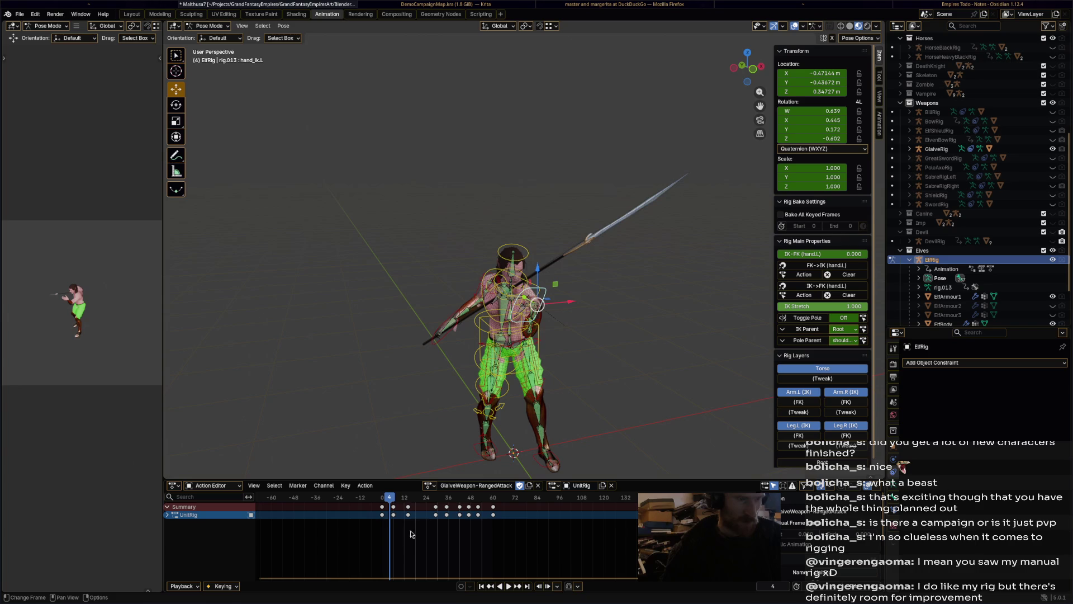
# Add hand_ik.R to the selection and delete all keyframes after frame 0
pyautogui.keyDown('shift'); pyautogui.click(452, 331); pyautogui.keyUp('shift')
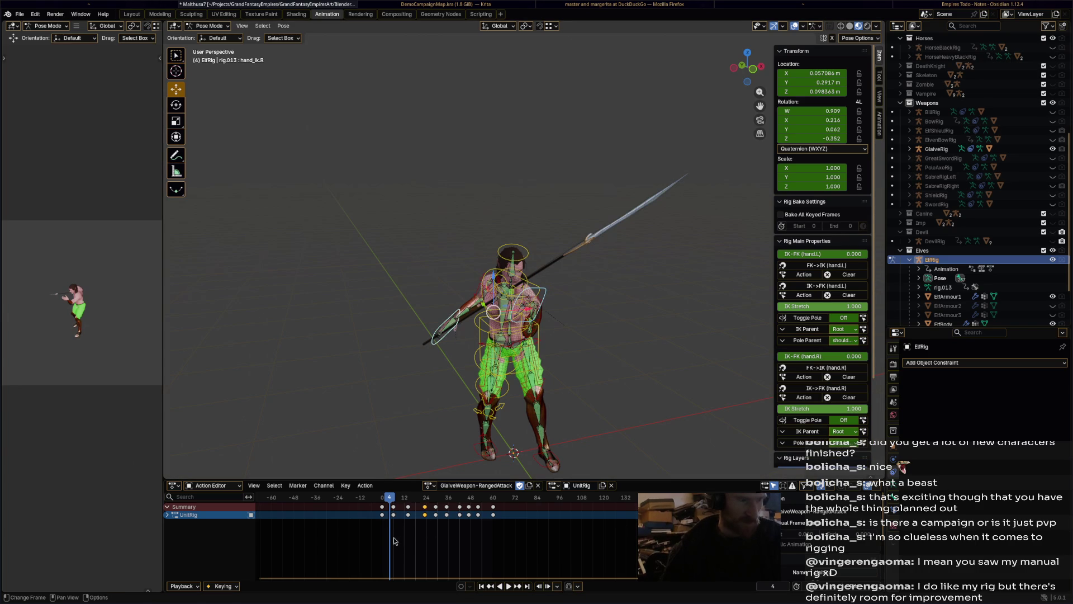
pyautogui.moveTo(394, 541); pyautogui.dragTo(522, 498)
pyautogui.press('x')
pyautogui.click(492, 503)
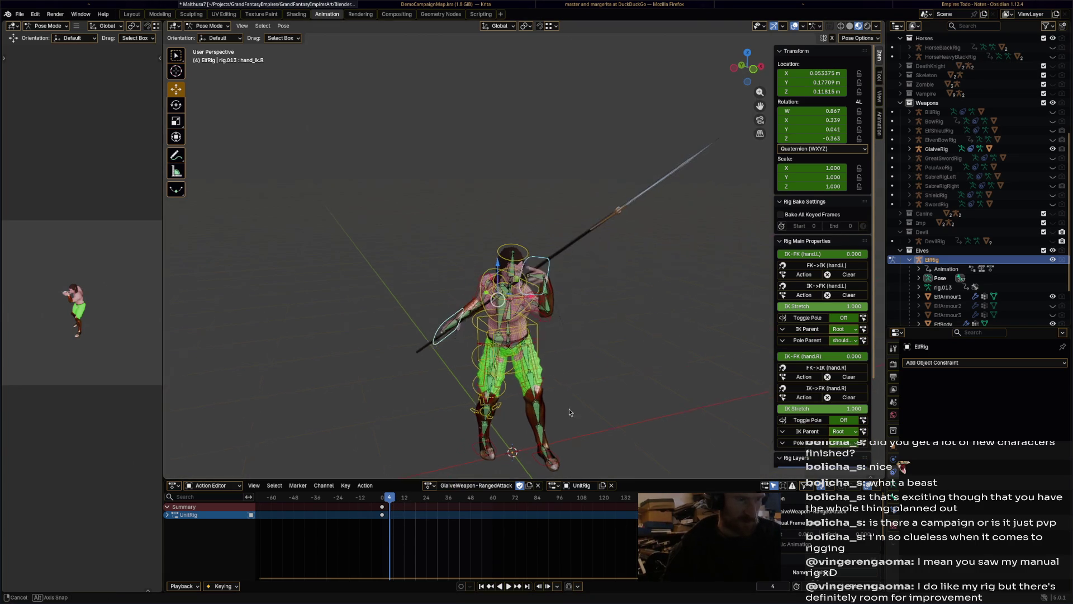
pyautogui.moveTo(569, 412)
pyautogui.mouseDown(button='middle')
pyautogui.moveTo(605, 402)
pyautogui.moveTo(593, 408)
pyautogui.mouseUp(button='middle')
# At frame 15, move hand_ik.R and rotate it -35.6° to start the throw pose
pyautogui.moveTo(393, 501); pyautogui.dragTo(411, 500)
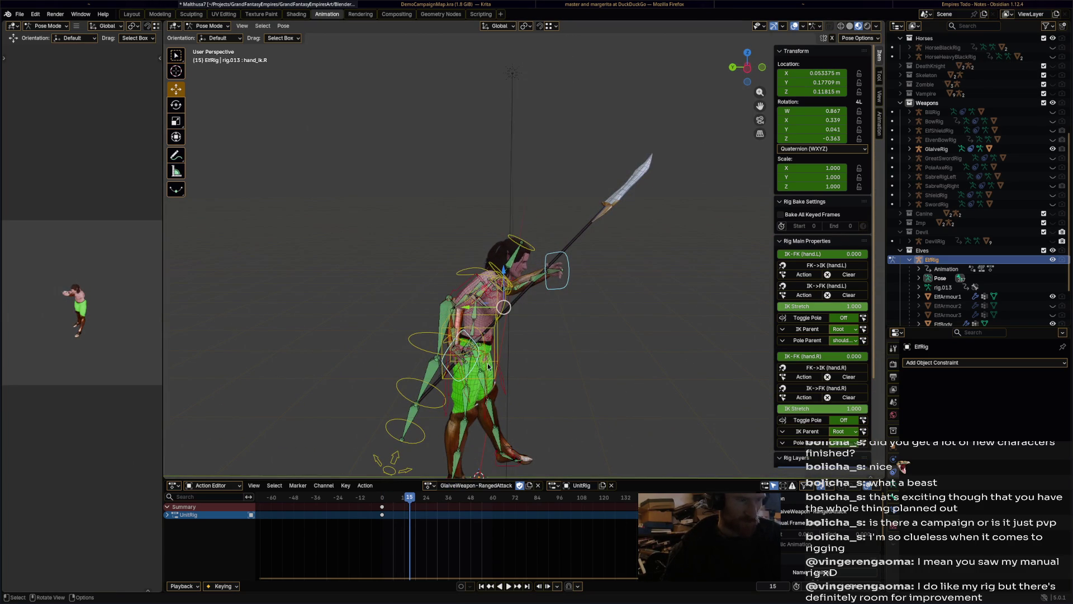
pyautogui.moveTo(488, 366); pyautogui.dragTo(554, 313, button='middle')
pyautogui.press('g')
pyautogui.click(587, 269)
pyautogui.press('r')
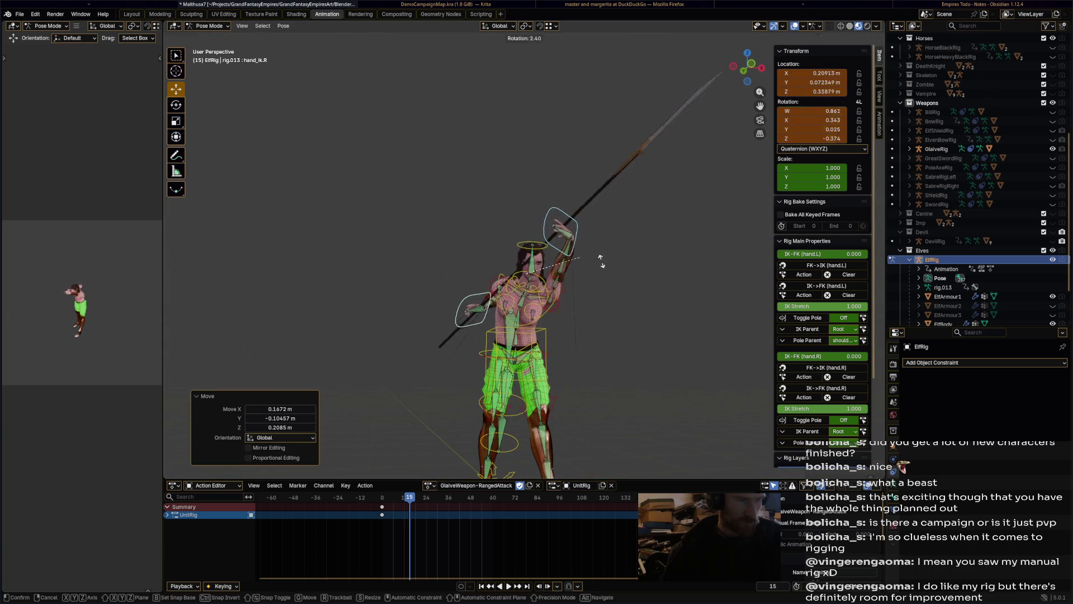
pyautogui.click(587, 313)
pyautogui.moveTo(581, 335)
pyautogui.mouseDown(button='middle')
pyautogui.moveTo(577, 347)
pyautogui.moveTo(582, 335)
pyautogui.mouseUp(button='middle')
pyautogui.press('r')
pyautogui.click(618, 247)
pyautogui.moveTo(618, 247)
pyautogui.mouseDown(button='middle')
pyautogui.moveTo(667, 179)
pyautogui.moveTo(545, 243)
pyautogui.mouseUp(button='middle')
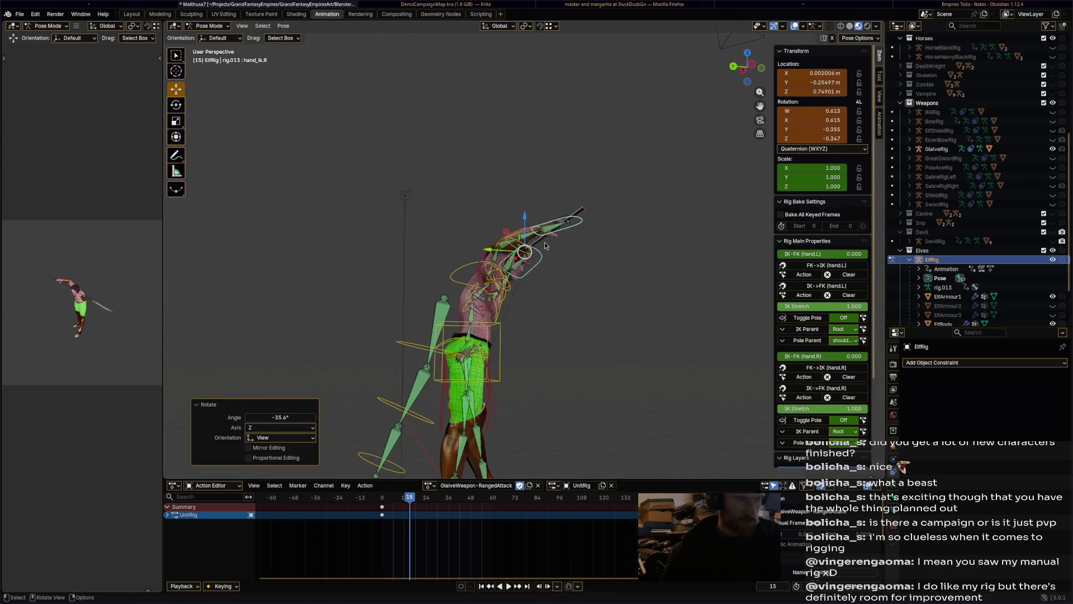
# Reposition the right hand, rotate it -25.1°, and keyframe the frame-15 pose
pyautogui.press('g')
pyautogui.click(525, 233)
pyautogui.press('g')
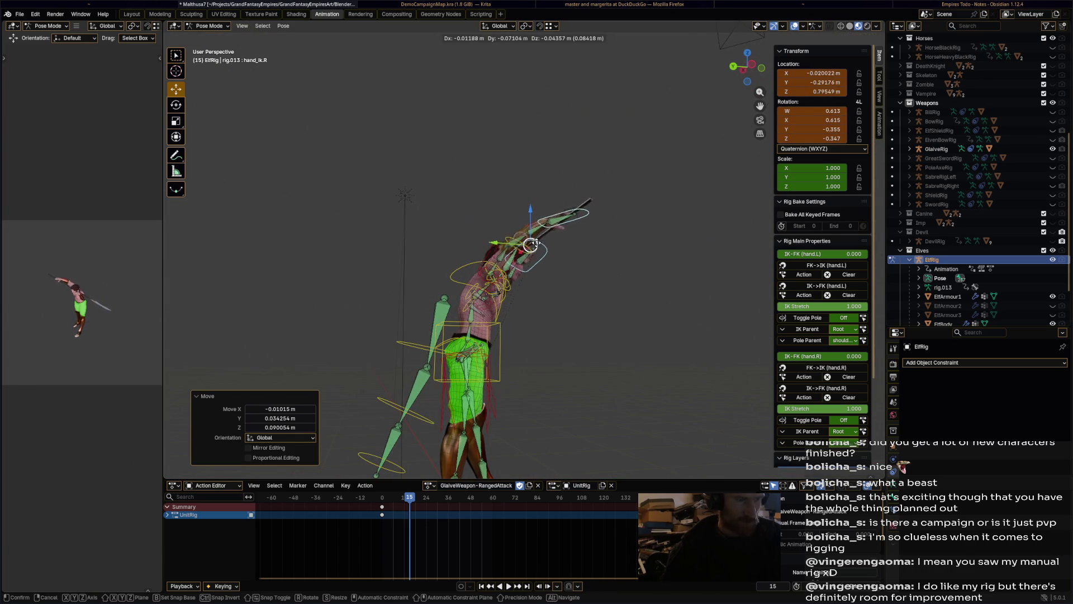
pyautogui.click(528, 240)
pyautogui.moveTo(528, 241)
pyautogui.mouseDown(button='middle')
pyautogui.moveTo(505, 299)
pyautogui.moveTo(670, 249)
pyautogui.mouseUp(button='middle')
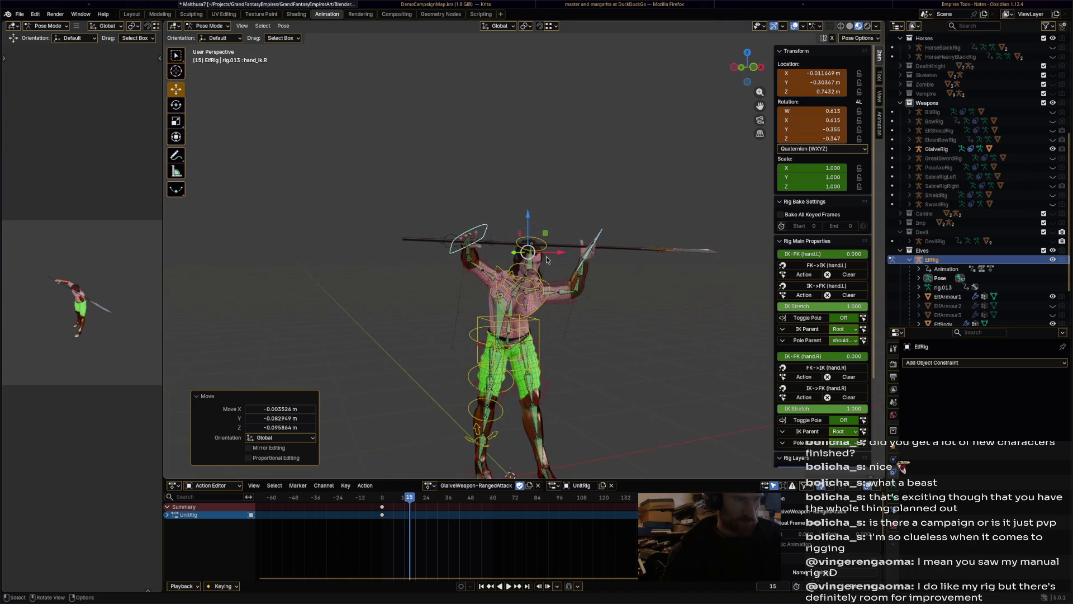
pyautogui.press('g')
pyautogui.click(615, 253)
pyautogui.press('r')
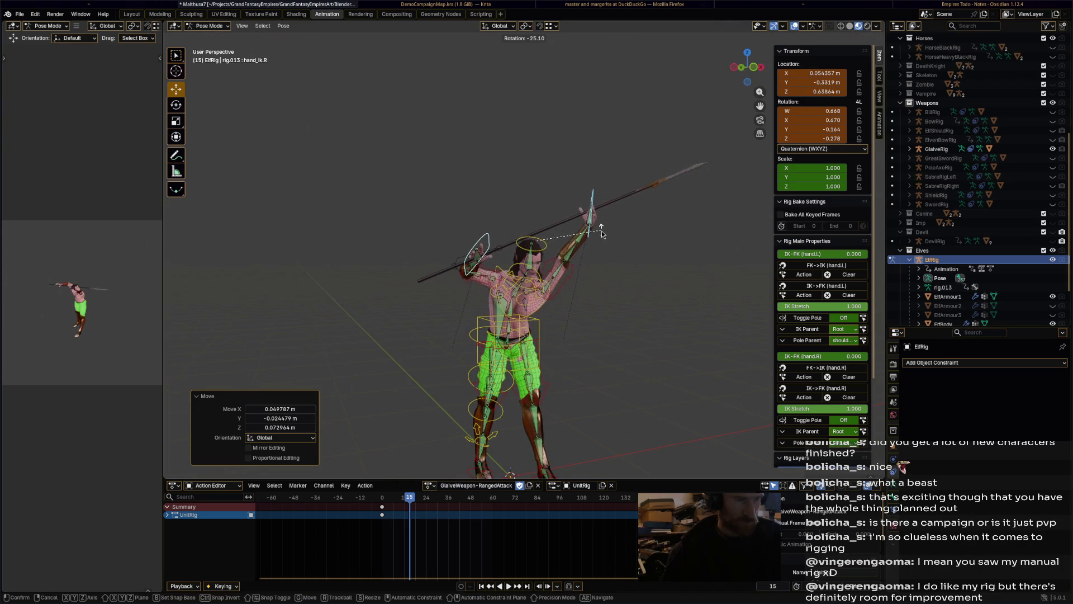
pyautogui.click(612, 218)
pyautogui.moveTo(612, 218); pyautogui.dragTo(576, 256, button='middle')
pyautogui.press('i')
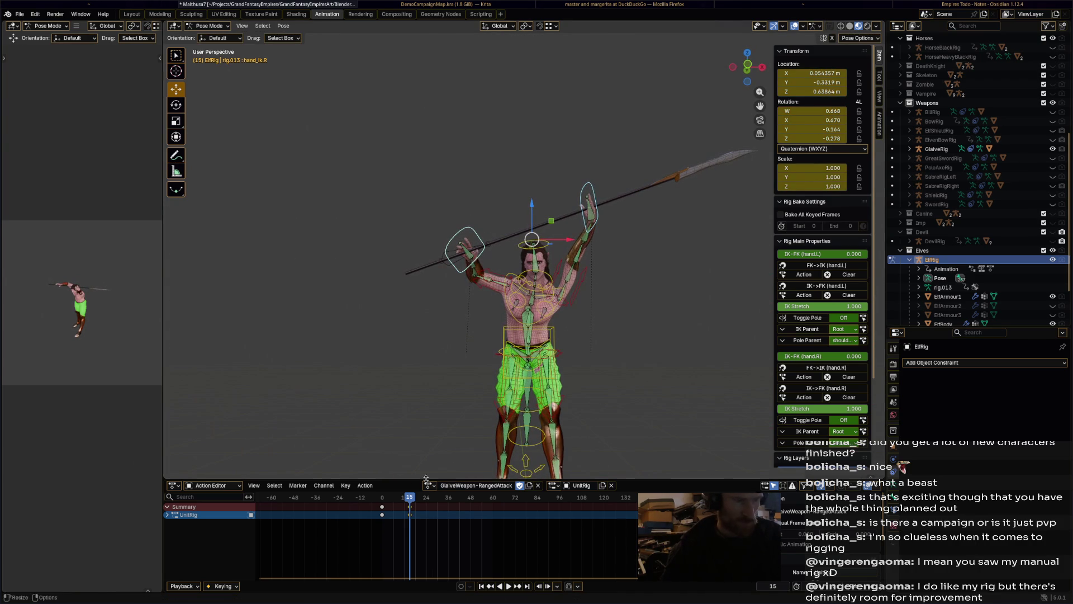
# At frame 23, raise the right hand, rotate the spear 34.3°, and keyframe it
pyautogui.moveTo(410, 502); pyautogui.dragTo(425, 502)
pyautogui.moveTo(615, 324)
pyautogui.mouseDown(button='middle')
pyautogui.moveTo(656, 355)
pyautogui.moveTo(541, 248)
pyautogui.mouseUp(button='middle')
pyautogui.press('g')
pyautogui.click(459, 199)
pyautogui.moveTo(458, 199)
pyautogui.mouseDown(button='middle')
pyautogui.moveTo(510, 185)
pyautogui.moveTo(545, 210)
pyautogui.moveTo(556, 235)
pyautogui.mouseUp(button='middle')
pyautogui.press('r')
pyautogui.click(536, 184)
pyautogui.press('i')
# At frame 32, rotate the hands and spear -22.7° and keyframe the pose
pyautogui.press('space')
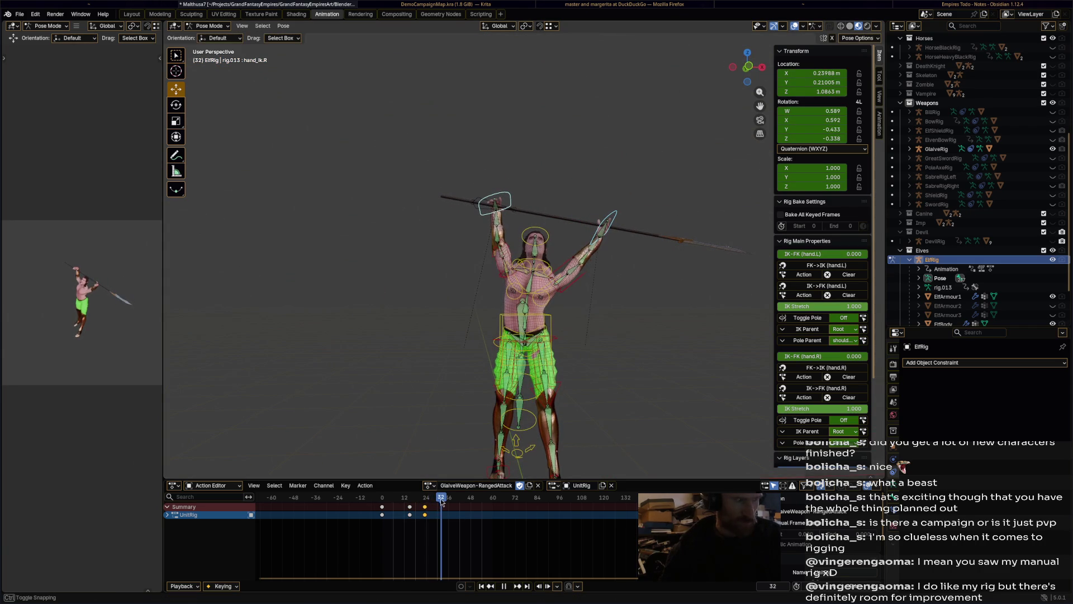
pyautogui.press('r')
pyautogui.click(587, 238)
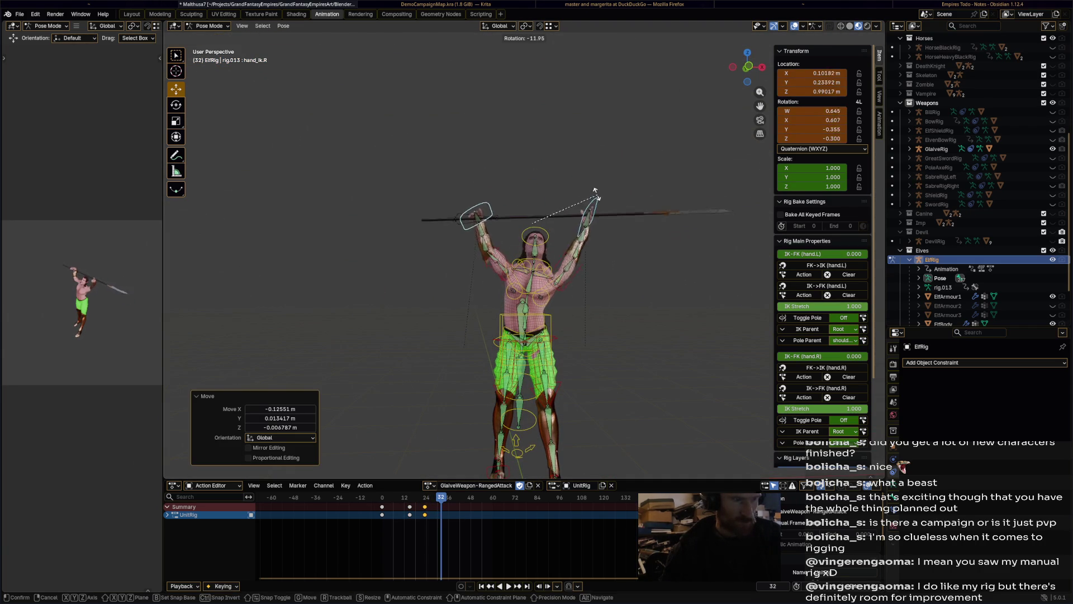
pyautogui.press('r')
pyautogui.click(593, 235)
pyautogui.press('i')
# At frame 41, hold the glaive level overhead with 12.5° and -25.3° rotations, then keyframe it
pyautogui.moveTo(441, 497); pyautogui.dragTo(459, 500)
pyautogui.press('g')
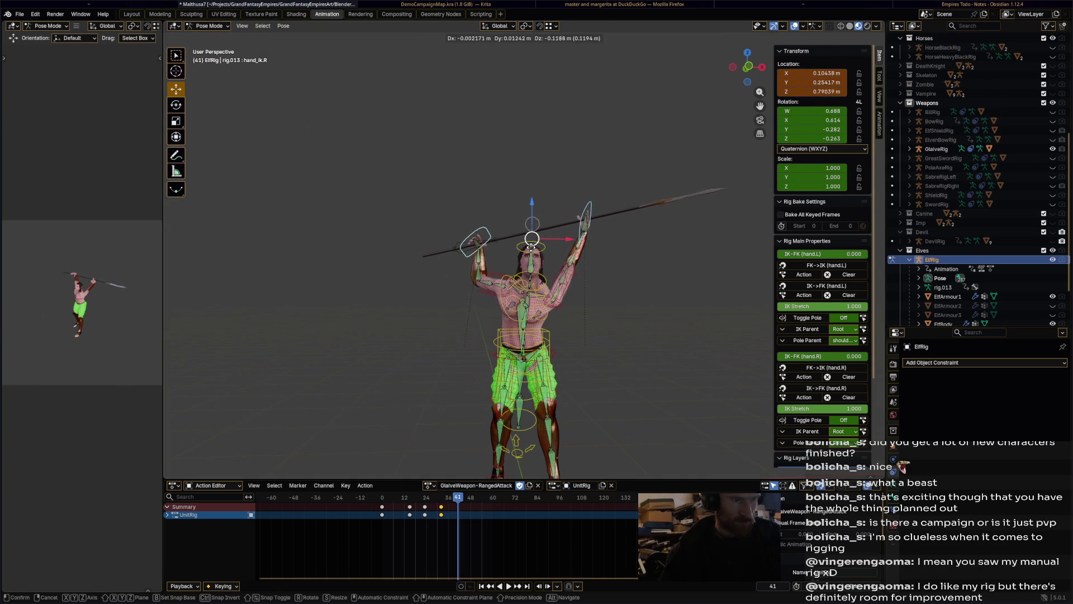
pyautogui.click(534, 276)
pyautogui.moveTo(534, 276); pyautogui.dragTo(639, 290, button='middle')
pyautogui.press('g')
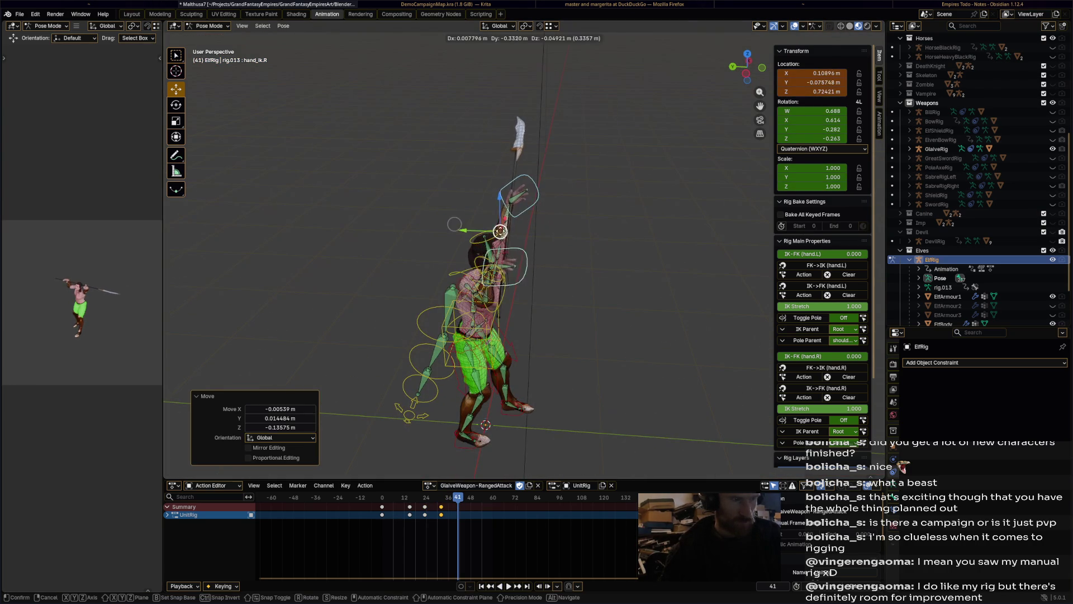
pyautogui.click(542, 223)
pyautogui.moveTo(542, 223)
pyautogui.mouseDown(button='middle')
pyautogui.moveTo(582, 217)
pyautogui.moveTo(622, 229)
pyautogui.mouseUp(button='middle')
pyautogui.press('r')
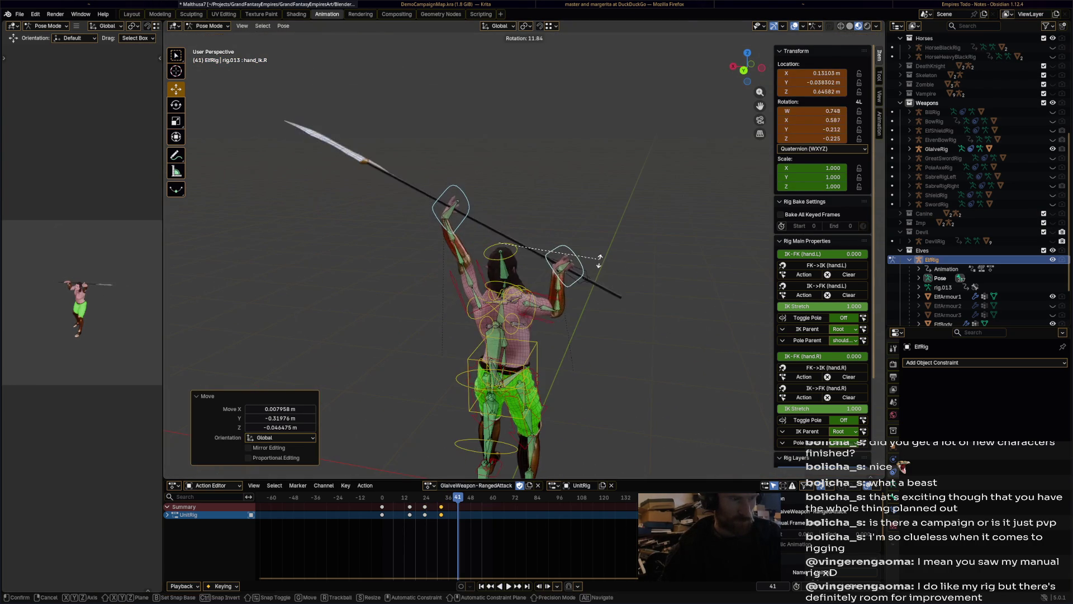
pyautogui.click(545, 196)
pyautogui.press('r')
pyautogui.click(547, 196)
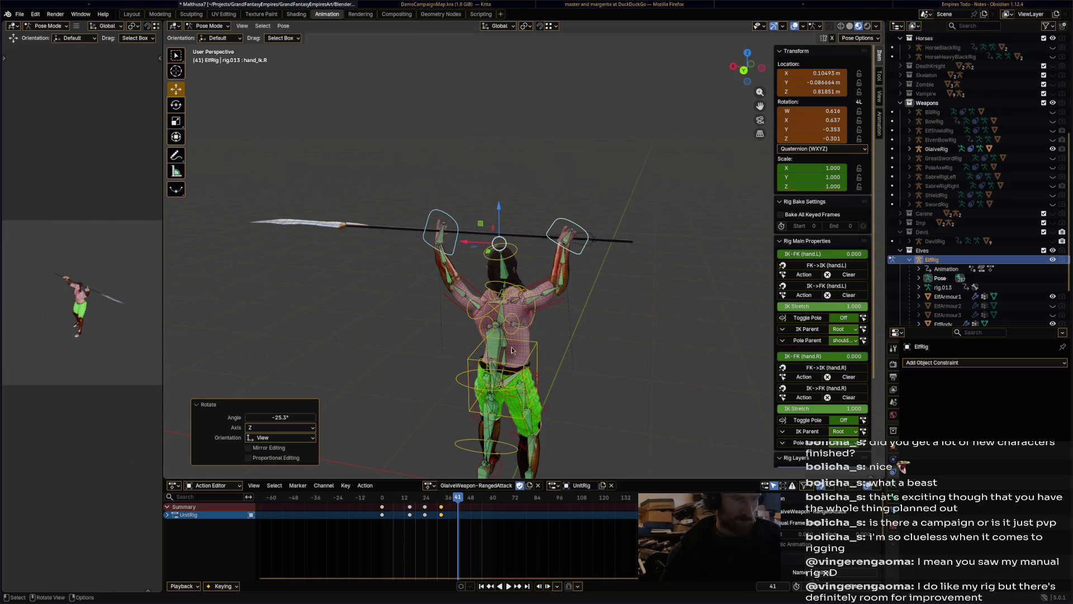
pyautogui.press('i')
# Advance to frame 46 and move the right hand forward into the thrust
pyautogui.press('Right')
pyautogui.press('Right')
pyautogui.press('Right')
pyautogui.moveTo(511, 347)
pyautogui.mouseDown(button='middle')
pyautogui.moveTo(445, 351)
pyautogui.moveTo(464, 335)
pyautogui.mouseUp(button='middle')
pyautogui.press('g')
pyautogui.click(531, 297)
pyautogui.moveTo(531, 296); pyautogui.dragTo(536, 324, button='middle')
# Key the frame-46 thrust, then copy the frame-0 pose and paste it at frame 60
pyautogui.press('i')
pyautogui.rightClick(383, 510)
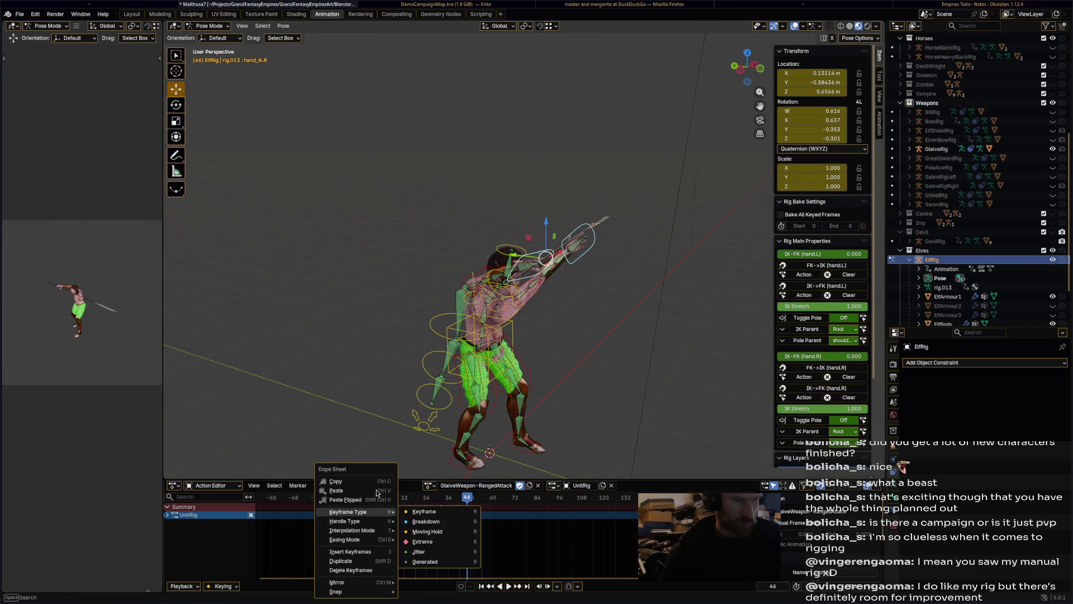
pyautogui.click(346, 492)
pyautogui.moveTo(492, 499); pyautogui.dragTo(493, 500)
pyautogui.hotkey('ctrl', 'v')
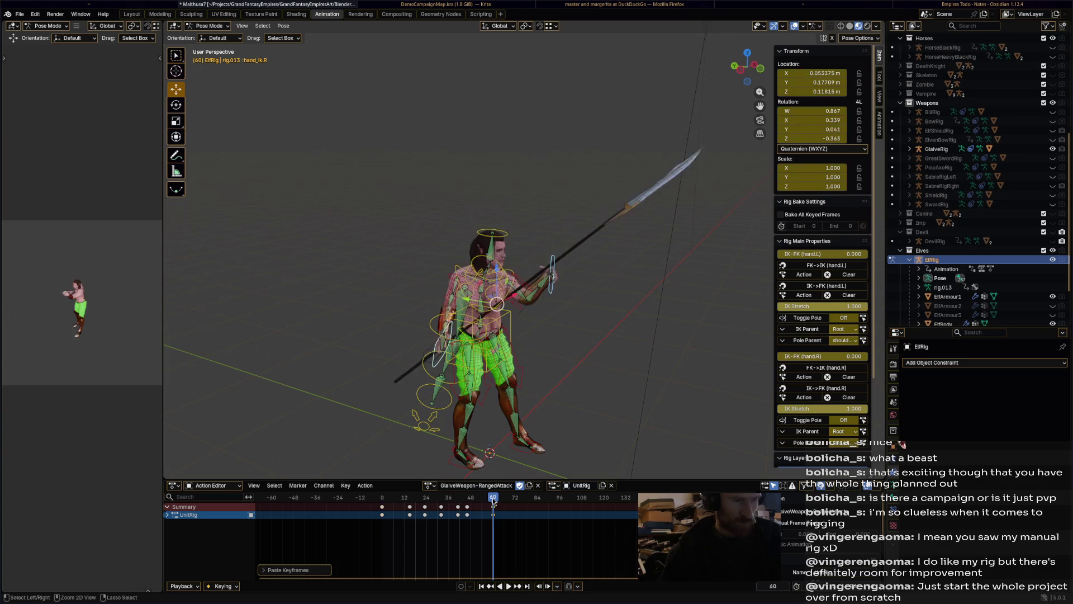
# Play back the attack, save the blend file, and switch to the Empires Todo note
pyautogui.moveTo(397, 498)
pyautogui.mouseDown()
pyautogui.moveTo(422, 517)
pyautogui.moveTo(493, 510)
pyautogui.mouseUp()
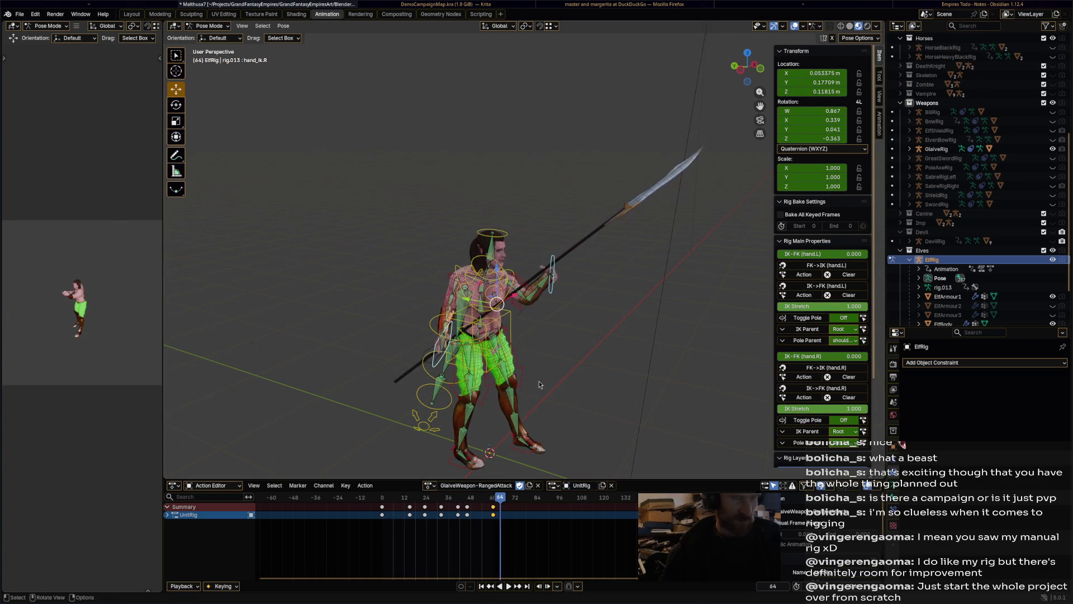
pyautogui.moveTo(539, 381)
pyautogui.mouseDown(button='middle')
pyautogui.moveTo(615, 354)
pyautogui.moveTo(606, 387)
pyautogui.moveTo(643, 403)
pyautogui.moveTo(485, 400)
pyautogui.moveTo(588, 390)
pyautogui.moveTo(619, 401)
pyautogui.moveTo(526, 473)
pyautogui.mouseUp(button='middle')
pyautogui.press('space')
pyautogui.hotkey('ctrl', 's')
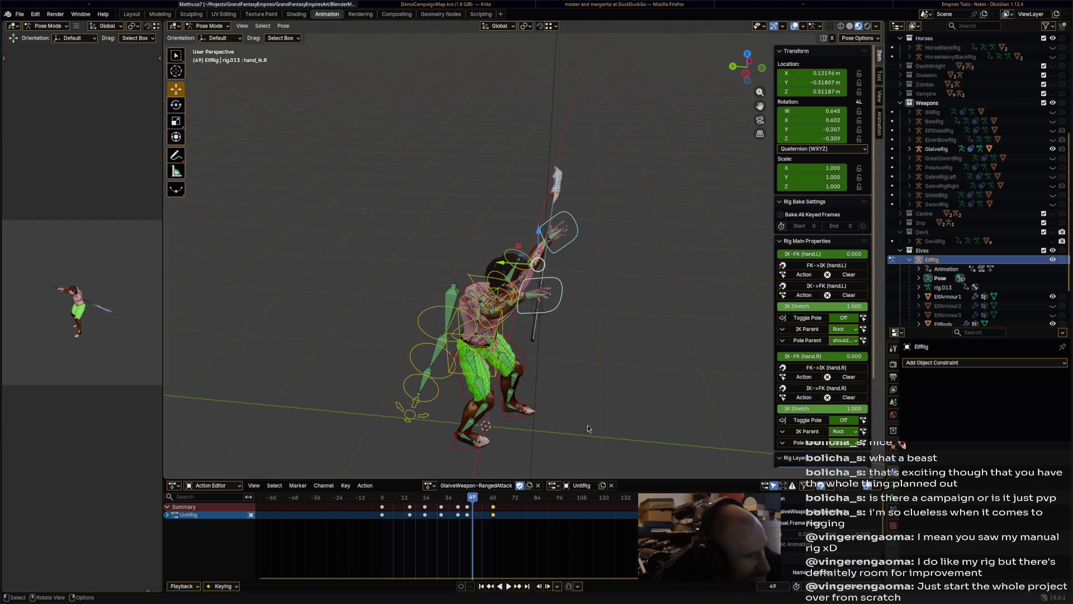
pyautogui.click(429, 485)
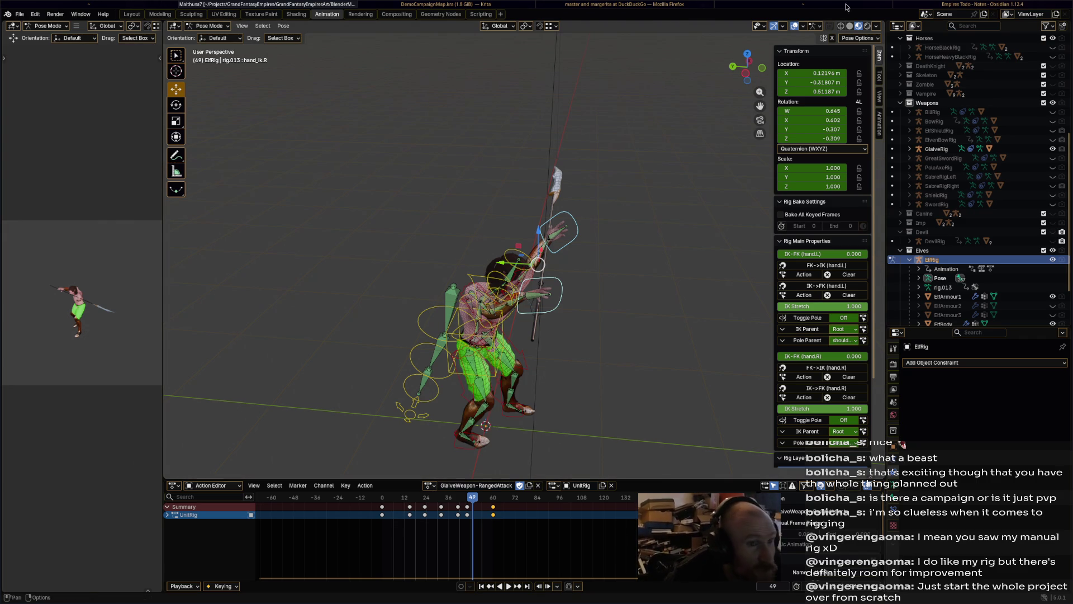
pyautogui.click(950, 4)
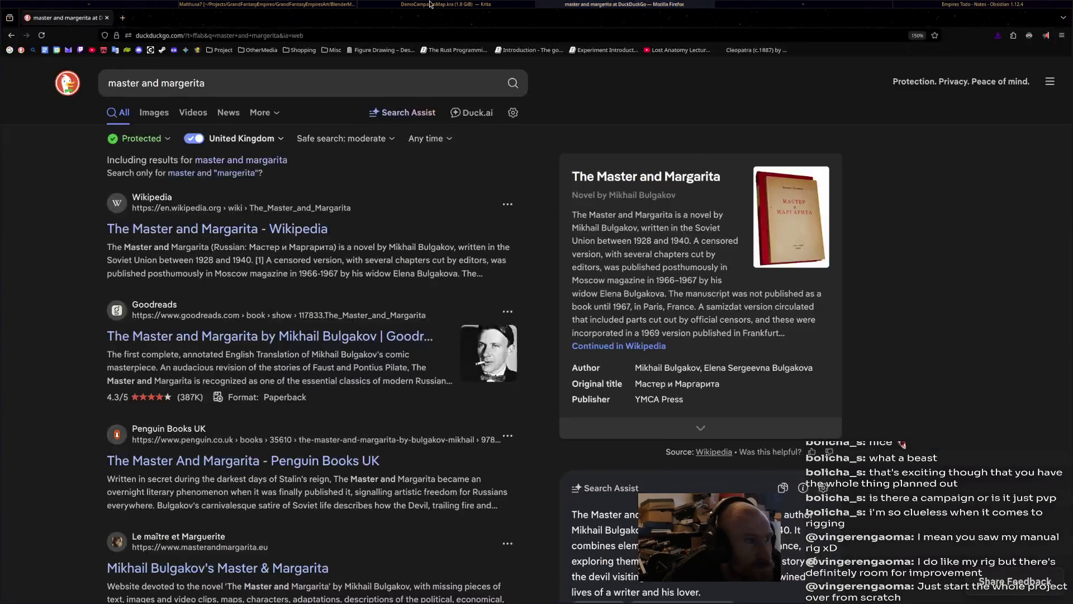
pyautogui.moveTo(281, 4)
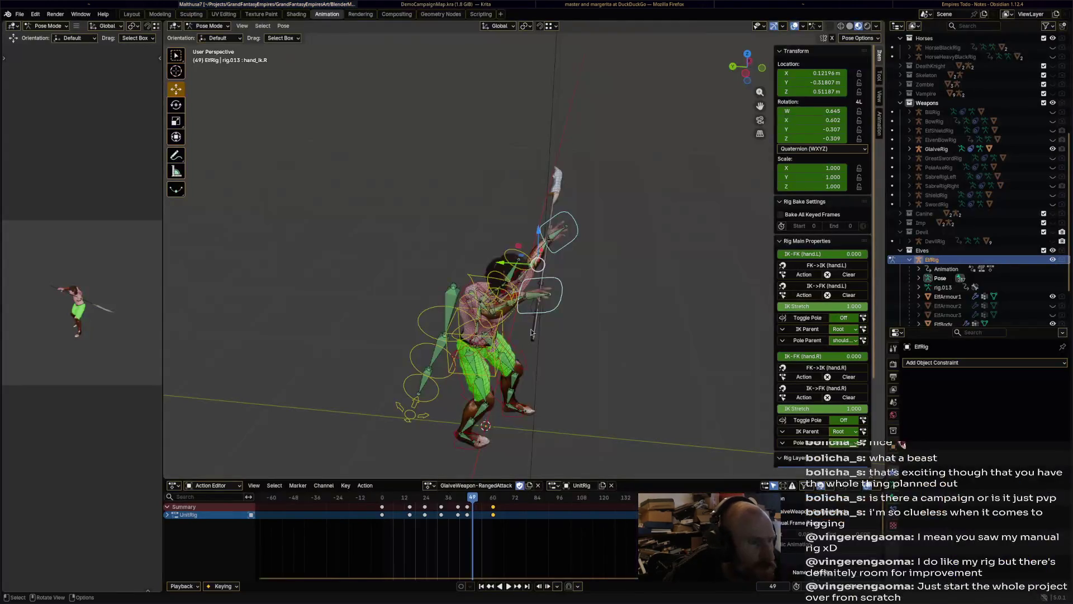
# Hide GlaiveRig and show ElvenBowRig beside the elf, then save the file
pyautogui.moveTo(531, 332)
pyautogui.mouseDown(button='middle')
pyautogui.moveTo(648, 333)
pyautogui.moveTo(585, 312)
pyautogui.moveTo(634, 293)
pyautogui.mouseUp(button='middle')
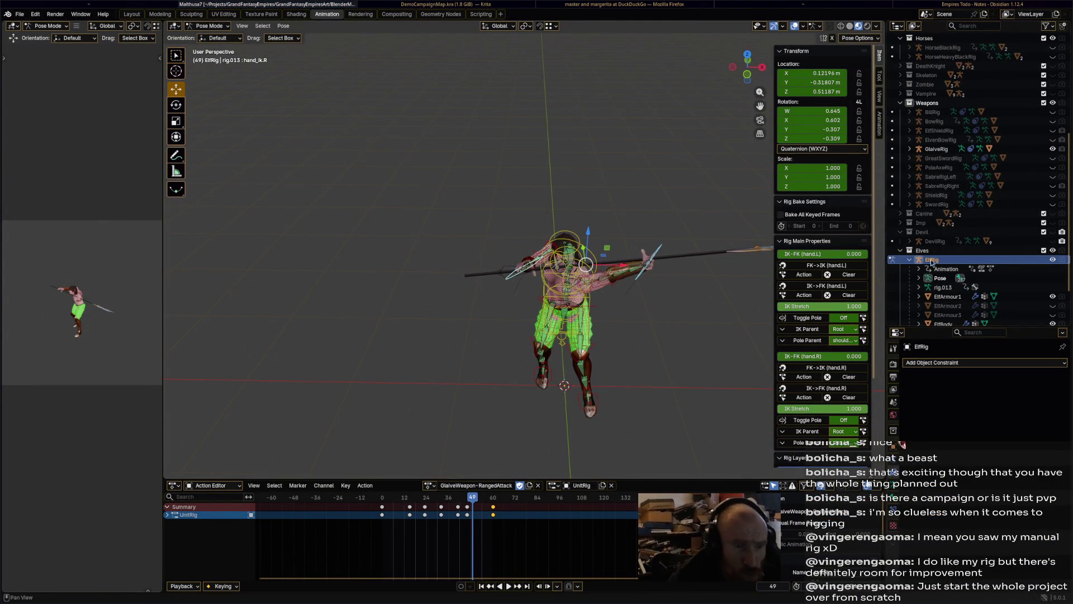
pyautogui.scroll(-3, 950, 277)
pyautogui.moveTo(649, 290)
pyautogui.mouseDown(button='middle')
pyautogui.moveTo(706, 240)
pyautogui.moveTo(570, 279)
pyautogui.moveTo(618, 315)
pyautogui.moveTo(534, 257)
pyautogui.moveTo(532, 275)
pyautogui.mouseUp(button='middle')
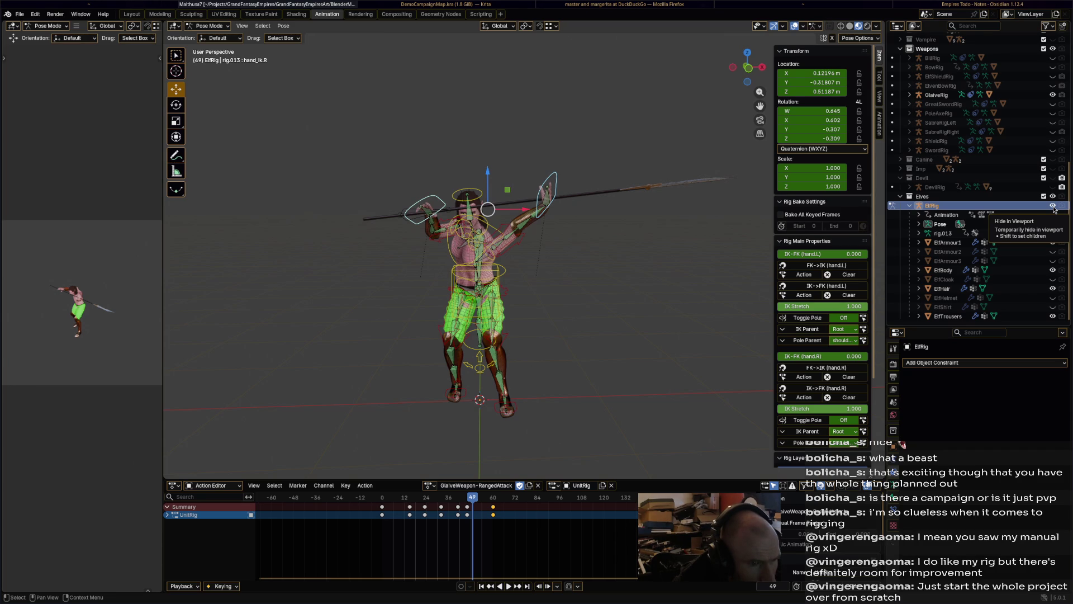
pyautogui.click(1052, 94)
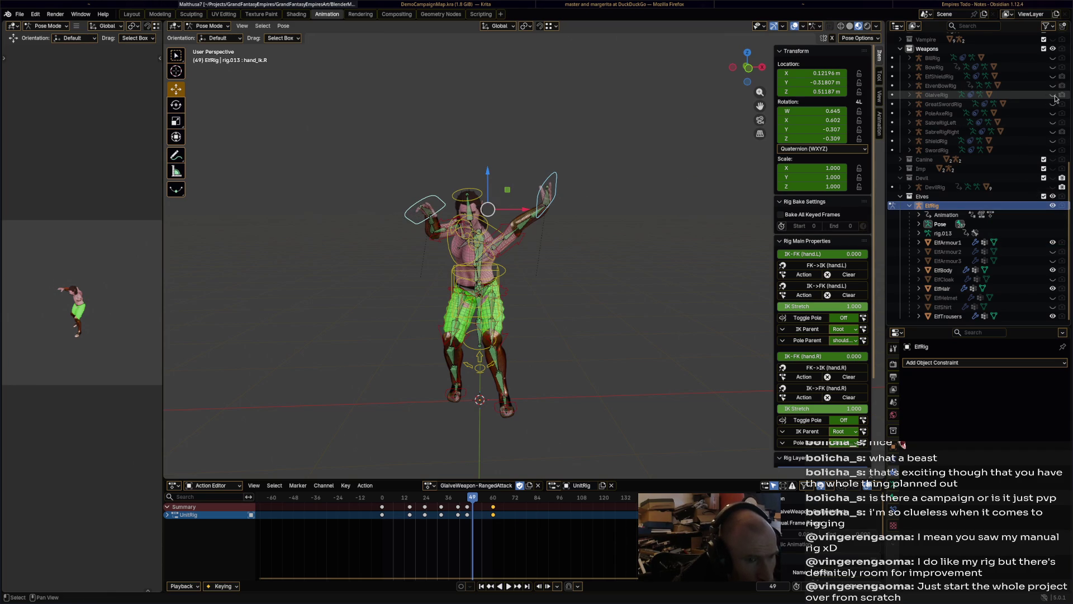
pyautogui.click(1052, 67)
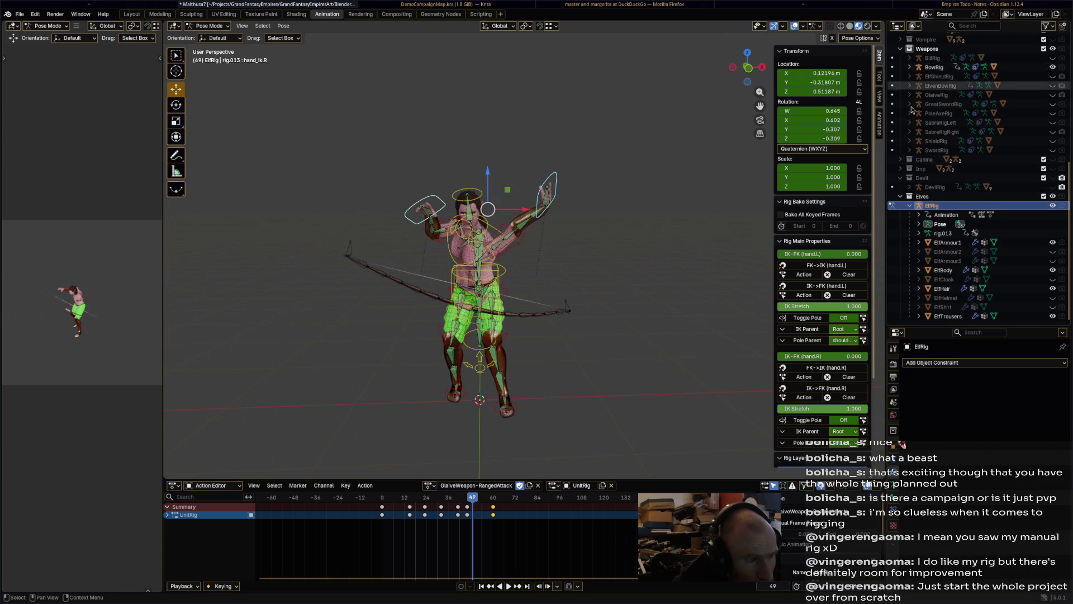
pyautogui.click(1053, 67)
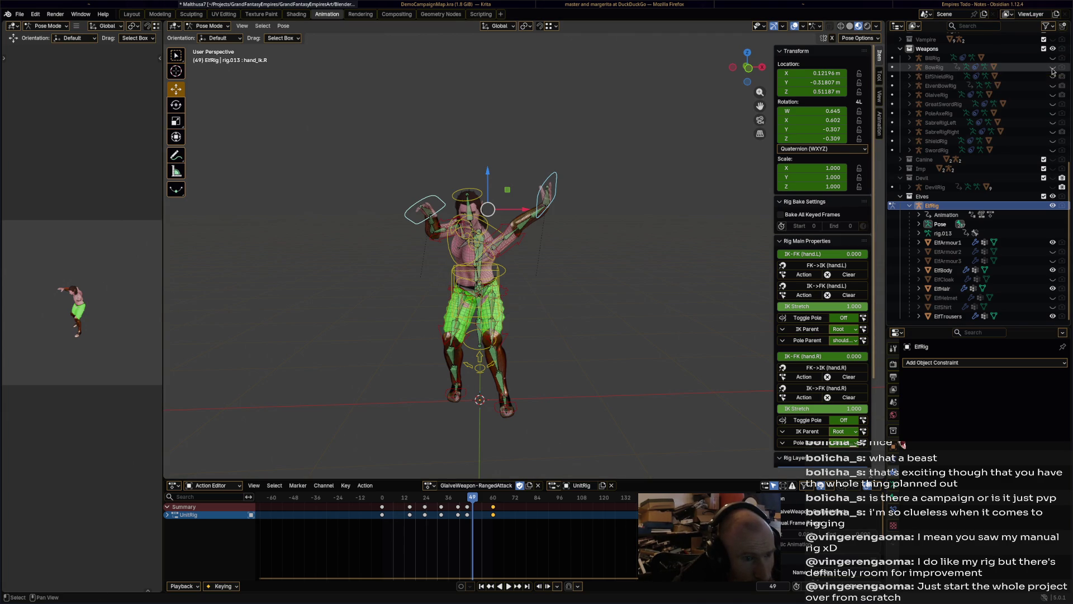
pyautogui.click(1052, 85)
pyautogui.moveTo(598, 263)
pyautogui.mouseDown(button='middle')
pyautogui.moveTo(566, 271)
pyautogui.moveTo(553, 256)
pyautogui.mouseUp(button='middle')
pyautogui.hotkey('ctrl', 's')
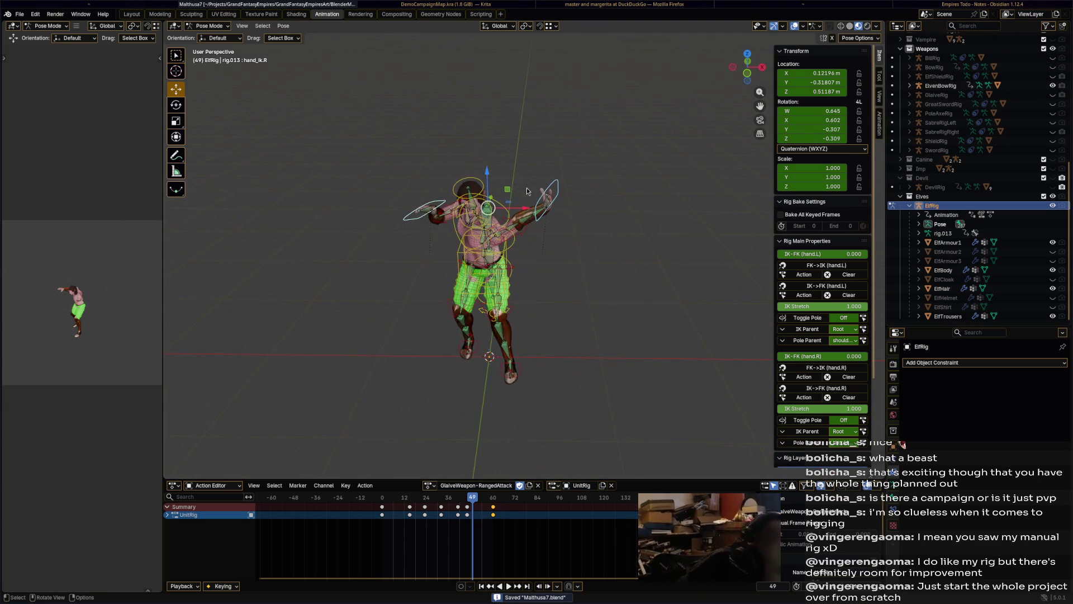
# Select all the rig's bones, load the Bow-Idle action onto them, and save
pyautogui.press('a')
pyautogui.click(429, 485)
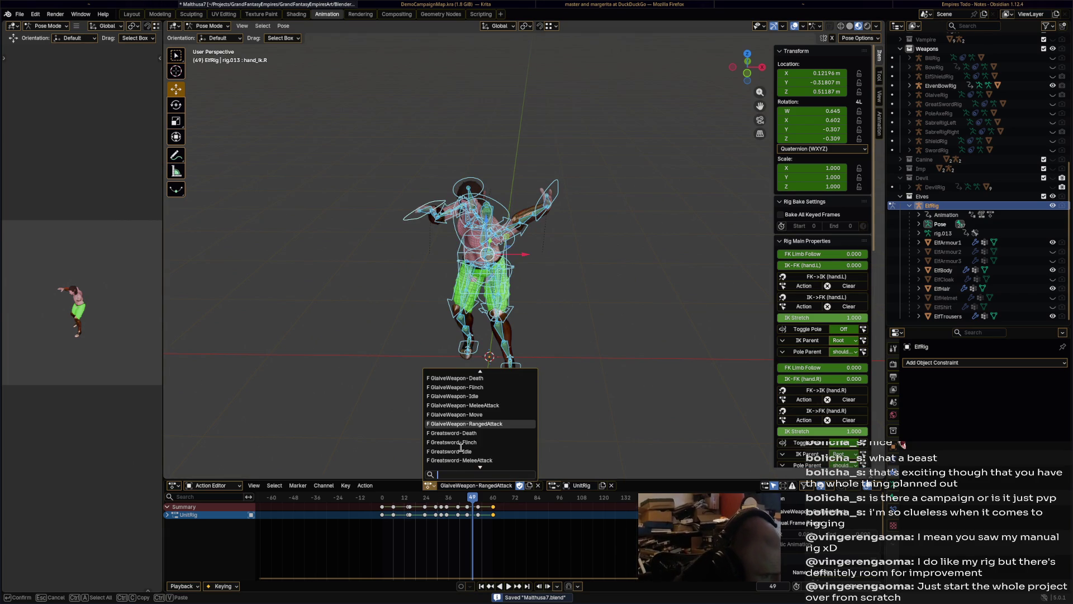
pyautogui.scroll(-15, 483, 445)
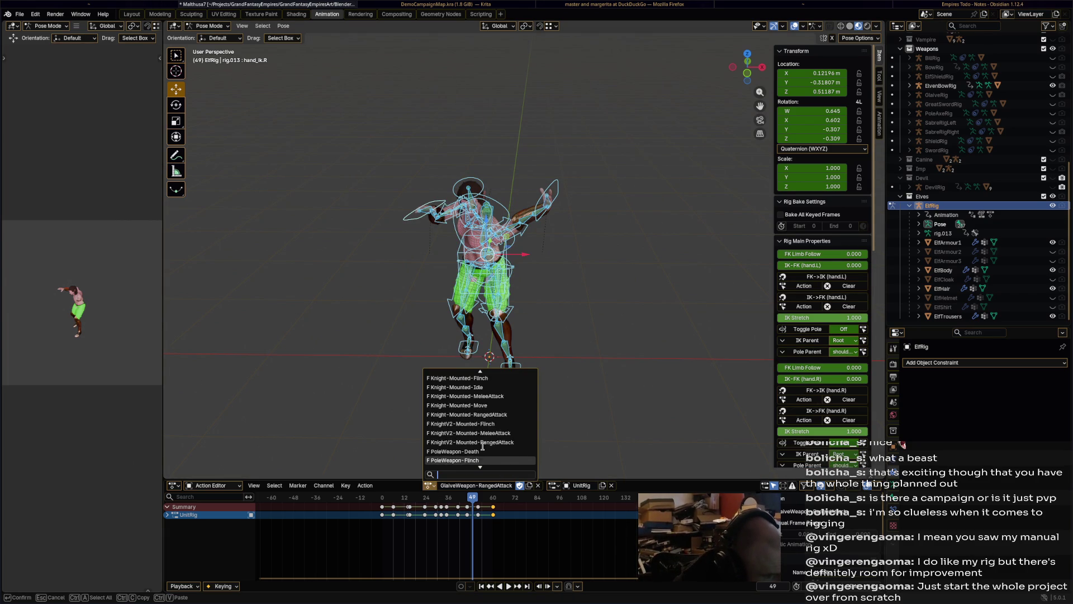
pyautogui.scroll(-10, 483, 446)
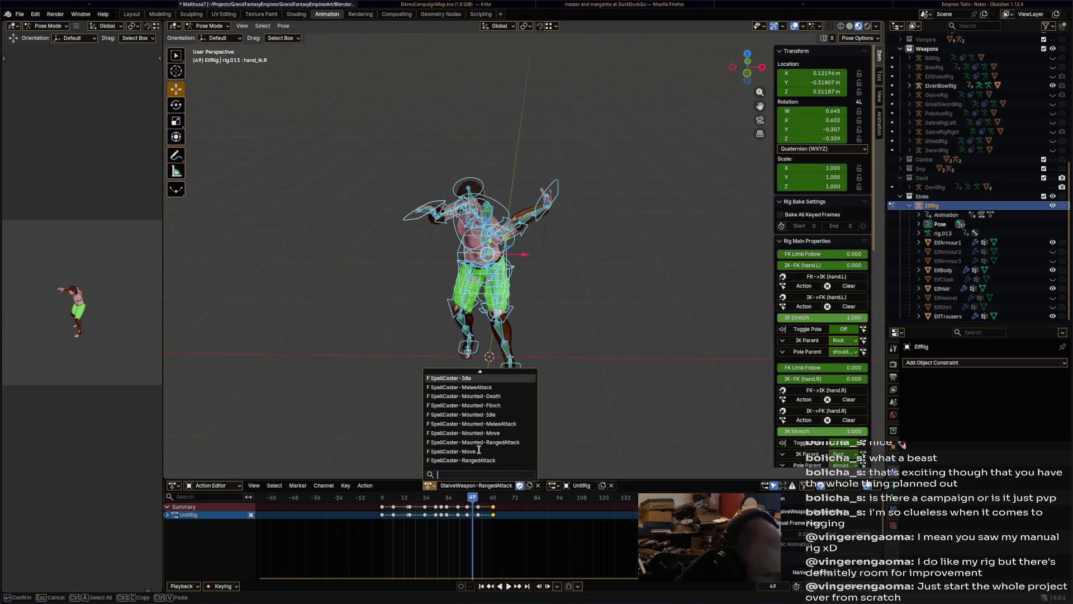
pyautogui.scroll(20, 479, 449)
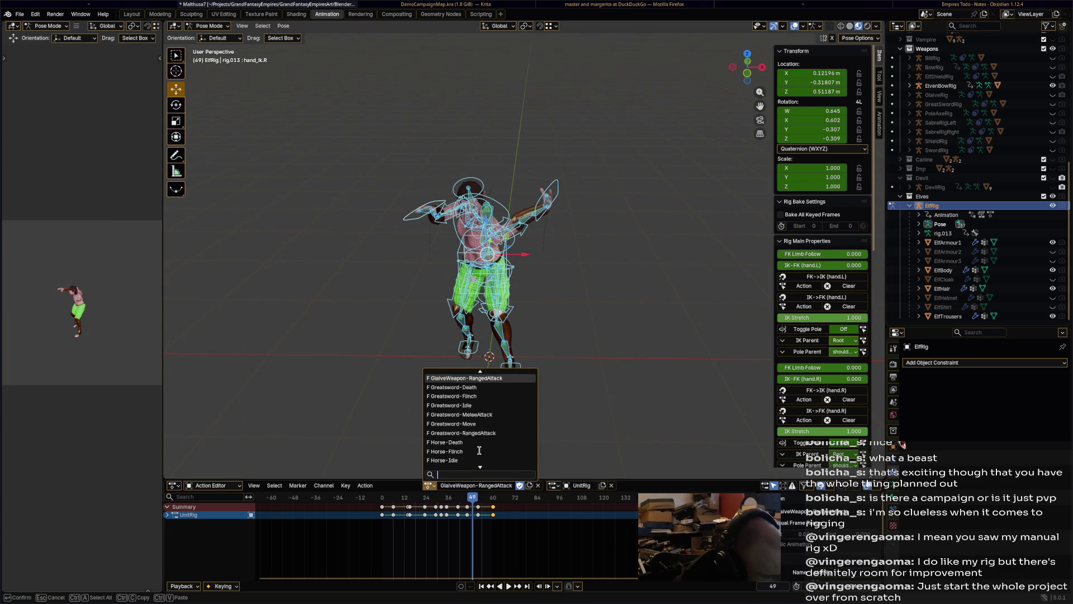
pyautogui.scroll(13, 479, 450)
pyautogui.scroll(15, 479, 450)
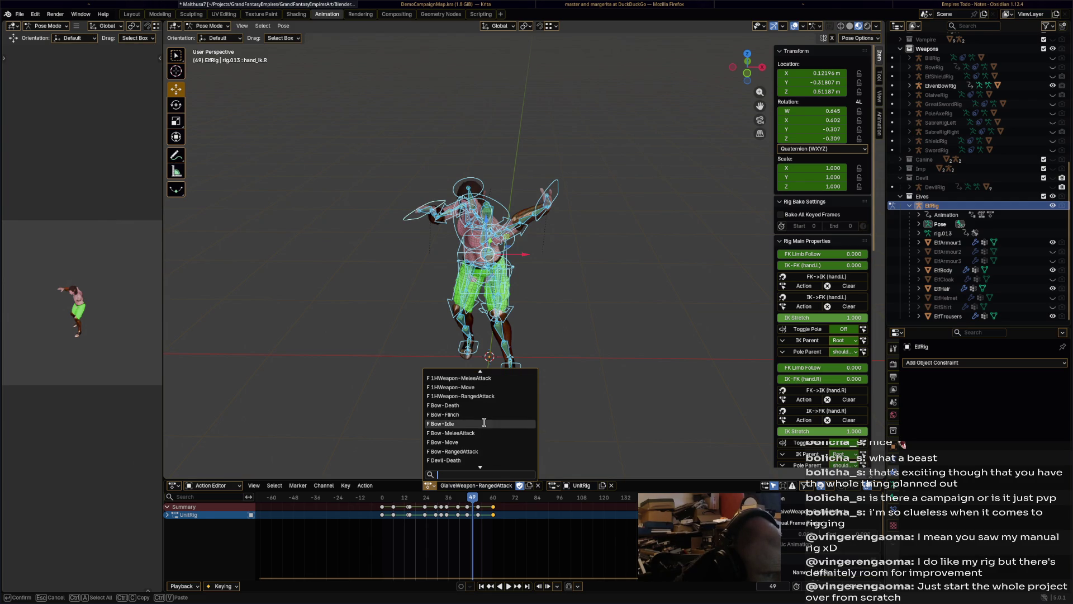
pyautogui.click(488, 423)
pyautogui.moveTo(588, 346)
pyautogui.mouseDown(button='middle')
pyautogui.moveTo(656, 340)
pyautogui.moveTo(716, 370)
pyautogui.moveTo(541, 371)
pyautogui.moveTo(588, 389)
pyautogui.moveTo(635, 384)
pyautogui.moveTo(565, 355)
pyautogui.moveTo(568, 303)
pyautogui.moveTo(507, 285)
pyautogui.moveTo(508, 303)
pyautogui.mouseUp(button='middle')
pyautogui.hotkey('ctrl', 's')
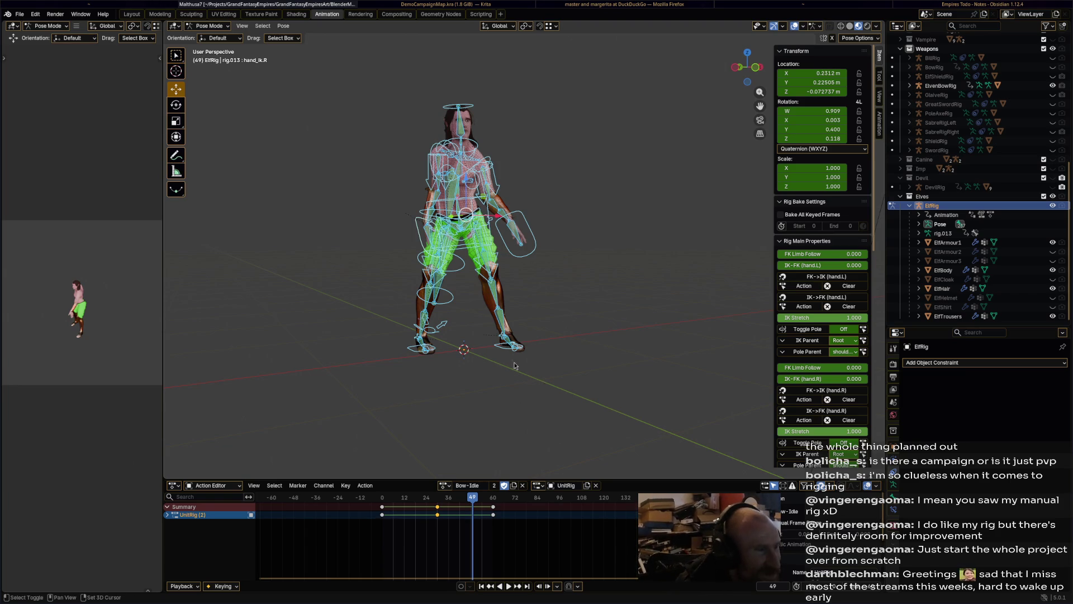
# Stop at frame 19, switch to object mode and select the ElvenBowRig
pyautogui.moveTo(513, 433)
pyautogui.mouseDown(button='middle')
pyautogui.moveTo(522, 376)
pyautogui.moveTo(466, 378)
pyautogui.moveTo(489, 375)
pyautogui.mouseUp(button='middle')
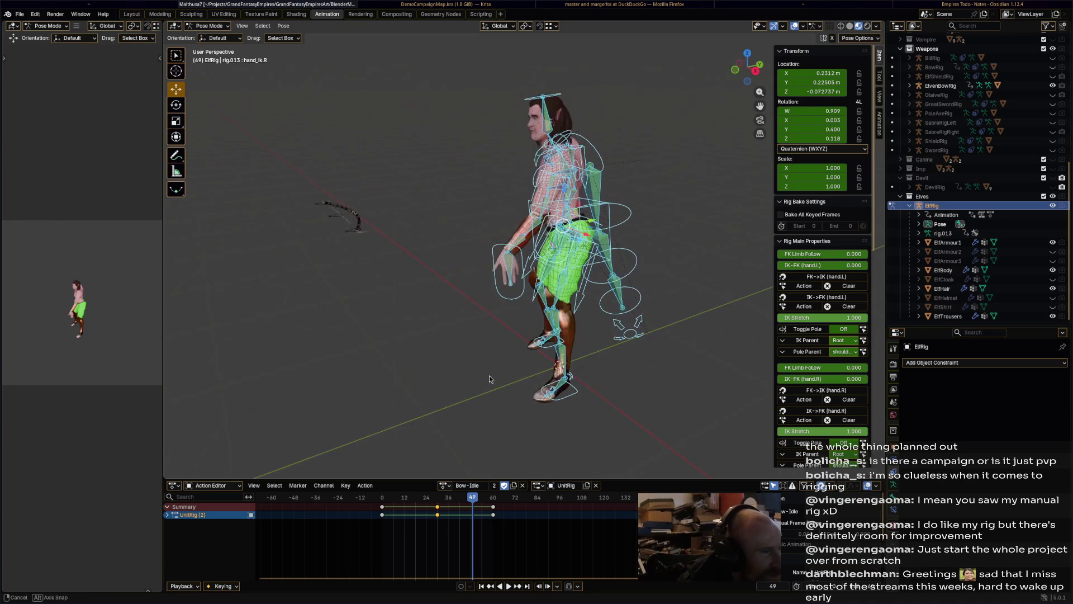
pyautogui.moveTo(472, 499); pyautogui.dragTo(413, 506)
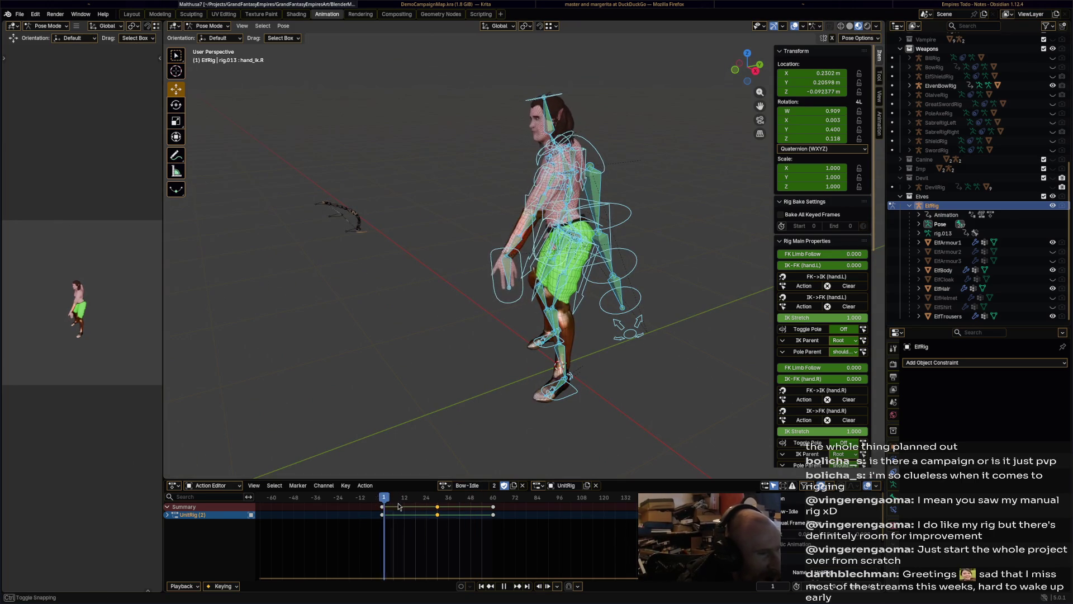
pyautogui.press('Escape')
pyautogui.moveTo(430, 369)
pyautogui.mouseDown(button='middle')
pyautogui.moveTo(444, 351)
pyautogui.moveTo(431, 362)
pyautogui.moveTo(434, 342)
pyautogui.moveTo(489, 314)
pyautogui.mouseUp(button='middle')
pyautogui.click(428, 220)
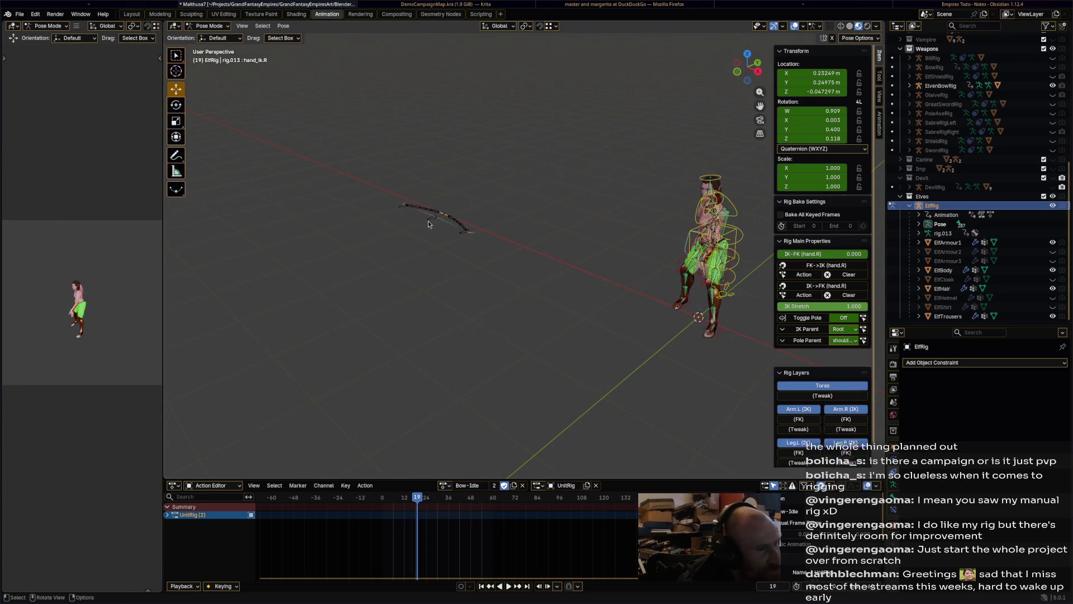
pyautogui.hotkey('ctrl', 'Tab')
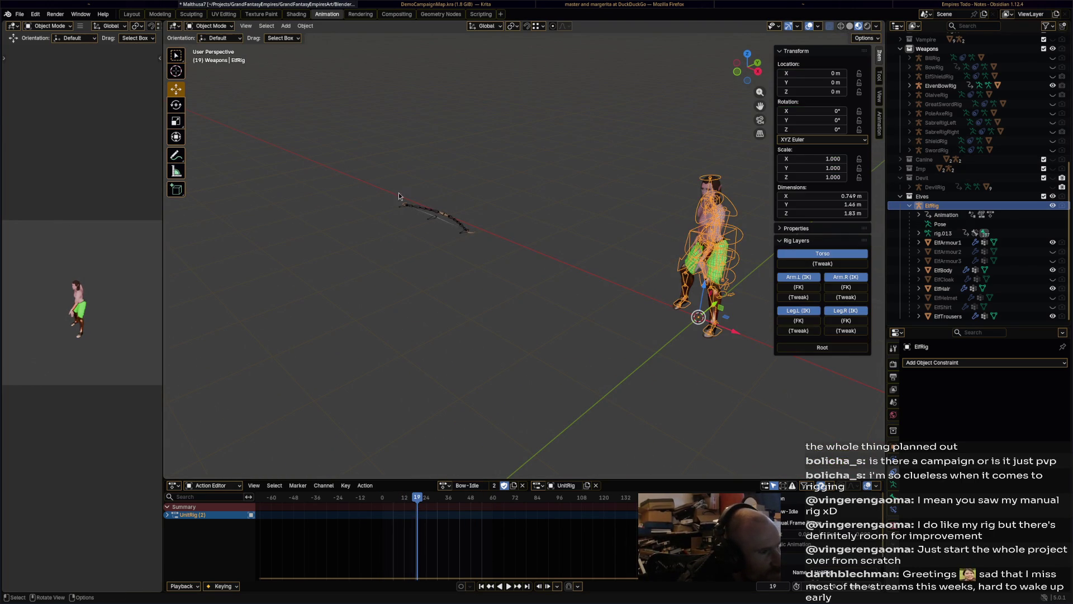
pyautogui.click(428, 222)
pyautogui.moveTo(435, 241); pyautogui.dragTo(503, 252, button='middle')
# Add a Child Of constraint to the bow targeting ElfRig's hand_ik.L bone
pyautogui.click(954, 364)
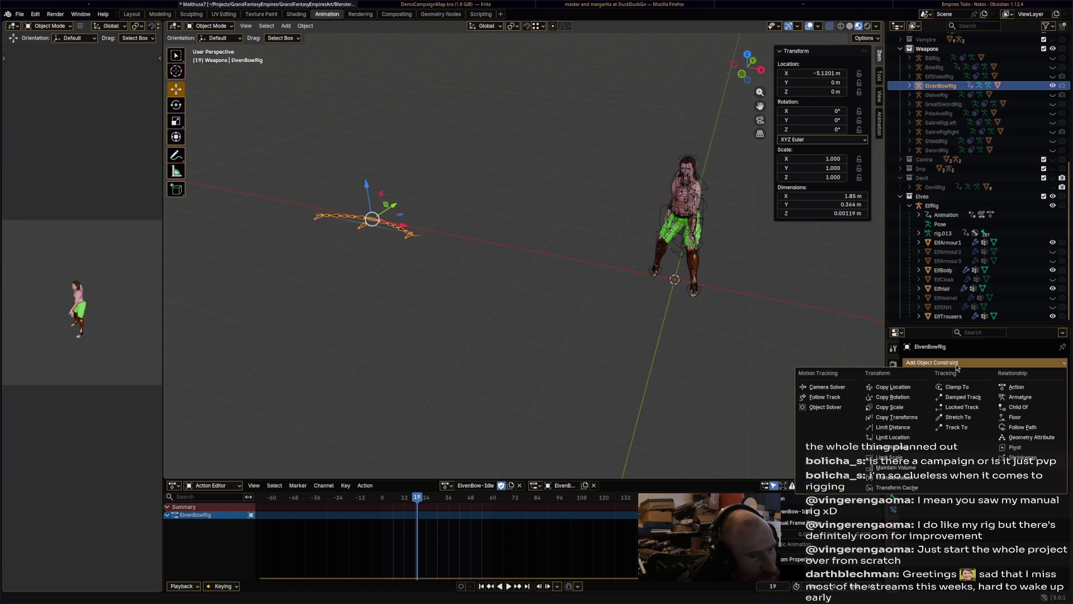
pyautogui.click(1033, 411)
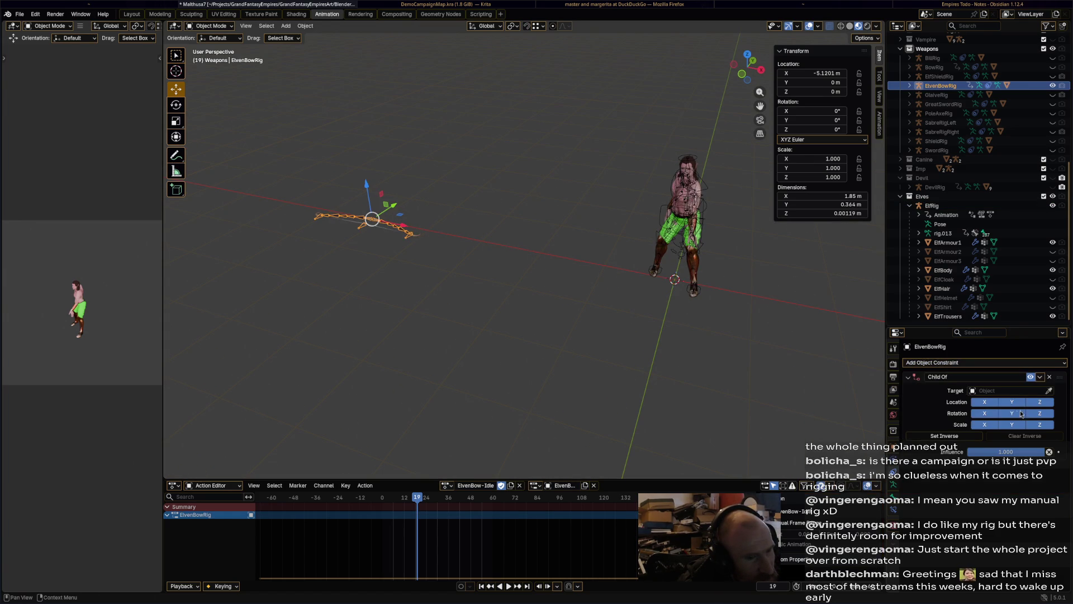
pyautogui.click(1050, 391)
pyautogui.click(713, 238)
pyautogui.click(1030, 401)
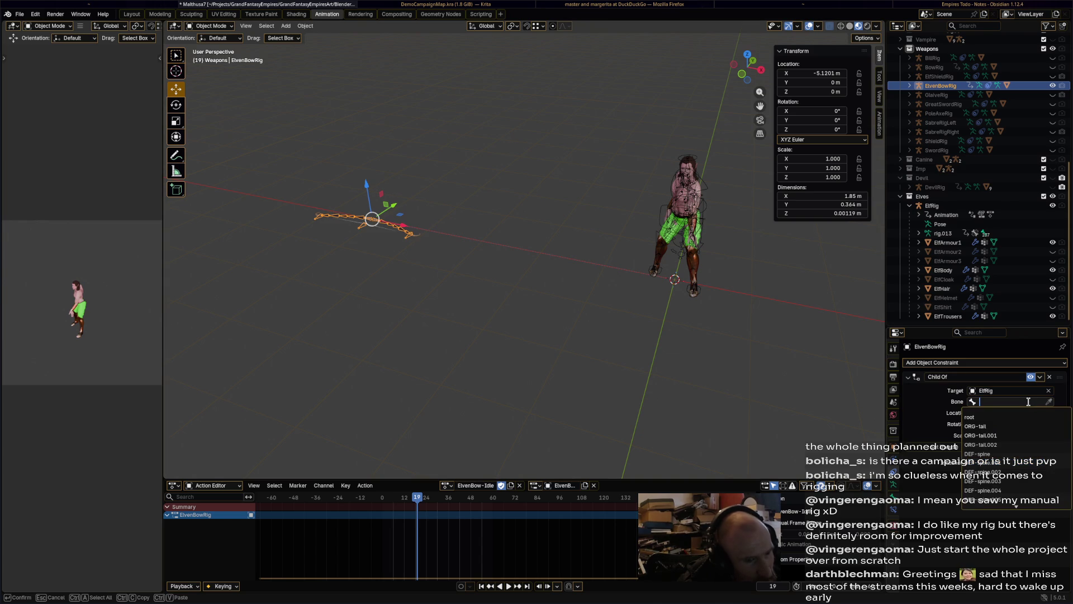
pyautogui.write('hand')
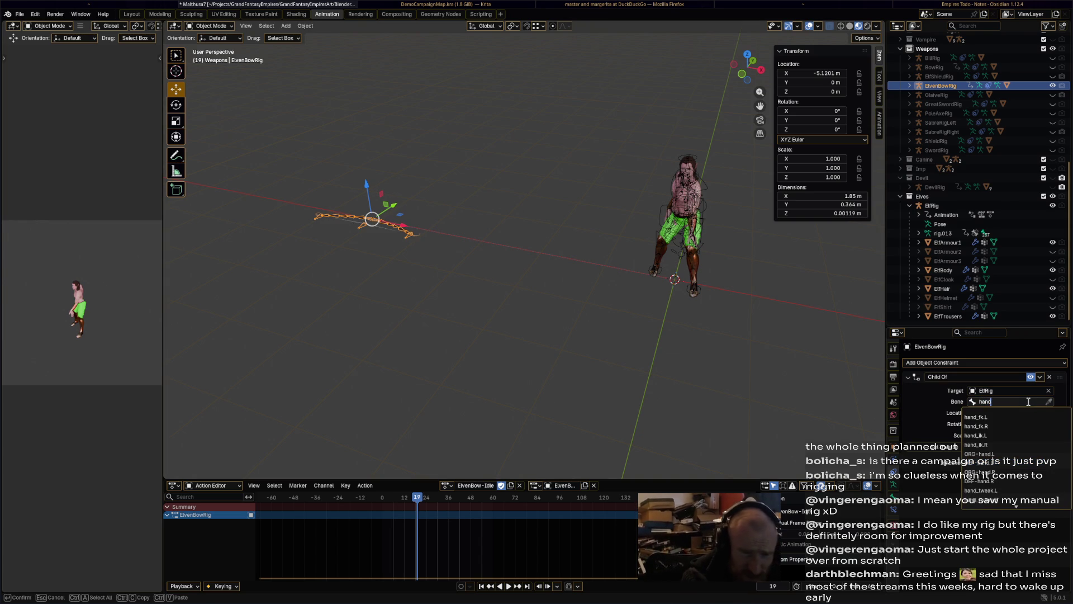
pyautogui.press('Down')
pyautogui.press('Down')
pyautogui.press('Down')
pyautogui.press('Return')
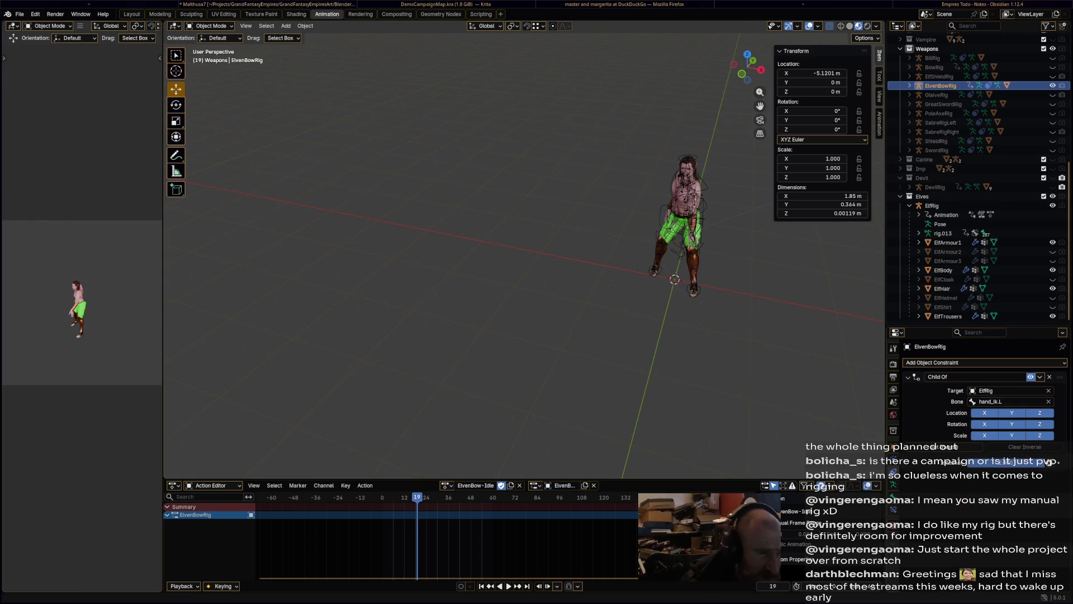
pyautogui.scroll(-5, 696, 256)
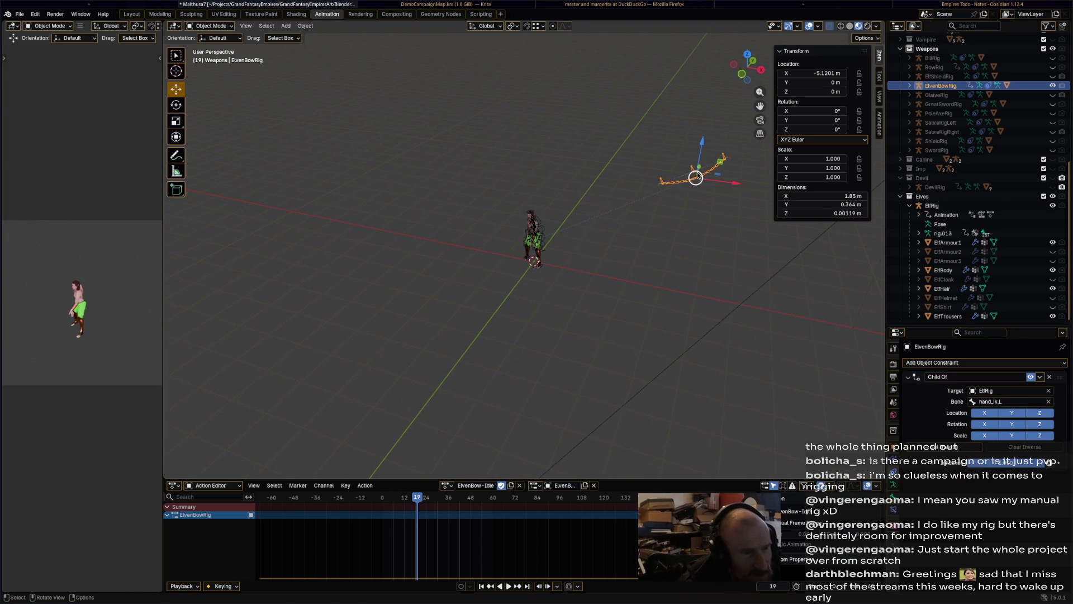
# Move the elven bow onto the elf's hand, lowering it slightly along Z
pyautogui.moveTo(695, 177); pyautogui.dragTo(541, 248)
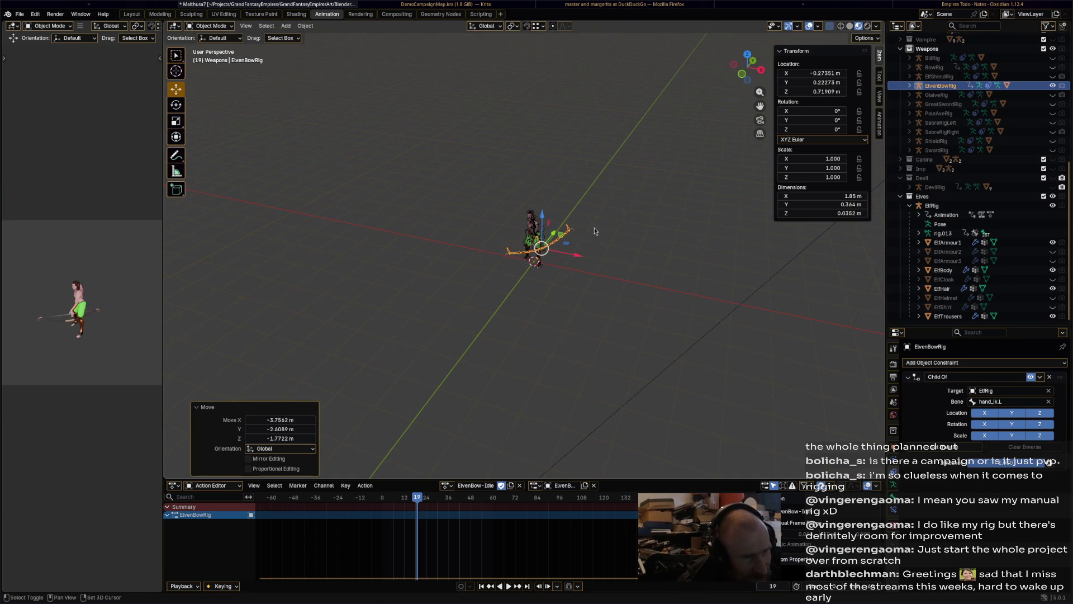
pyautogui.press('KP_Decimal')
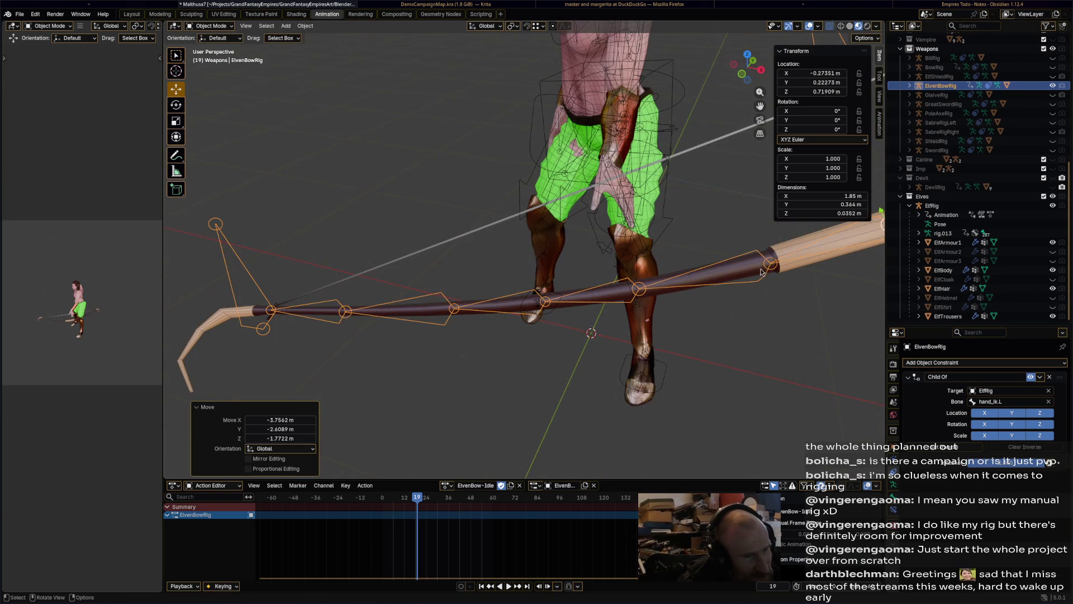
pyautogui.scroll(-4, 762, 272)
pyautogui.moveTo(718, 272); pyautogui.dragTo(787, 277, button='middle')
pyautogui.press('g')
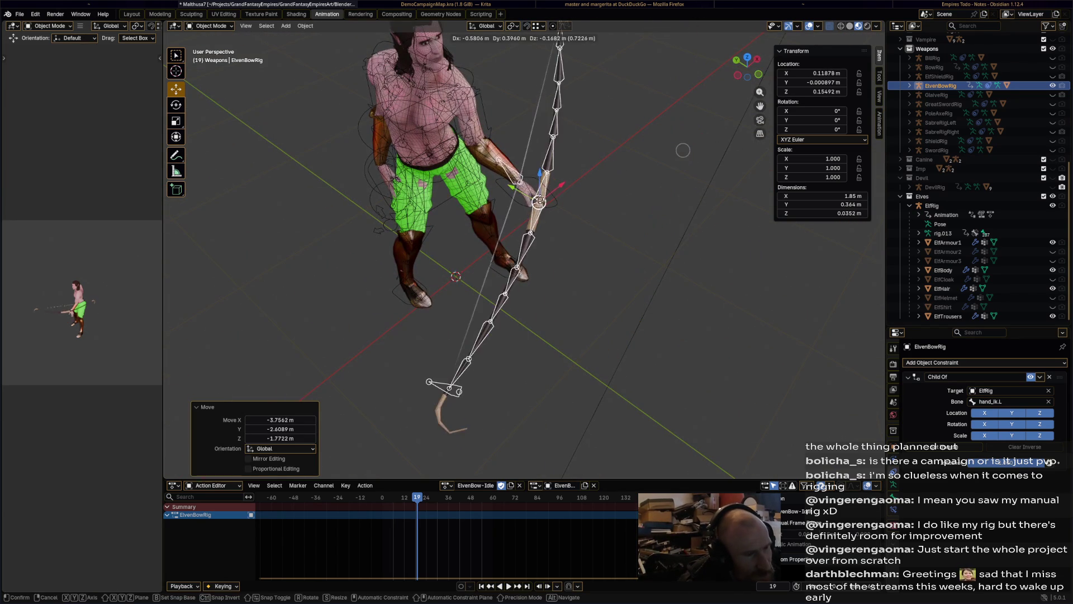
pyautogui.click(683, 150)
pyautogui.moveTo(533, 140)
pyautogui.mouseDown(button='middle')
pyautogui.moveTo(531, 215)
pyautogui.moveTo(569, 143)
pyautogui.mouseUp(button='middle')
pyautogui.press('g')
pyautogui.click(536, 213)
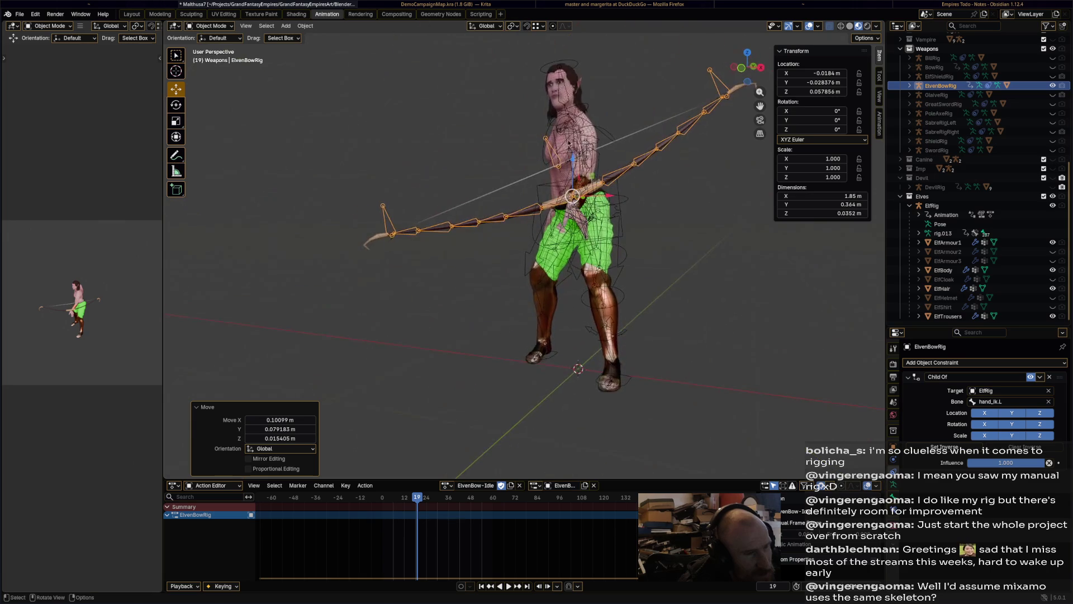
pyautogui.moveTo(573, 162); pyautogui.dragTo(574, 189)
pyautogui.moveTo(574, 189)
pyautogui.mouseDown(button='middle')
pyautogui.moveTo(612, 232)
pyautogui.moveTo(555, 167)
pyautogui.moveTo(430, 126)
pyautogui.moveTo(424, 113)
pyautogui.moveTo(401, 129)
pyautogui.moveTo(573, 132)
pyautogui.moveTo(605, 119)
pyautogui.moveTo(675, 133)
pyautogui.moveTo(622, 233)
pyautogui.mouseUp(button='middle')
# Rotate the bow twice and slide it into the elf's palm
pyautogui.press('r')
pyautogui.click(509, 162)
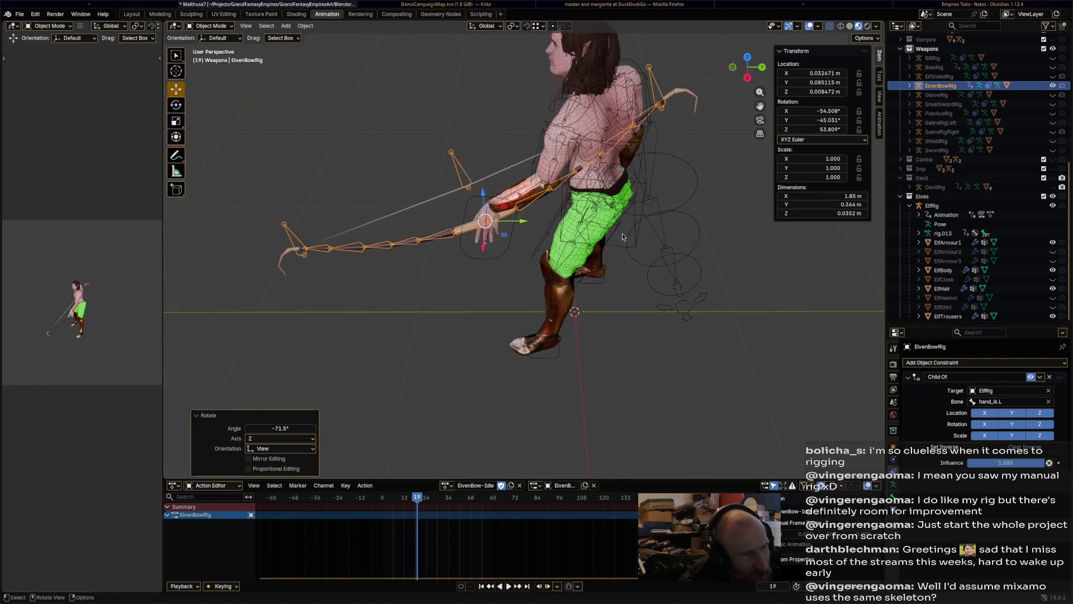
pyautogui.press('r')
pyautogui.click(561, 335)
pyautogui.press('g')
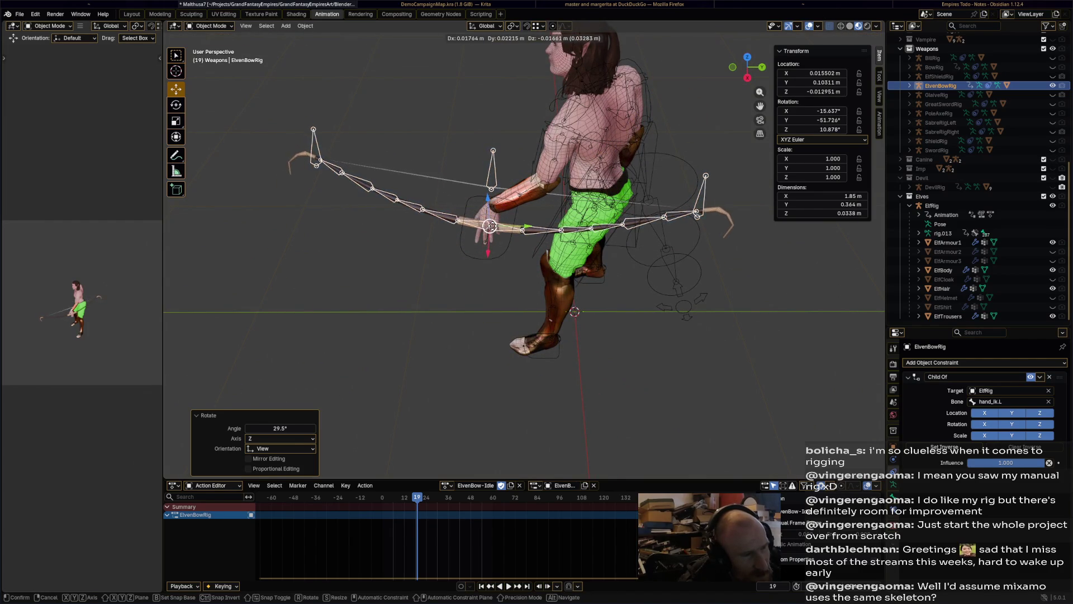
pyautogui.click(559, 201)
pyautogui.moveTo(559, 201)
pyautogui.mouseDown(button='middle')
pyautogui.moveTo(629, 159)
pyautogui.moveTo(582, 180)
pyautogui.moveTo(653, 244)
pyautogui.moveTo(639, 226)
pyautogui.moveTo(649, 252)
pyautogui.mouseUp(button='middle')
# Refine the bow's rotation to 63°, -87° and -52° so it lies across the body
pyautogui.press('r')
pyautogui.click(547, 178)
pyautogui.press('r')
pyautogui.click(626, 185)
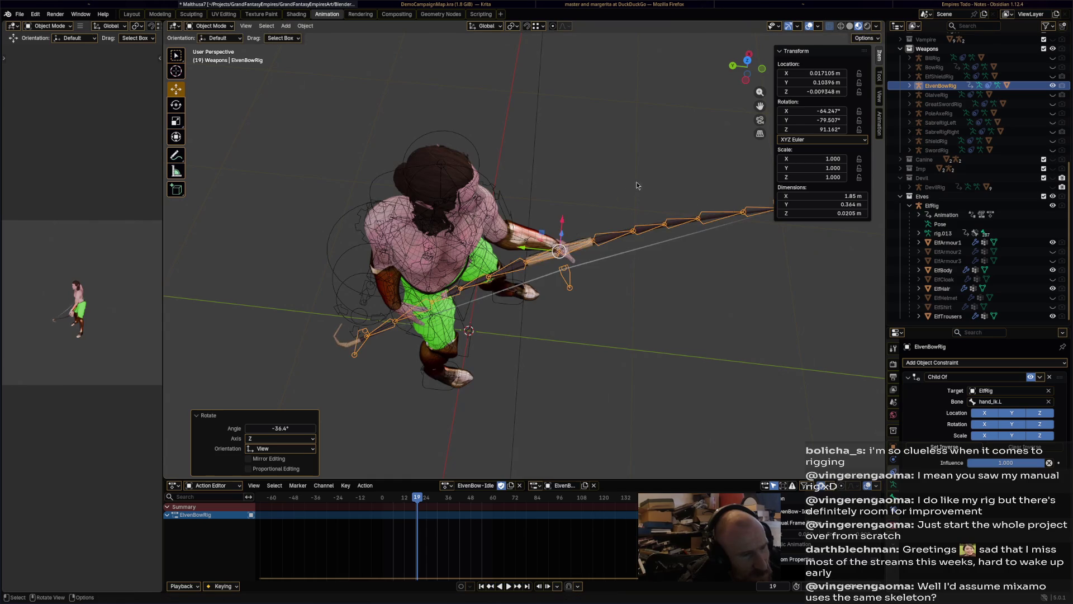
pyautogui.moveTo(626, 184)
pyautogui.mouseDown(button='middle')
pyautogui.moveTo(570, 130)
pyautogui.moveTo(511, 102)
pyautogui.moveTo(565, 135)
pyautogui.moveTo(444, 217)
pyautogui.mouseUp(button='middle')
pyautogui.press('r')
pyautogui.click(565, 147)
pyautogui.press('r')
pyautogui.click(615, 224)
pyautogui.moveTo(615, 223)
pyautogui.mouseDown(button='middle')
pyautogui.moveTo(751, 203)
pyautogui.moveTo(770, 169)
pyautogui.moveTo(720, 207)
pyautogui.moveTo(631, 243)
pyautogui.moveTo(588, 239)
pyautogui.mouseUp(button='middle')
# Save the blend file and select the elf rig by its head
pyautogui.hotkey('ctrl', 's')
pyautogui.scroll(-2, 589, 235)
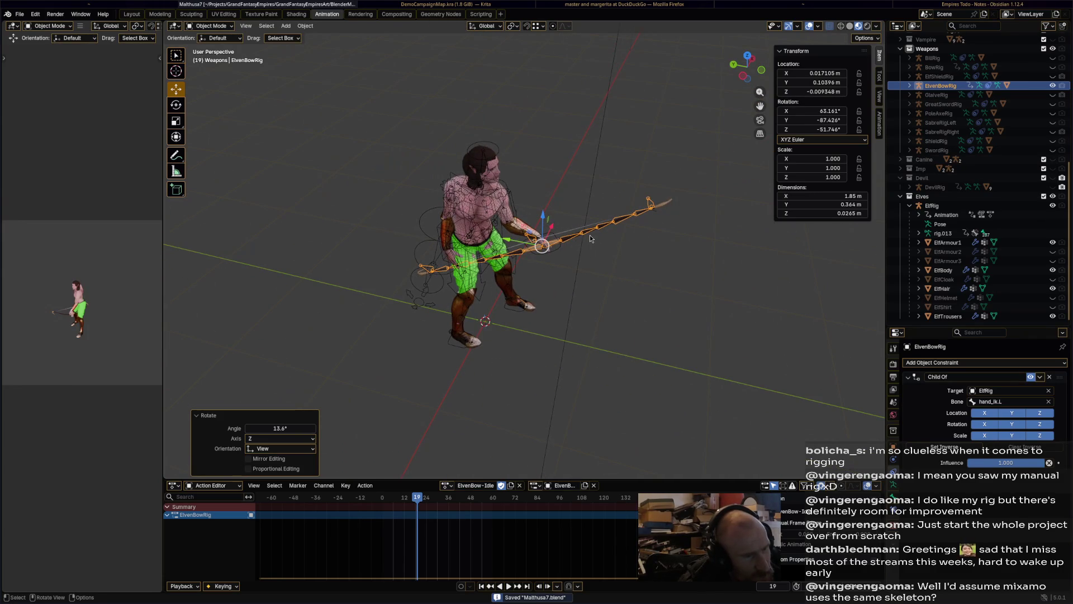
pyautogui.click(616, 280)
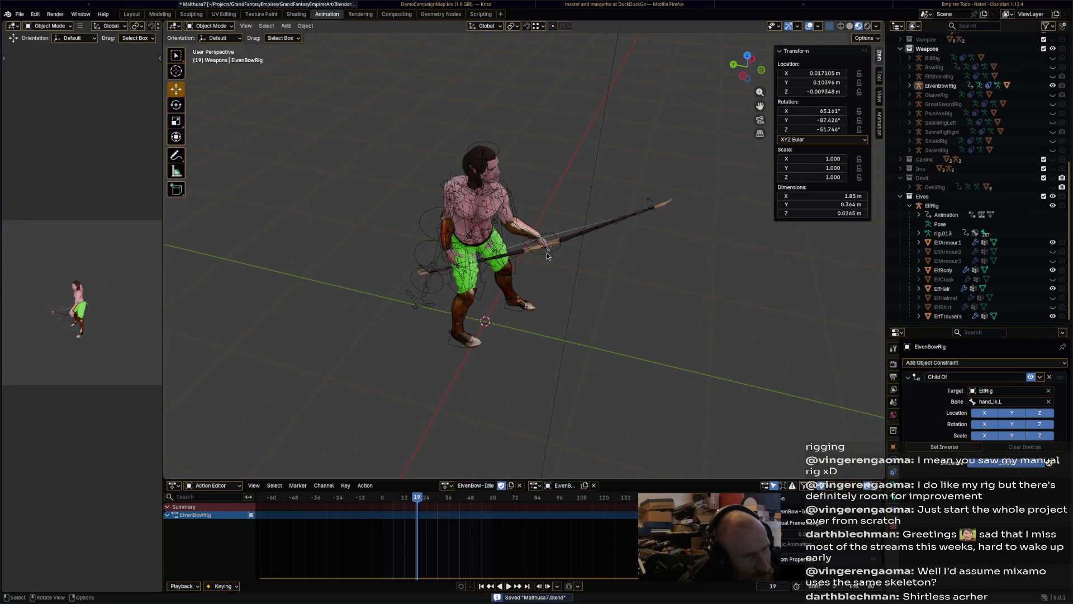
pyautogui.click(562, 250)
pyautogui.click(580, 230)
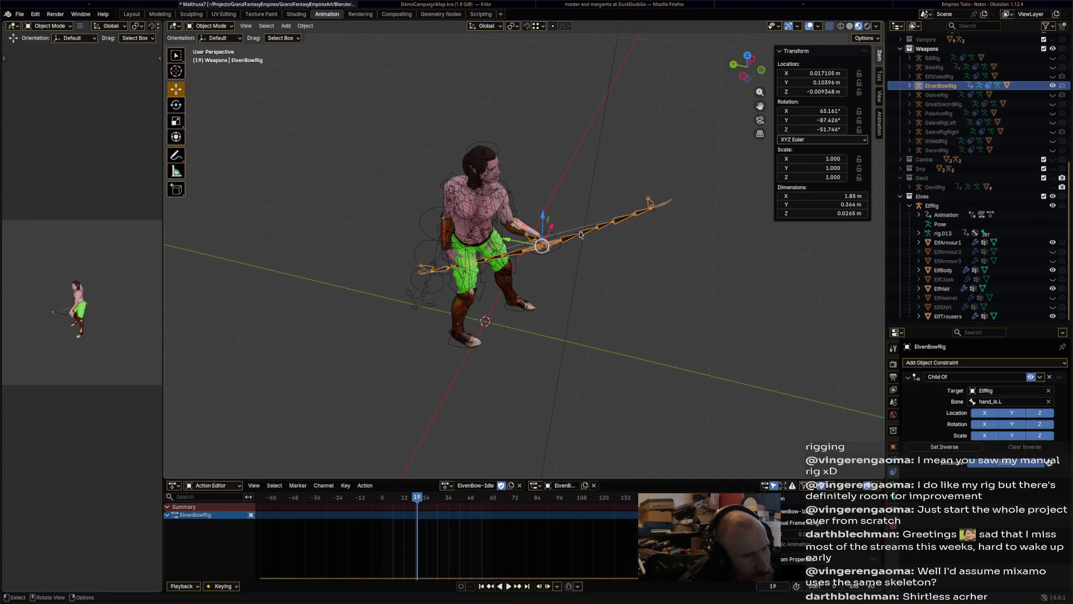
pyautogui.click(569, 189)
pyautogui.hotkey('ctrl', 's')
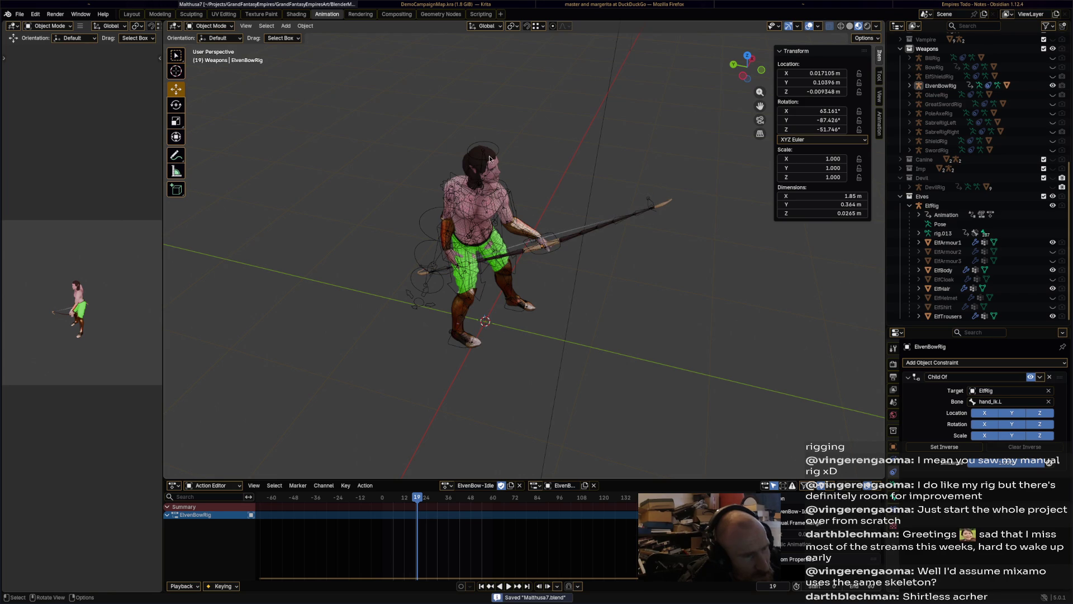
pyautogui.click(491, 157)
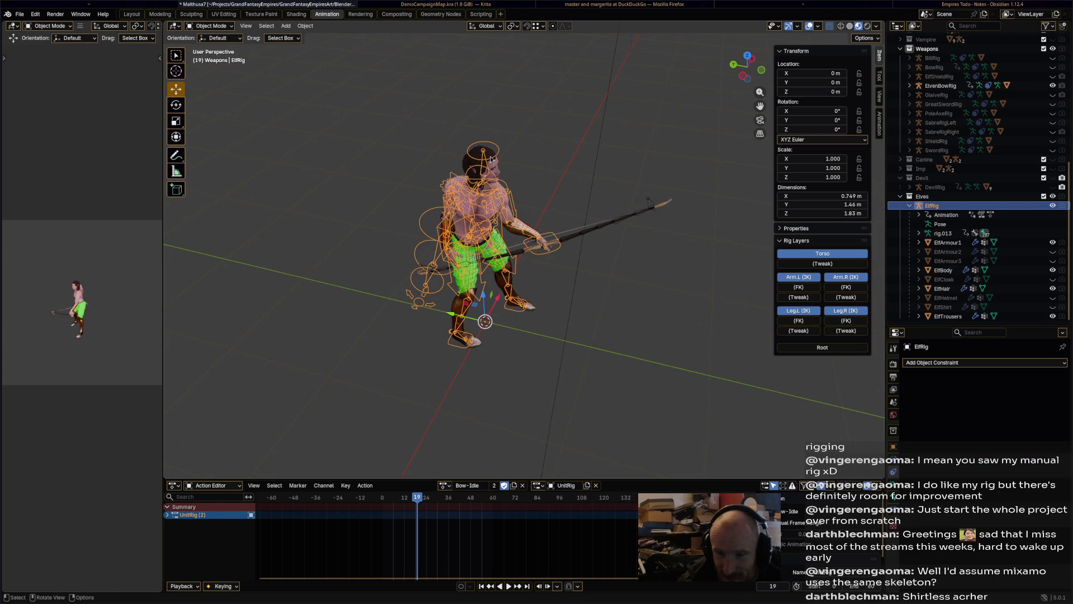
# Select the ElfRig armature instead of the bow and save
pyautogui.moveTo(520, 198)
pyautogui.mouseDown(button='middle')
pyautogui.moveTo(520, 173)
pyautogui.moveTo(587, 193)
pyautogui.mouseUp(button='middle')
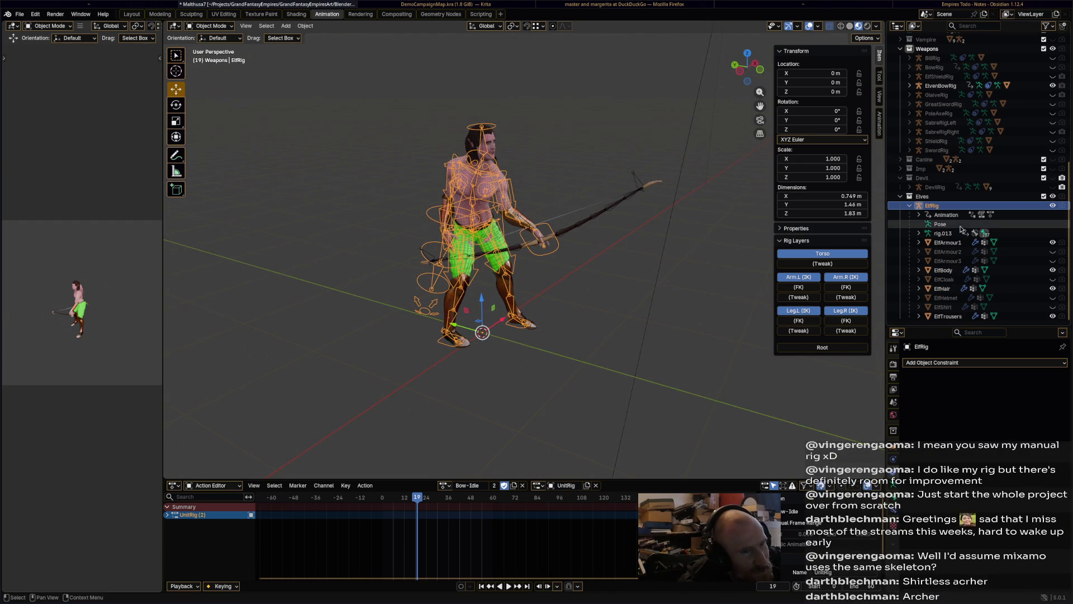
pyautogui.click(942, 87)
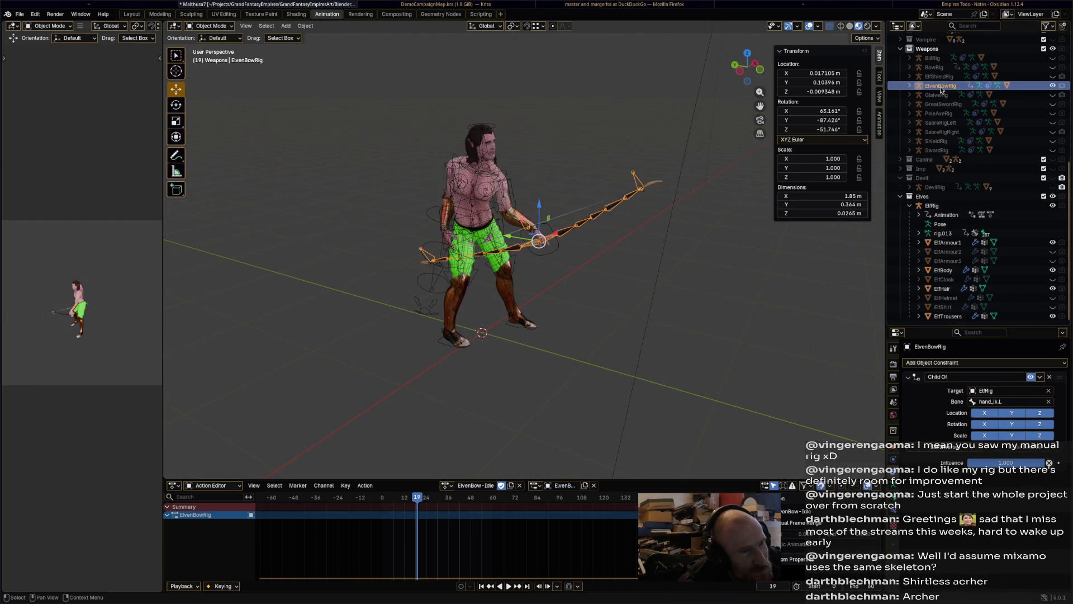
pyautogui.click(583, 251)
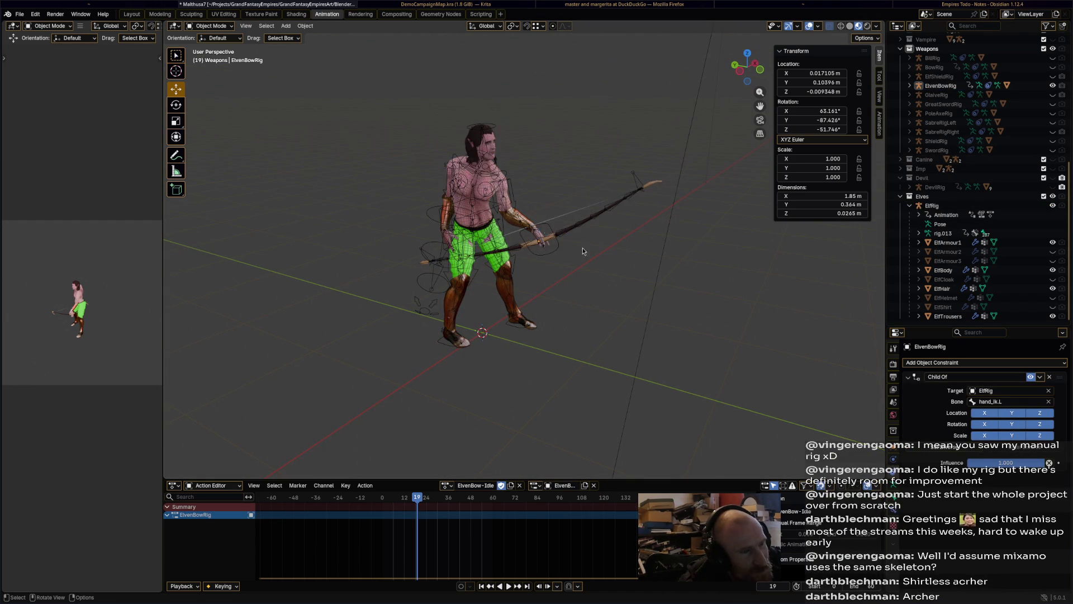
pyautogui.click(505, 185)
pyautogui.hotkey('ctrl', 's')
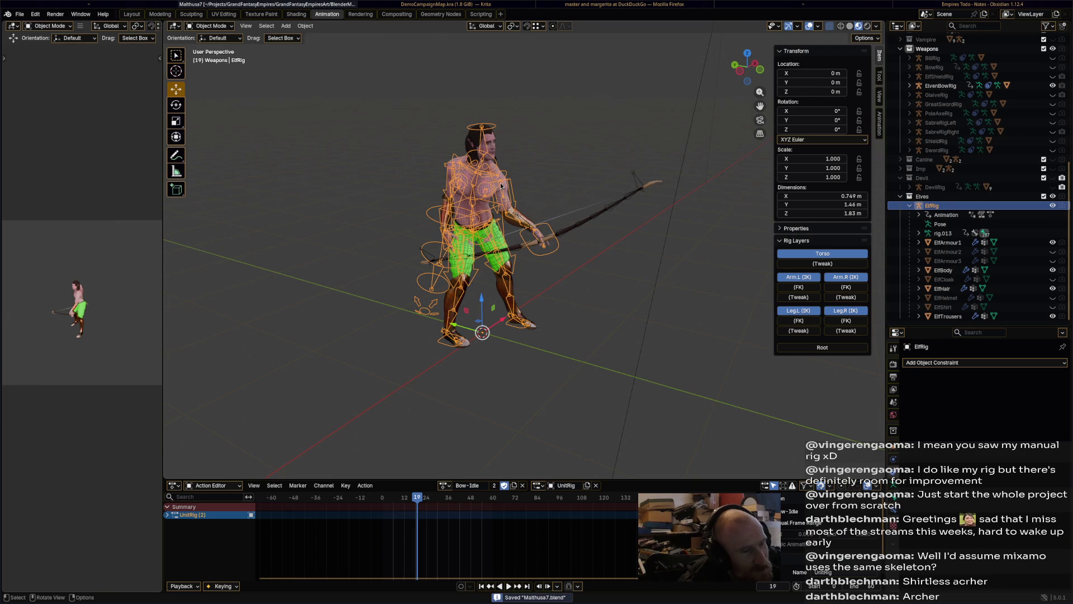
# Duplicate Bow-Idle into a new action named ElvenArcher-Idle
pyautogui.click(513, 485)
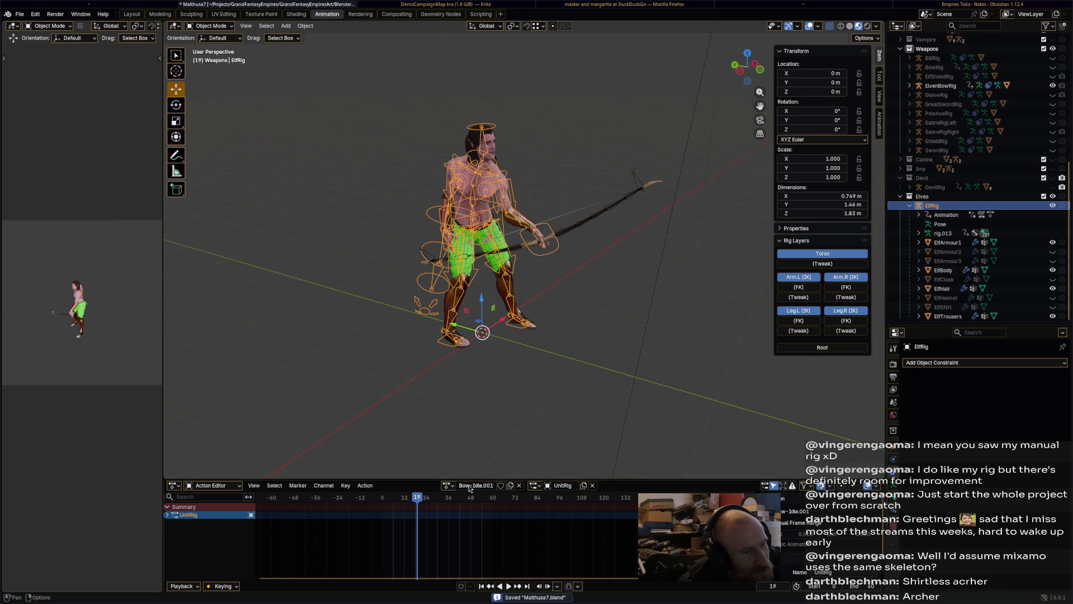
pyautogui.doubleClick(491, 485)
pyautogui.write('E')
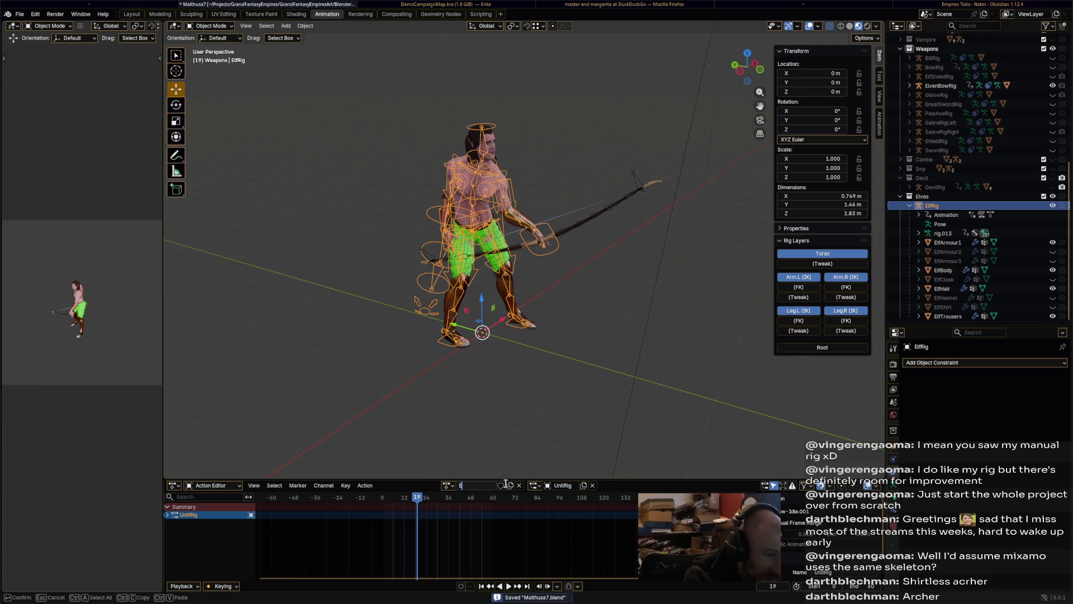
pyautogui.write('lvenBow-Idl')
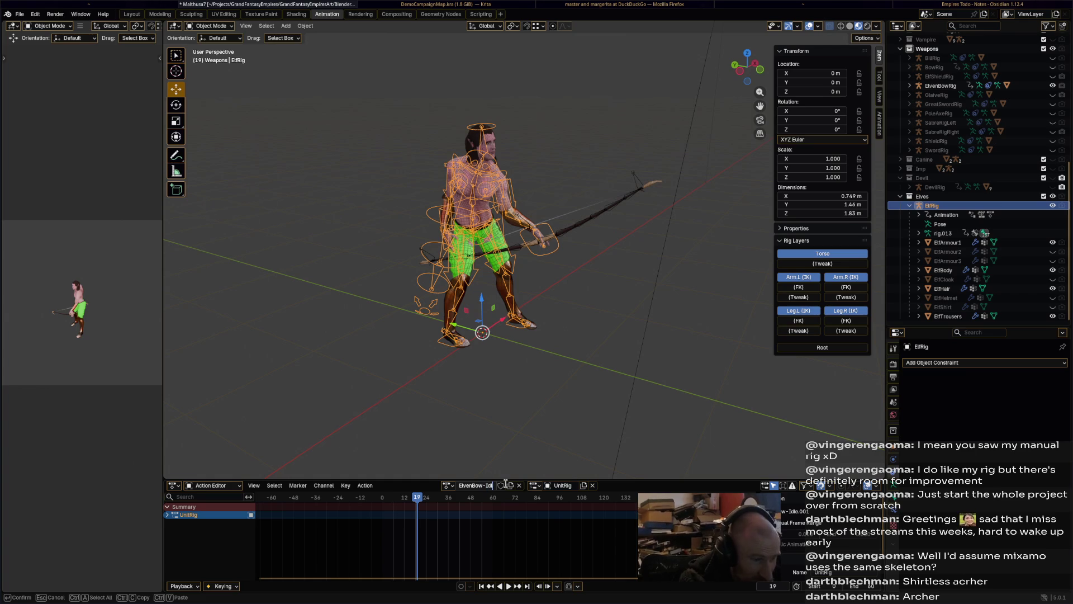
pyautogui.write('e')
pyautogui.press('Return')
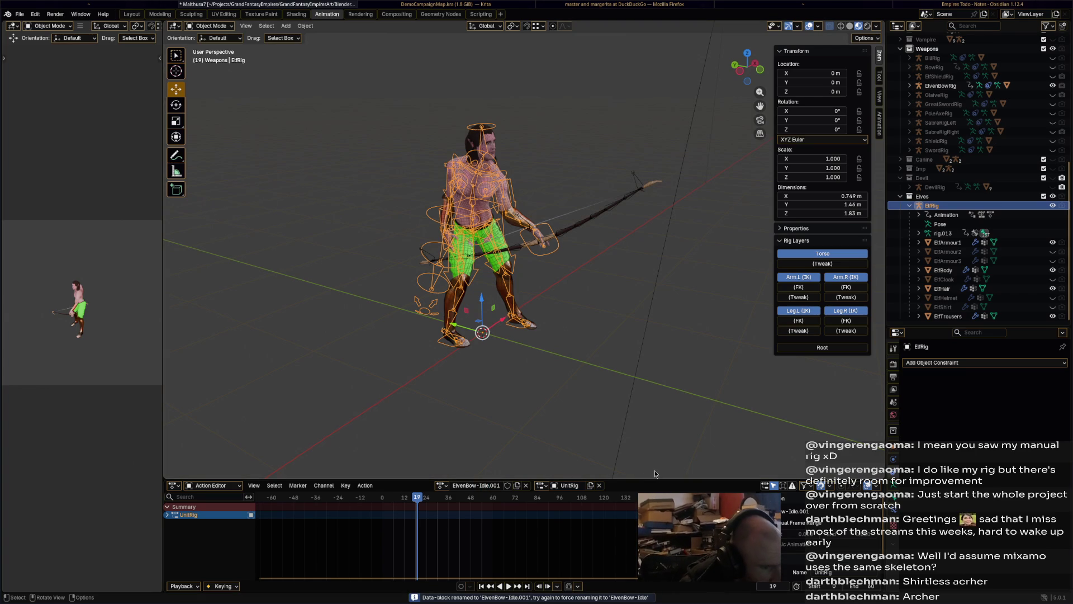
pyautogui.click(477, 485)
pyautogui.moveTo(476, 486); pyautogui.dragTo(465, 486)
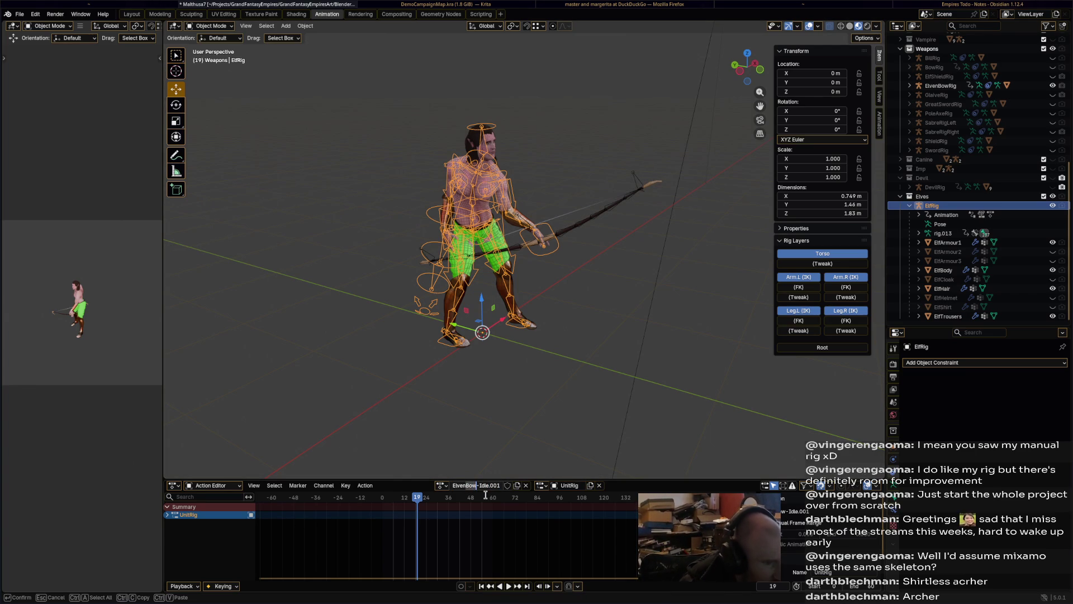
pyautogui.write('Archer')
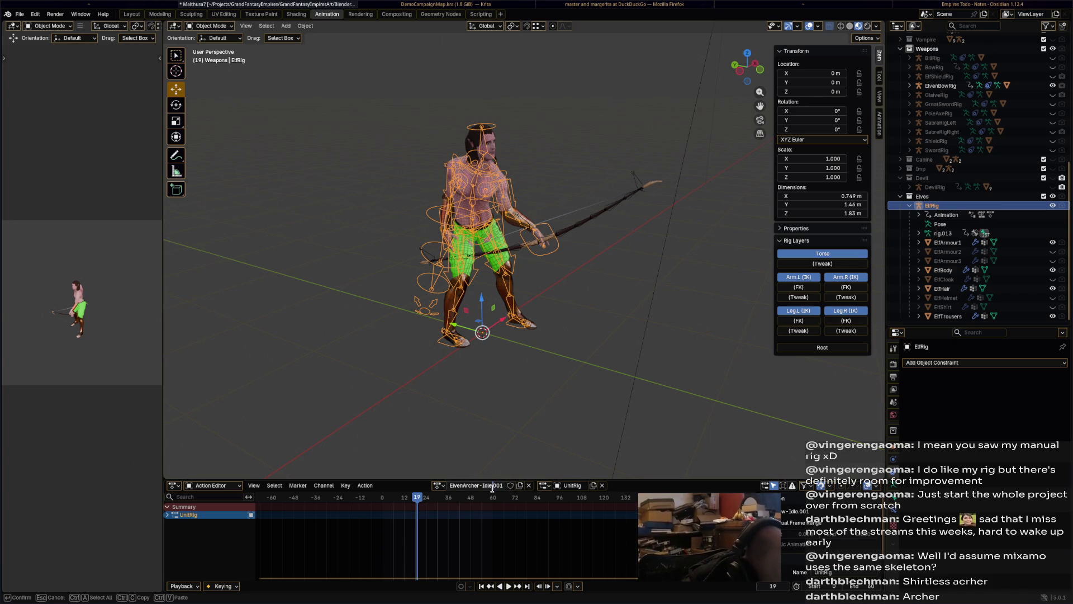
pyautogui.press('BackSpace')
pyautogui.press('BackSpace')
pyautogui.press('BackSpace')
pyautogui.press('Return')
# Give ElvenArcher-Idle a fake user, save, and return to frame 11
pyautogui.click(504, 485)
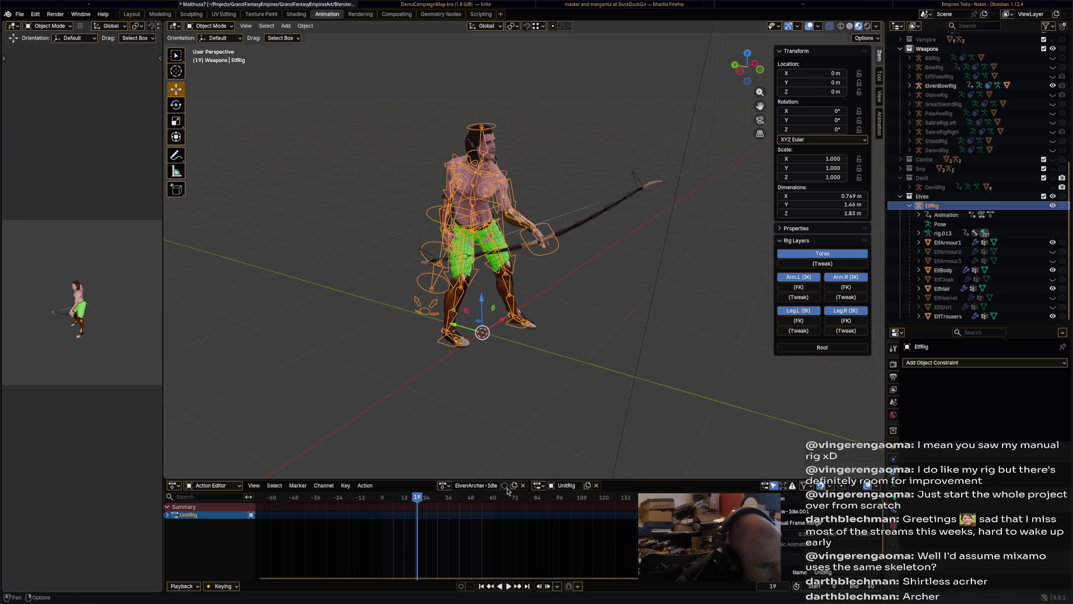
pyautogui.hotkey('ctrl', 's')
pyautogui.moveTo(417, 499); pyautogui.dragTo(403, 499)
pyautogui.click(549, 388)
# Switch the elf rig to Pose Mode and view the character from the front
pyautogui.click(211, 26)
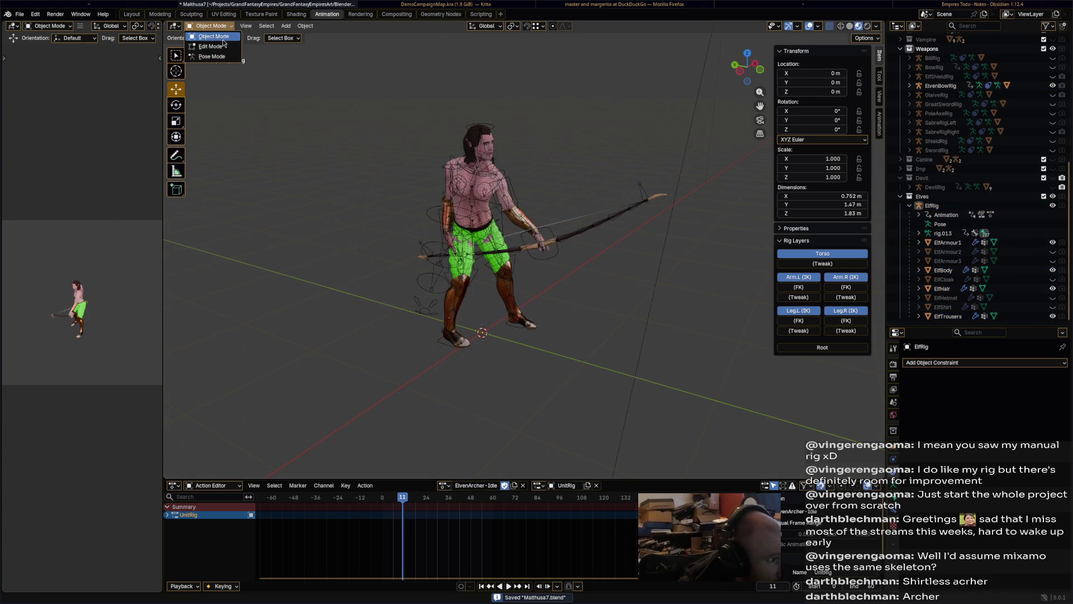
pyautogui.click(210, 57)
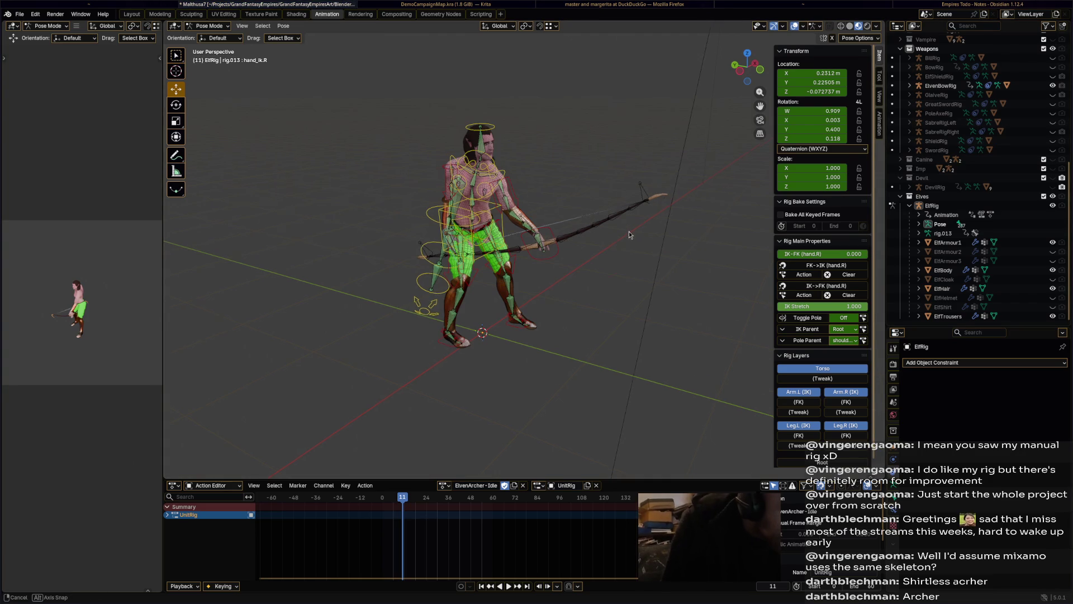
pyautogui.moveTo(635, 171)
pyautogui.mouseDown(button='middle')
pyautogui.moveTo(558, 250)
pyautogui.moveTo(716, 242)
pyautogui.moveTo(635, 230)
pyautogui.moveTo(696, 249)
pyautogui.moveTo(670, 298)
pyautogui.moveTo(588, 272)
pyautogui.moveTo(488, 281)
pyautogui.mouseUp(button='middle')
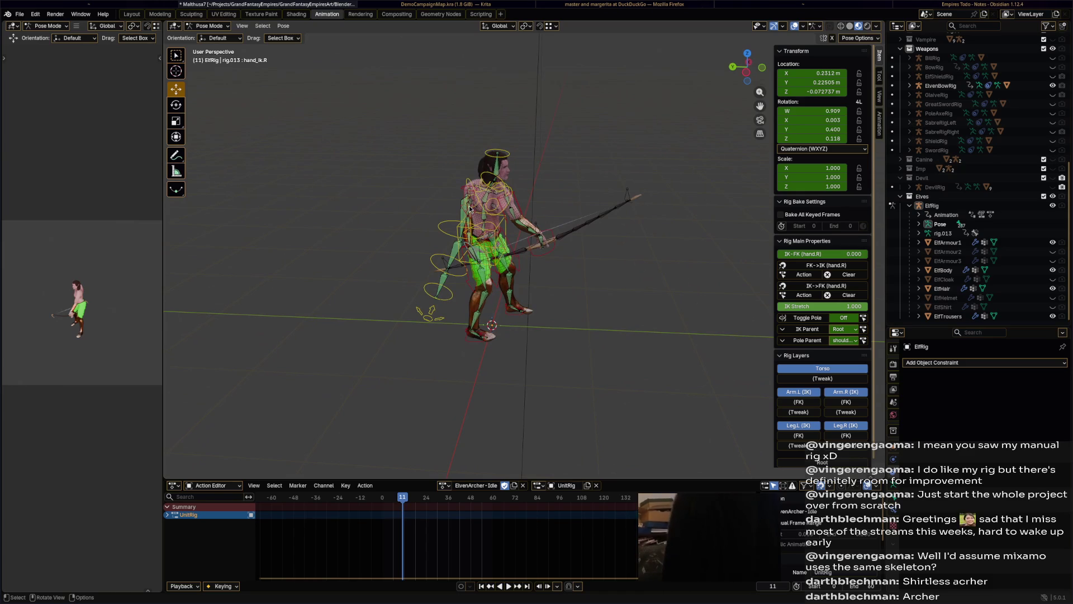
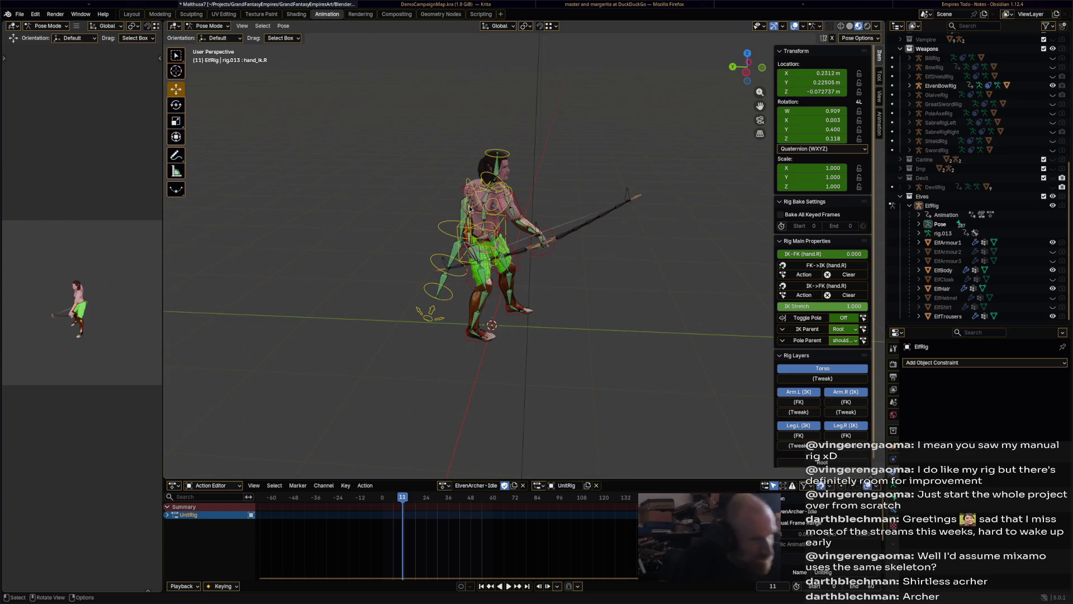
# Rotate the hand_ik.L control repeatedly to angle the left hand toward the bow
pyautogui.moveTo(609, 262); pyautogui.dragTo(554, 267, button='middle')
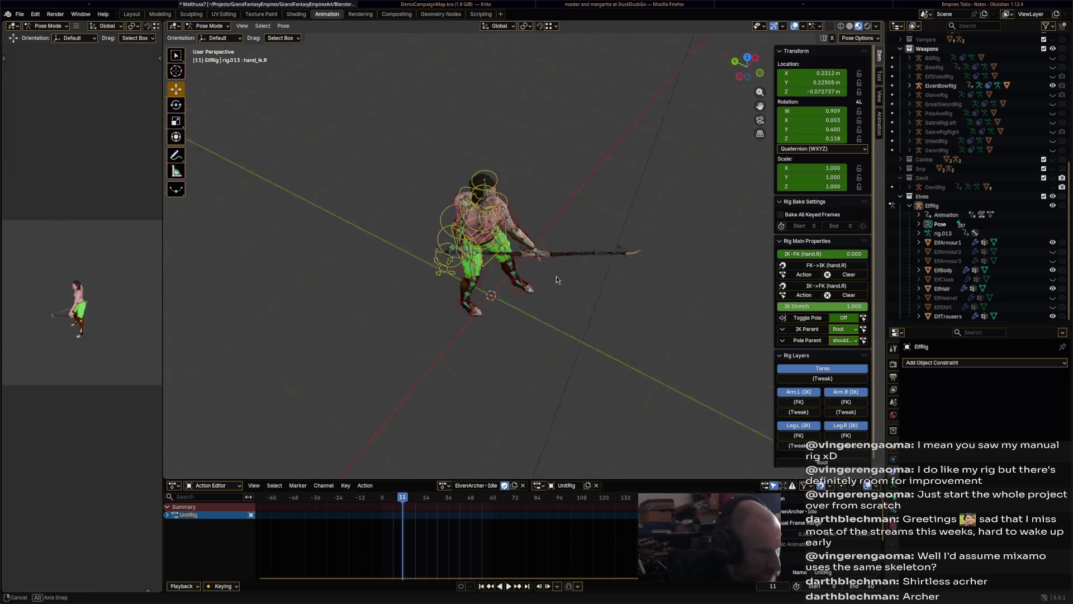
pyautogui.scroll(5, 553, 267)
pyautogui.click(565, 247)
pyautogui.moveTo(408, 499); pyautogui.dragTo(382, 499)
pyautogui.scroll(-5, 551, 347)
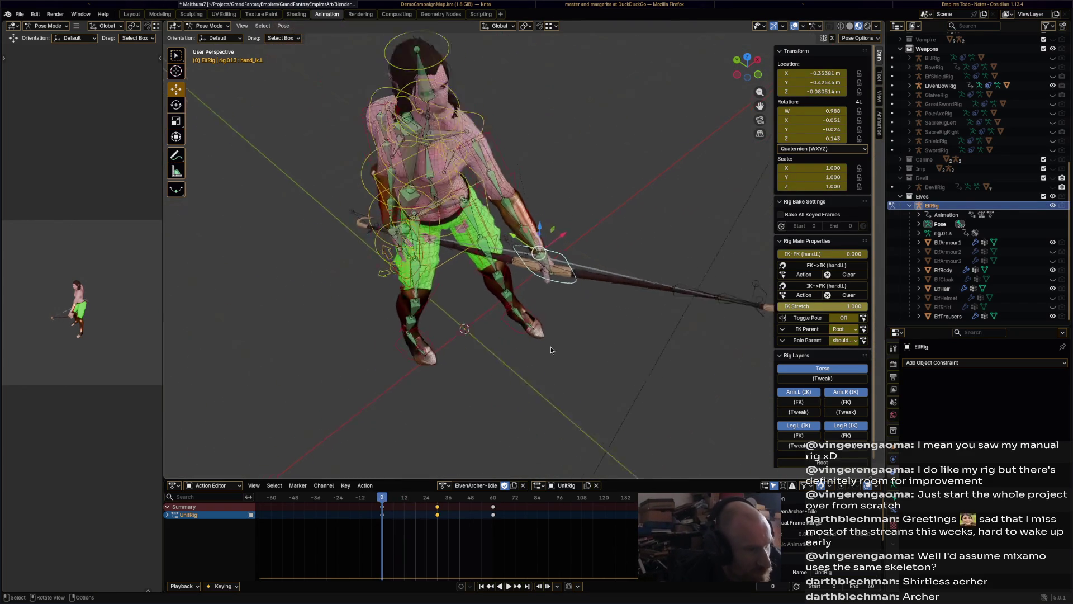
pyautogui.press('r')
pyautogui.click(515, 326)
pyautogui.moveTo(514, 327)
pyautogui.mouseDown(button='middle')
pyautogui.moveTo(424, 243)
pyautogui.moveTo(492, 257)
pyautogui.mouseUp(button='middle')
pyautogui.press('r')
pyautogui.click(551, 257)
pyautogui.moveTo(565, 248)
pyautogui.mouseDown(button='middle')
pyautogui.moveTo(607, 216)
pyautogui.moveTo(569, 206)
pyautogui.moveTo(492, 237)
pyautogui.moveTo(515, 222)
pyautogui.moveTo(503, 184)
pyautogui.moveTo(535, 233)
pyautogui.mouseUp(button='middle')
pyautogui.press('r')
pyautogui.click(576, 209)
# Move and turn the left hand control further onto the bow
pyautogui.press('g')
pyautogui.click(511, 226)
pyautogui.press('r')
pyautogui.click(492, 238)
pyautogui.press('g')
pyautogui.press('r')
pyautogui.click(489, 232)
# Try rotating the upper_arm_ik.L bone, then undo it
pyautogui.click(506, 190)
pyautogui.press('r')
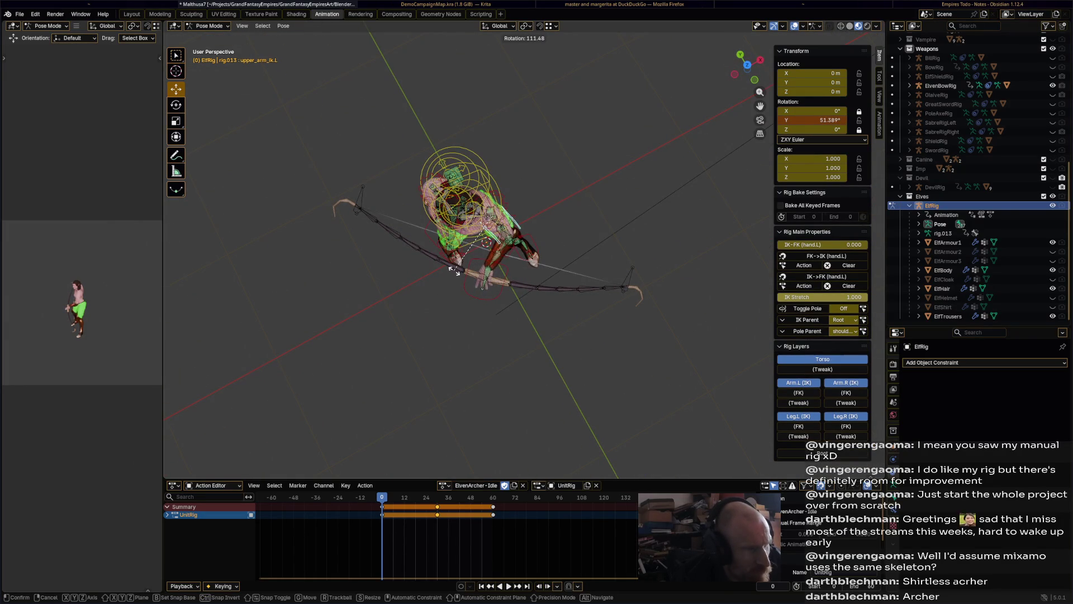
pyautogui.click(506, 174)
pyautogui.moveTo(506, 174); pyautogui.dragTo(543, 167, button='middle')
pyautogui.hotkey('ctrl', 'z')
# Reselect hand_ik.L and fine-tune its rotation and position on the bow
pyautogui.moveTo(519, 254); pyautogui.dragTo(526, 237, button='middle')
pyautogui.click(526, 237)
pyautogui.click(509, 222)
pyautogui.press('r')
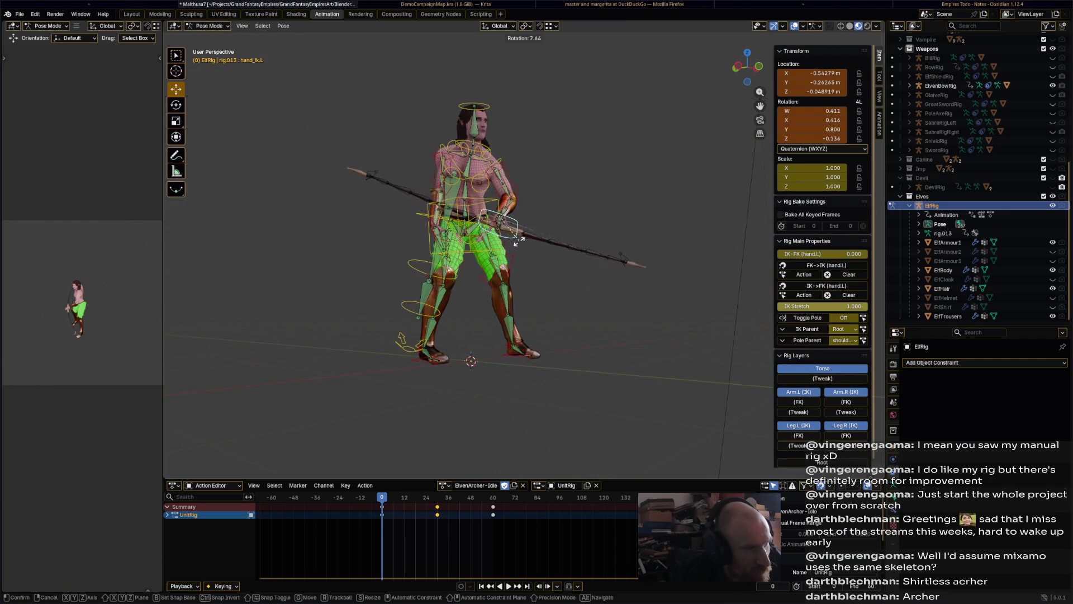
pyautogui.click(506, 224)
pyautogui.press('g')
pyautogui.click(506, 224)
# Move the hand_ik.R control onto the bow and rotate it 39.6°
pyautogui.moveTo(519, 229); pyautogui.dragTo(596, 259, button='middle')
pyautogui.click(531, 278)
pyautogui.moveTo(532, 277); pyautogui.dragTo(492, 263, button='middle')
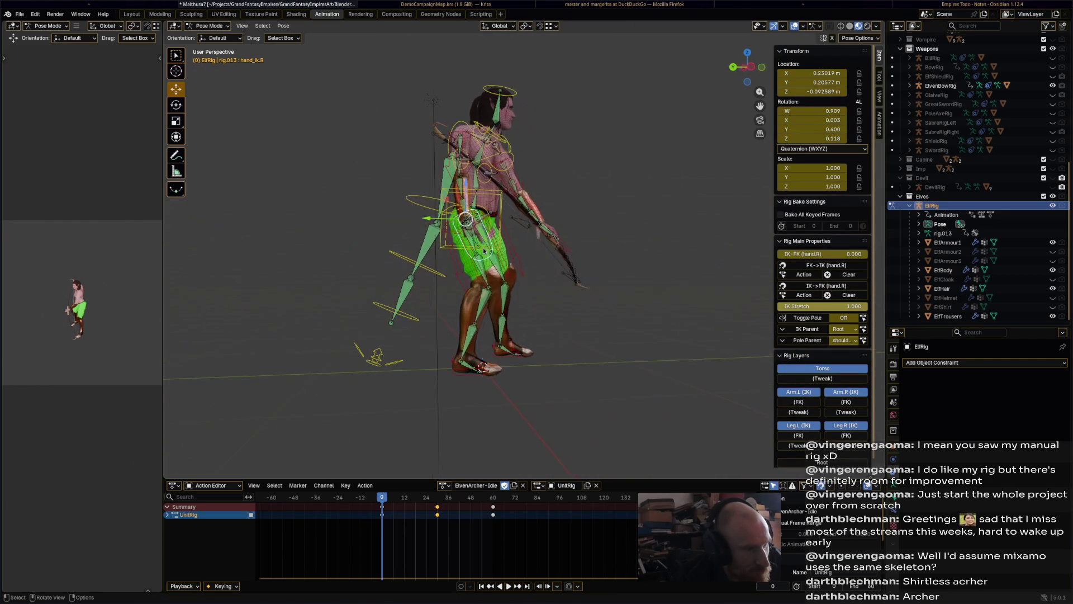
pyautogui.press('g')
pyautogui.click(418, 193)
pyautogui.press('r')
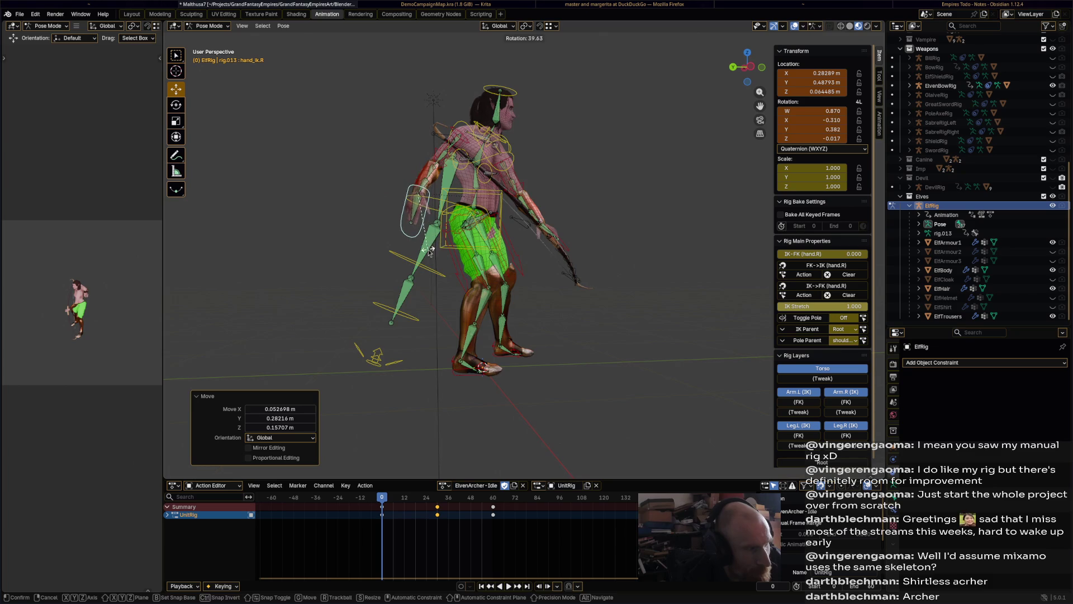
pyautogui.click(422, 218)
# Reposition the left hand and rotate it -33° to turn the bow
pyautogui.moveTo(422, 218)
pyautogui.mouseDown(button='middle')
pyautogui.moveTo(412, 315)
pyautogui.moveTo(514, 257)
pyautogui.moveTo(520, 305)
pyautogui.mouseUp(button='middle')
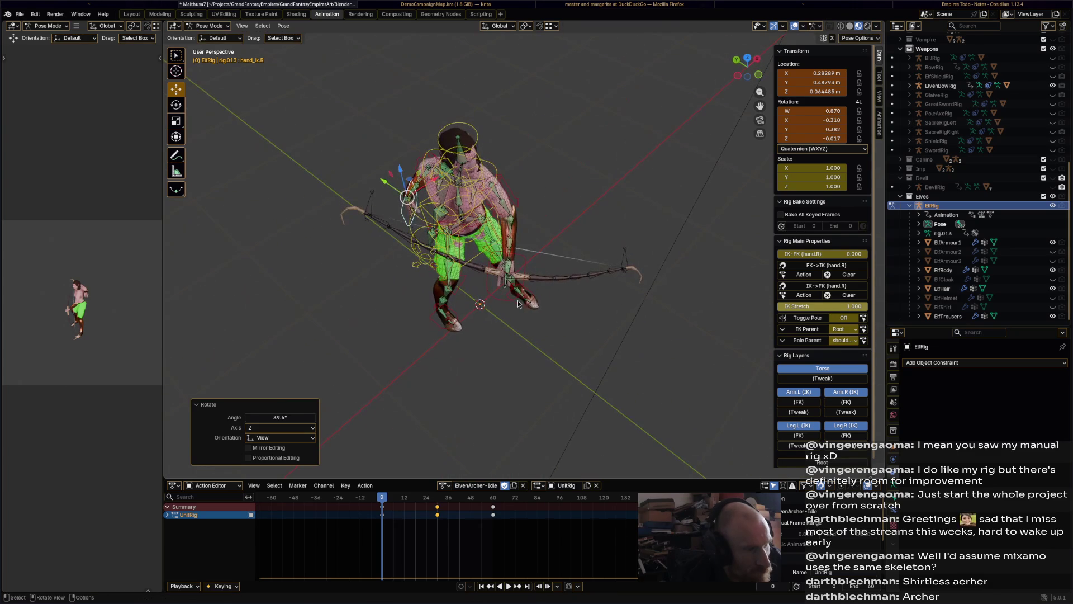
pyautogui.click(520, 304)
pyautogui.press('g')
pyautogui.click(520, 241)
pyautogui.press('r')
pyautogui.click(530, 226)
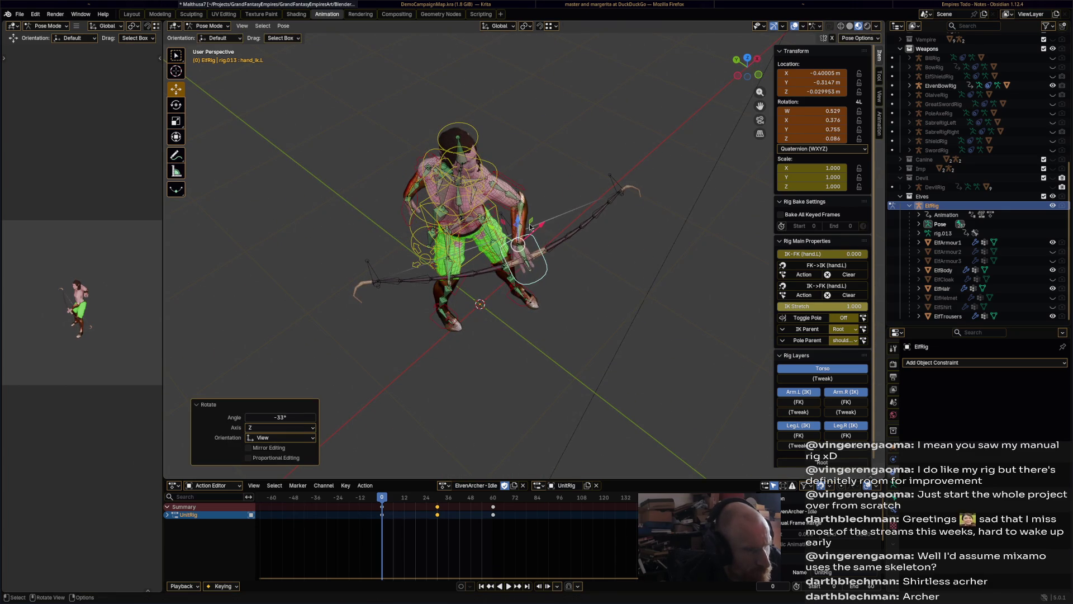
# Try rotating and moving the chest, undo it, then select all bones and save Malthusa7.blend
pyautogui.click(495, 177)
pyautogui.press('r')
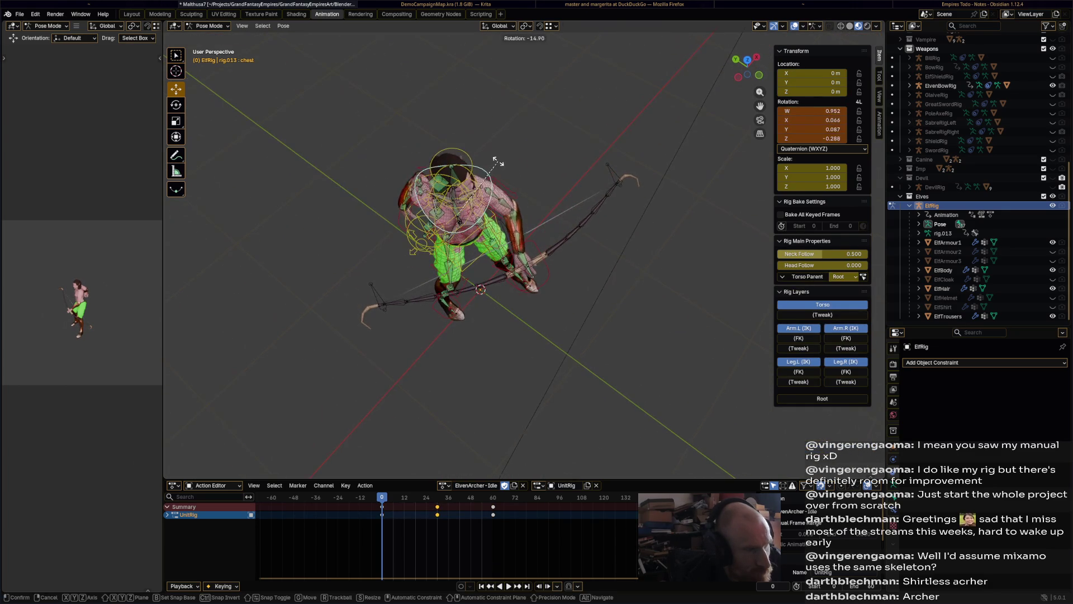
pyautogui.click(490, 170)
pyautogui.moveTo(490, 170); pyautogui.dragTo(693, 269, button='middle')
pyautogui.press('g')
pyautogui.click(559, 213)
pyautogui.hotkey('ctrl', 'z')
pyautogui.hotkey('ctrl', 'z')
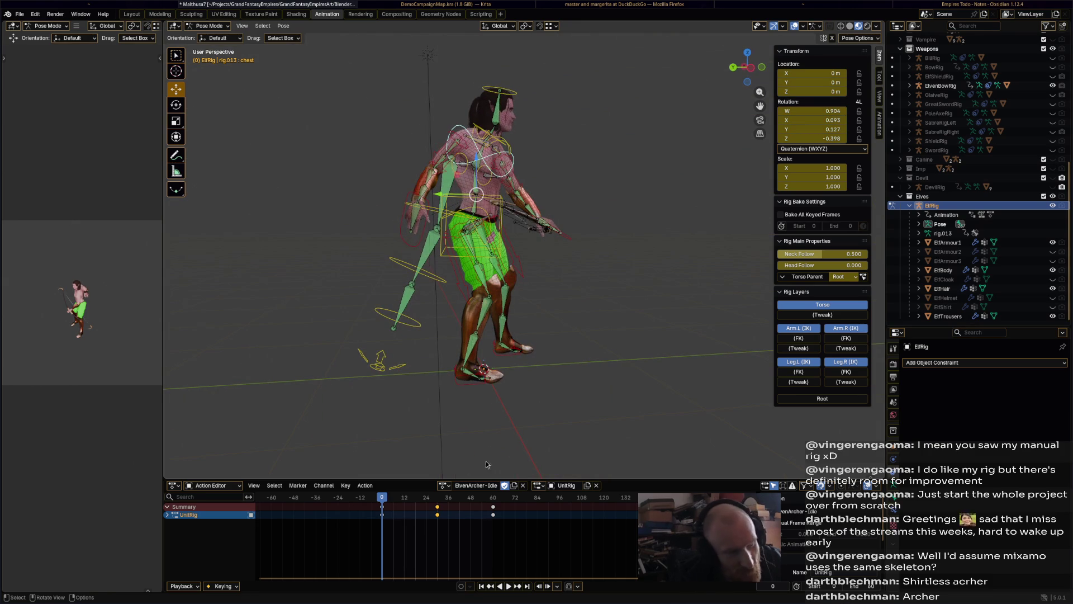
pyautogui.press('a')
pyautogui.hotkey('ctrl', 's')
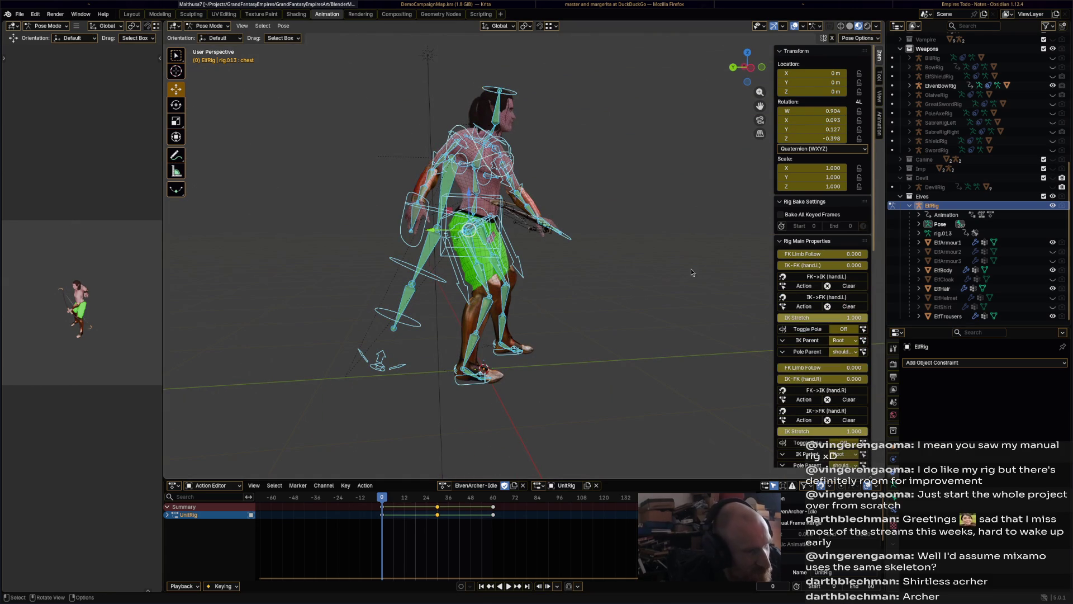
# Clear all pose transforms and delete the frame 30 and 60 keyframes, then undo the deletion
pyautogui.click(284, 25)
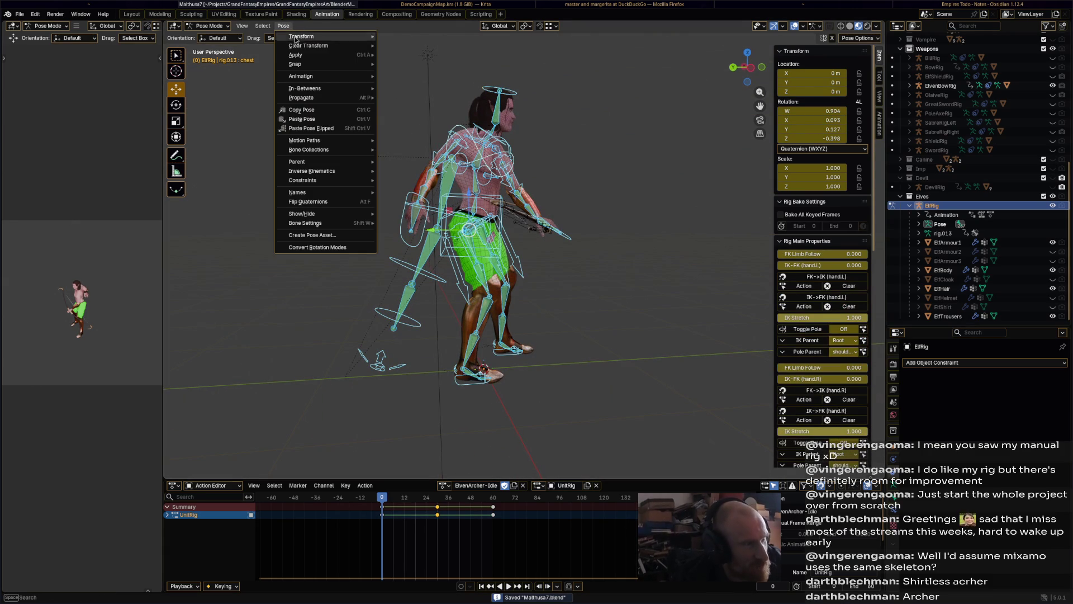
pyautogui.moveTo(360, 47)
pyautogui.click(402, 46)
pyautogui.moveTo(570, 257)
pyautogui.mouseDown(button='middle')
pyautogui.moveTo(582, 261)
pyautogui.moveTo(558, 273)
pyautogui.moveTo(502, 436)
pyautogui.mouseUp(button='middle')
pyautogui.moveTo(432, 524); pyautogui.dragTo(508, 497)
pyautogui.press('Delete')
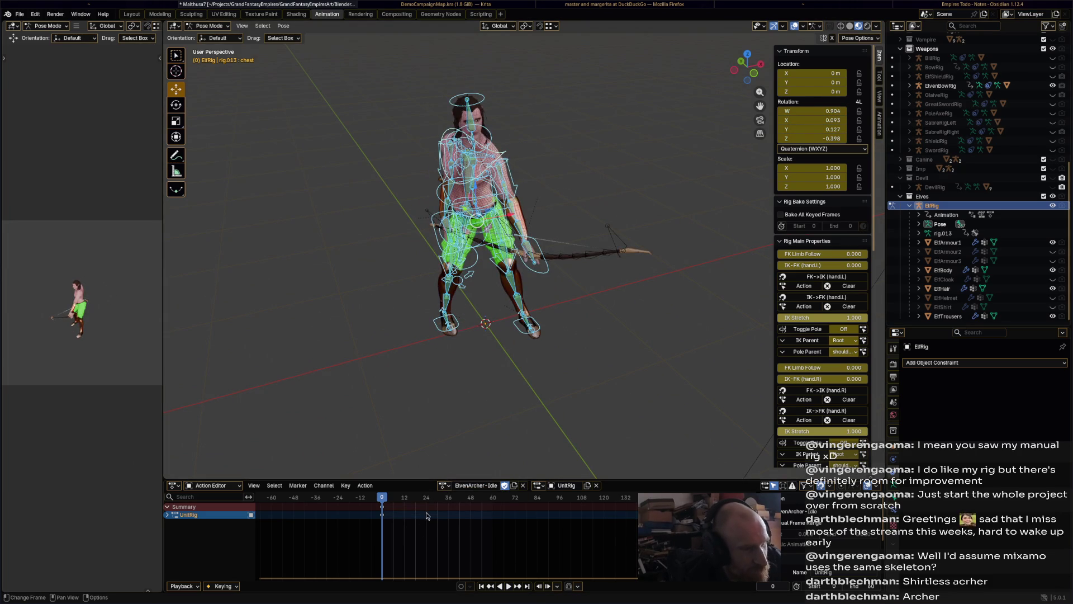
pyautogui.hotkey('ctrl', 'z')
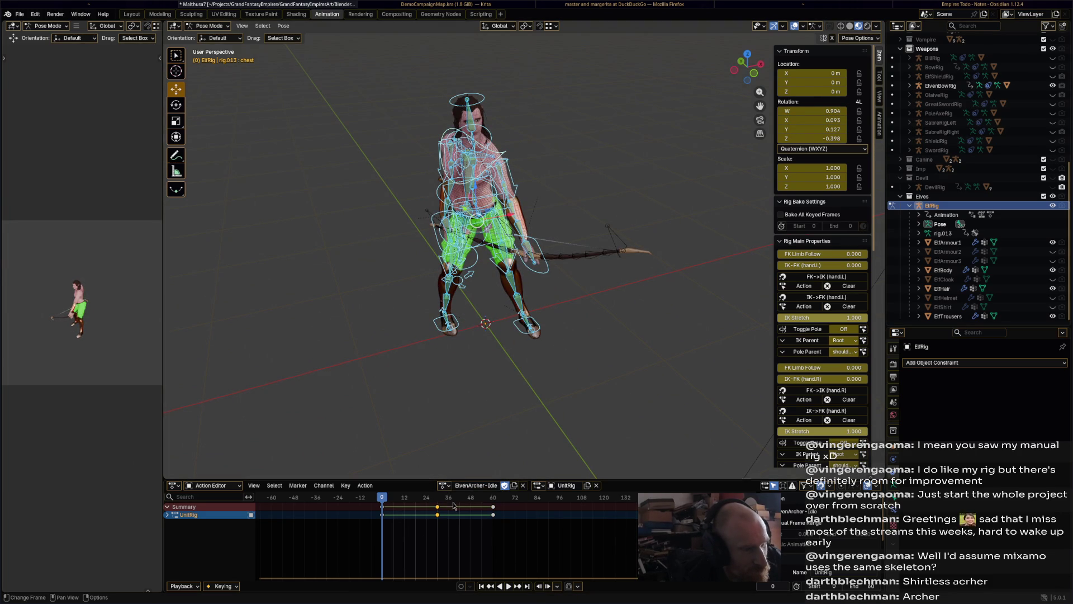
# Clear all transforms again, delete the later keyframes, and return the playhead to the start
pyautogui.click(284, 25)
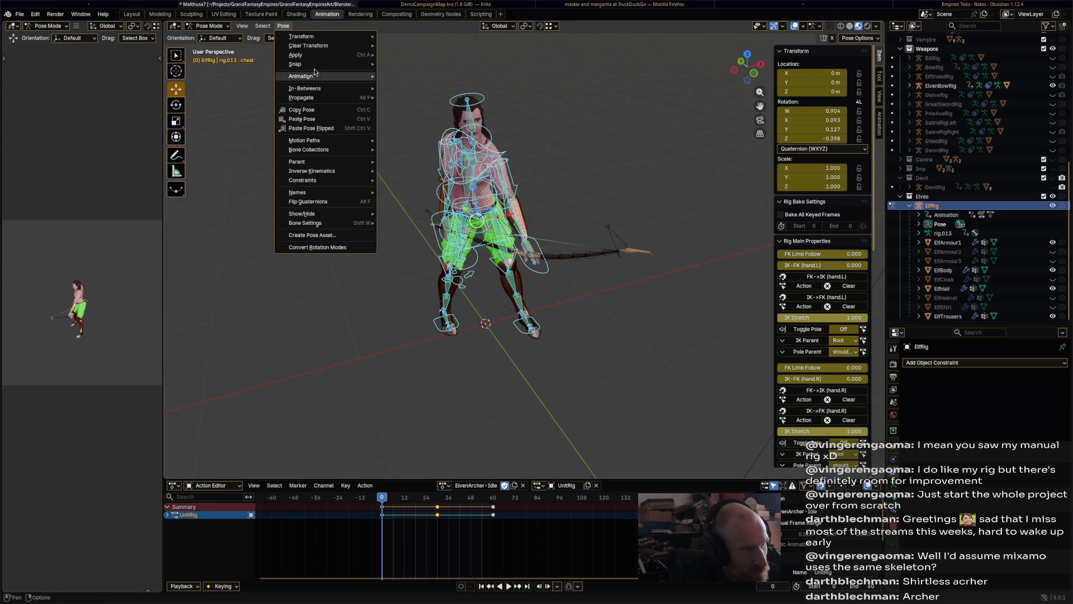
pyautogui.moveTo(335, 46)
pyautogui.click(398, 49)
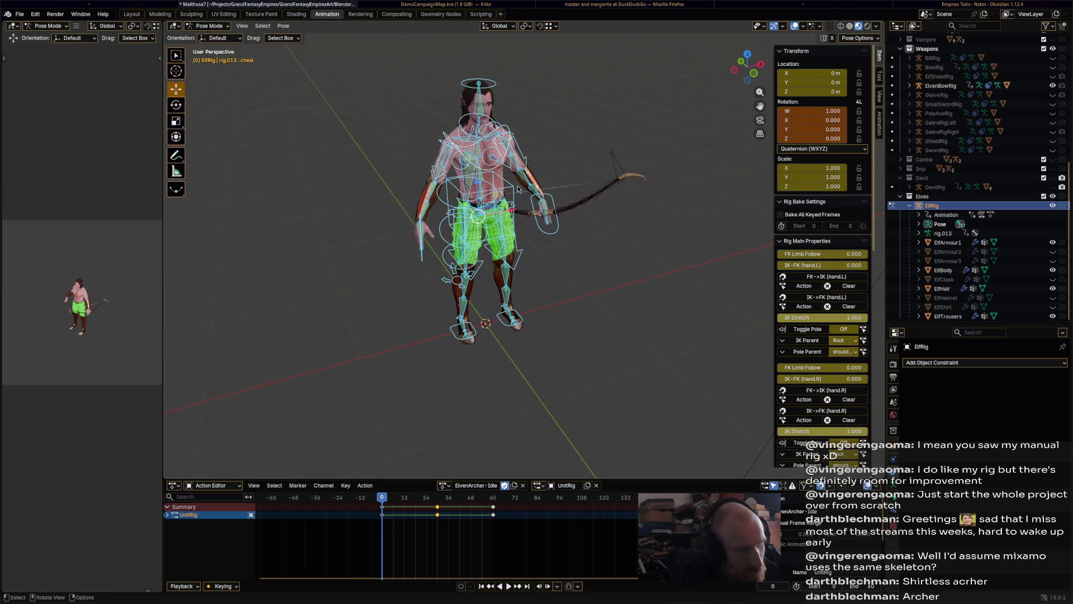
pyautogui.click(472, 515)
pyautogui.moveTo(414, 541); pyautogui.dragTo(551, 493)
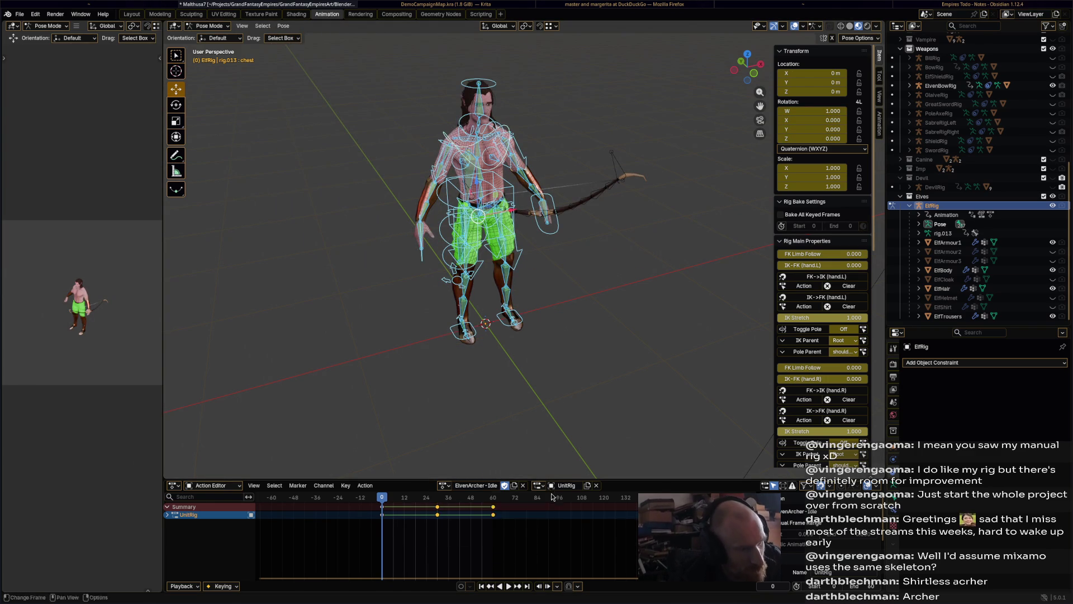
pyautogui.press('x')
pyautogui.click(498, 492)
pyautogui.moveTo(470, 498); pyautogui.dragTo(382, 499)
# Stagger the feet by moving foot_ik.L and foot_ik.R along the Y axis
pyautogui.click(509, 330)
pyautogui.moveTo(510, 330); pyautogui.dragTo(599, 367, button='middle')
pyautogui.press('g')
pyautogui.press('y')
pyautogui.click(473, 313)
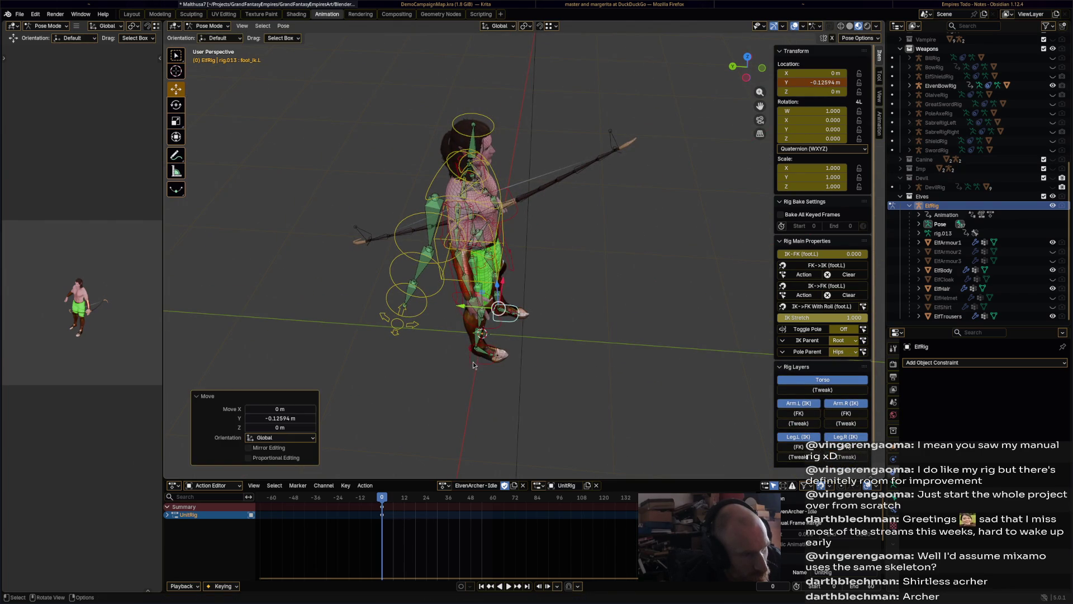
pyautogui.click(473, 361)
pyautogui.press('g')
pyautogui.press('y')
pyautogui.click(502, 263)
# Shift the torso and turn it 19.4°, then rotate the chest
pyautogui.click(496, 258)
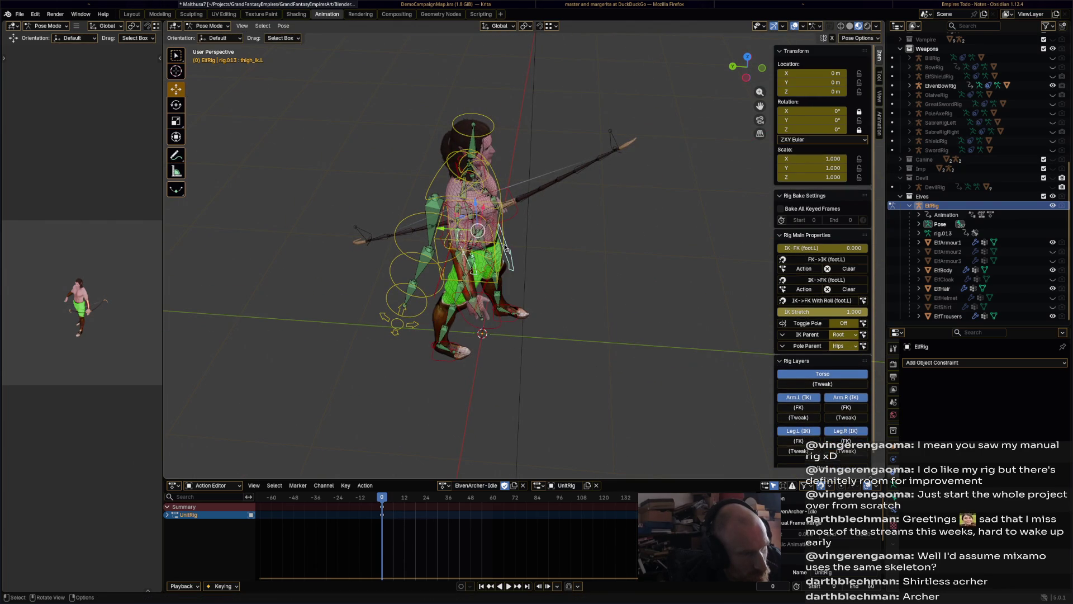
pyautogui.moveTo(475, 211)
pyautogui.mouseDown(button='middle')
pyautogui.moveTo(503, 218)
pyautogui.moveTo(476, 221)
pyautogui.moveTo(602, 300)
pyautogui.mouseUp(button='middle')
pyautogui.press('g')
pyautogui.click(478, 224)
pyautogui.press('r')
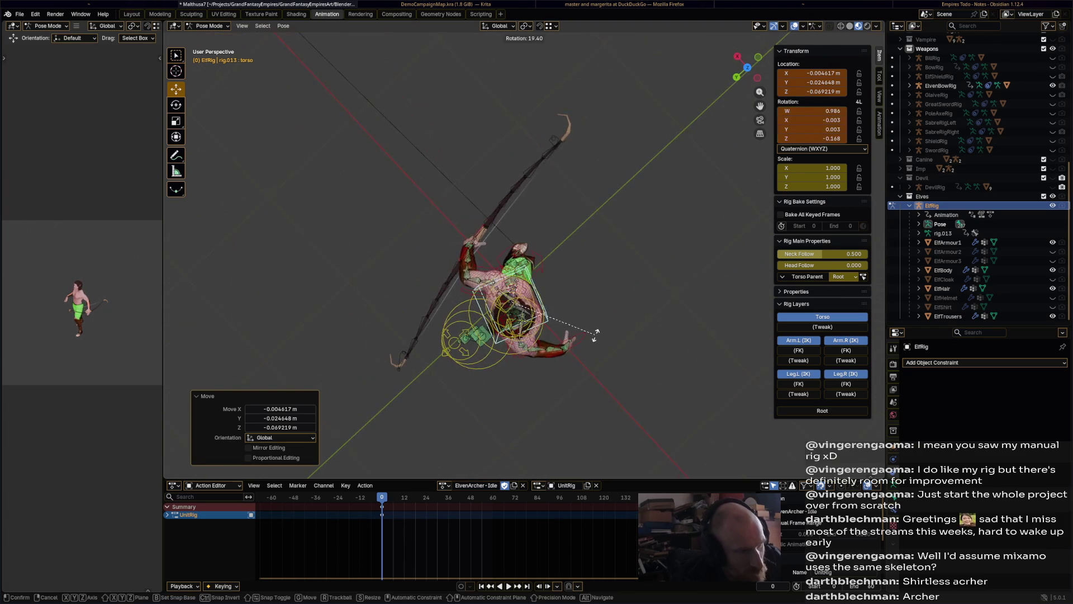
pyautogui.click(578, 244)
pyautogui.moveTo(578, 243)
pyautogui.mouseDown(button='middle')
pyautogui.moveTo(619, 189)
pyautogui.moveTo(535, 206)
pyautogui.moveTo(545, 236)
pyautogui.moveTo(556, 212)
pyautogui.mouseUp(button='middle')
pyautogui.click(511, 193)
pyautogui.press('r')
pyautogui.click(553, 223)
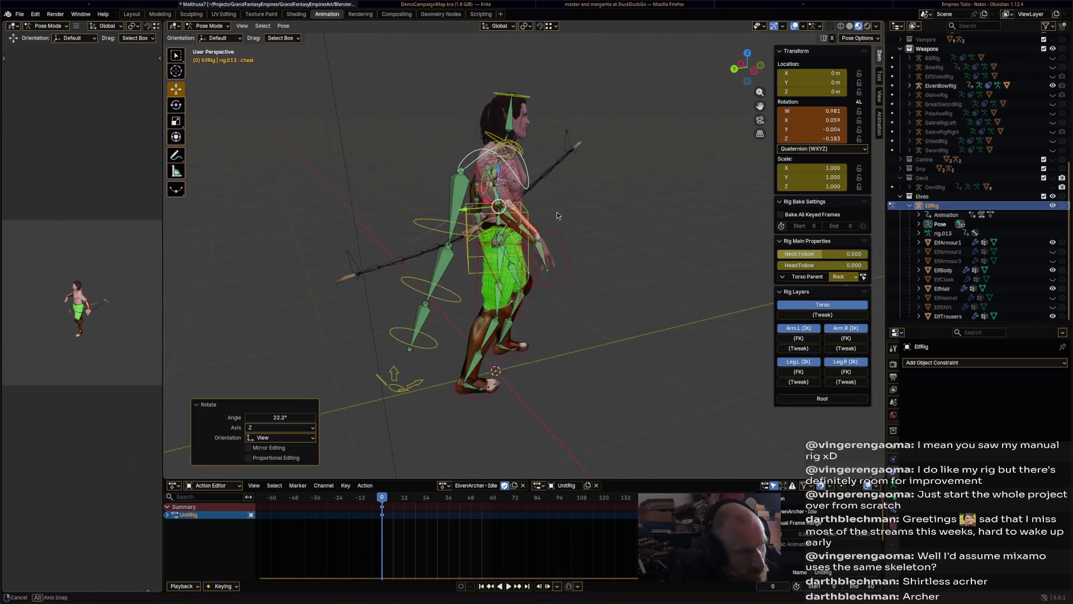
# Reposition hand_ik.R and move and rotate hand_ik.L to grip the bow
pyautogui.click(553, 253)
pyautogui.press('g')
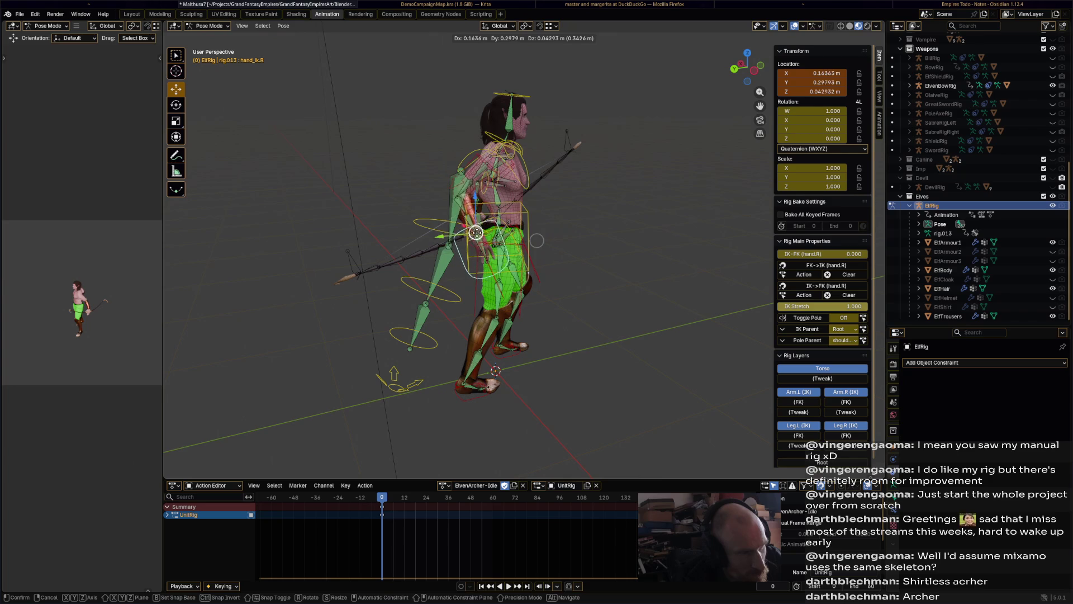
pyautogui.click(538, 243)
pyautogui.click(495, 224)
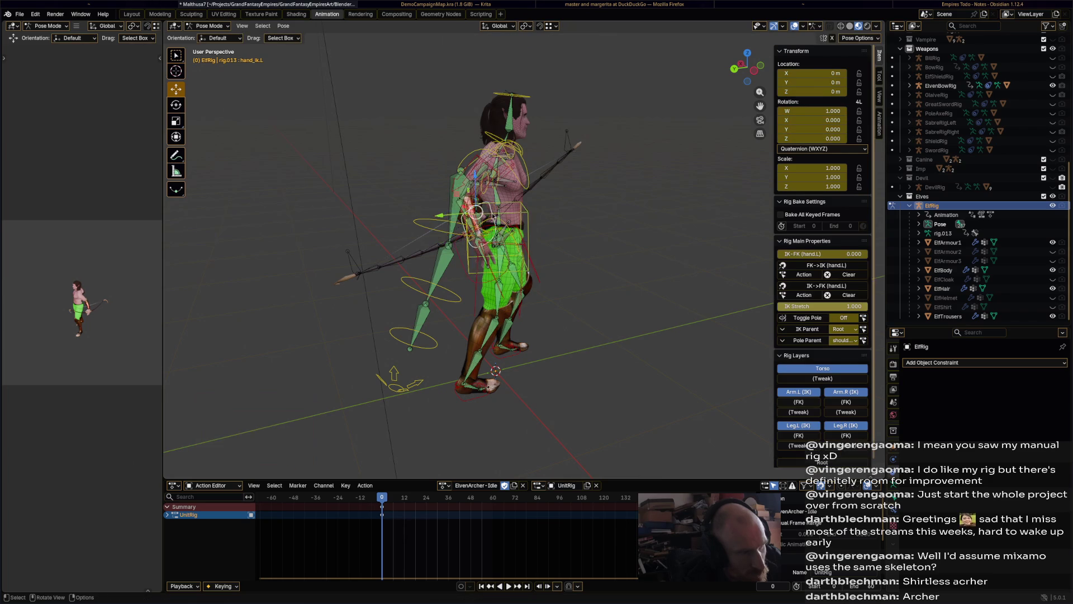
pyautogui.moveTo(495, 224)
pyautogui.mouseDown(button='middle')
pyautogui.moveTo(503, 286)
pyautogui.moveTo(503, 246)
pyautogui.moveTo(654, 216)
pyautogui.moveTo(680, 221)
pyautogui.mouseUp(button='middle')
pyautogui.press('g')
pyautogui.click(506, 256)
pyautogui.press('r')
pyautogui.click(511, 317)
pyautogui.press('g')
pyautogui.click(509, 227)
# Select all bones and key the whole pose at frame 0
pyautogui.press('a')
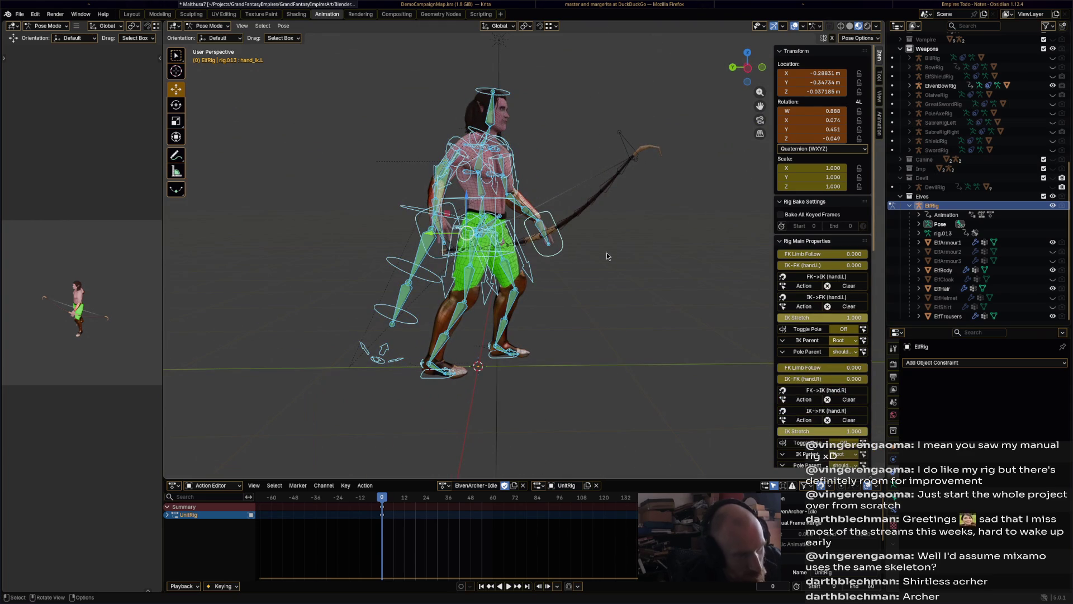
pyautogui.press('i')
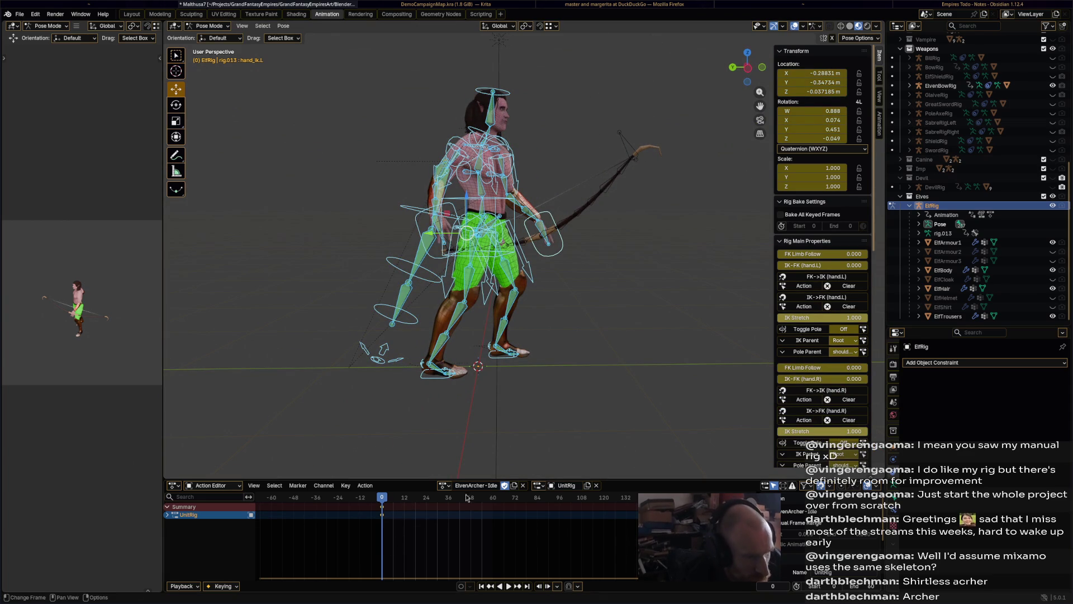
pyautogui.click(491, 494)
# Paste the pose at the end frame, then at frame 30 shift the torso and rotate the chest about -9°
pyautogui.hotkey('ctrl', 'v')
pyautogui.moveTo(492, 494); pyautogui.dragTo(438, 505)
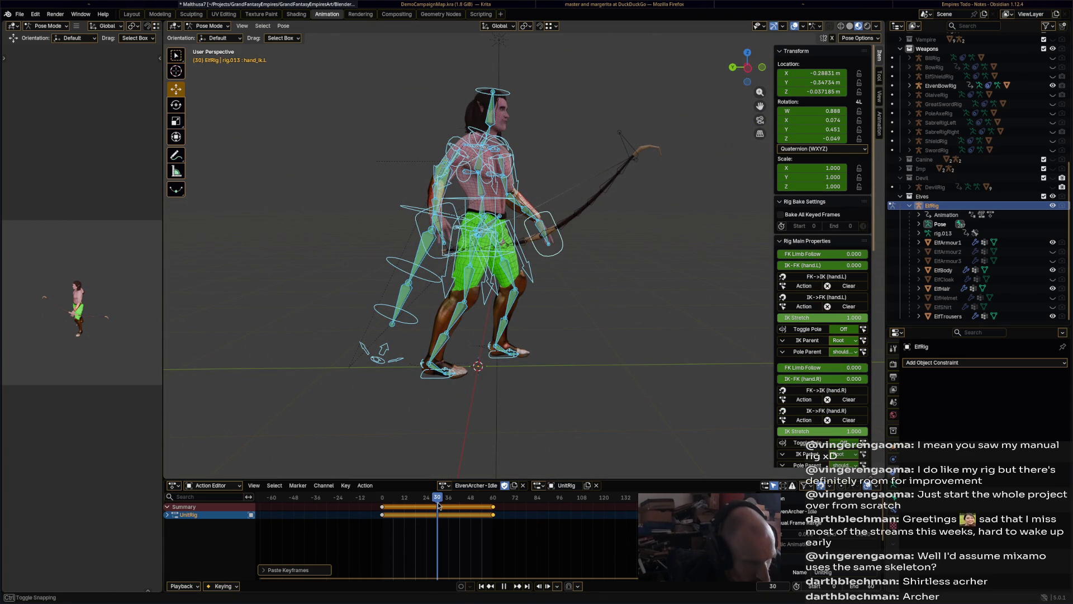
pyautogui.click(504, 195)
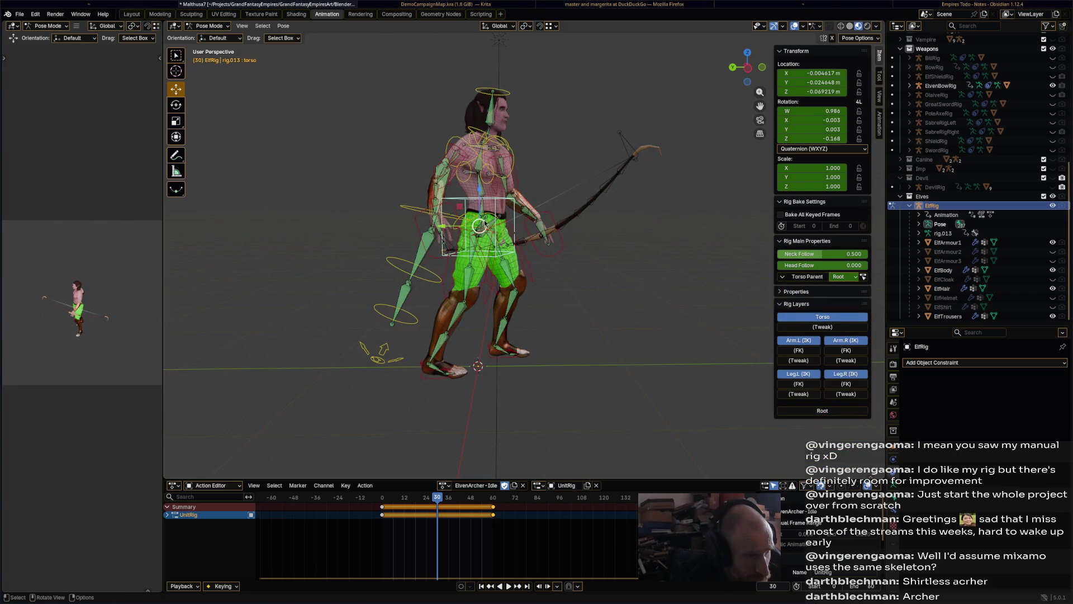
pyautogui.moveTo(504, 195); pyautogui.dragTo(502, 172)
pyautogui.click(503, 170)
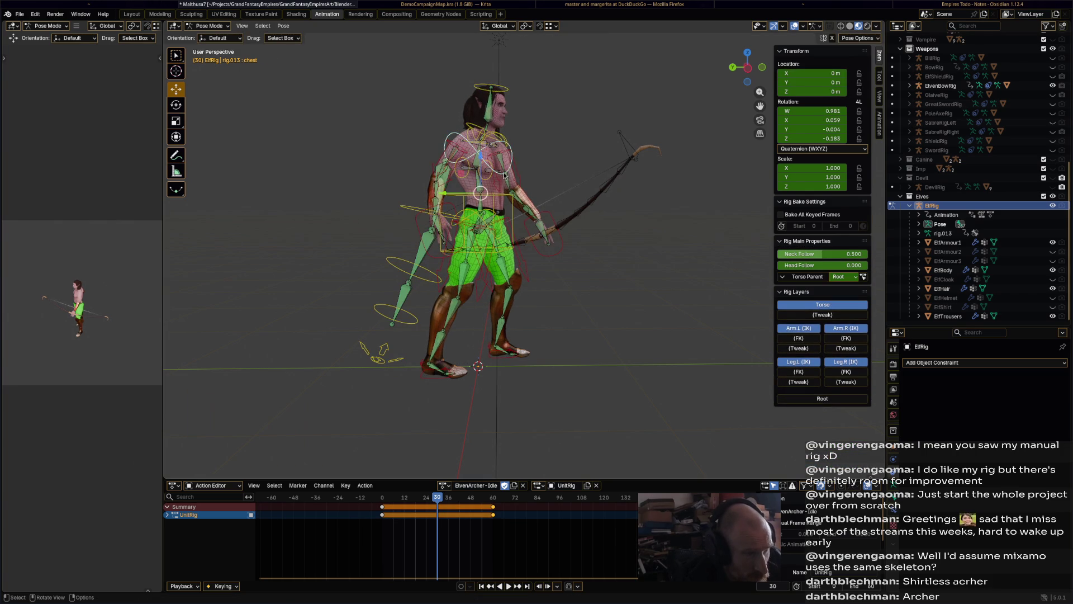
pyautogui.press('r')
pyautogui.click(550, 236)
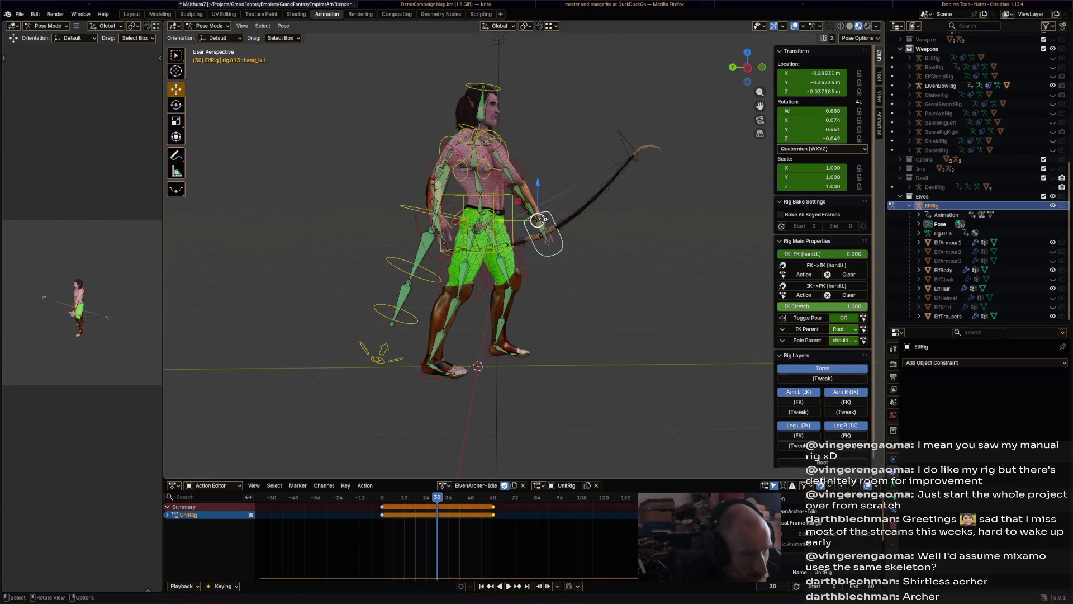
# Adjust the right hand IK's position and rotation, then key all bones at frame 30
pyautogui.click(462, 249)
pyautogui.click(460, 246)
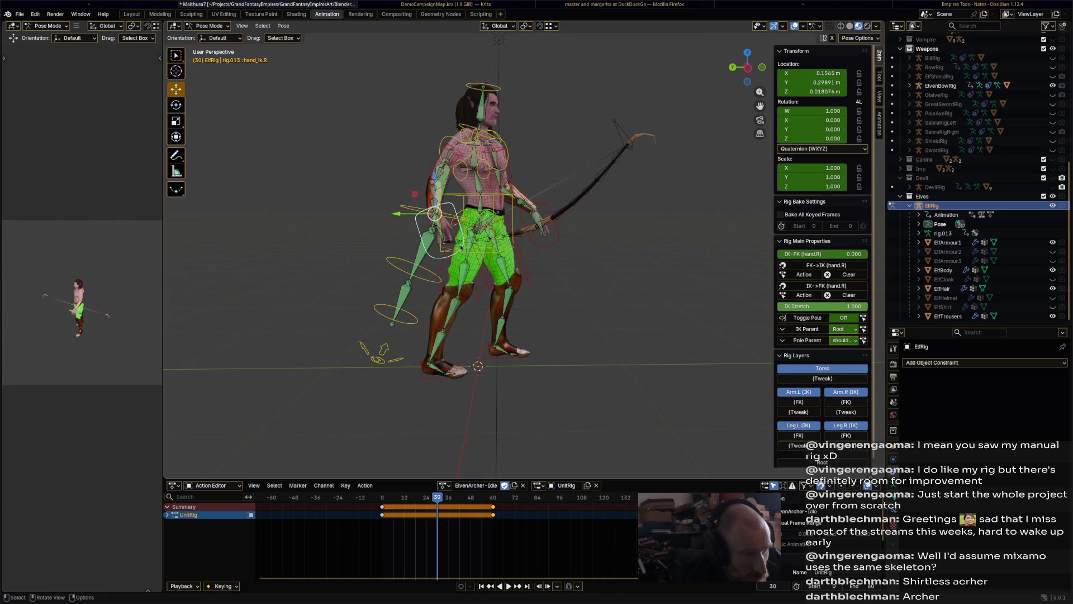
pyautogui.press('g')
pyautogui.click(456, 245)
pyautogui.press('r')
pyautogui.click(452, 241)
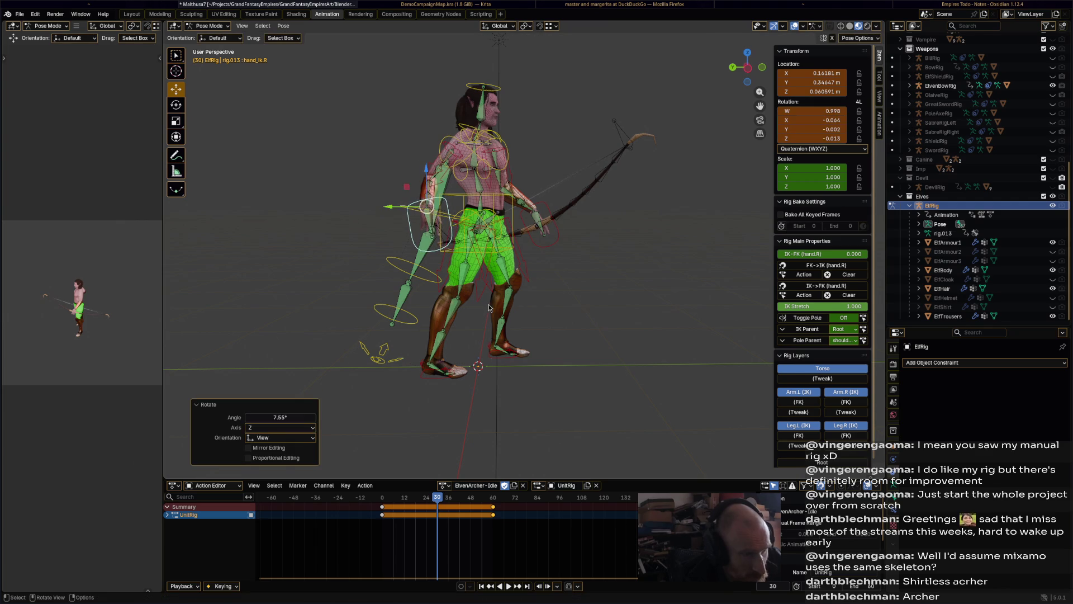
pyautogui.press('a')
pyautogui.press('i')
# Preview the idle animation, then name the new action ElvenArcher-Flinch
pyautogui.press('space')
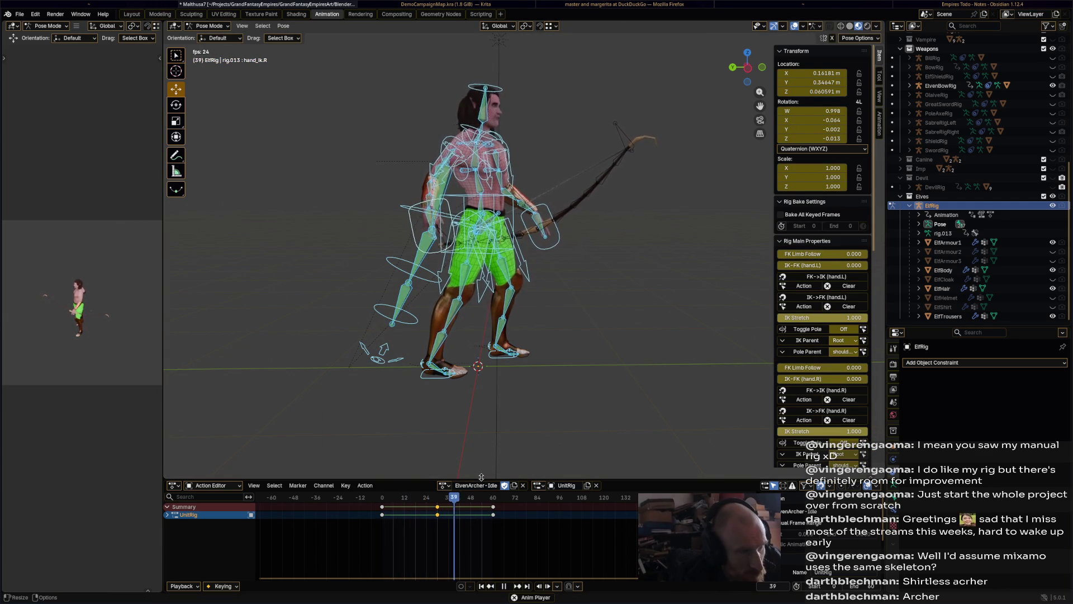
pyautogui.press('space')
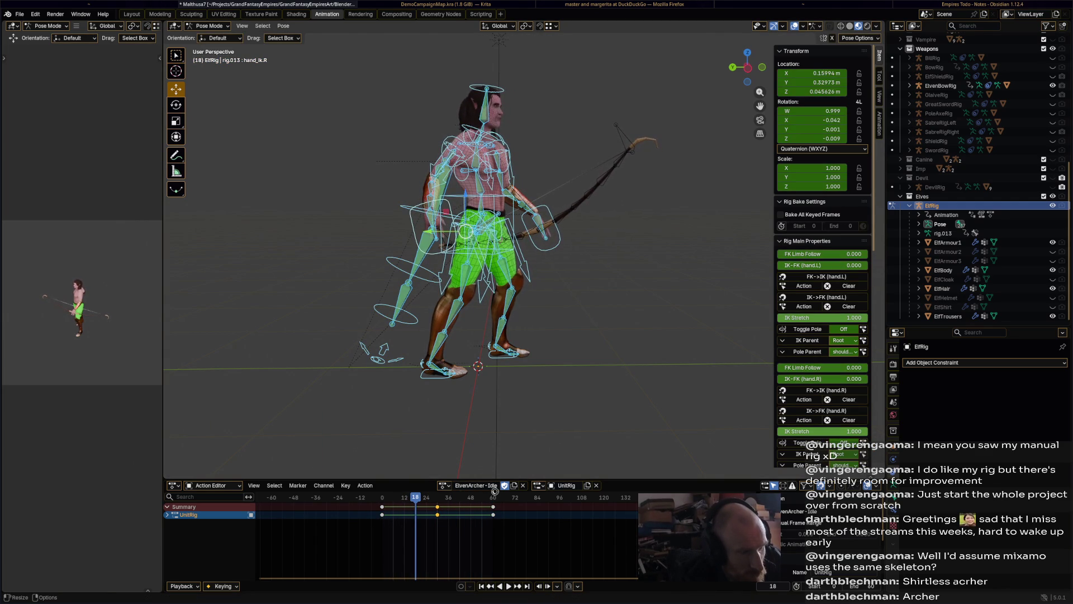
pyautogui.click(446, 485)
pyautogui.press('Escape')
pyautogui.write('Flinch')
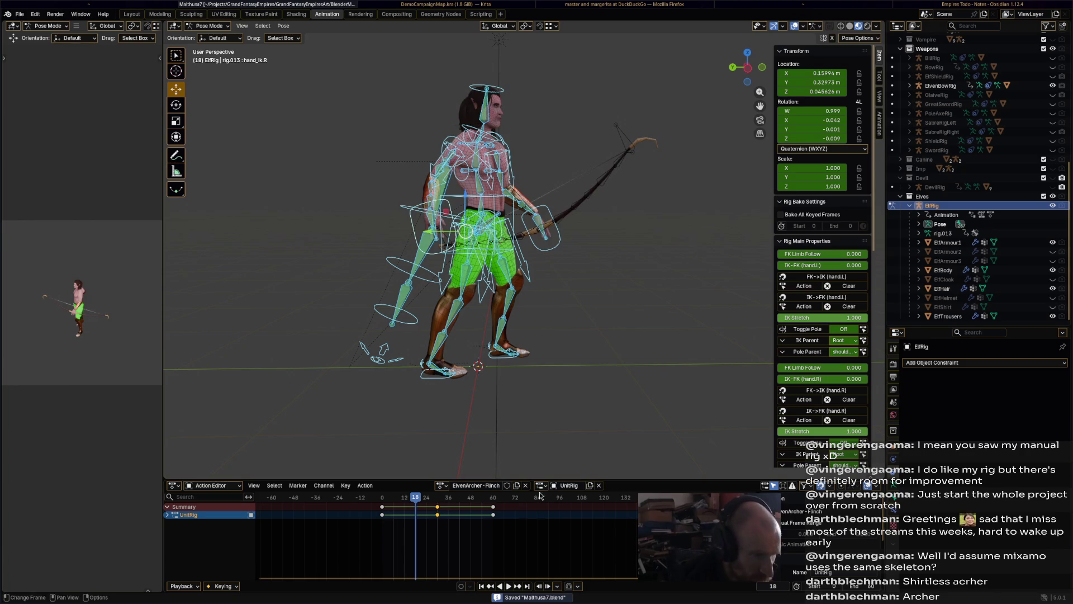
# Delete the existing keyframes at frames 25 and 50
pyautogui.moveTo(563, 498); pyautogui.dragTo(415, 554)
pyautogui.press('x')
pyautogui.click(520, 495)
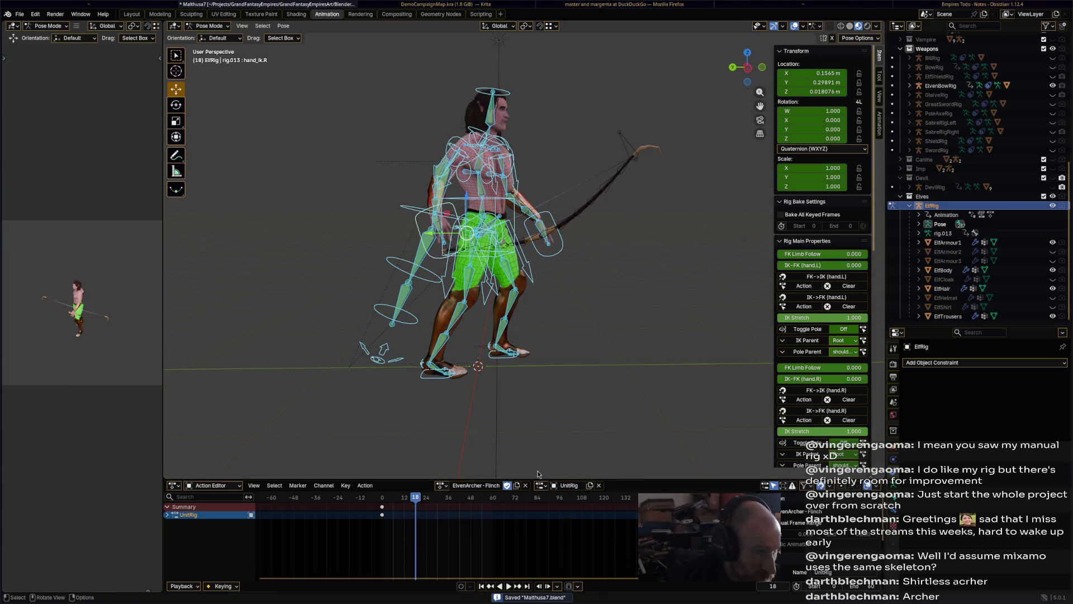
# At frame 25, tilt the head back and raise the left hand IK control
pyautogui.press('space')
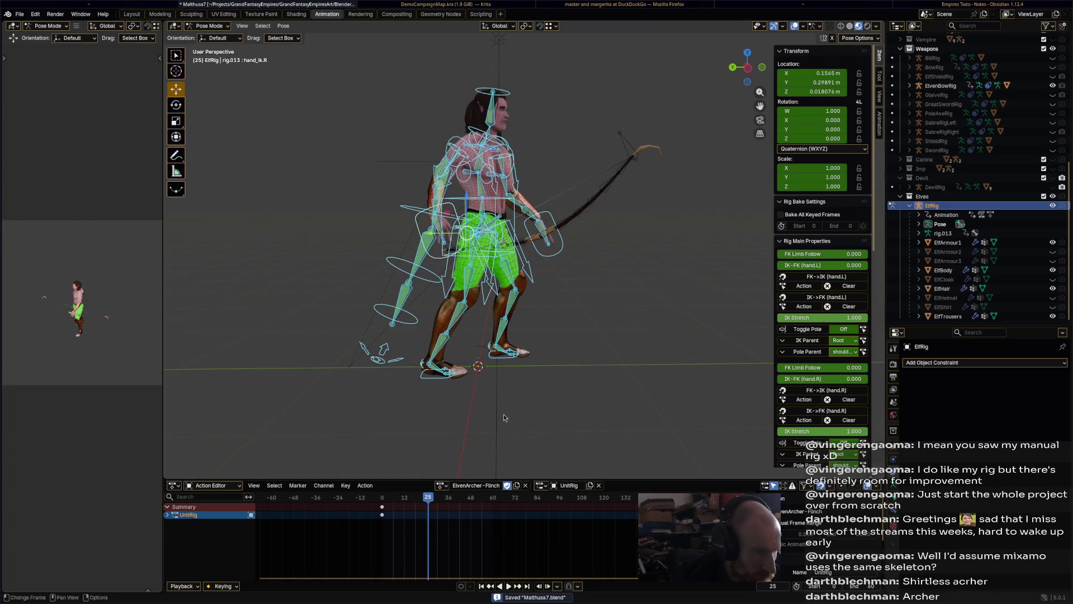
pyautogui.moveTo(520, 364)
pyautogui.mouseDown(button='middle')
pyautogui.moveTo(573, 329)
pyautogui.moveTo(463, 181)
pyautogui.mouseUp(button='middle')
pyautogui.click(463, 180)
pyautogui.press('r')
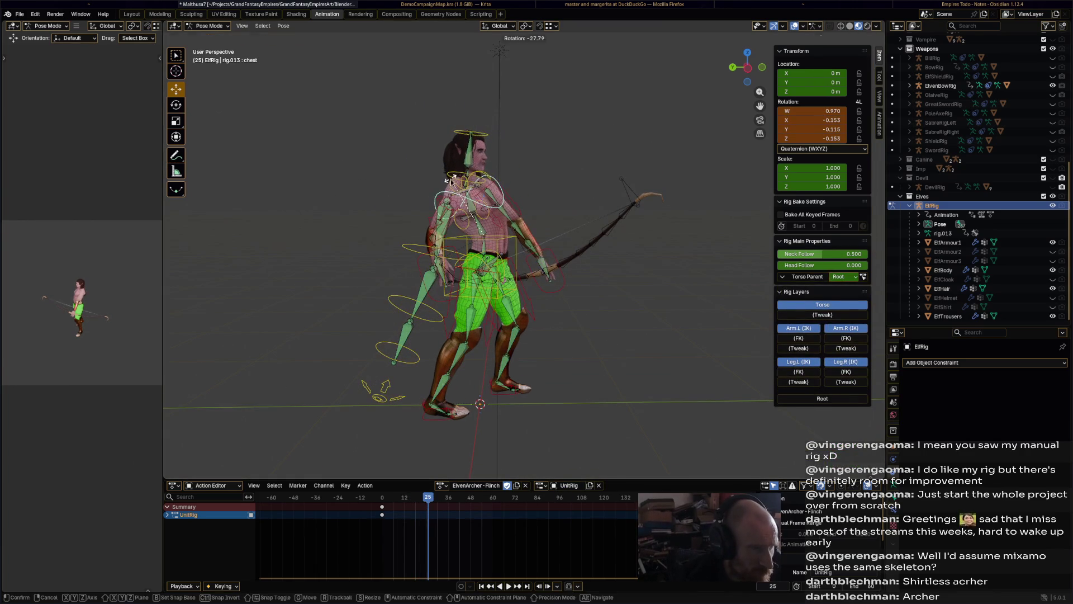
pyautogui.click(431, 139)
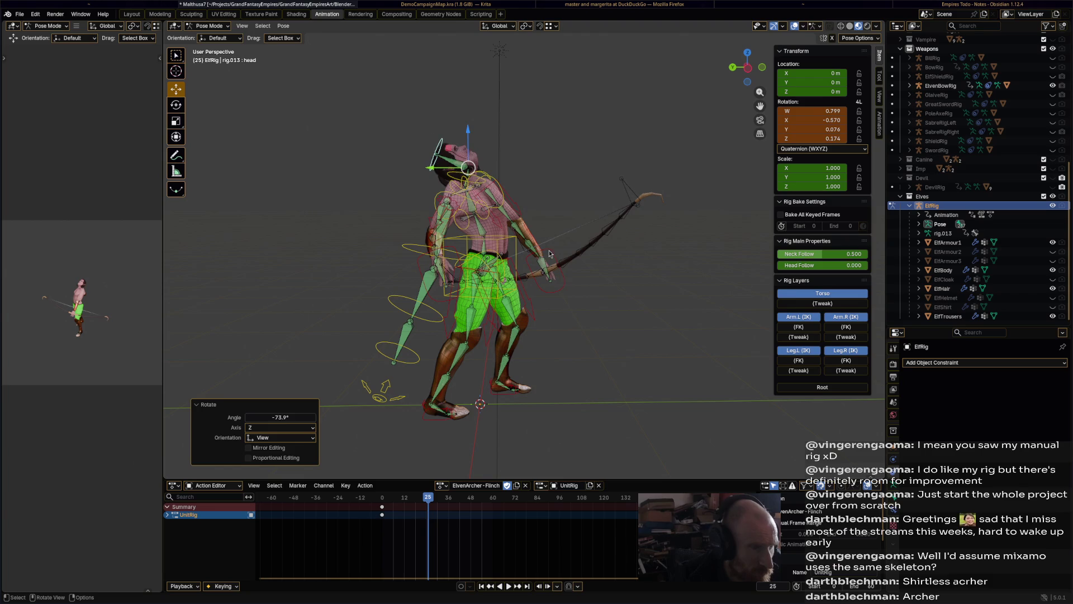
pyautogui.click(552, 255)
pyautogui.moveTo(552, 255); pyautogui.dragTo(548, 218)
pyautogui.moveTo(548, 218)
pyautogui.mouseDown(button='middle')
pyautogui.moveTo(666, 264)
pyautogui.moveTo(599, 250)
pyautogui.mouseUp(button='middle')
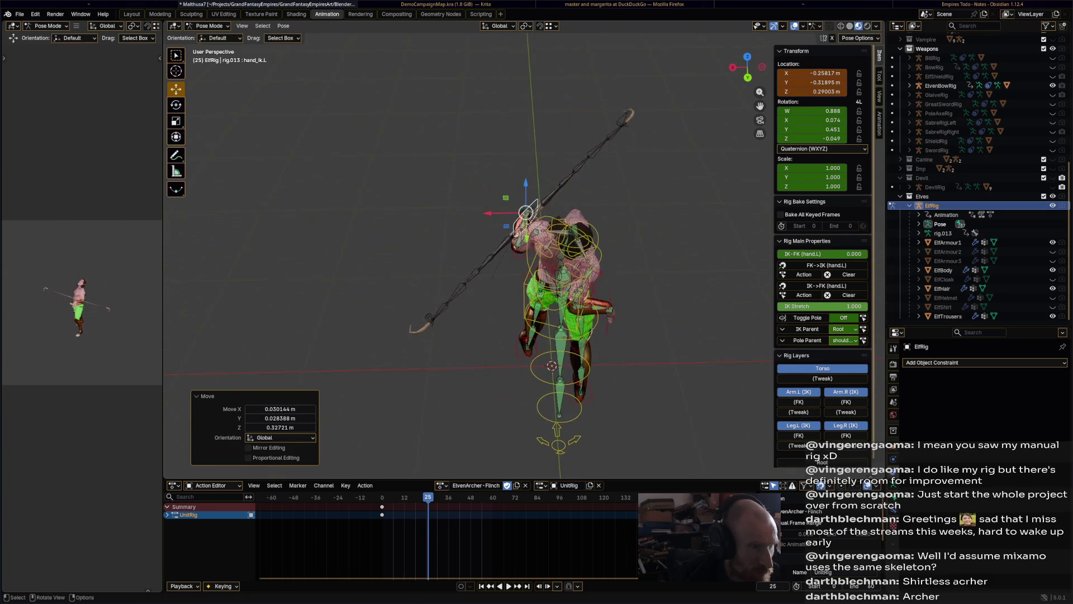
pyautogui.press('g')
pyautogui.click(609, 260)
# Reposition the right hand and left foot controls, then key the full recoil pose at frame 25
pyautogui.moveTo(609, 297)
pyautogui.mouseDown(button='middle')
pyautogui.moveTo(532, 243)
pyautogui.moveTo(402, 240)
pyautogui.mouseUp(button='middle')
pyautogui.click(394, 238)
pyautogui.press('g')
pyautogui.click(401, 228)
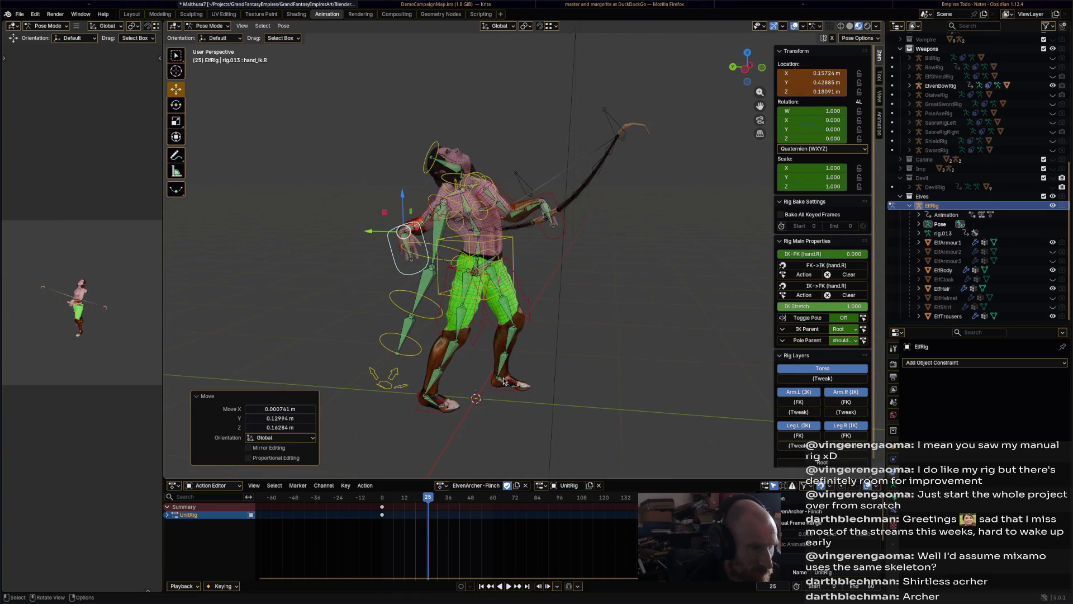
pyautogui.click(506, 382)
pyautogui.press('g')
pyautogui.click(533, 367)
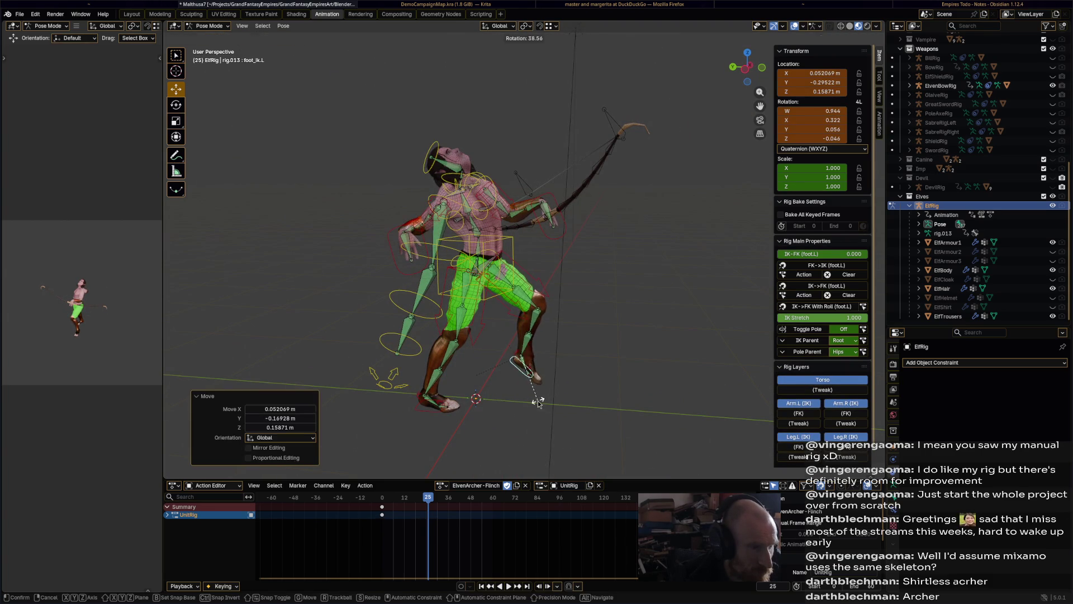
pyautogui.press('a')
pyautogui.press('i')
pyautogui.press('space')
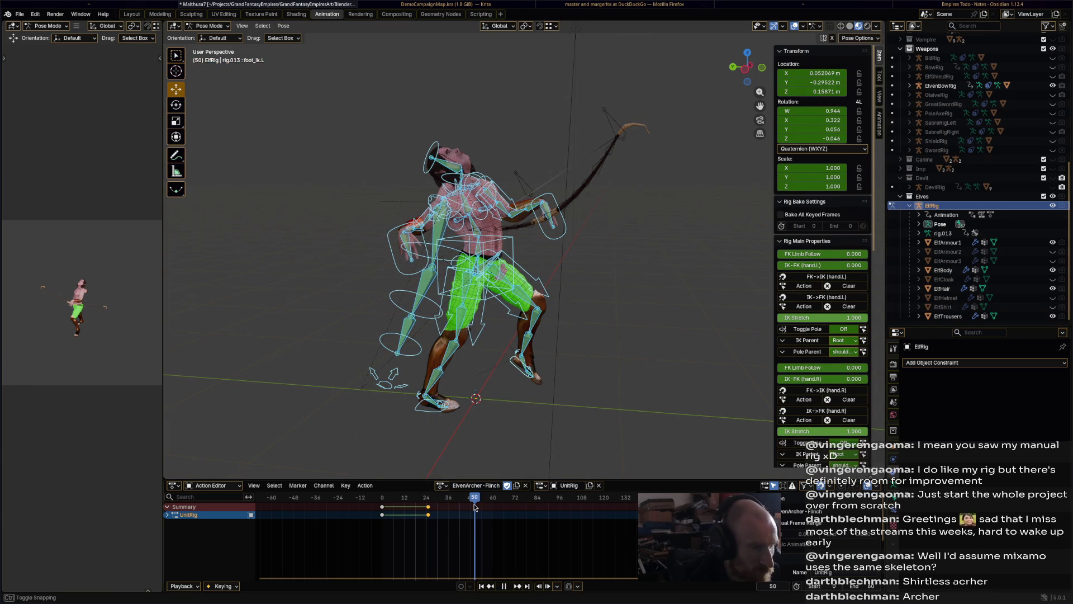
# For the frame-50 pose, rotate the left foot, shift the torso, rotate the chest and turn the head
pyautogui.click(525, 376)
pyautogui.press('r')
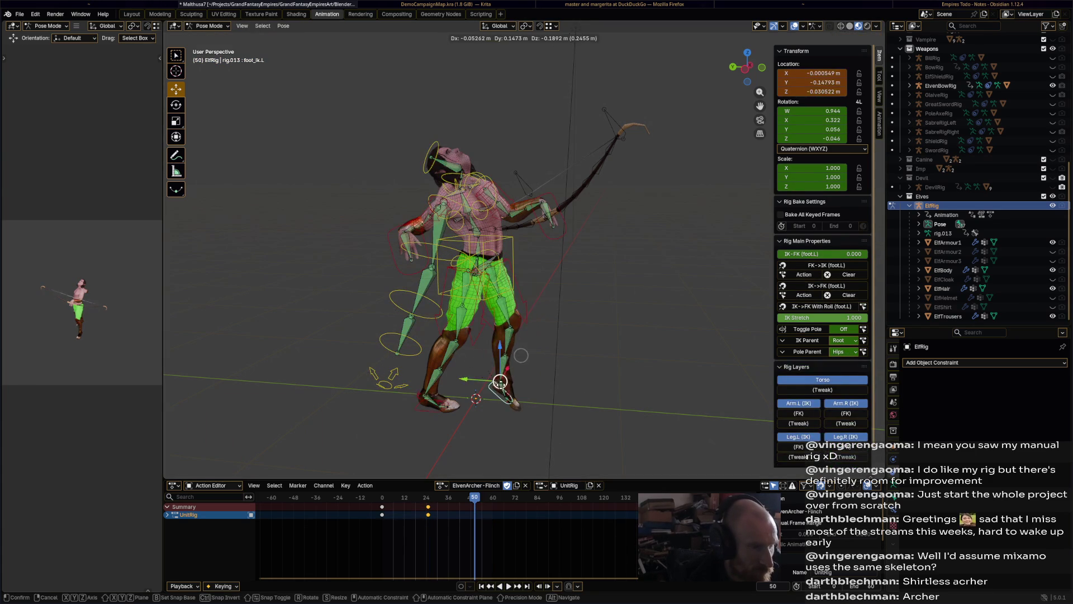
pyautogui.click(519, 344)
pyautogui.click(499, 244)
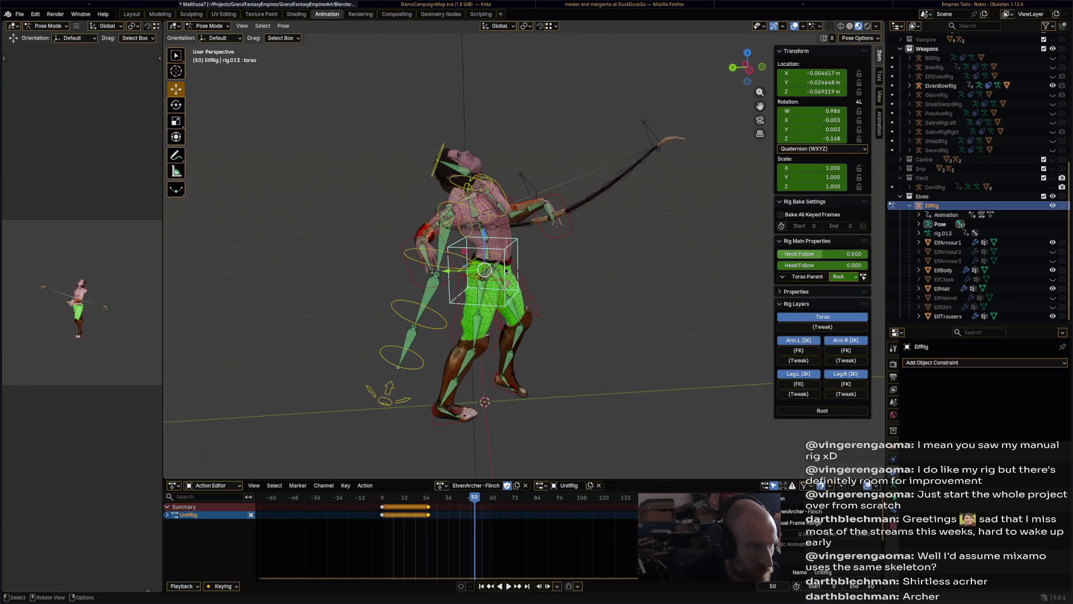
pyautogui.press('g')
pyautogui.click(494, 221)
pyautogui.click(494, 220)
pyautogui.press('r')
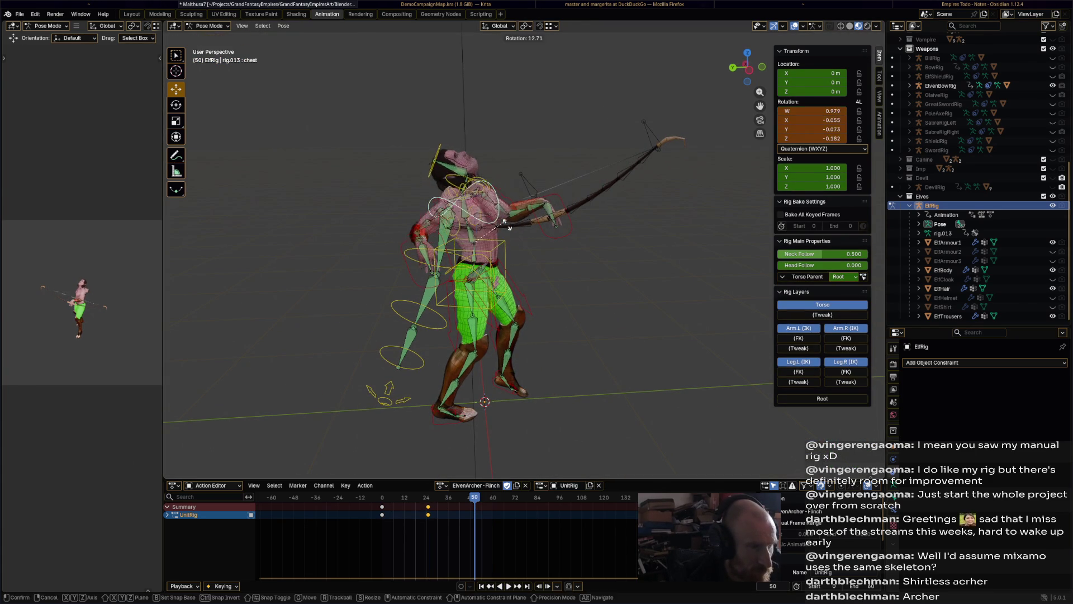
pyautogui.click(512, 227)
pyautogui.click(478, 163)
pyautogui.press('r')
pyautogui.click(550, 205)
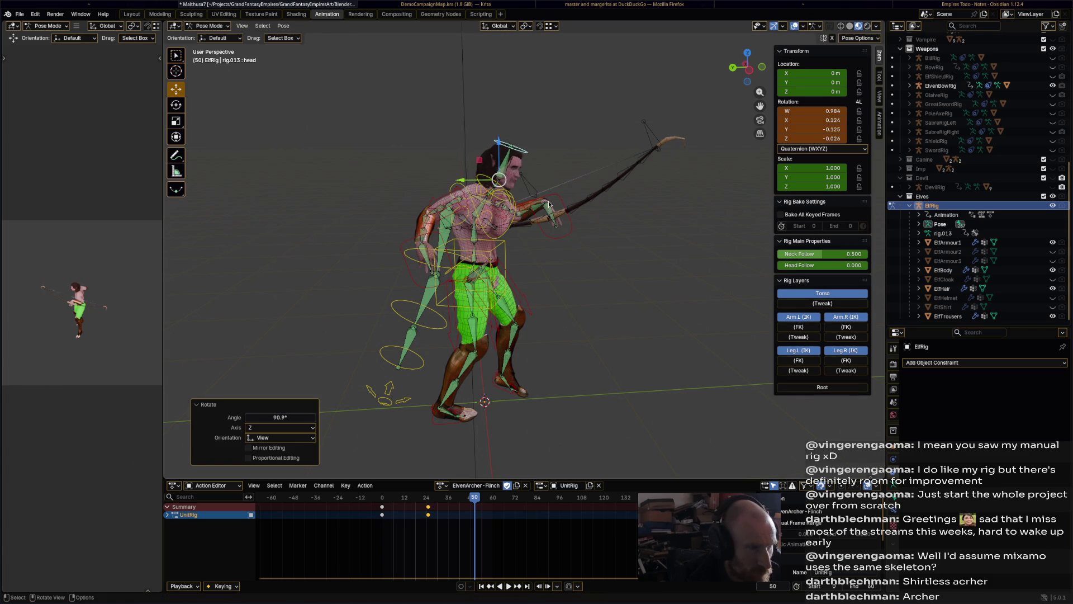
# Move both hand IK controls into a two-hand pose and key all bones at frame 50
pyautogui.click(570, 229)
pyautogui.press('g')
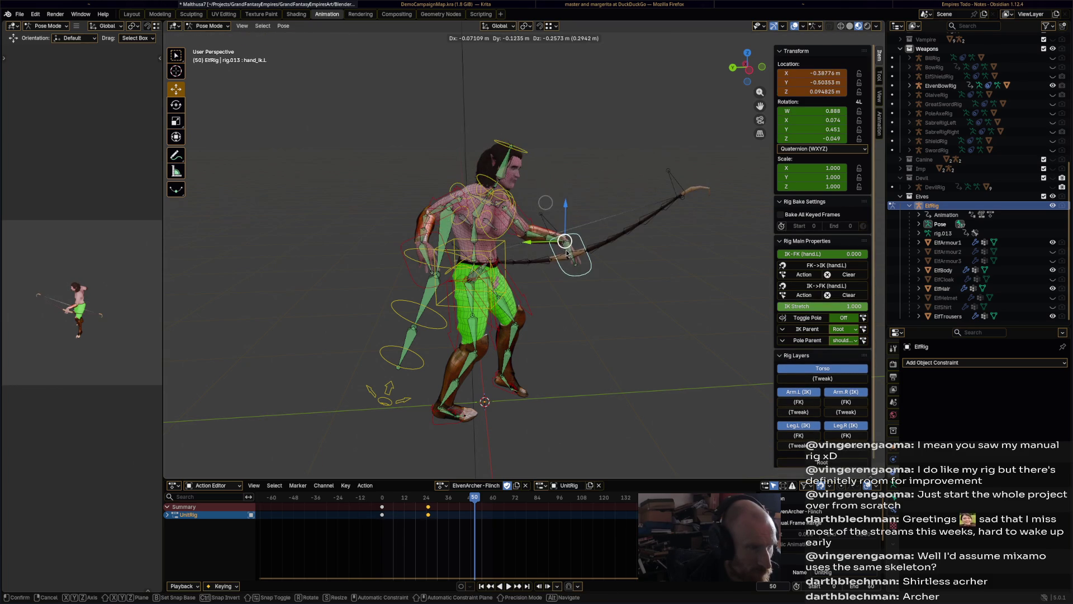
pyautogui.click(565, 313)
pyautogui.moveTo(565, 313)
pyautogui.mouseDown(button='middle')
pyautogui.moveTo(628, 329)
pyautogui.moveTo(609, 347)
pyautogui.moveTo(556, 284)
pyautogui.moveTo(459, 255)
pyautogui.moveTo(643, 257)
pyautogui.mouseUp(button='middle')
pyautogui.press('r')
pyautogui.rightClick(609, 352)
pyautogui.click(459, 254)
pyautogui.press('g')
pyautogui.click(459, 263)
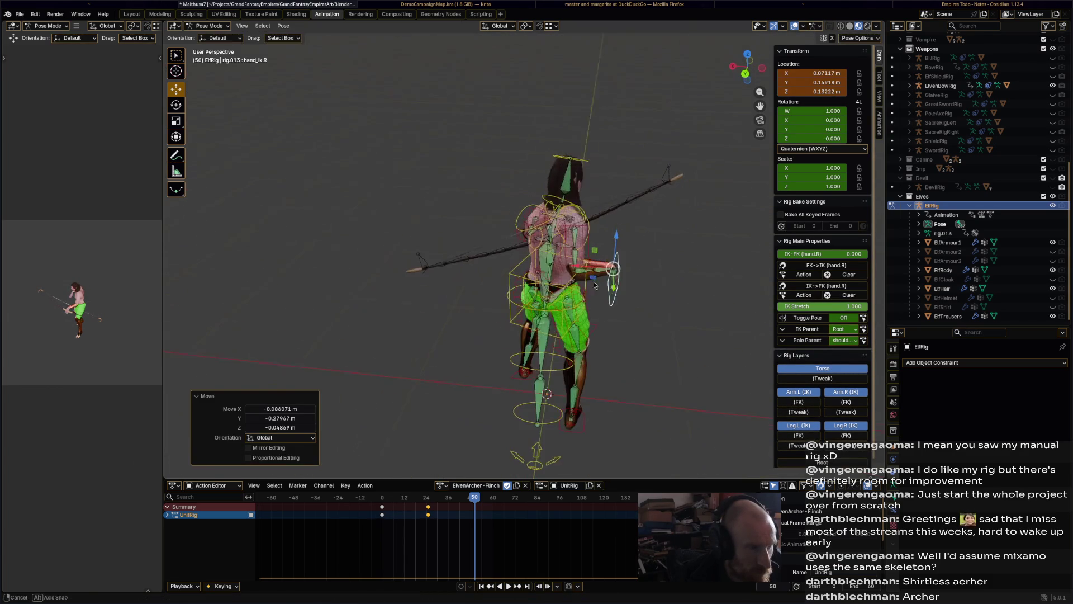
pyautogui.press('g')
pyautogui.click(651, 293)
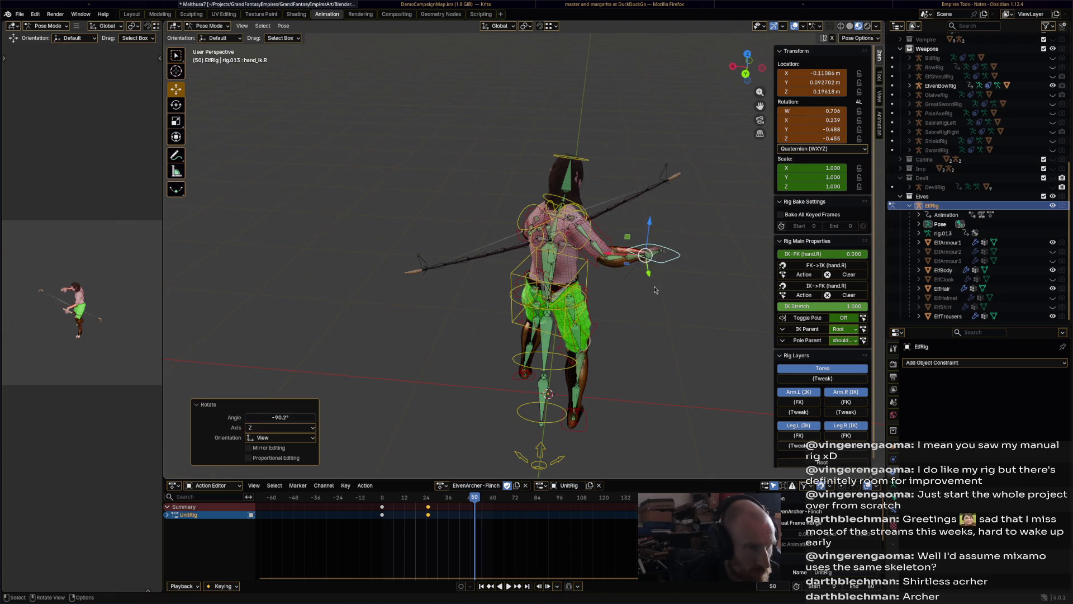
pyautogui.press('a')
pyautogui.press('i')
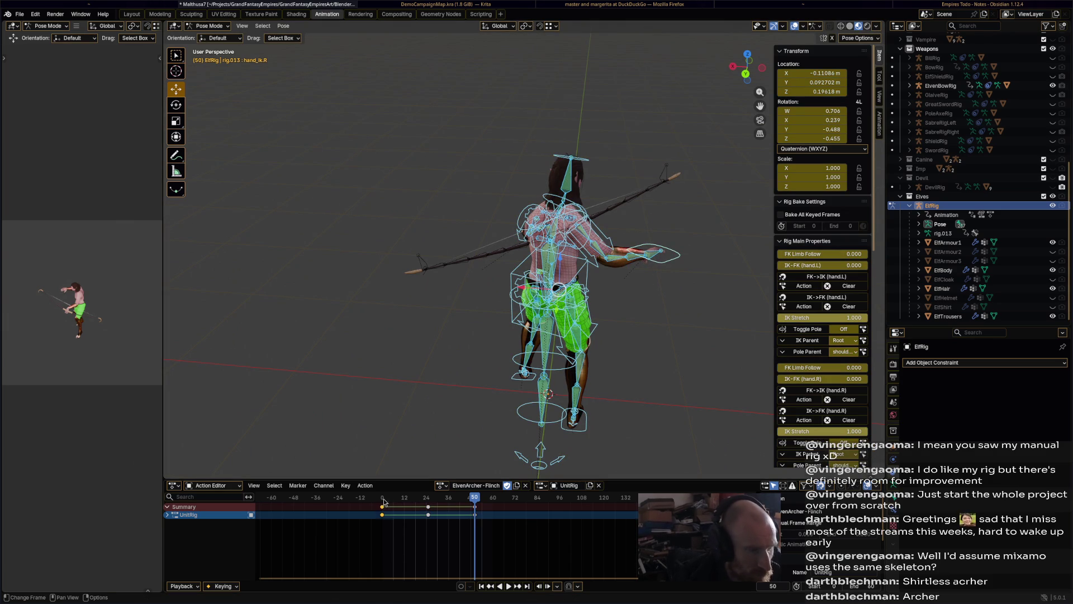
# Paste the copied keys at frame 60, review the playback and save Malthusa7.blend
pyautogui.moveTo(384, 502); pyautogui.dragTo(493, 496)
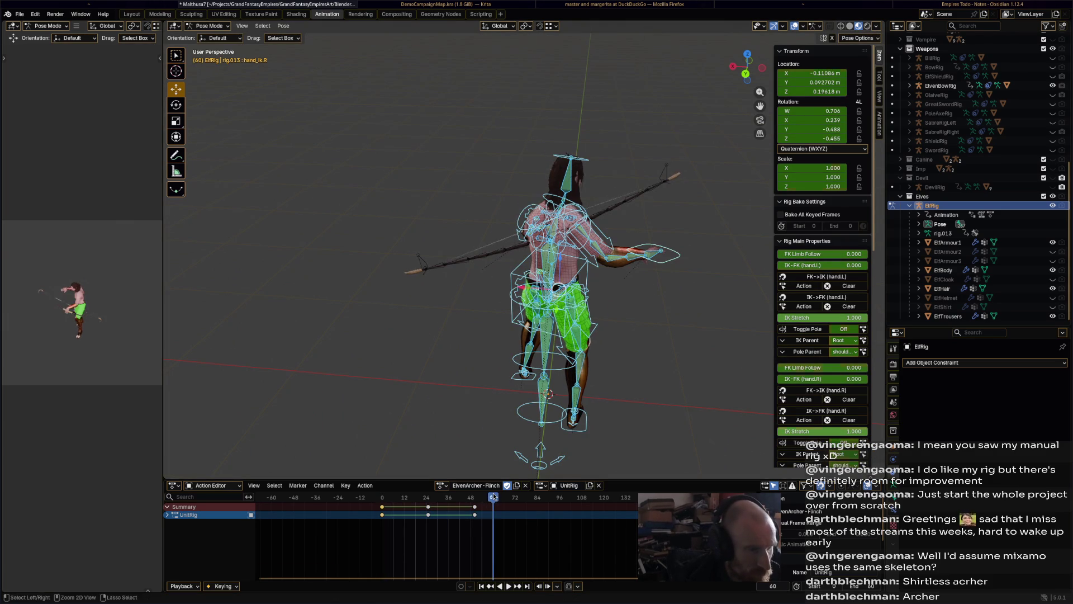
pyautogui.hotkey('ctrl', 'v')
pyautogui.press('space')
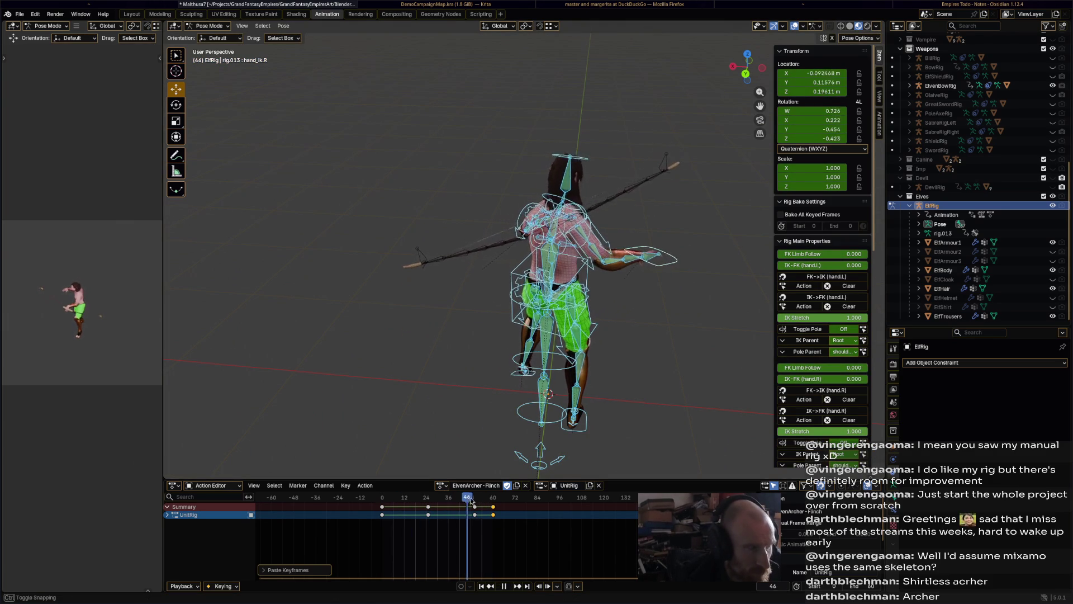
pyautogui.press('space')
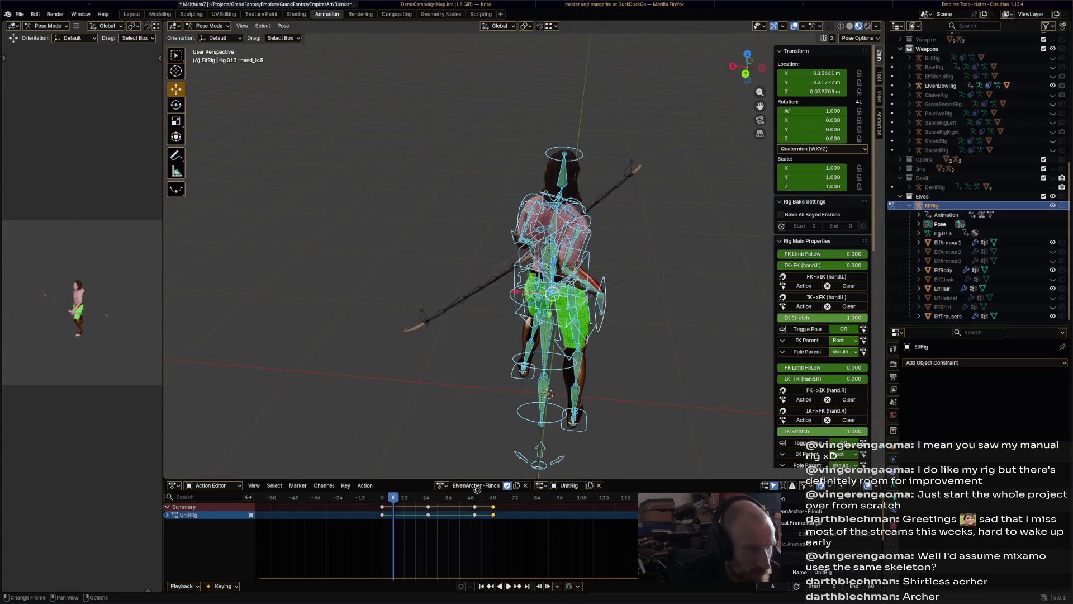
pyautogui.hotkey('ctrl', 's')
pyautogui.click(442, 485)
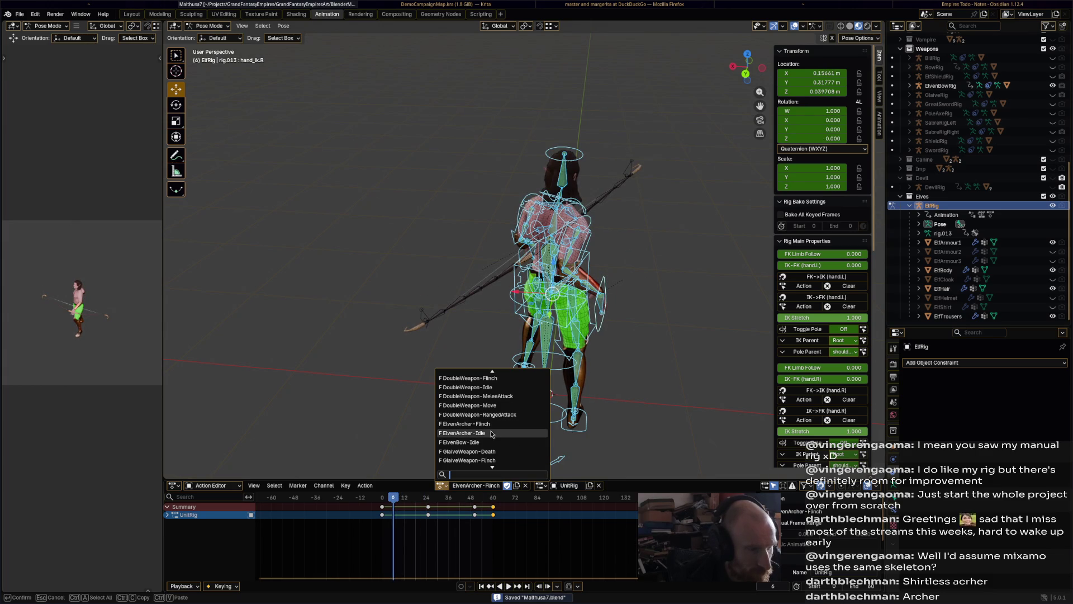
# Switch to the next action and delete its keyframes at frames 12 and 24
pyautogui.click(492, 434)
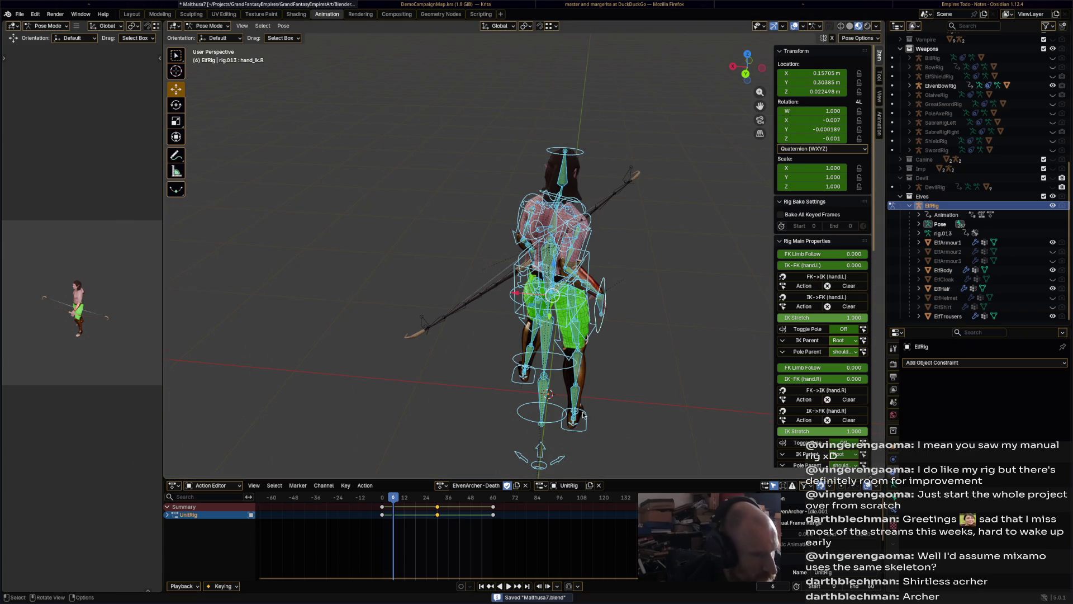
pyautogui.moveTo(583, 414); pyautogui.dragTo(503, 385, button='middle')
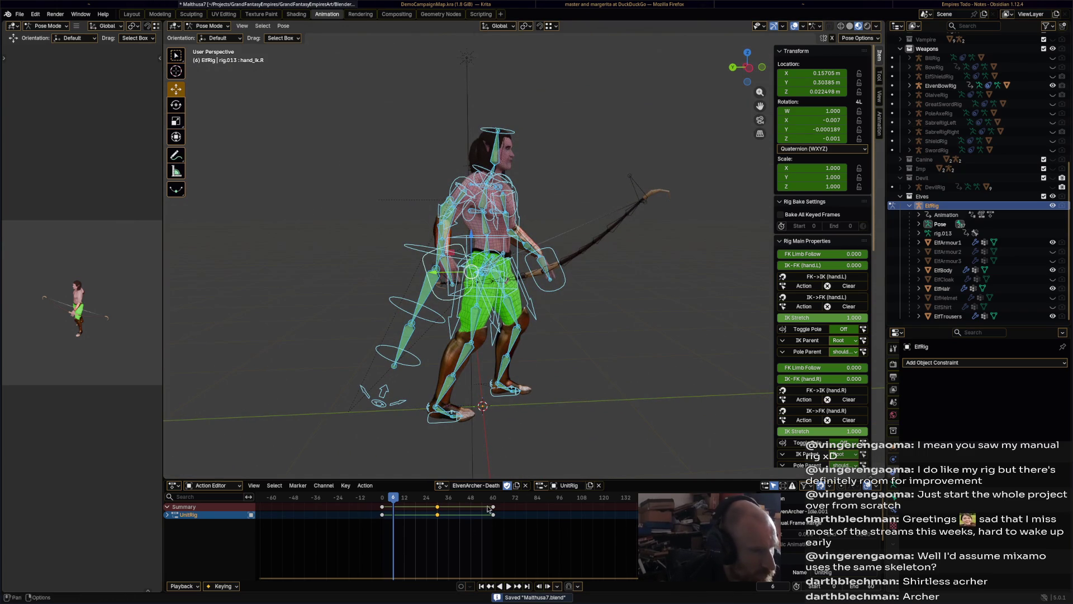
pyautogui.moveTo(415, 545); pyautogui.dragTo(528, 497)
pyautogui.press('x')
pyautogui.click(475, 525)
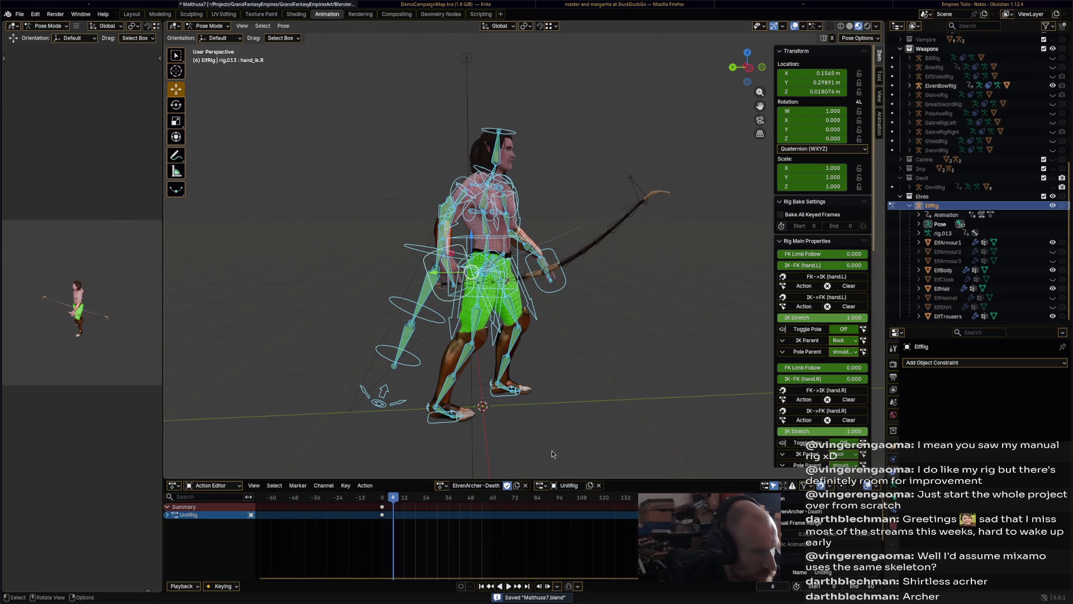
pyautogui.keyDown('shift'); pyautogui.moveTo(564, 384); pyautogui.dragTo(575, 372, button='middle'); pyautogui.keyUp('shift')
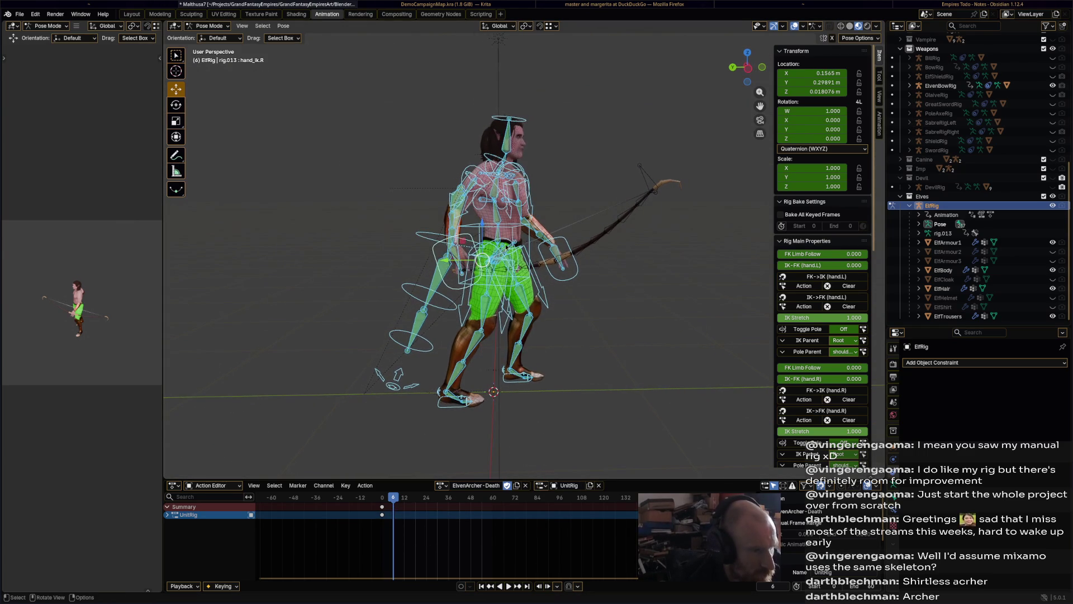
# Shift the torso and turn the head for the new pose
pyautogui.click(478, 258)
pyautogui.press('g')
pyautogui.click(490, 245)
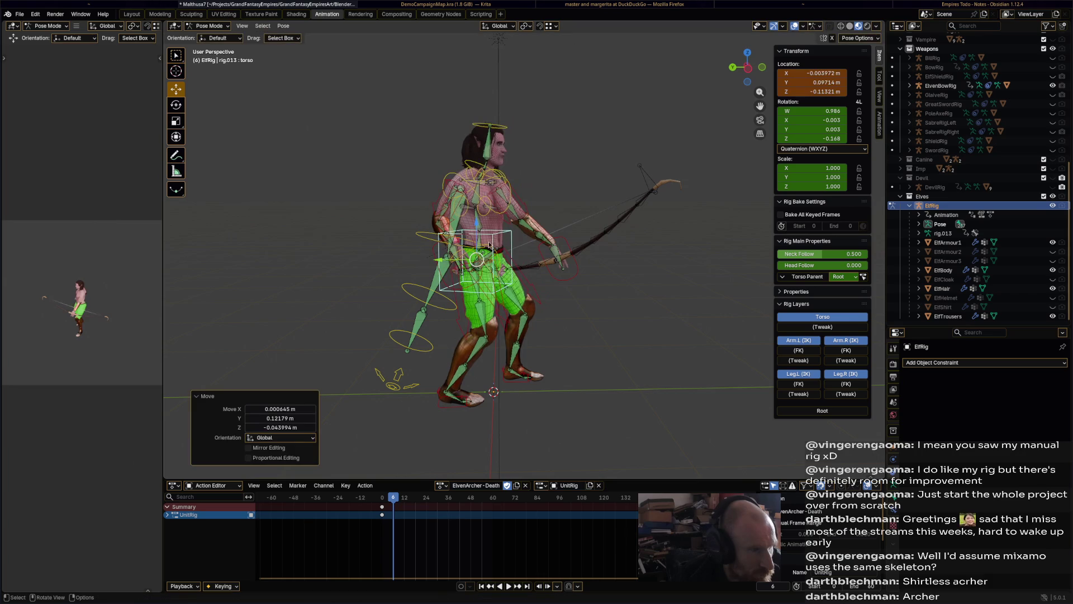
pyautogui.click(490, 127)
pyautogui.press('r')
pyautogui.click(492, 202)
pyautogui.press('r')
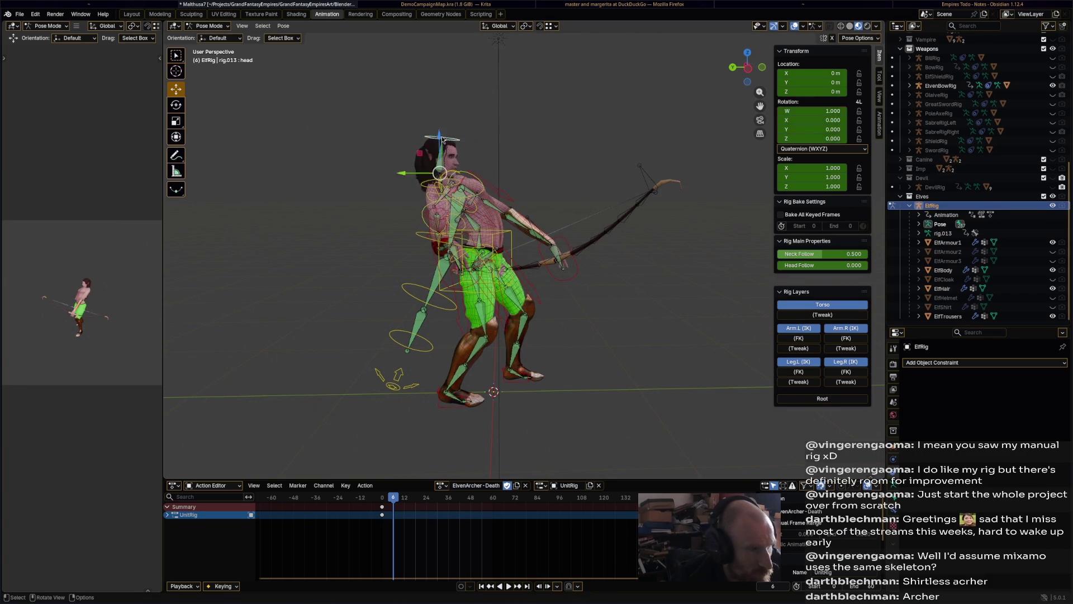
pyautogui.click(495, 194)
# Lift hand_ik.L to tilt the bow upright and reposition hand_ik.R
pyautogui.click(585, 259)
pyautogui.press('g')
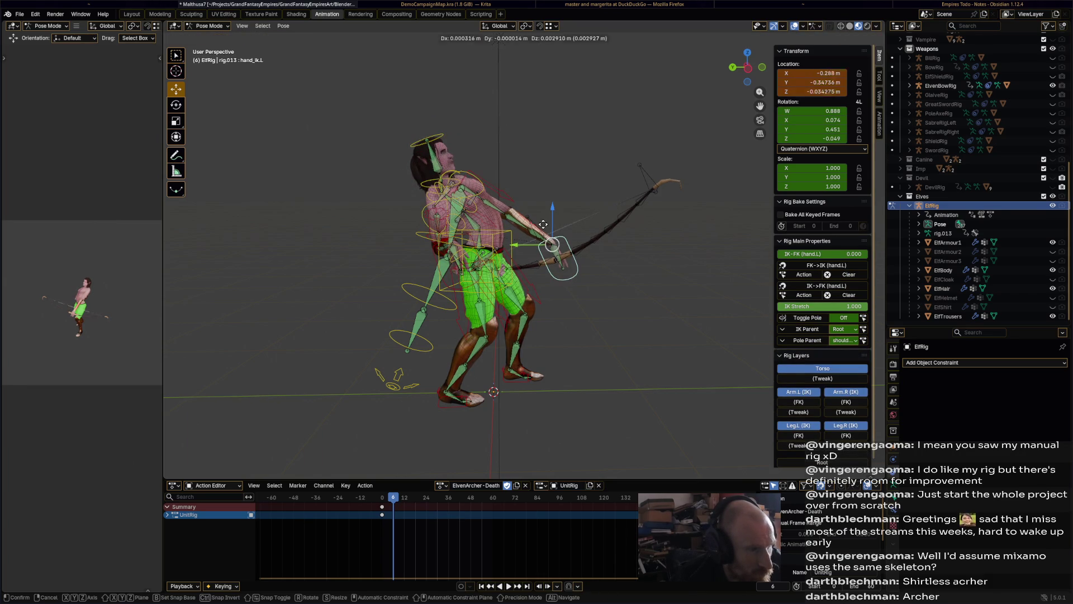
pyautogui.click(523, 175)
pyautogui.press('r')
pyautogui.click(512, 236)
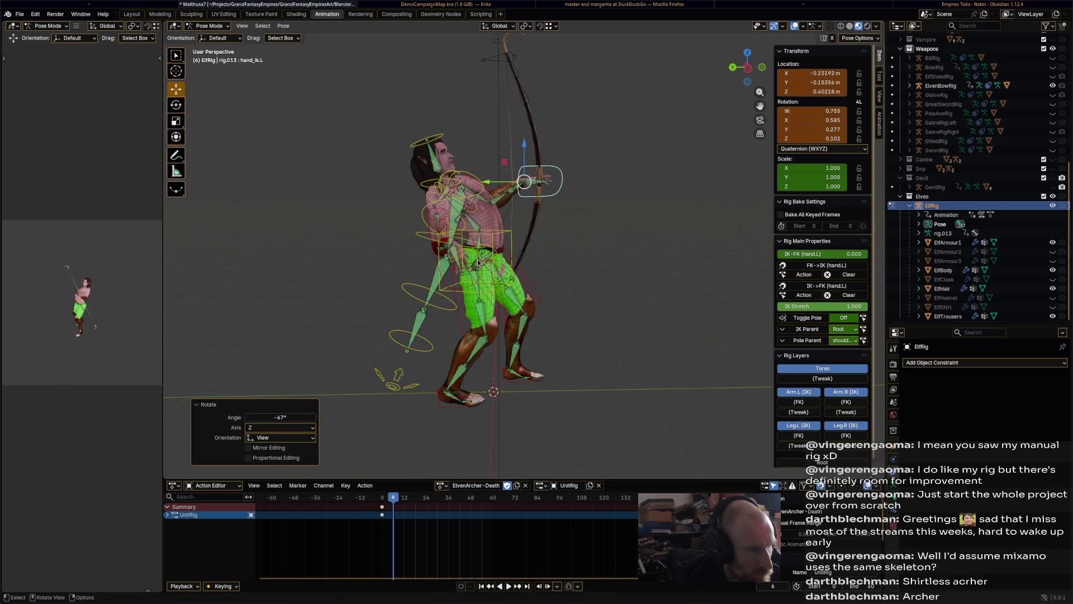
pyautogui.click(478, 263)
pyautogui.press('g')
pyautogui.click(501, 221)
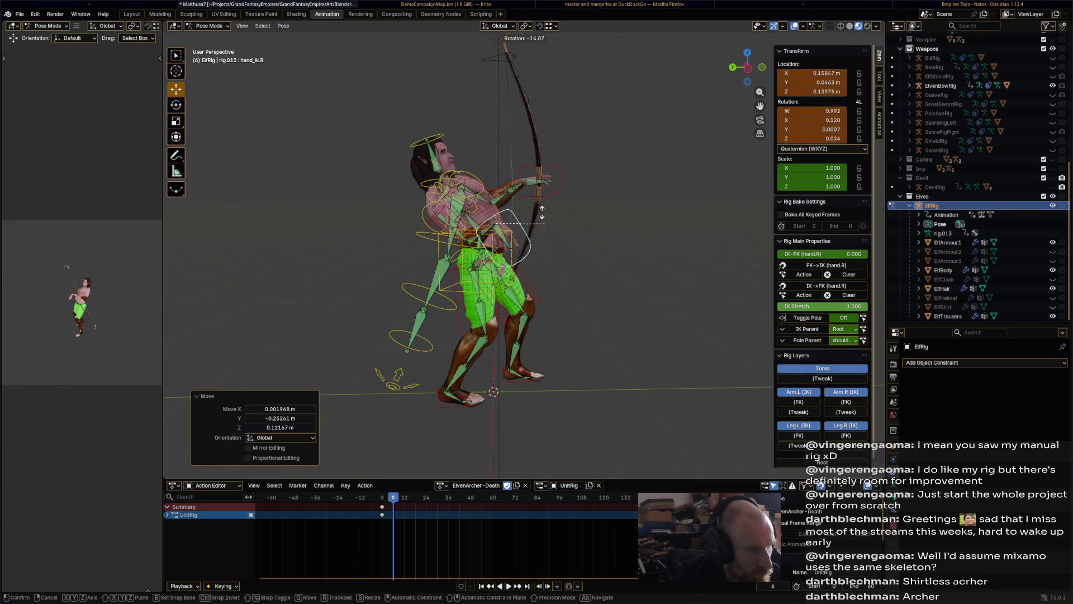
# Key all bones, shift the new keys 4 frames later, and preview the animation
pyautogui.press('a')
pyautogui.write('i')
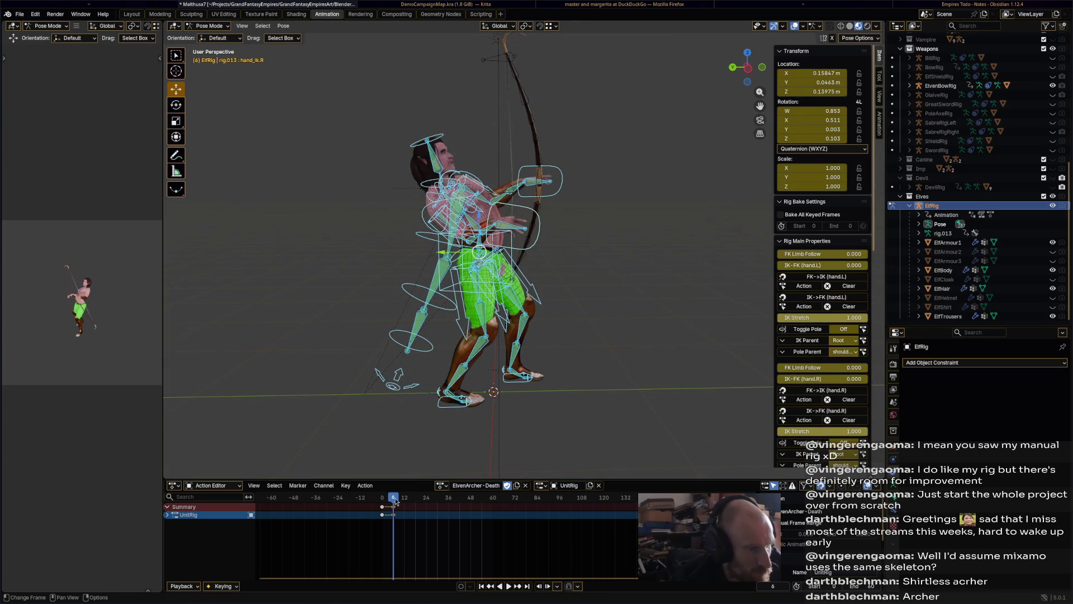
pyautogui.write('g4')
pyautogui.press('Return')
pyautogui.press('space')
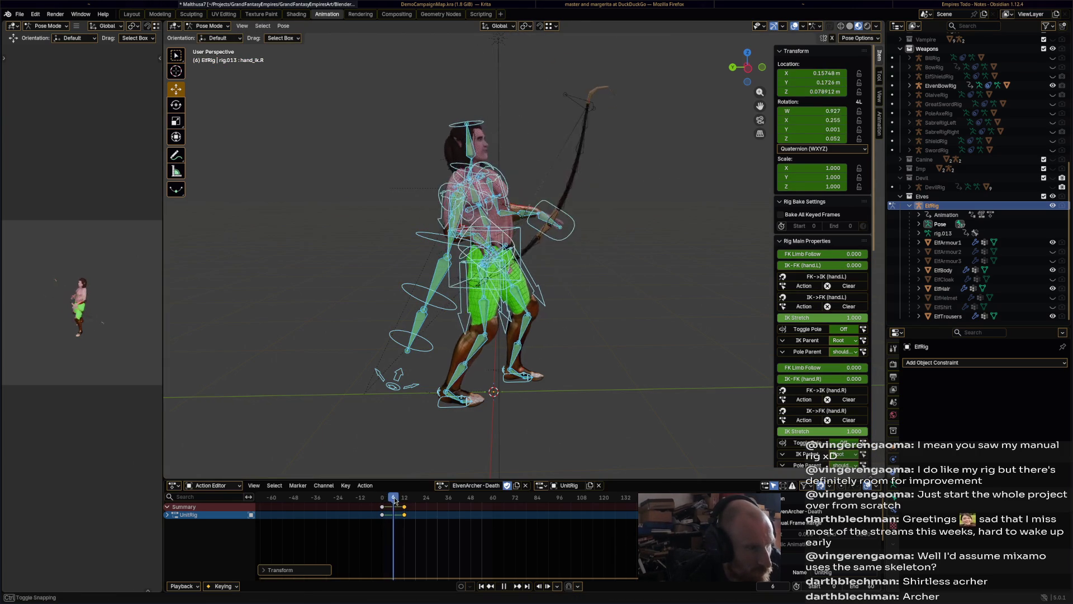
pyautogui.moveTo(395, 499); pyautogui.dragTo(413, 502)
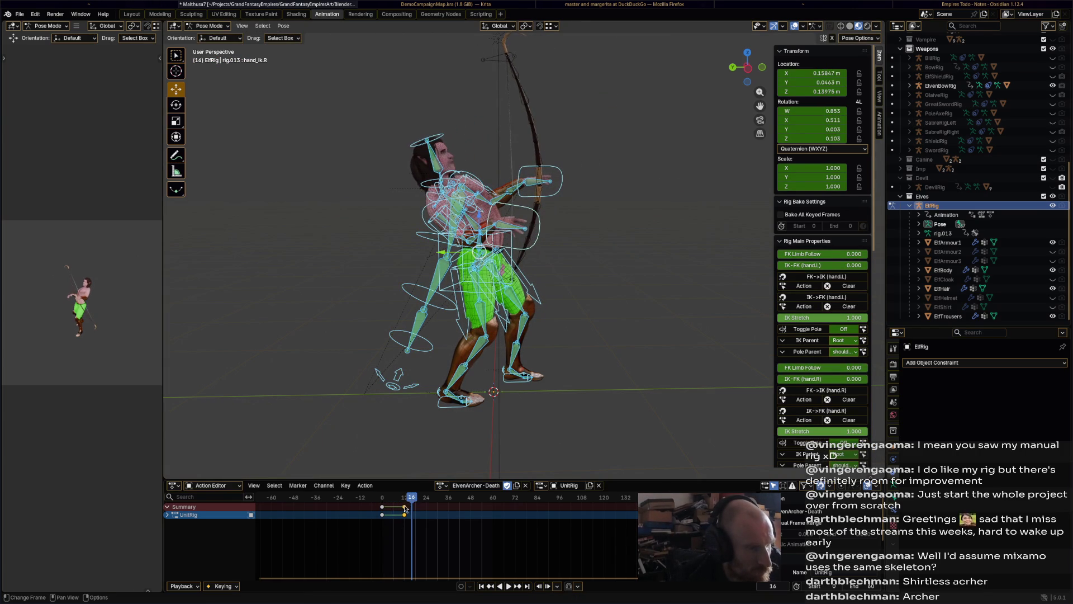
# Drop the torso backward and twist the chest
pyautogui.click(503, 242)
pyautogui.press('g')
pyautogui.click(498, 183)
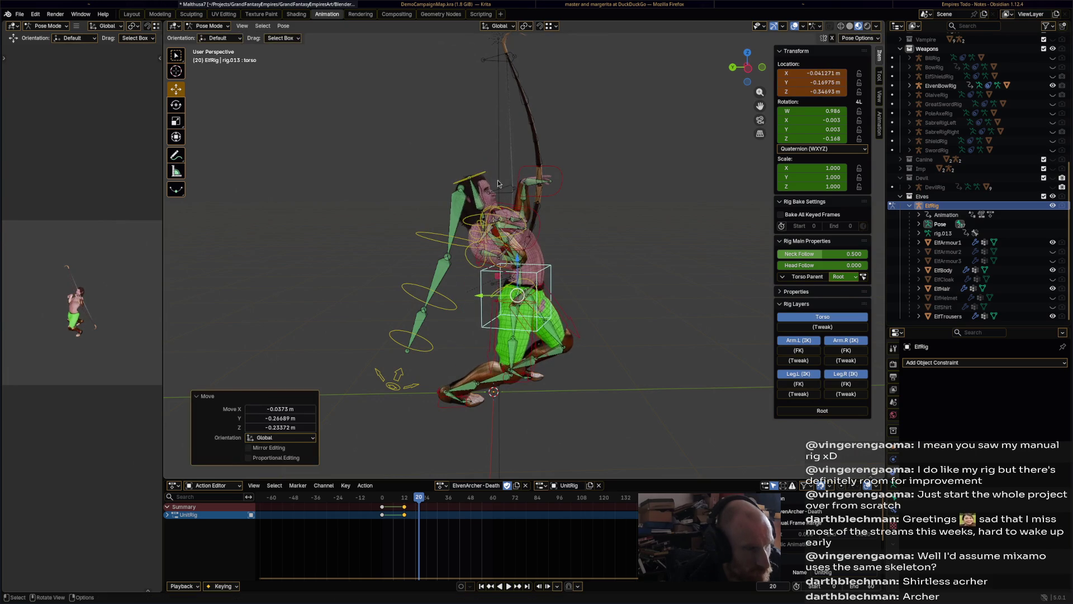
pyautogui.click(503, 208)
pyautogui.press('r')
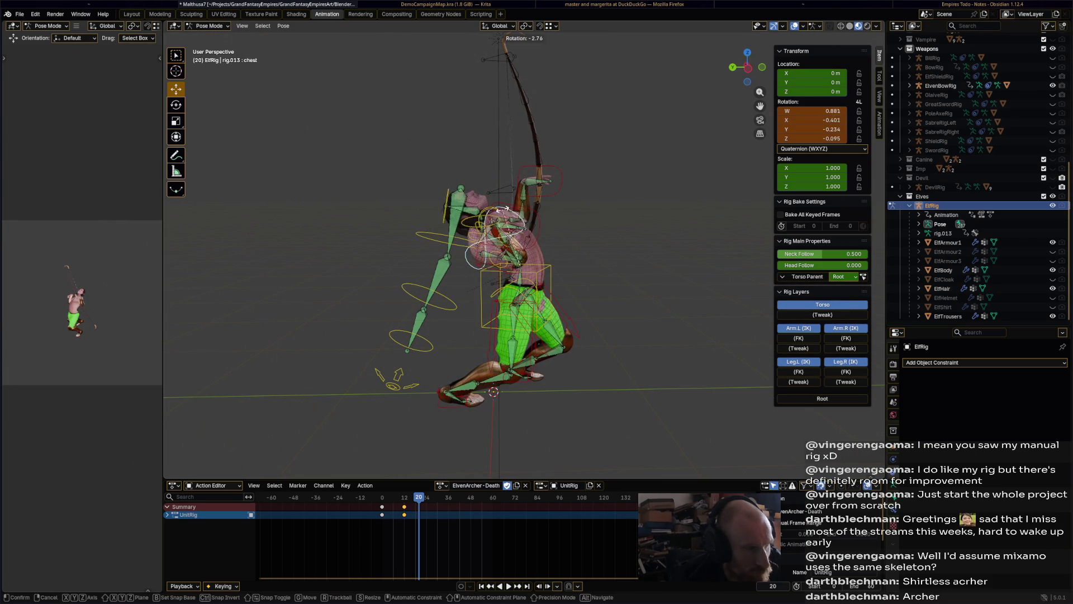
pyautogui.click(503, 208)
# Move and rotate hand_ik.L so the bow is flung overhead
pyautogui.click(564, 194)
pyautogui.press('g')
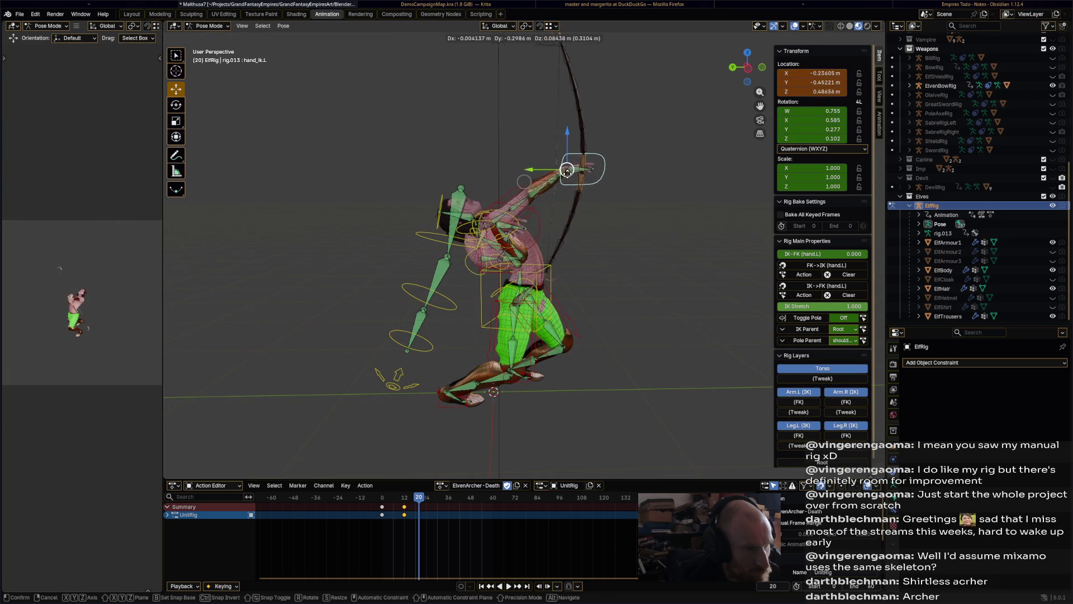
pyautogui.click(565, 172)
pyautogui.press('r')
pyautogui.click(565, 172)
pyautogui.moveTo(565, 173)
pyautogui.mouseDown(button='middle')
pyautogui.moveTo(650, 293)
pyautogui.moveTo(548, 213)
pyautogui.mouseUp(button='middle')
pyautogui.press('r')
pyautogui.click(593, 235)
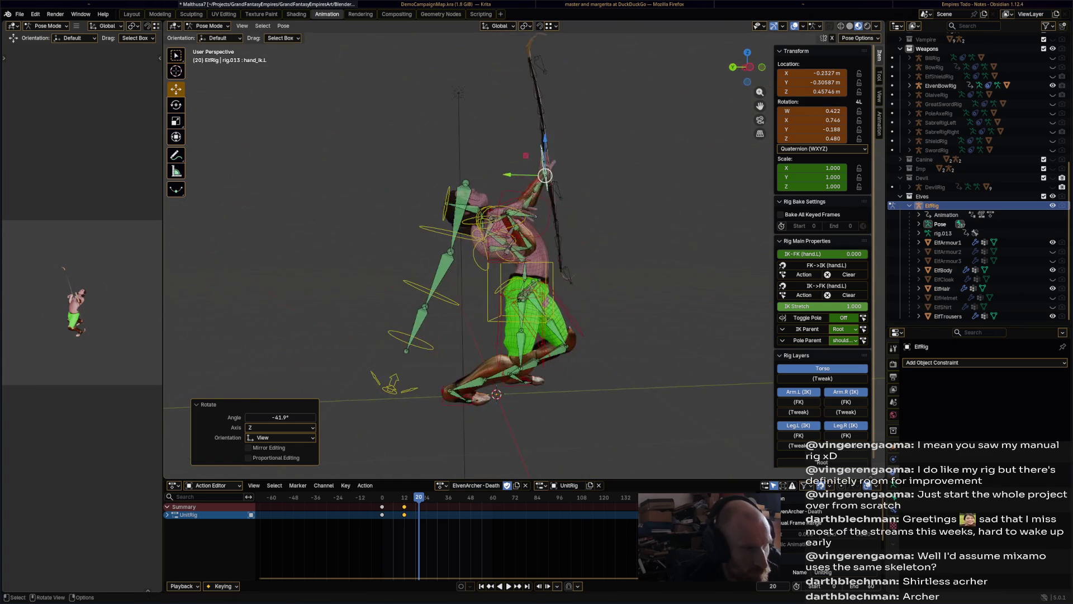
pyautogui.press('r')
pyautogui.click(579, 215)
# Rotate hand_ik.R and foot_ik.R, then keyframe all bones at frame 20
pyautogui.click(506, 212)
pyautogui.press('r')
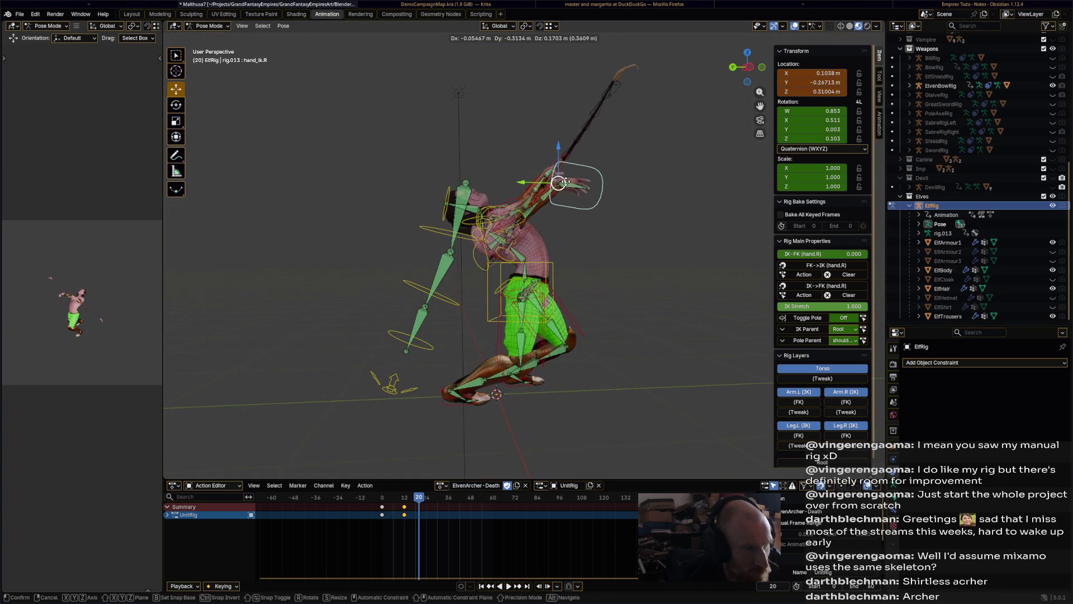
pyautogui.click(474, 401)
pyautogui.click(474, 401)
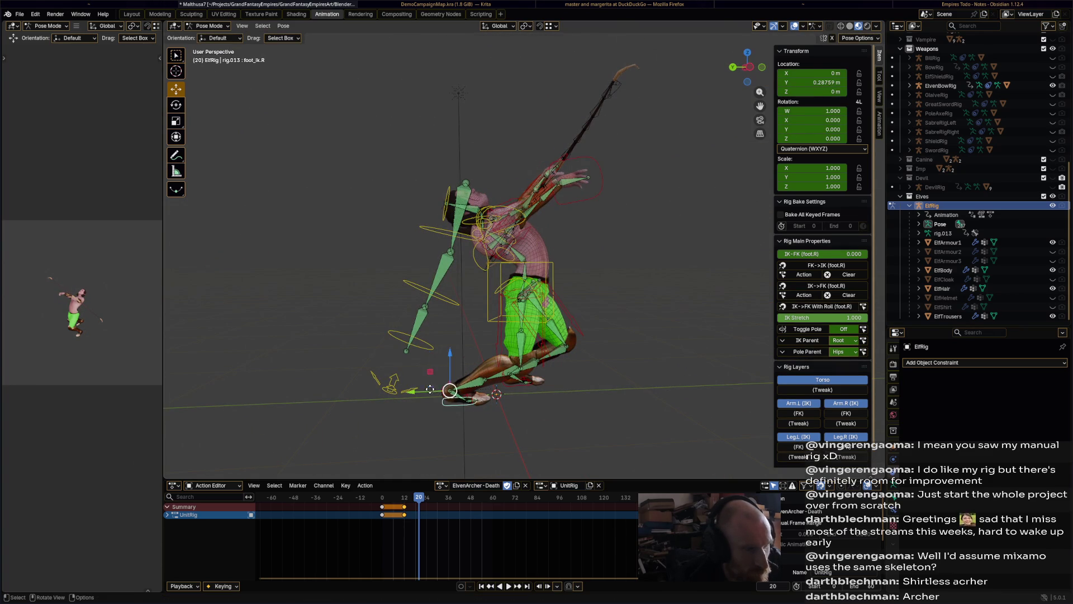
pyautogui.press('r')
pyautogui.click(417, 420)
pyautogui.press('r')
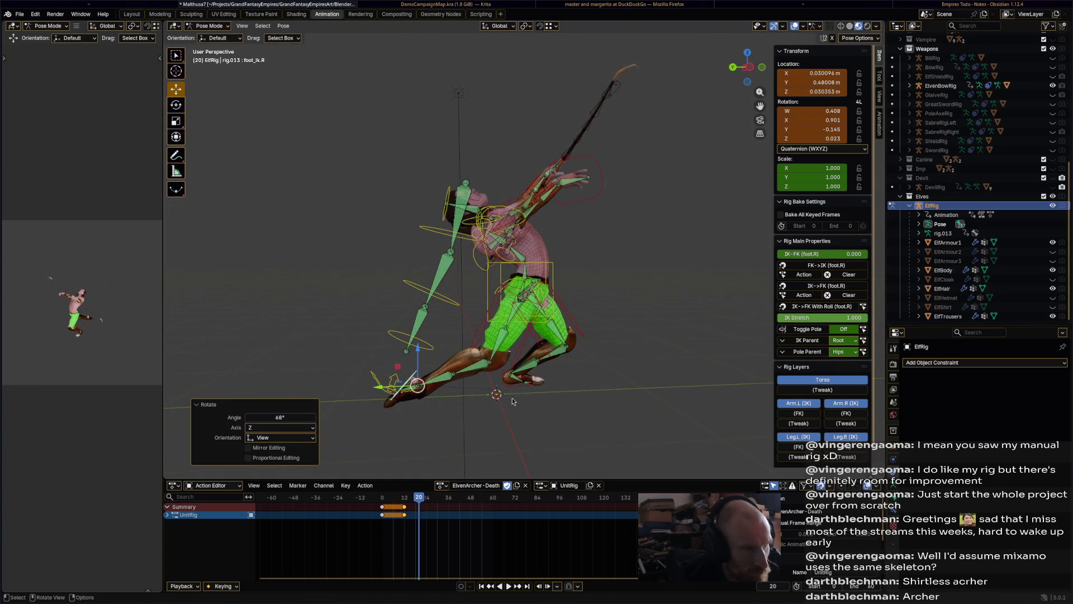
pyautogui.press('a')
pyautogui.press('i')
pyautogui.moveTo(611, 295)
pyautogui.mouseDown(button='middle')
pyautogui.moveTo(599, 427)
pyautogui.moveTo(641, 432)
pyautogui.moveTo(610, 295)
pyautogui.moveTo(590, 312)
pyautogui.moveTo(595, 300)
pyautogui.mouseUp(button='middle')
# Shift the right foot control and tilt the torso toward the ground
pyautogui.click(584, 415)
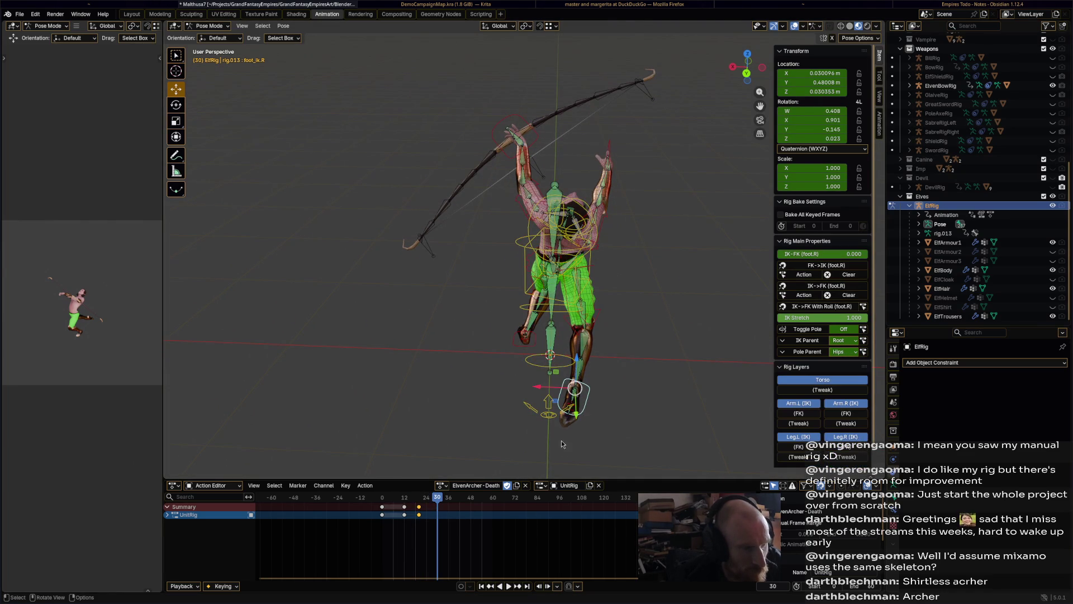
pyautogui.moveTo(576, 391); pyautogui.dragTo(526, 385)
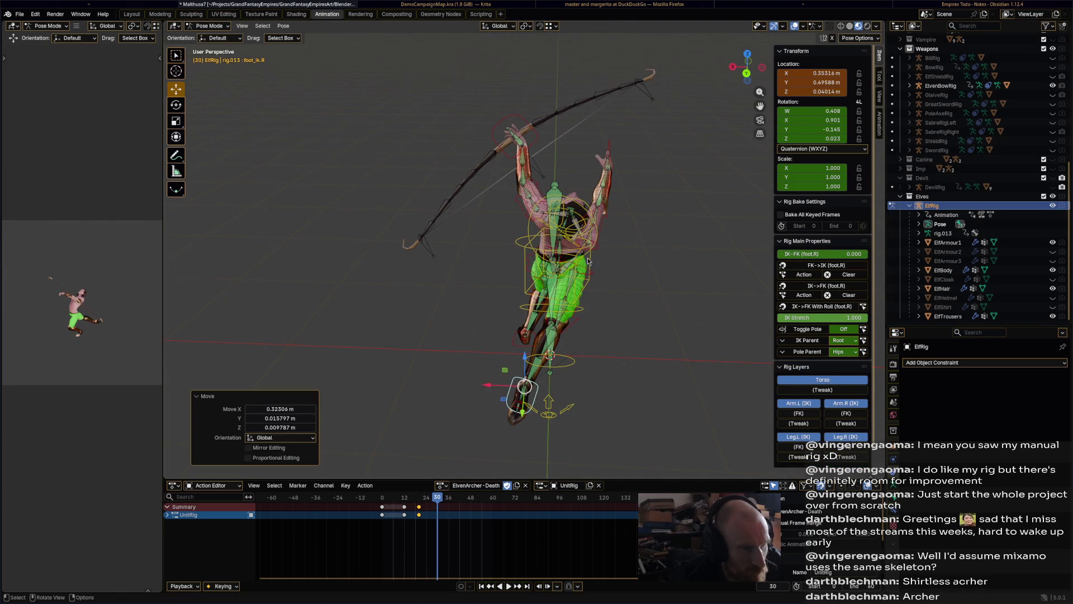
pyautogui.click(592, 263)
pyautogui.moveTo(591, 263); pyautogui.dragTo(636, 271, button='middle')
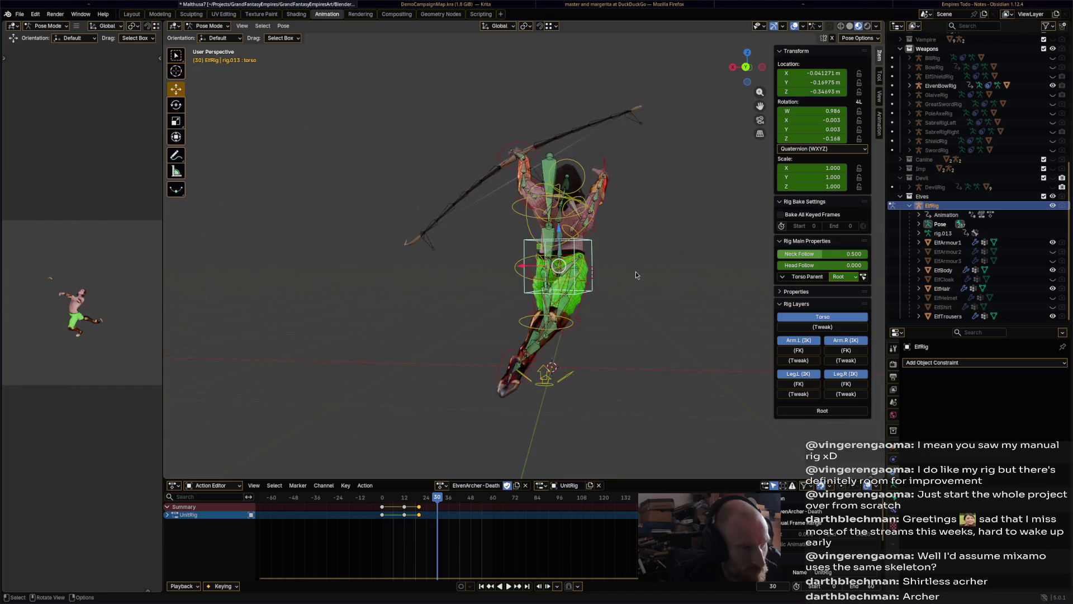
pyautogui.press('r')
pyautogui.click(640, 327)
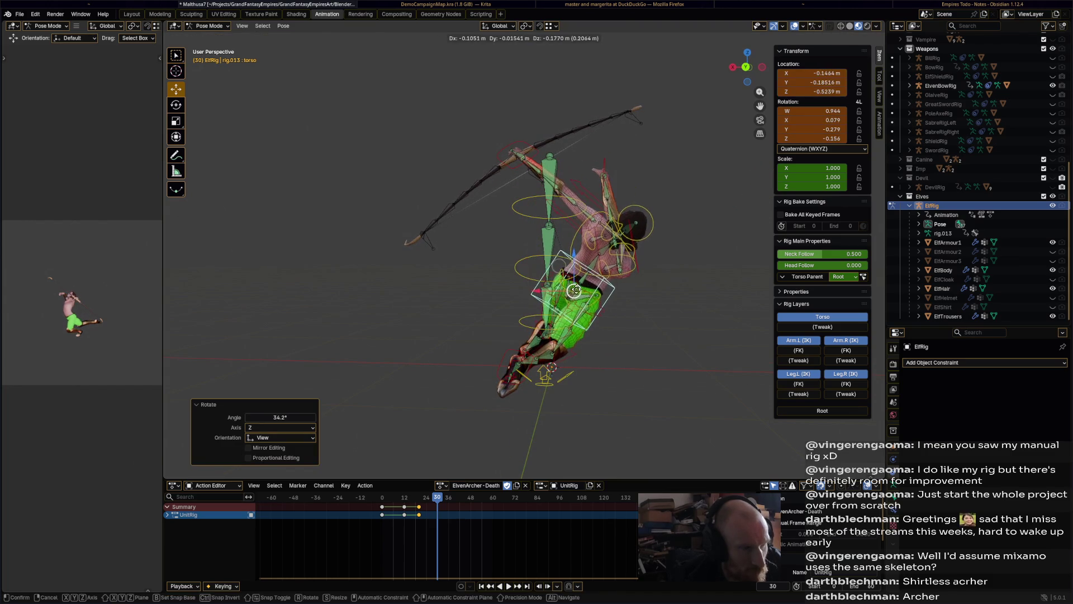
# Bend the chest and turn the head for the falling pose
pyautogui.click(613, 245)
pyautogui.press('r')
pyautogui.click(611, 244)
pyautogui.click(619, 227)
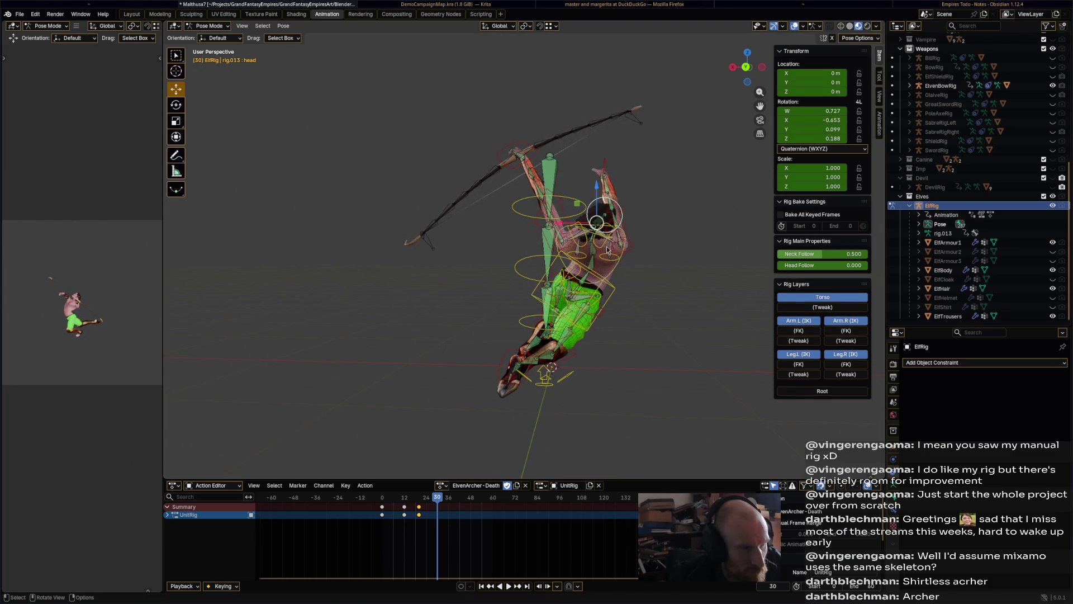
pyautogui.moveTo(619, 227)
pyautogui.mouseDown(button='middle')
pyautogui.moveTo(479, 344)
pyautogui.moveTo(539, 270)
pyautogui.mouseUp(button='middle')
pyautogui.press('r')
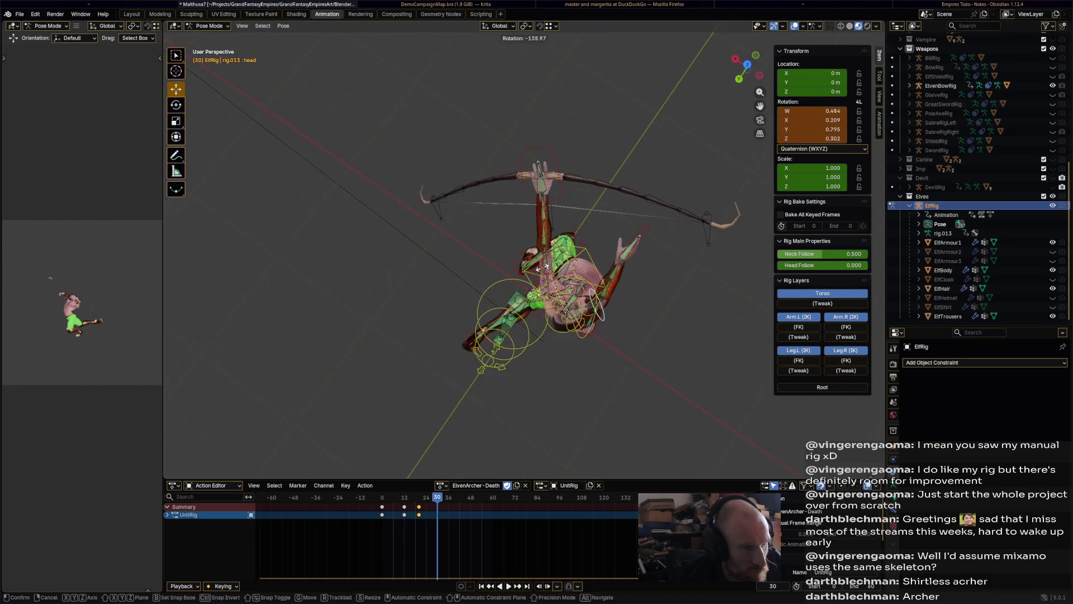
pyautogui.click(598, 343)
pyautogui.moveTo(598, 343); pyautogui.dragTo(660, 249, button='middle')
pyautogui.press('r')
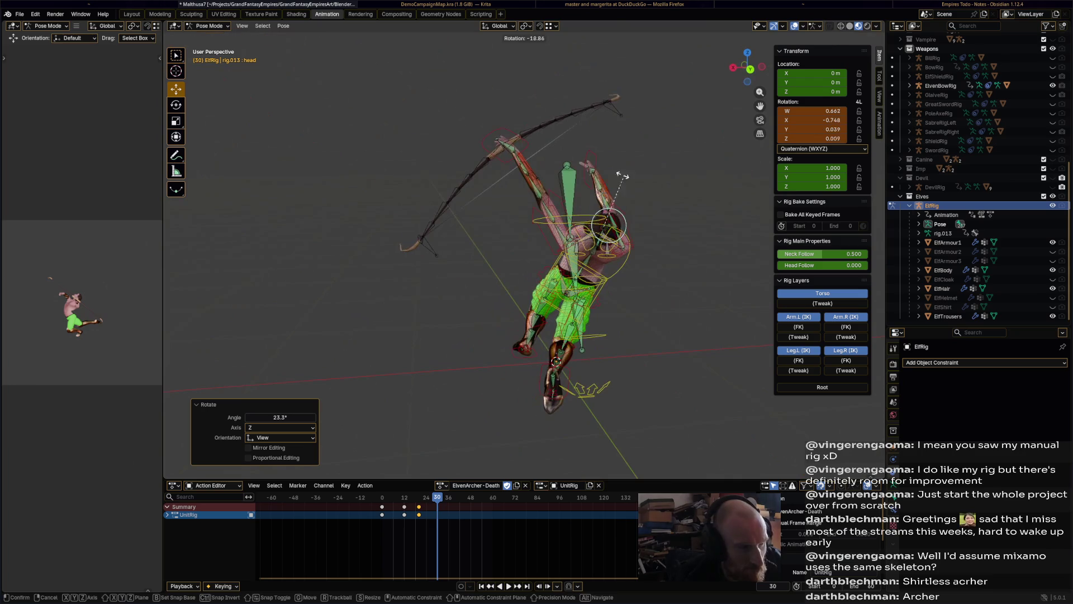
pyautogui.click(619, 210)
pyautogui.moveTo(618, 210); pyautogui.dragTo(587, 195, button='middle')
# Lower the right hand IK and pull the left hand and bow down
pyautogui.click(624, 160)
pyautogui.press('g')
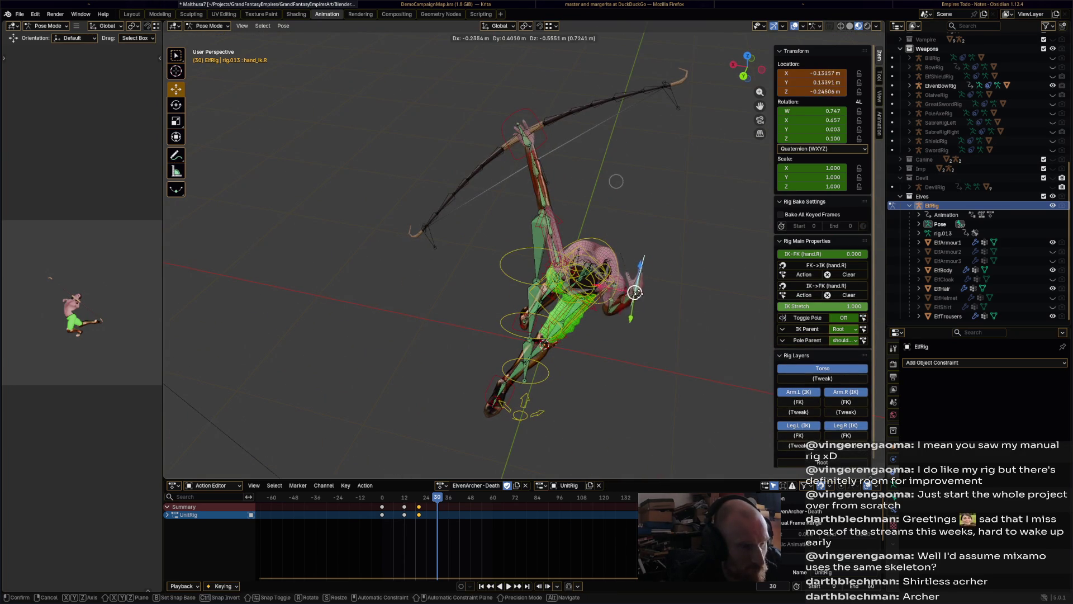
pyautogui.click(615, 180)
pyautogui.click(546, 136)
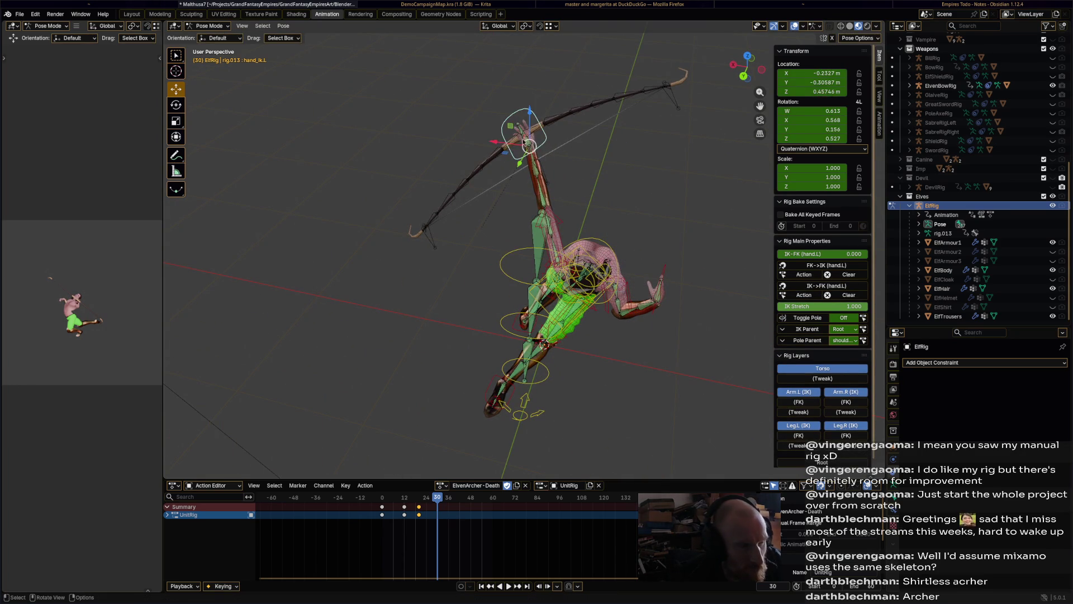
pyautogui.press('g')
pyautogui.click(644, 260)
pyautogui.press('g')
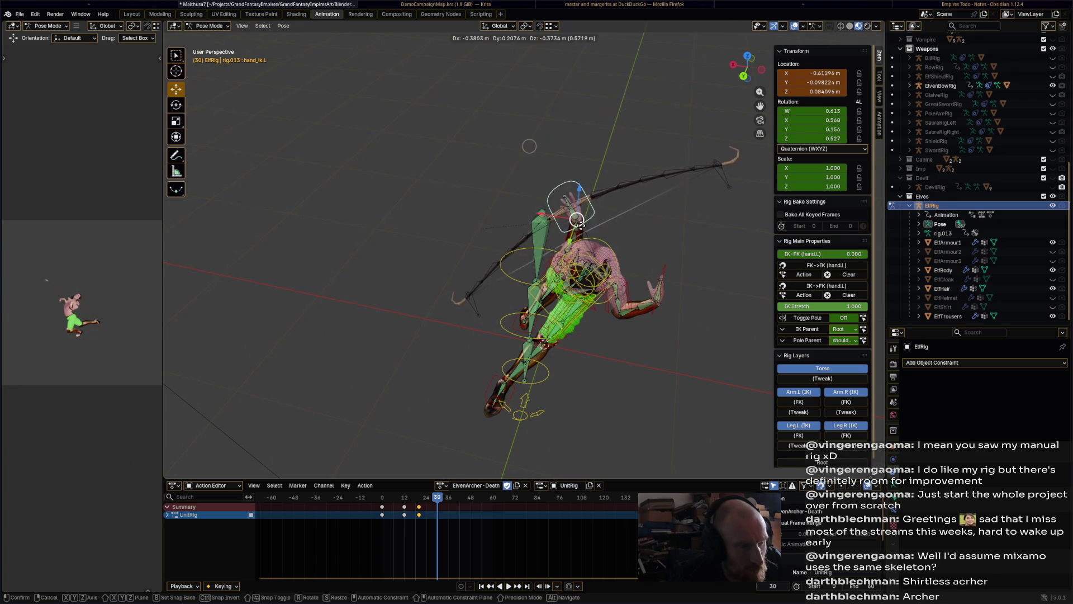
pyautogui.click(576, 168)
# Reposition and rotate the left hand to set a new bow angle
pyautogui.moveTo(576, 167)
pyautogui.mouseDown(button='middle')
pyautogui.moveTo(559, 179)
pyautogui.moveTo(615, 251)
pyautogui.moveTo(566, 332)
pyautogui.moveTo(474, 132)
pyautogui.moveTo(659, 175)
pyautogui.moveTo(578, 179)
pyautogui.moveTo(274, 305)
pyautogui.moveTo(473, 153)
pyautogui.moveTo(492, 168)
pyautogui.mouseUp(button='middle')
pyautogui.press('g')
pyautogui.click(576, 192)
pyautogui.press('r')
pyautogui.click(566, 332)
pyautogui.press('r')
pyautogui.click(478, 137)
# Fine-tune the left hand's position and rotation
pyautogui.press('g')
pyautogui.press('r')
pyautogui.click(475, 213)
pyautogui.press('g')
pyautogui.click(447, 168)
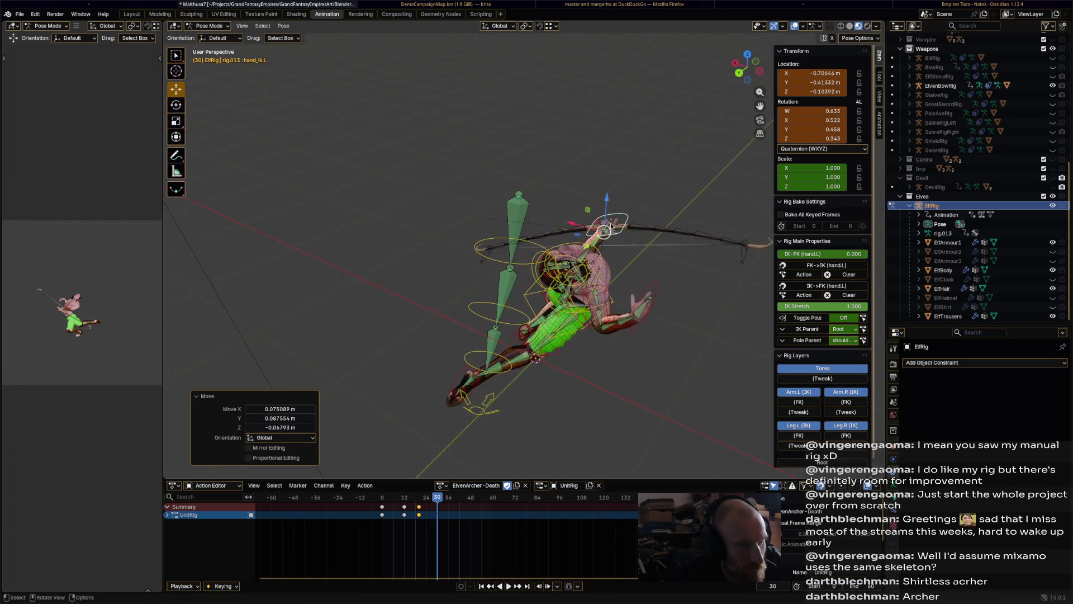
pyautogui.press('g')
pyautogui.click(612, 233)
pyautogui.moveTo(613, 233)
pyautogui.mouseDown(button='middle')
pyautogui.moveTo(746, 226)
pyautogui.moveTo(468, 238)
pyautogui.moveTo(558, 240)
pyautogui.mouseUp(button='middle')
# Rotate and move the torso control to drop the body lower
pyautogui.click(534, 232)
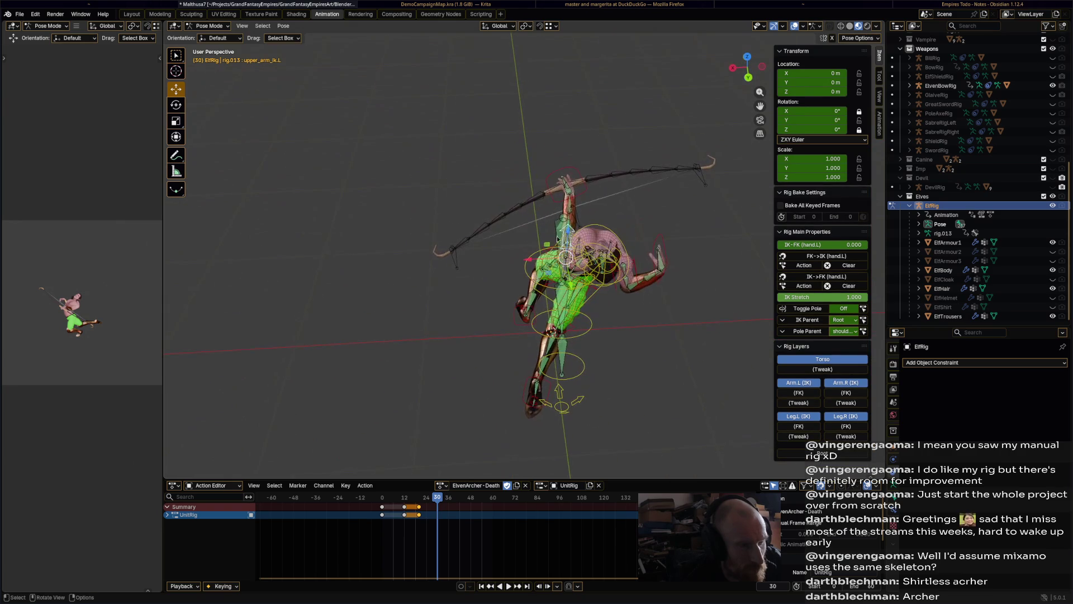
pyautogui.press('a')
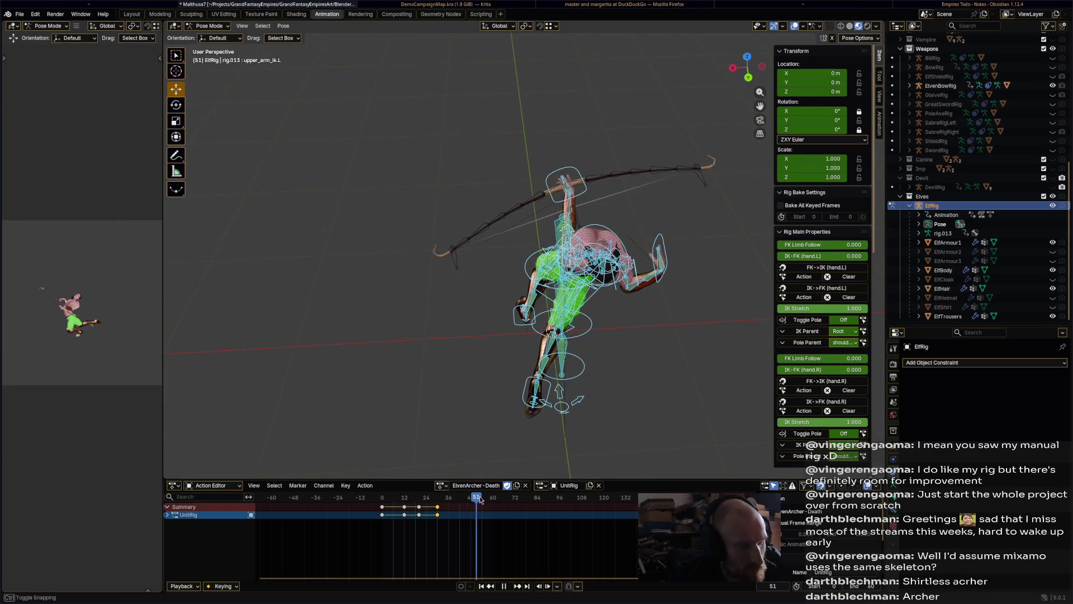
pyautogui.click(599, 293)
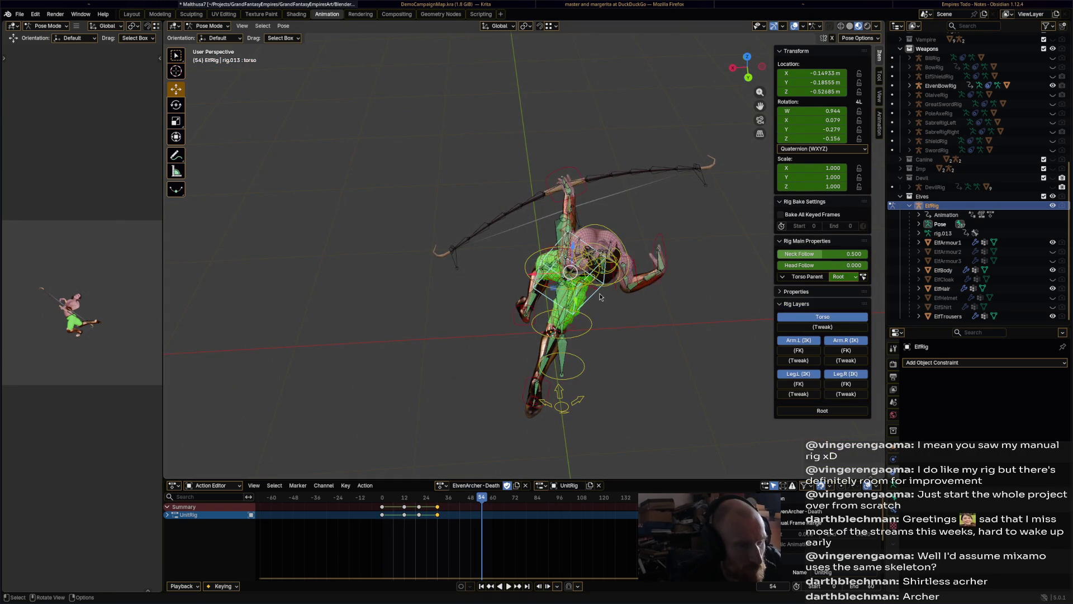
pyautogui.press('r')
pyautogui.click(618, 387)
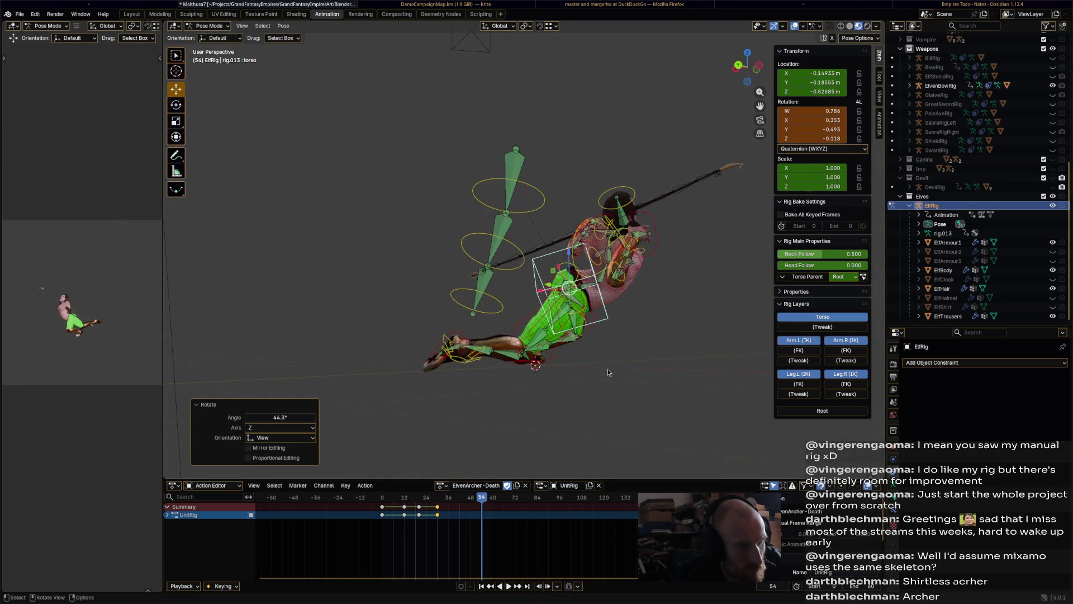
pyautogui.press('g')
pyautogui.click(647, 390)
pyautogui.press('r')
pyautogui.click(648, 392)
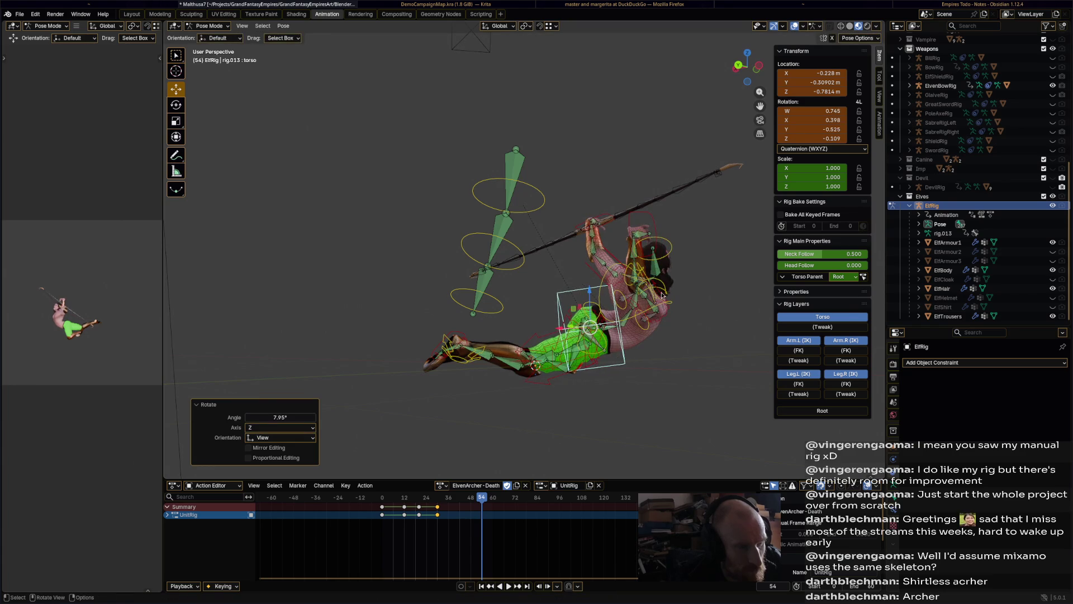
# Undo a trial chest tilt and rotate the right upper arm slightly
pyautogui.click(658, 228)
pyautogui.moveTo(658, 228)
pyautogui.mouseDown(button='middle')
pyautogui.moveTo(573, 267)
pyautogui.moveTo(581, 312)
pyautogui.mouseUp(button='middle')
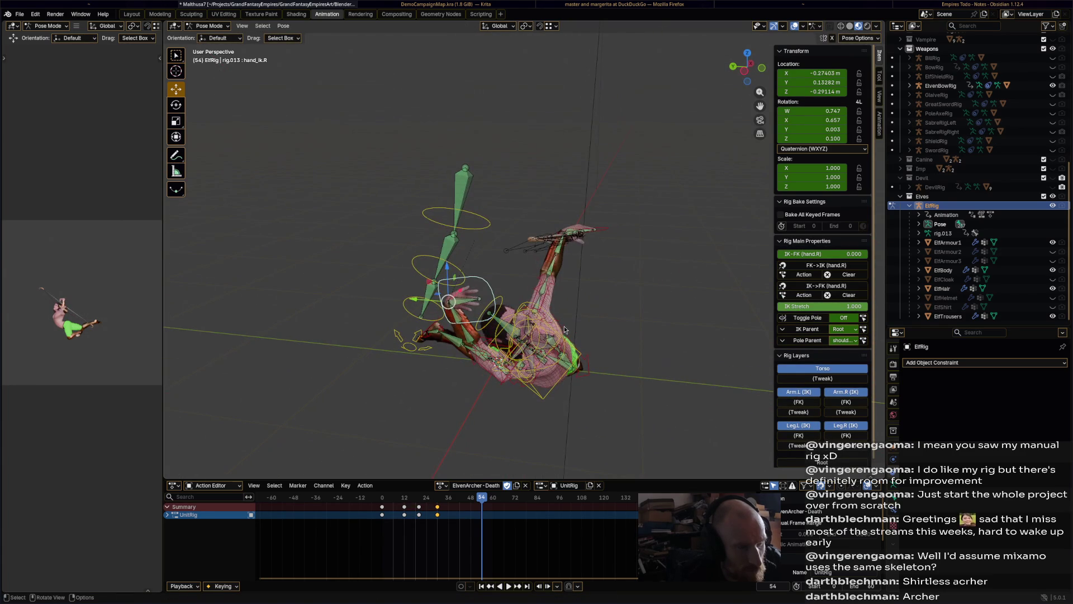
pyautogui.click(553, 314)
pyautogui.press('r')
pyautogui.click(531, 310)
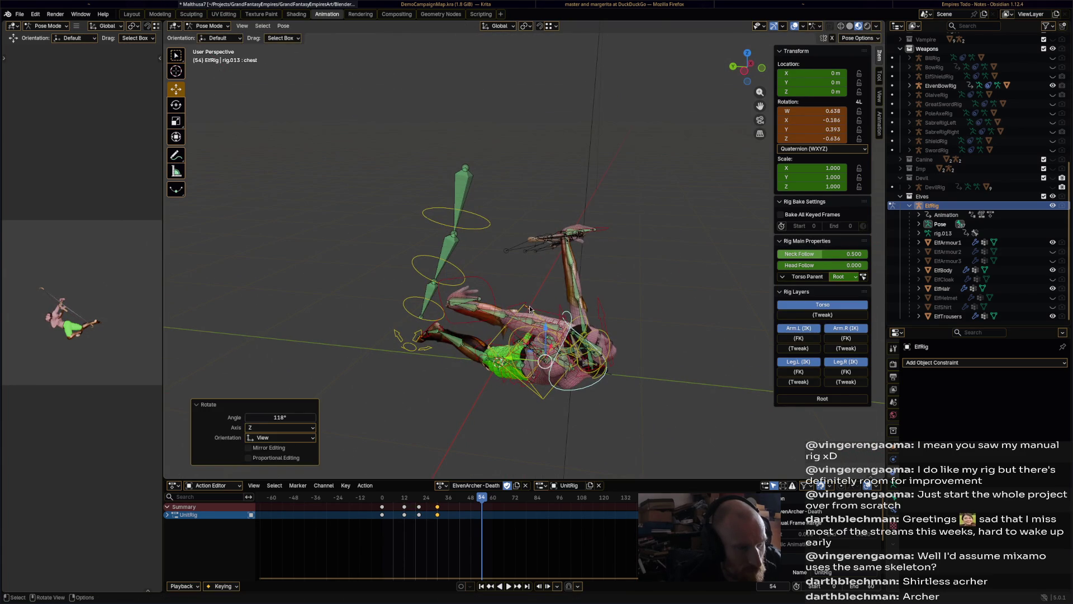
pyautogui.hotkey('ctrl', 'z')
pyautogui.press('r')
pyautogui.click(536, 338)
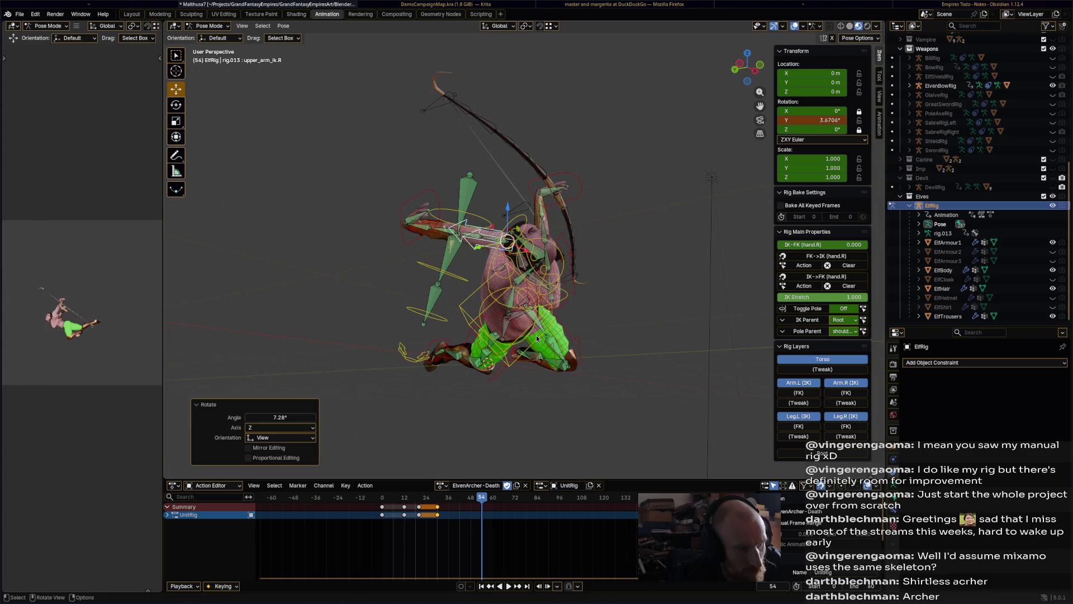
# Rotate and shift the torso control again
pyautogui.click(517, 330)
pyautogui.press('r')
pyautogui.click(506, 324)
pyautogui.press('g')
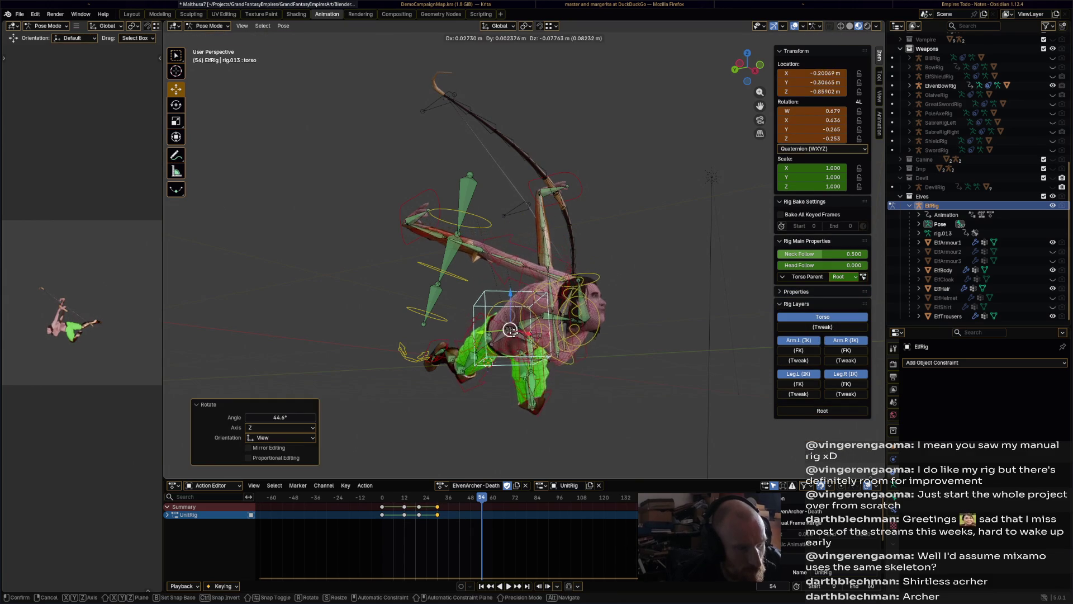
pyautogui.click(512, 331)
pyautogui.moveTo(511, 331); pyautogui.dragTo(646, 399, button='middle')
# Move the left foot IK out to the side and rotate it
pyautogui.click(522, 334)
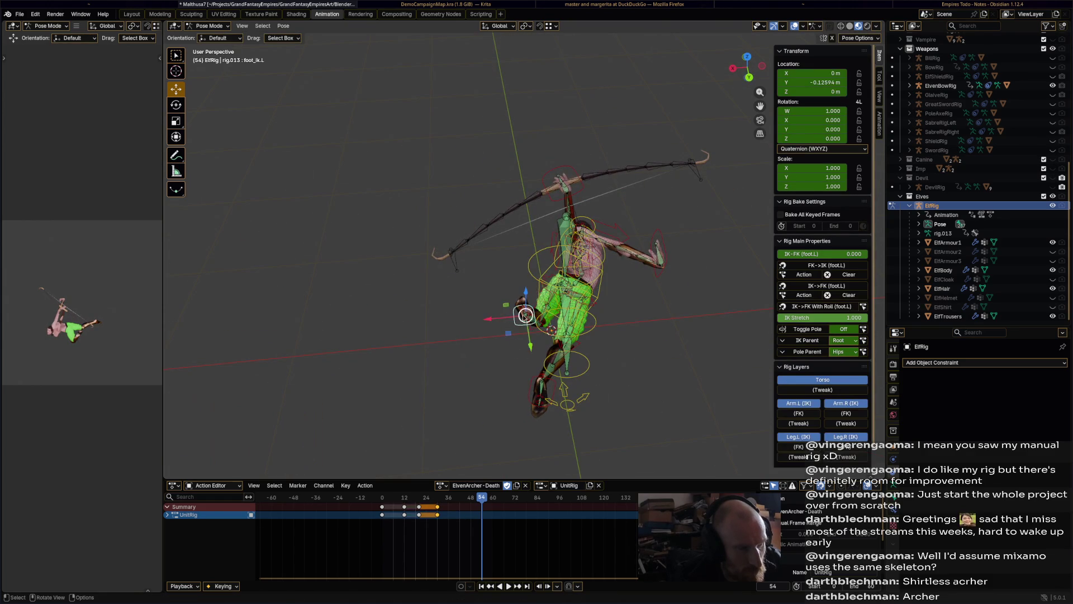
pyautogui.moveTo(523, 314); pyautogui.dragTo(473, 339)
pyautogui.press('r')
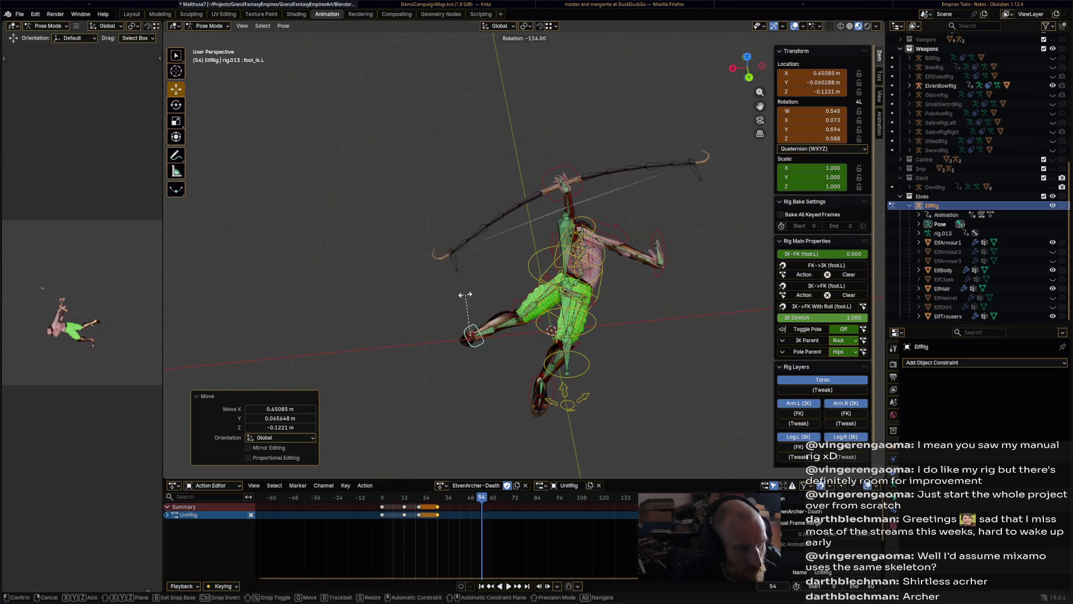
pyautogui.click(465, 294)
pyautogui.moveTo(490, 288); pyautogui.dragTo(492, 167, button='middle')
pyautogui.press('r')
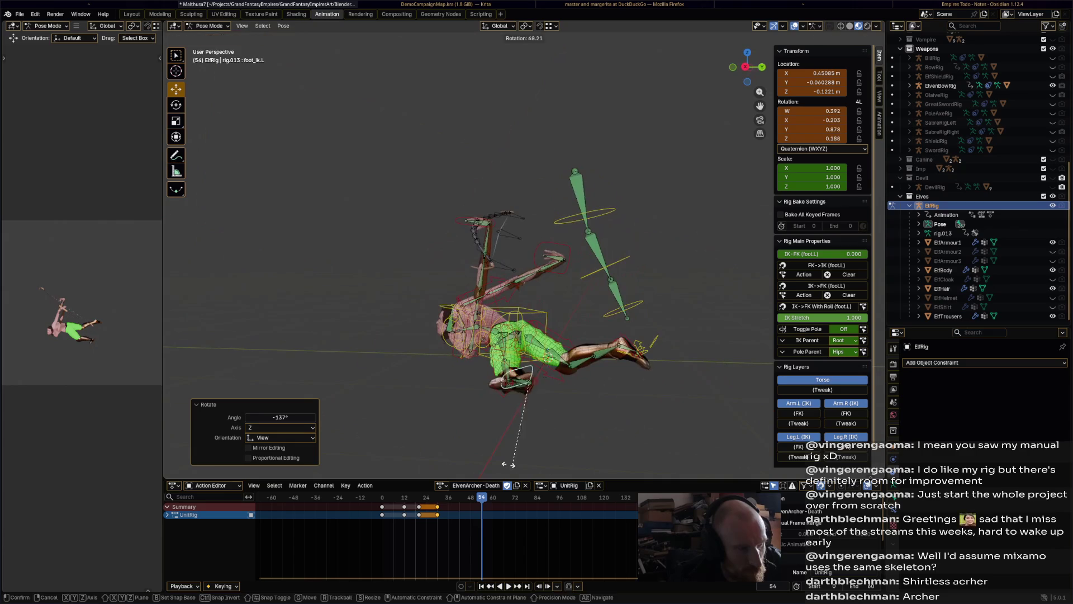
pyautogui.click(510, 463)
pyautogui.moveTo(509, 463); pyautogui.dragTo(593, 18, button='middle')
pyautogui.press('r')
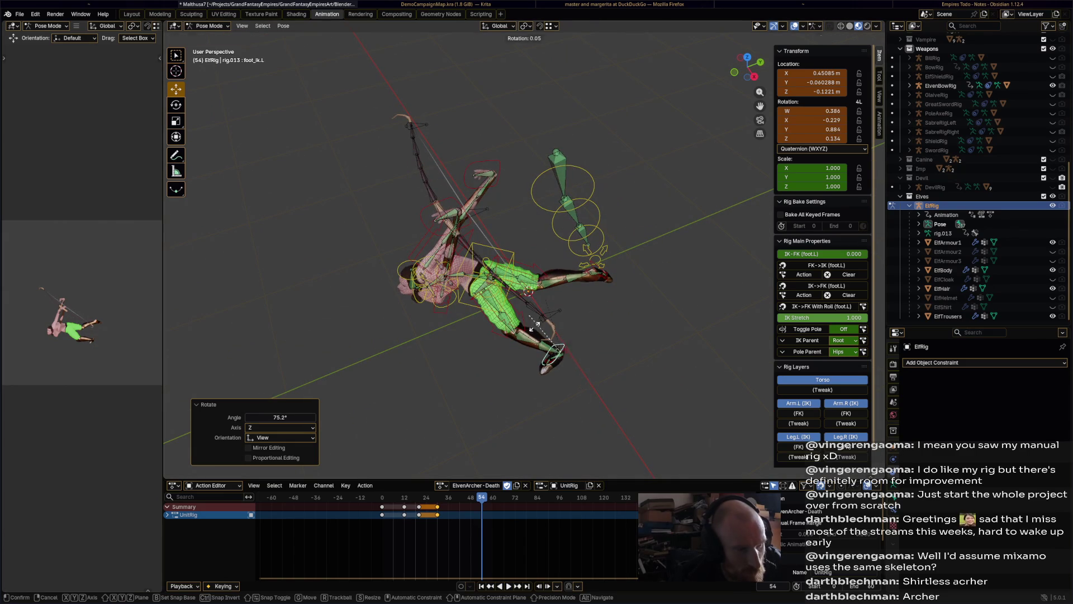
pyautogui.click(582, 382)
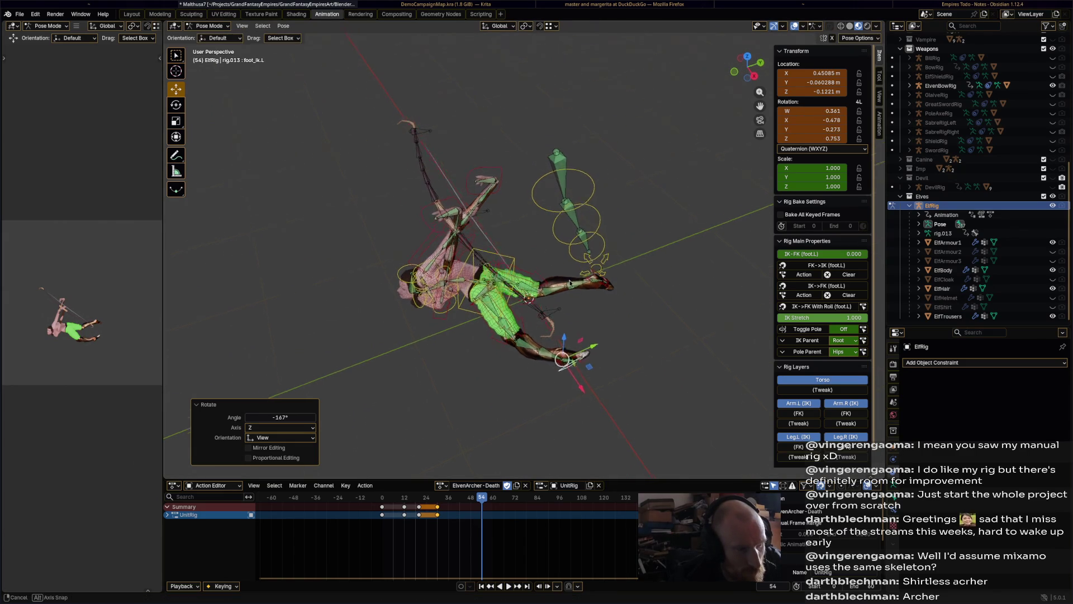
pyautogui.moveTo(582, 382); pyautogui.dragTo(503, 403, button='middle')
pyautogui.press('r')
pyautogui.click(473, 368)
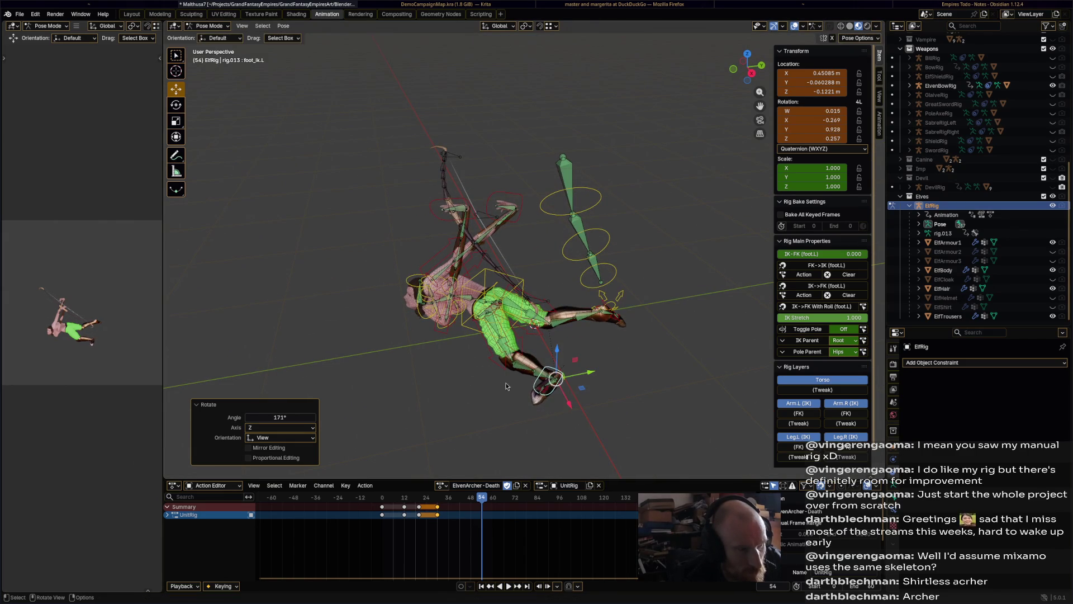
# Refine the left foot's orientation with several more rotations
pyautogui.click(588, 385)
pyautogui.press('r')
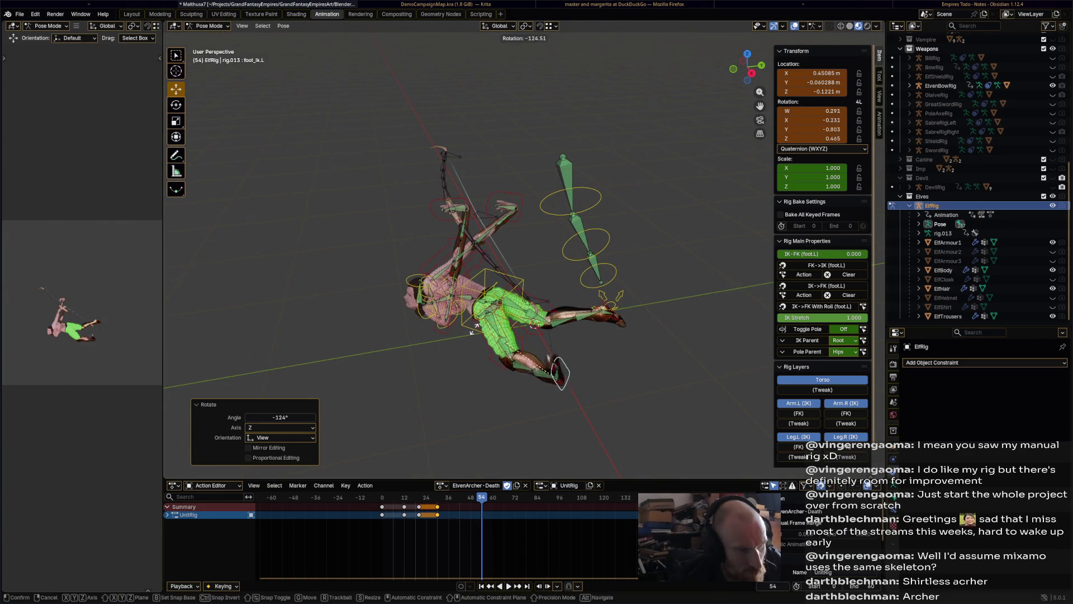
pyautogui.click(475, 329)
pyautogui.moveTo(475, 328)
pyautogui.mouseDown(button='middle')
pyautogui.moveTo(487, 322)
pyautogui.moveTo(480, 308)
pyautogui.moveTo(503, 364)
pyautogui.moveTo(489, 385)
pyautogui.moveTo(582, 380)
pyautogui.moveTo(471, 349)
pyautogui.moveTo(307, 329)
pyautogui.mouseUp(button='middle')
pyautogui.press('r')
pyautogui.click(452, 299)
pyautogui.press('r')
pyautogui.click(497, 383)
pyautogui.press('r')
pyautogui.click(588, 379)
pyautogui.press('r')
pyautogui.click(536, 363)
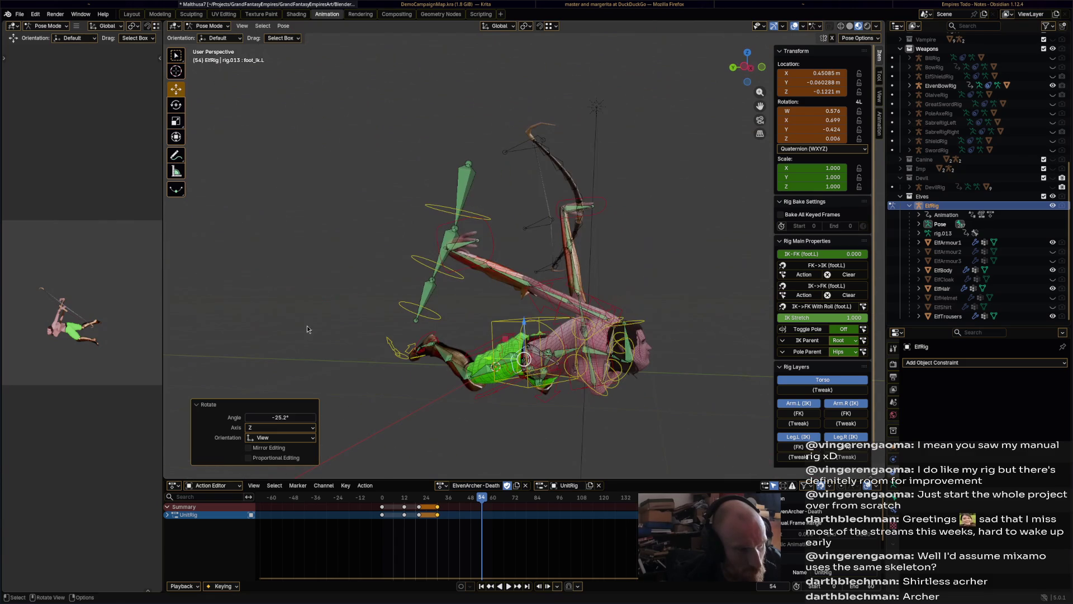
# Move and rotate the right hand IK into its resting spot
pyautogui.click(482, 234)
pyautogui.moveTo(483, 234)
pyautogui.mouseDown(button='middle')
pyautogui.moveTo(672, 308)
pyautogui.moveTo(560, 183)
pyautogui.mouseUp(button='middle')
pyautogui.press('g')
pyautogui.moveTo(702, 362); pyautogui.dragTo(756, 384, button='middle')
pyautogui.press('r')
pyautogui.click(638, 309)
pyautogui.moveTo(638, 309); pyautogui.dragTo(623, 381, button='middle')
pyautogui.press('g')
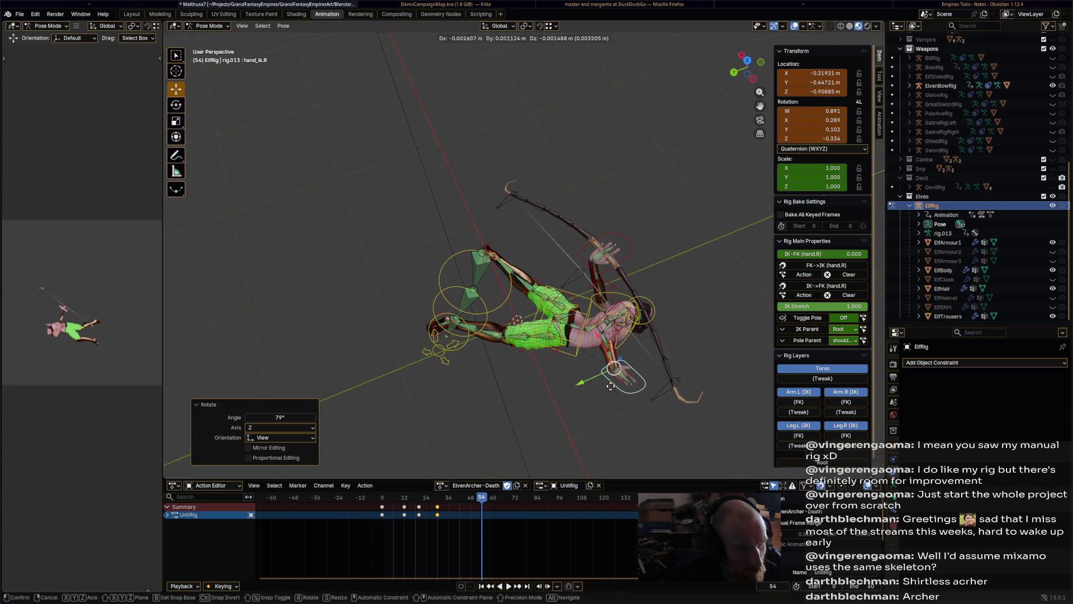
pyautogui.click(614, 370)
pyautogui.moveTo(613, 370)
pyautogui.mouseDown(button='middle')
pyautogui.moveTo(709, 314)
pyautogui.moveTo(558, 238)
pyautogui.mouseUp(button='middle')
# Lower the left hand IK toward the ground
pyautogui.click(540, 201)
pyautogui.press('g')
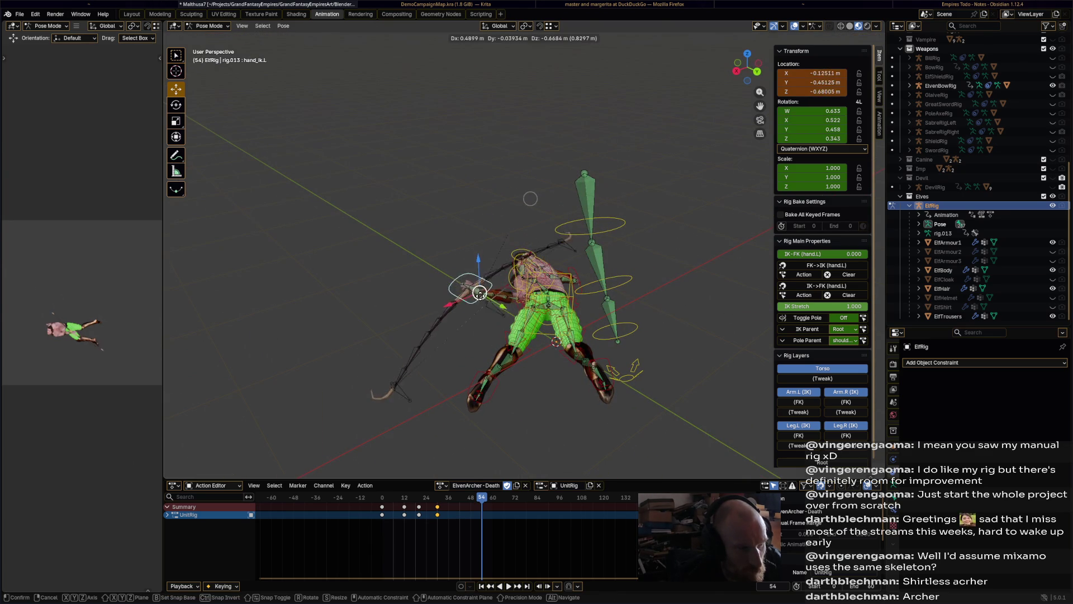
pyautogui.click(537, 291)
pyautogui.moveTo(536, 291)
pyautogui.mouseDown(button='middle')
pyautogui.moveTo(638, 339)
pyautogui.moveTo(622, 347)
pyautogui.mouseUp(button='middle')
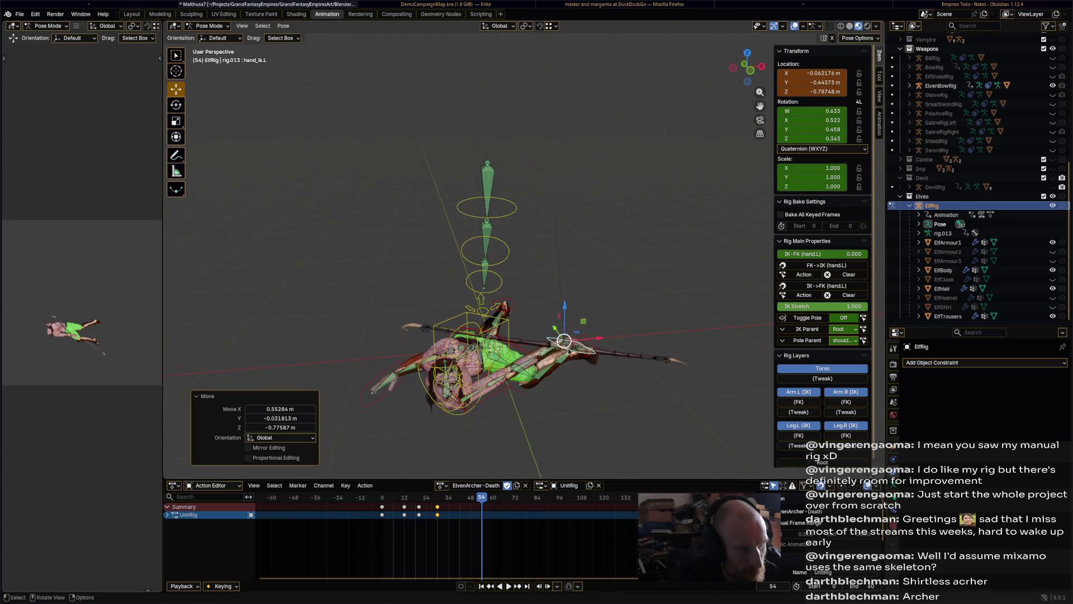
pyautogui.press('g')
pyautogui.click(545, 406)
pyautogui.press('r')
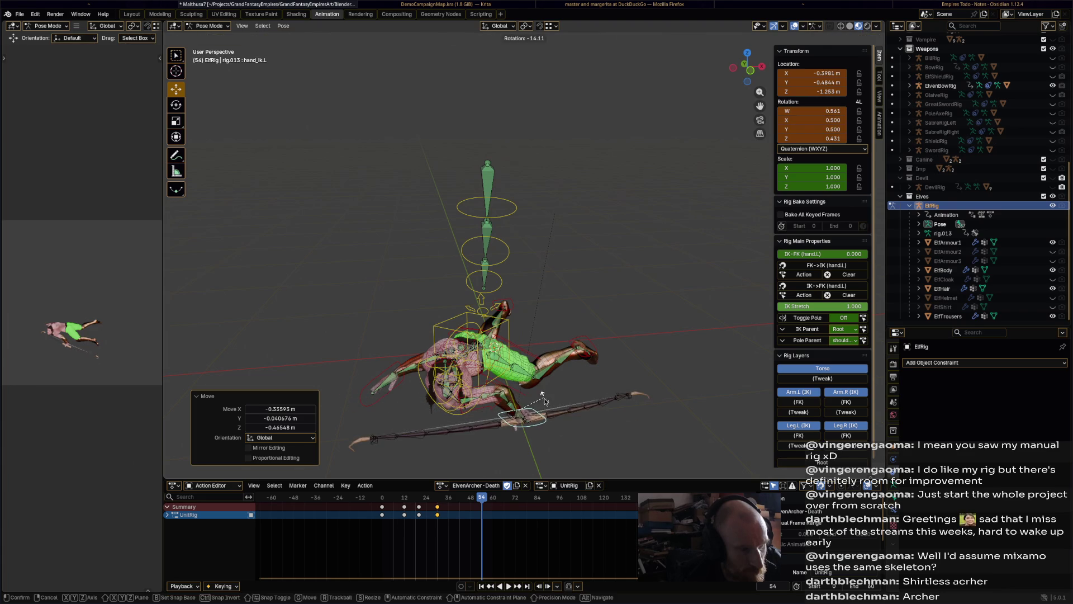
pyautogui.rightClick(543, 398)
pyautogui.moveTo(543, 398)
pyautogui.mouseDown(button='middle')
pyautogui.moveTo(530, 335)
pyautogui.moveTo(598, 360)
pyautogui.mouseUp(button='middle')
# Turn the head and rotate the chest to settle the upper body
pyautogui.click(519, 346)
pyautogui.click(518, 345)
pyautogui.press('r')
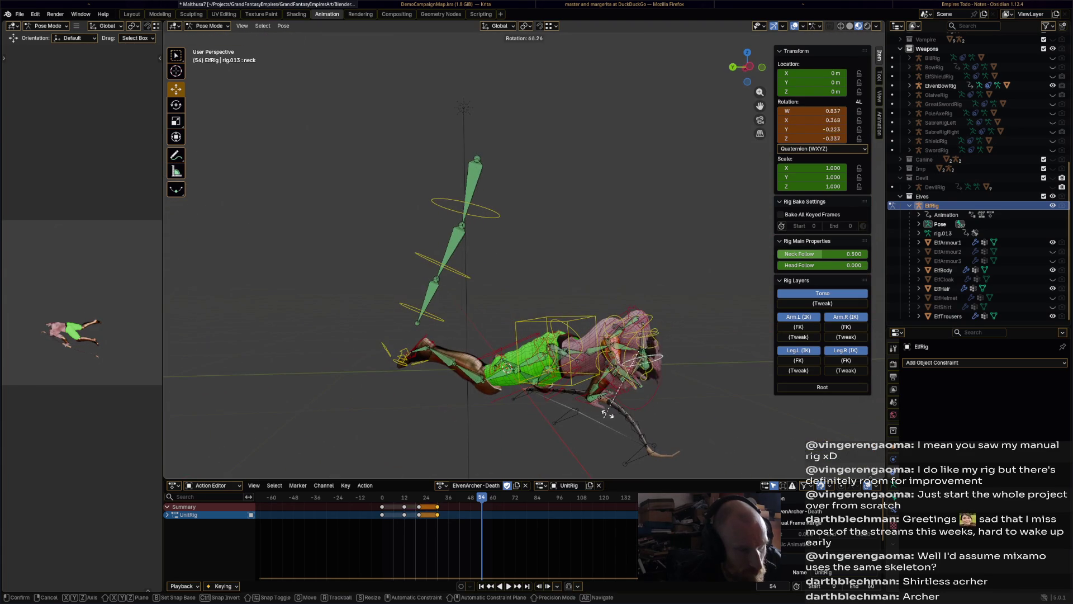
pyautogui.rightClick(607, 413)
pyautogui.moveTo(686, 374); pyautogui.dragTo(602, 302, button='middle')
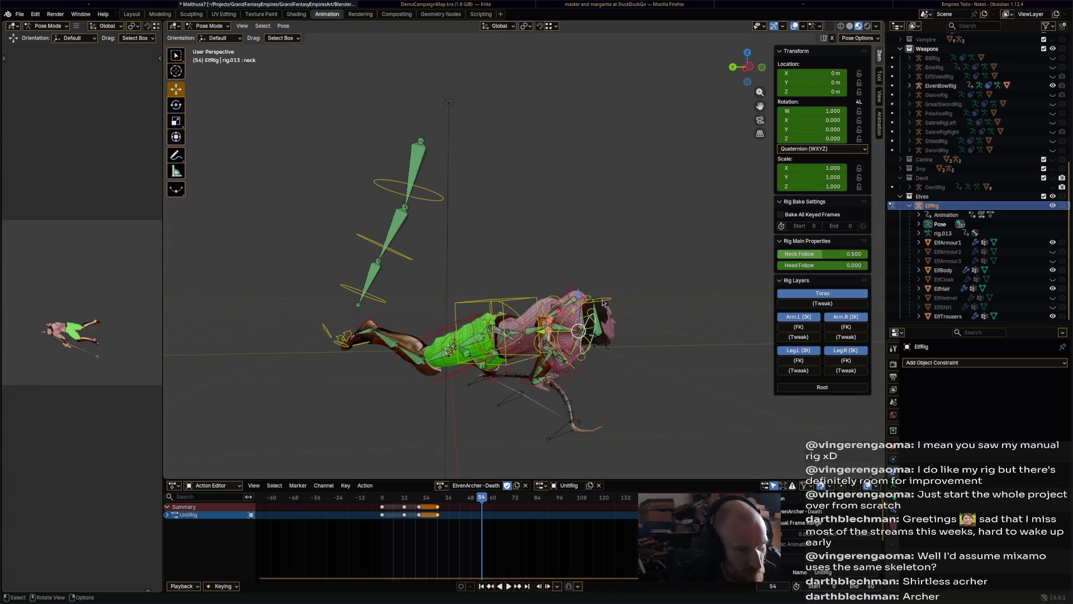
pyautogui.click(602, 300)
pyautogui.press('r')
pyautogui.click(626, 398)
pyautogui.moveTo(626, 397)
pyautogui.mouseDown(button='middle')
pyautogui.moveTo(579, 404)
pyautogui.moveTo(533, 311)
pyautogui.moveTo(506, 338)
pyautogui.moveTo(583, 366)
pyautogui.mouseUp(button='middle')
pyautogui.click(533, 310)
pyautogui.press('r')
pyautogui.click(480, 328)
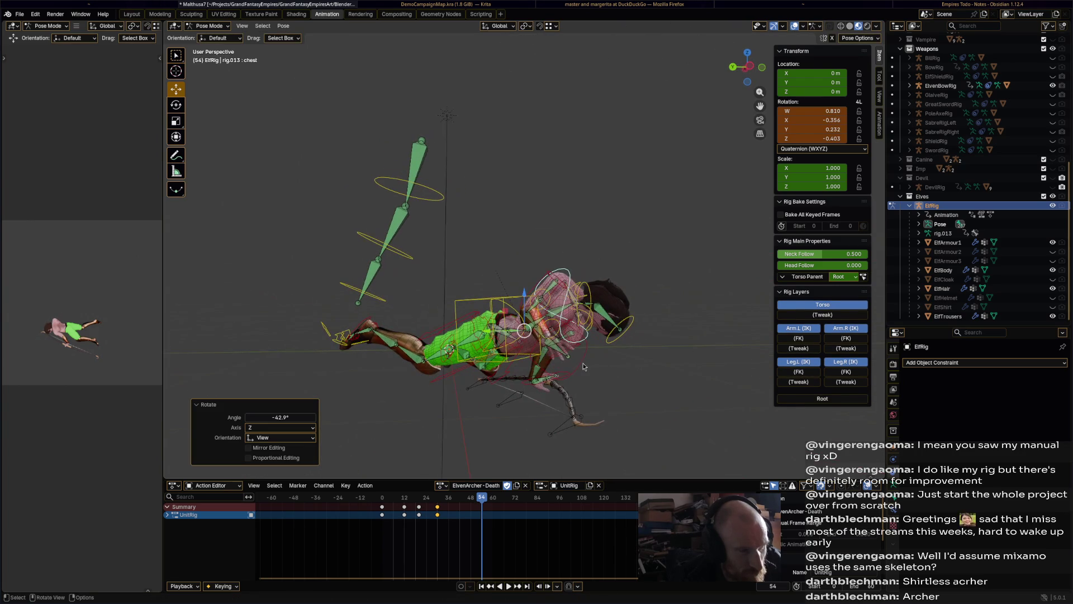
# Place the left hand beside the body and key all bones at frame 54
pyautogui.click(548, 339)
pyautogui.press('g')
pyautogui.click(537, 384)
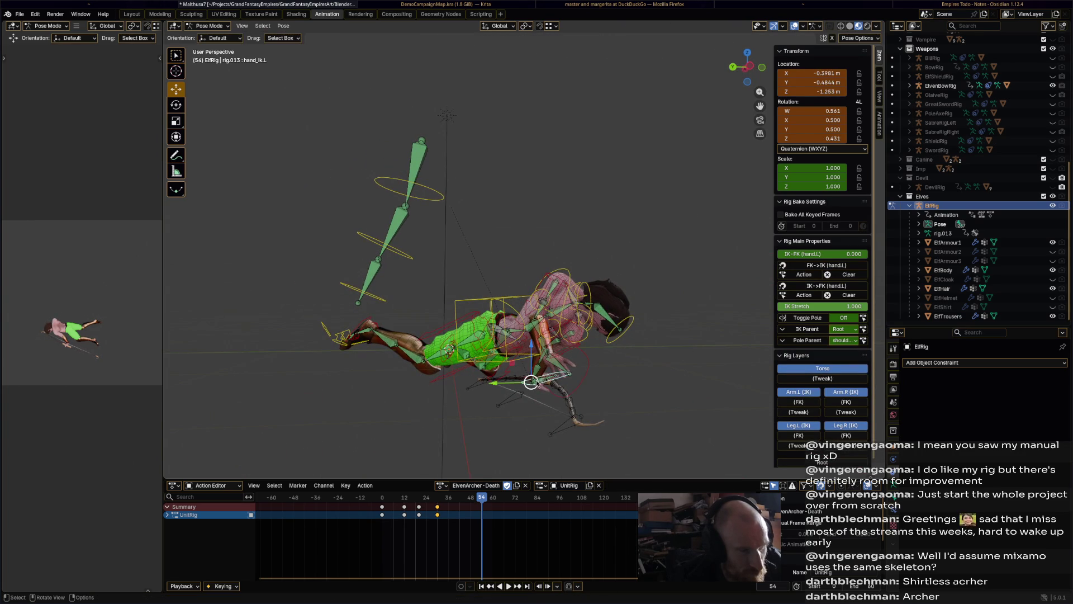
pyautogui.press('a')
pyautogui.press('i')
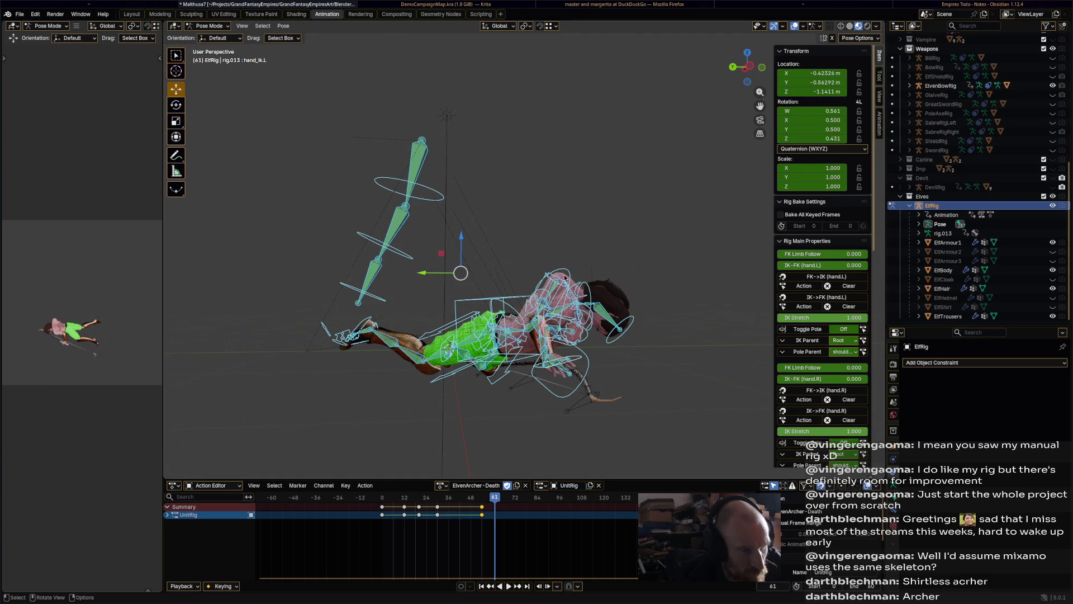
# Rotate the chest and head into the fallen ground pose at frame 61
pyautogui.click(556, 307)
pyautogui.click(562, 287)
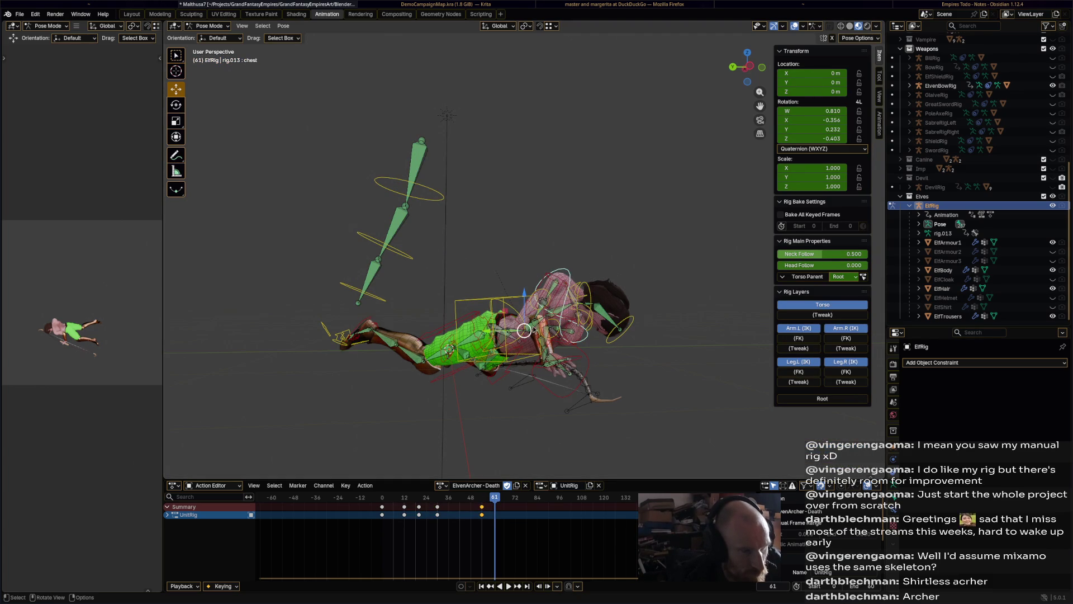
pyautogui.press('r')
pyautogui.click(637, 363)
pyautogui.press('r')
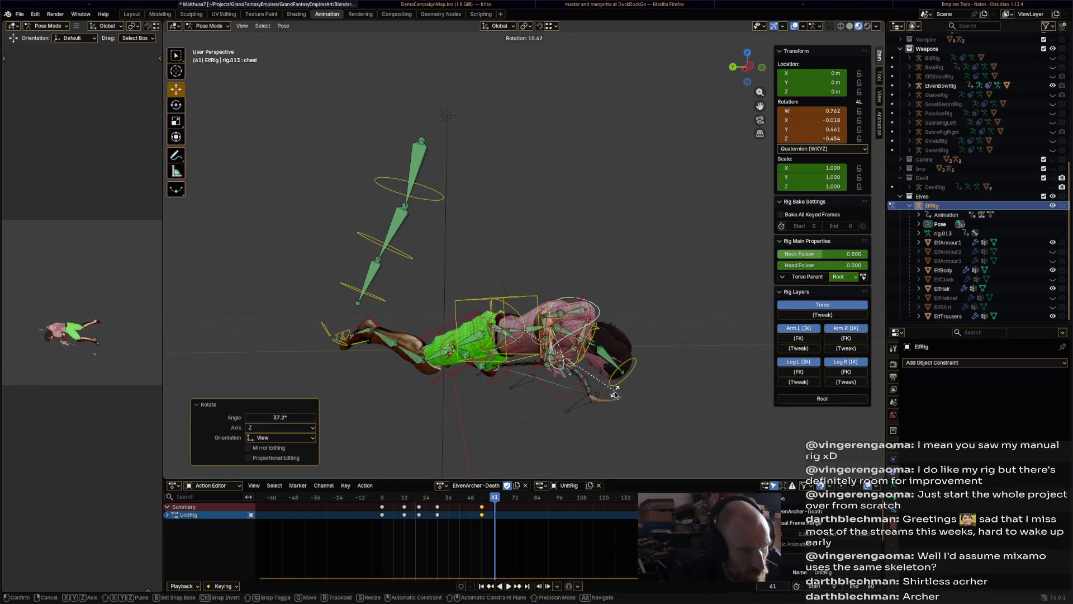
pyautogui.click(633, 362)
pyautogui.click(634, 362)
pyautogui.press('r')
pyautogui.click(641, 339)
# Reposition the left and right hand IK controls for the lying pose
pyautogui.moveTo(641, 339)
pyautogui.mouseDown(button='middle')
pyautogui.moveTo(503, 414)
pyautogui.moveTo(443, 404)
pyautogui.moveTo(539, 371)
pyautogui.moveTo(525, 402)
pyautogui.moveTo(562, 442)
pyautogui.mouseUp(button='middle')
pyautogui.click(442, 336)
pyautogui.press('g')
pyautogui.click(492, 358)
pyautogui.click(521, 403)
pyautogui.press('g')
pyautogui.click(495, 380)
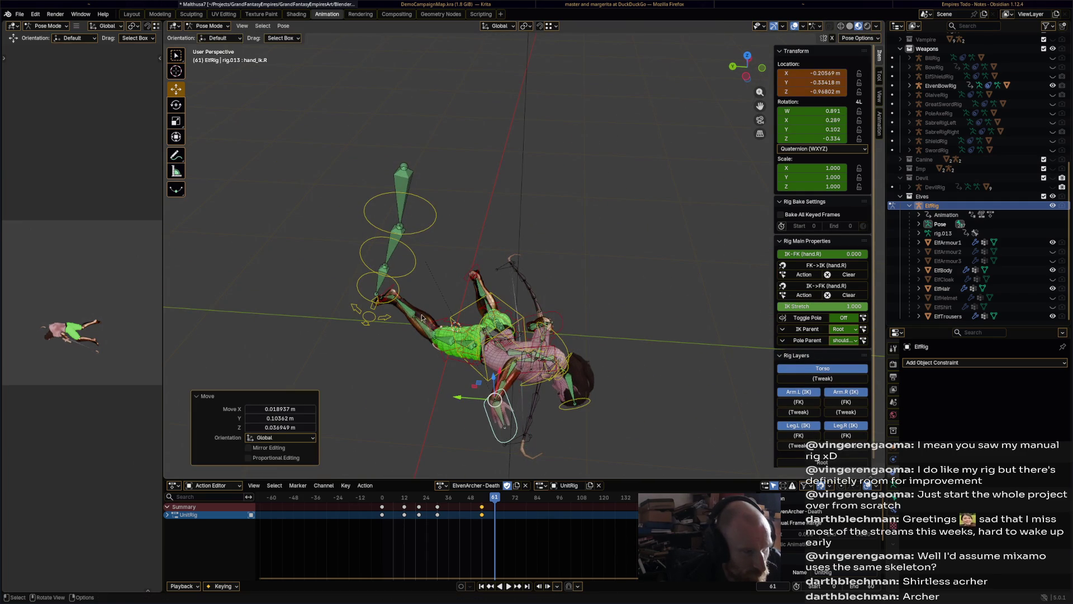
# Adjust the left IK foot, key every bone at frame 61, and play back the fall
pyautogui.click(474, 275)
pyautogui.press('g')
pyautogui.click(467, 274)
pyautogui.click(469, 274)
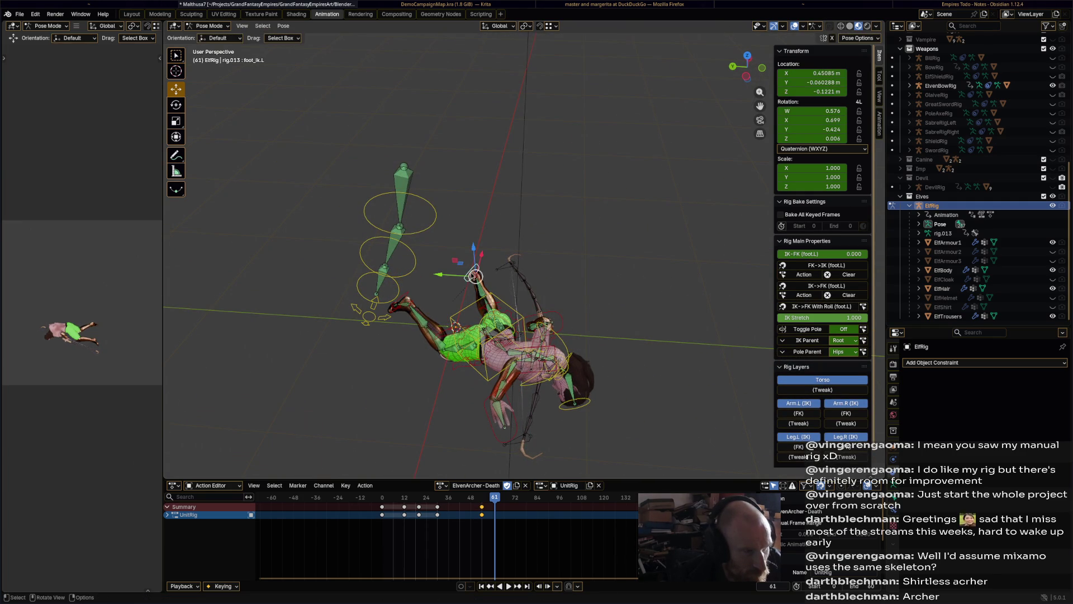
pyautogui.press('g')
pyautogui.click(461, 269)
pyautogui.press('a')
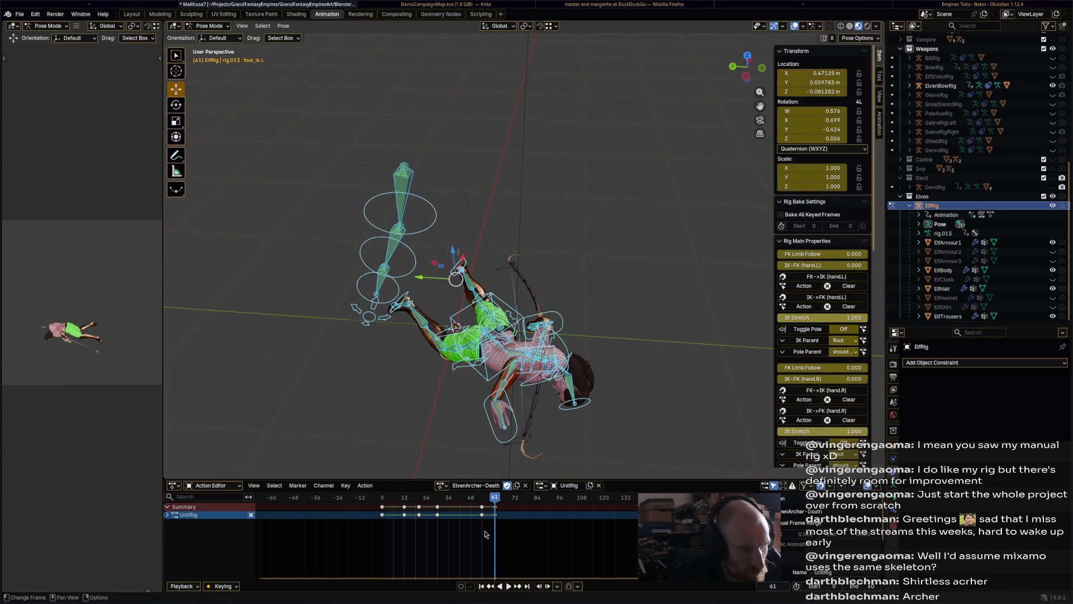
pyautogui.press('i')
pyautogui.press('space')
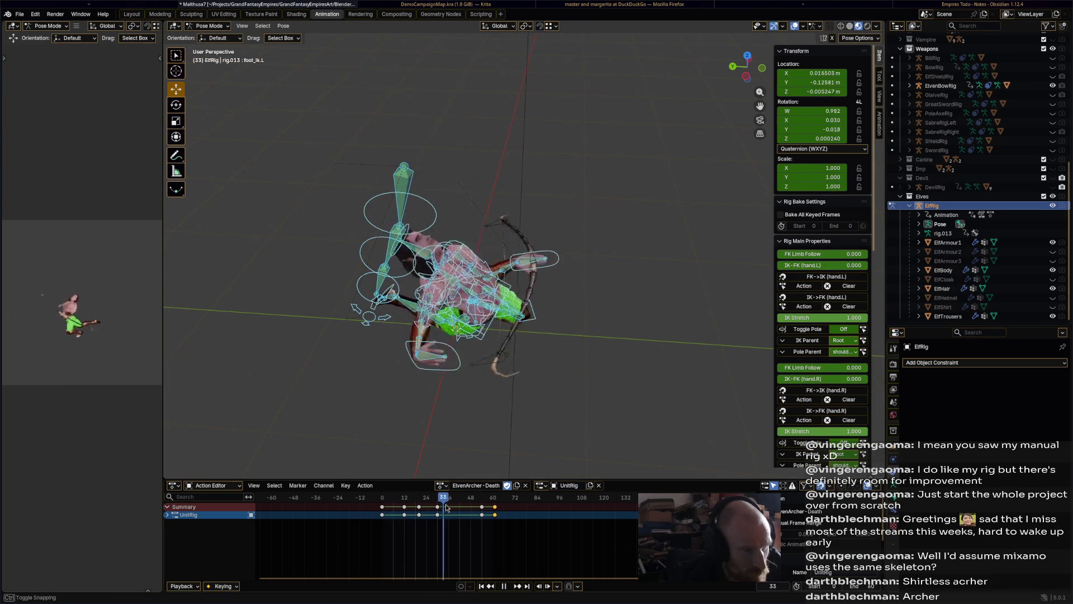
# At frame 30, rotate and move the right hand IK control, then play to review
pyautogui.moveTo(446, 507); pyautogui.dragTo(507, 517)
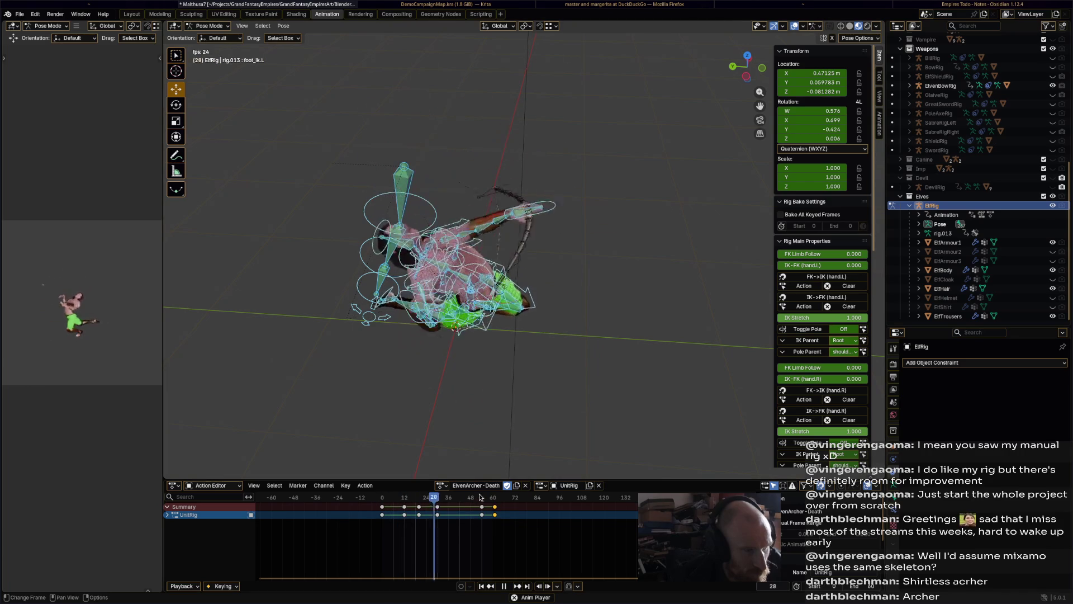
pyautogui.click(517, 430)
pyautogui.press('space')
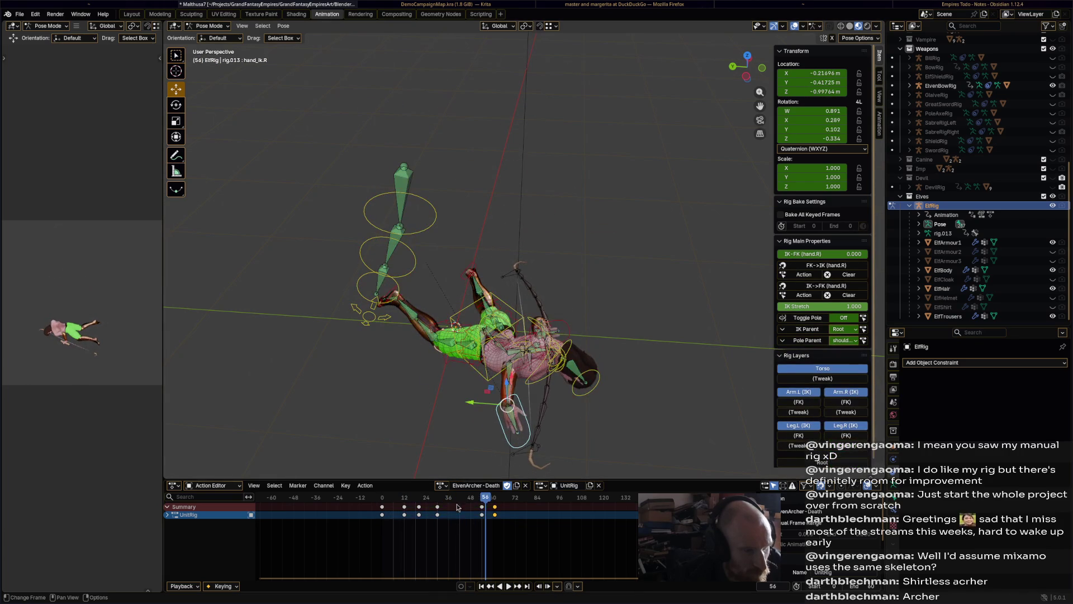
pyautogui.press('space')
pyautogui.moveTo(457, 507); pyautogui.dragTo(439, 504)
pyautogui.moveTo(475, 459); pyautogui.dragTo(636, 374, button='middle')
pyautogui.press('r')
pyautogui.click(503, 442)
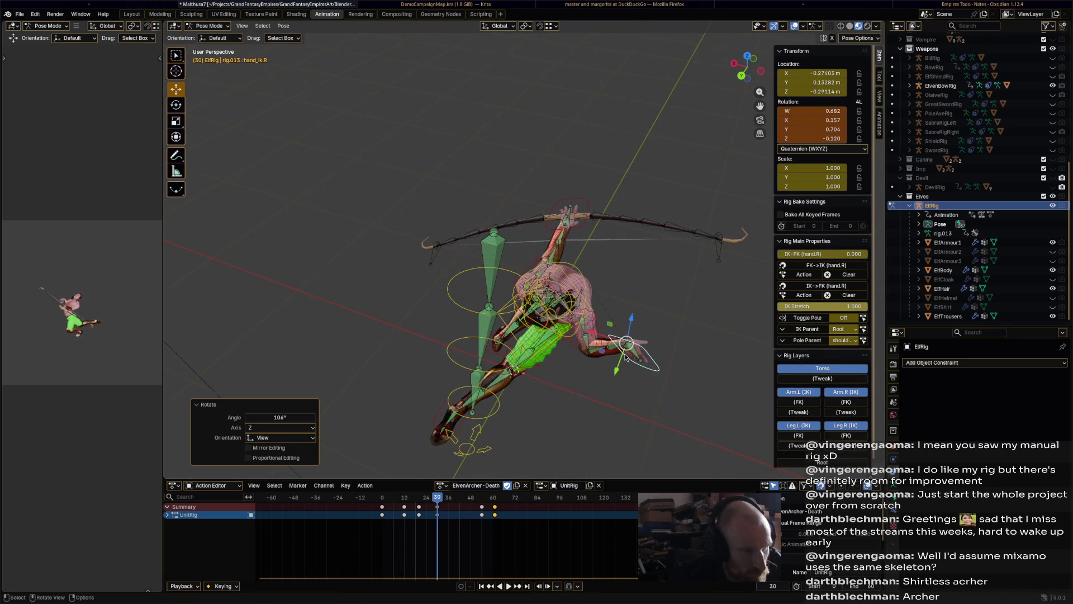
pyautogui.press('g')
pyautogui.click(595, 402)
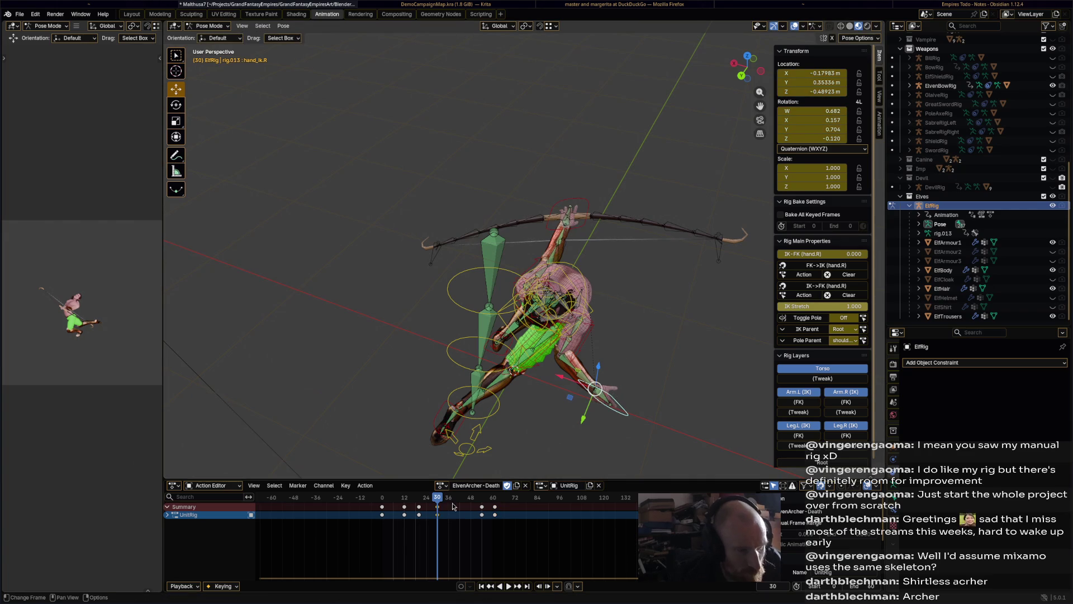
pyautogui.press('space')
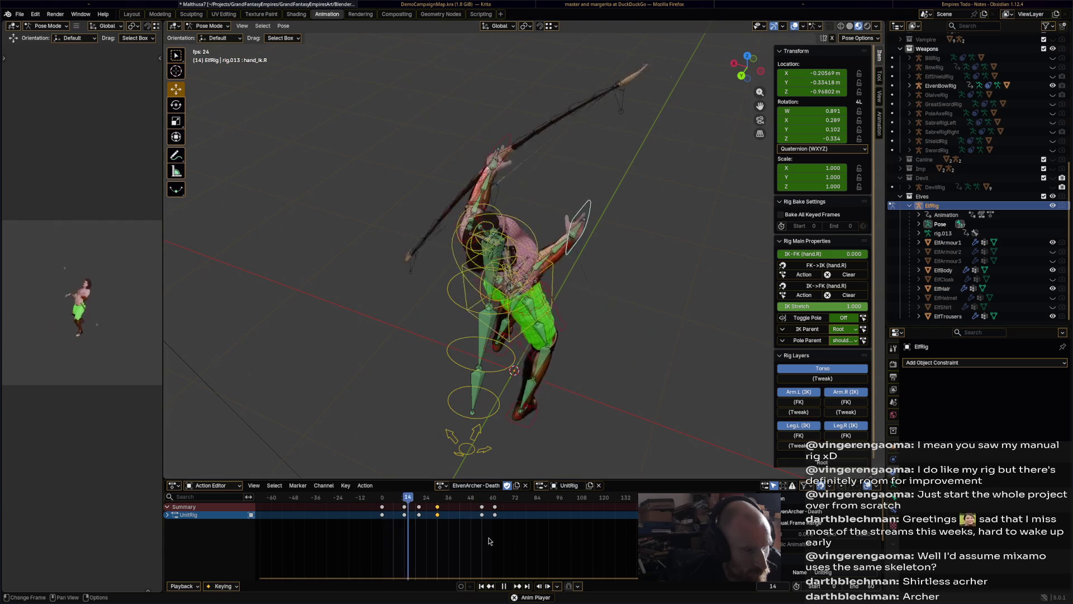
# Scrub from frame 30 to the lying pose near frame 51, then return to frame 30 and select all bones
pyautogui.click(438, 497)
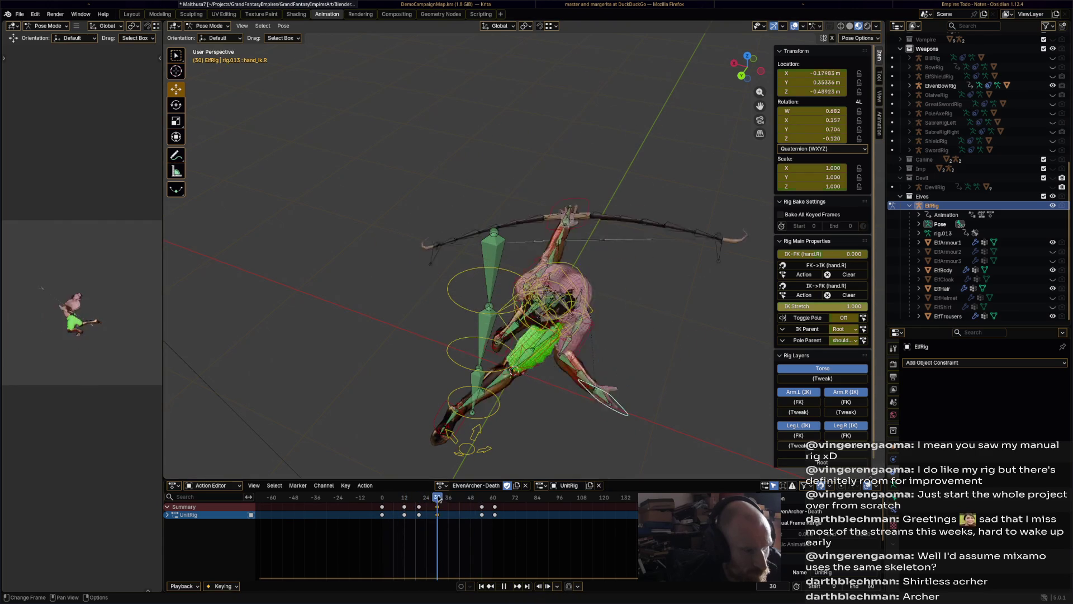
pyautogui.moveTo(438, 498)
pyautogui.mouseDown()
pyautogui.moveTo(479, 501)
pyautogui.moveTo(451, 507)
pyautogui.mouseUp()
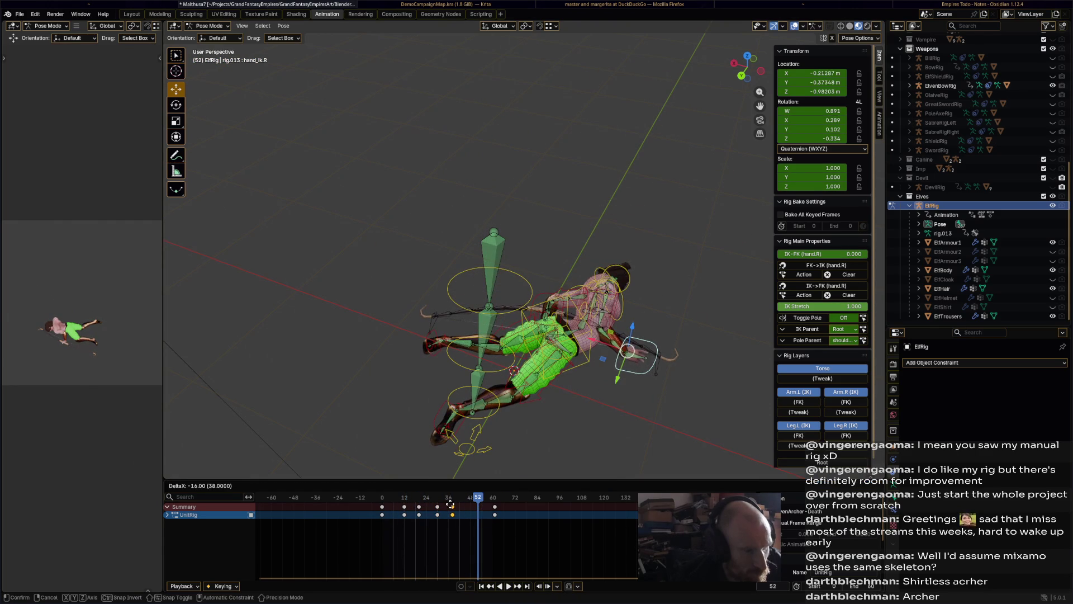
pyautogui.press('space')
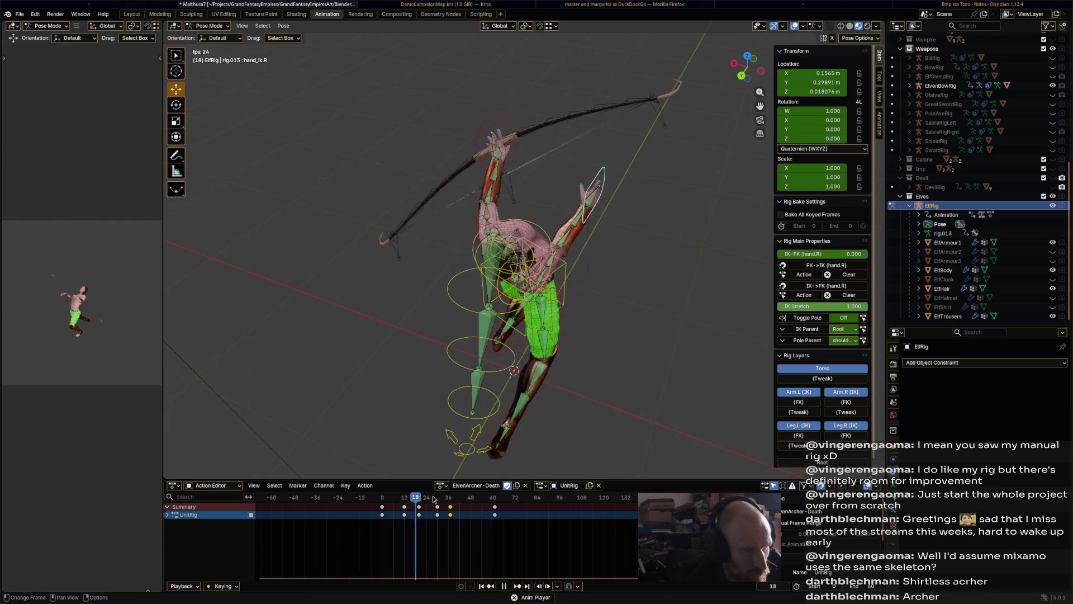
pyautogui.press('space')
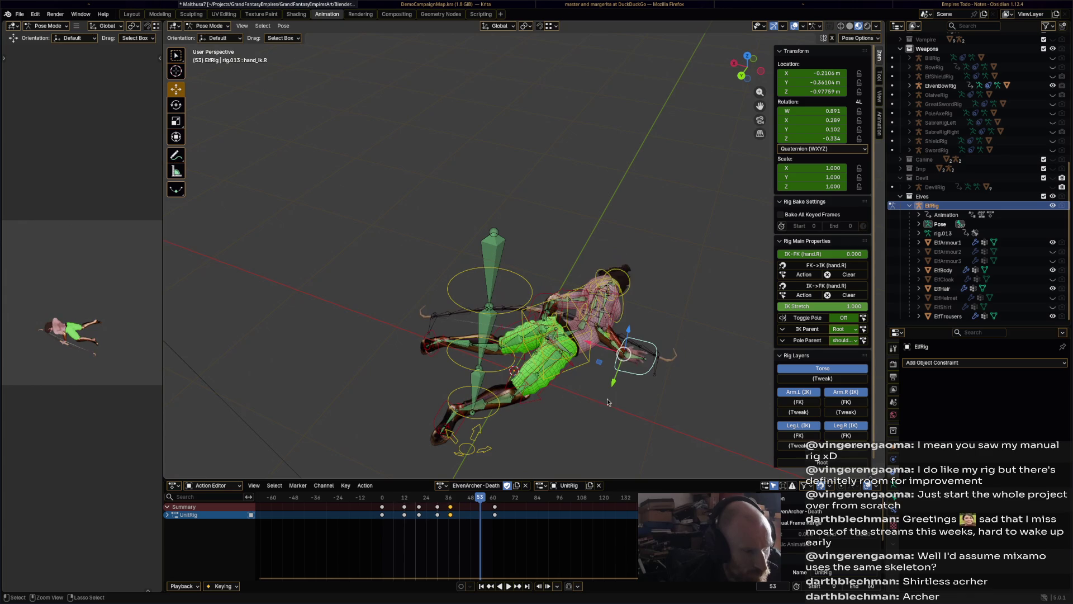
pyautogui.press('Down')
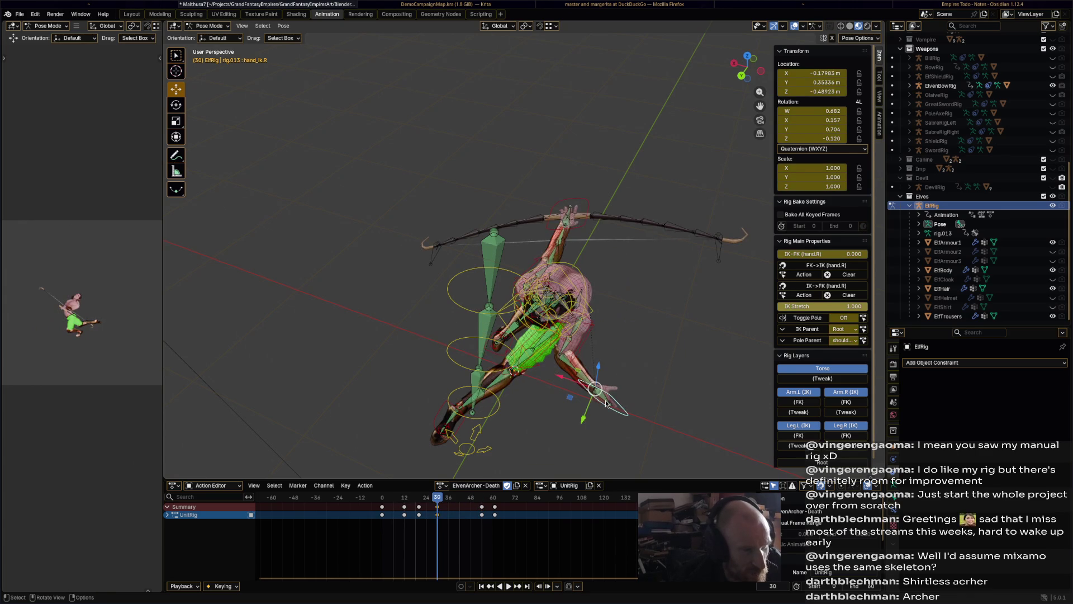
pyautogui.press('a')
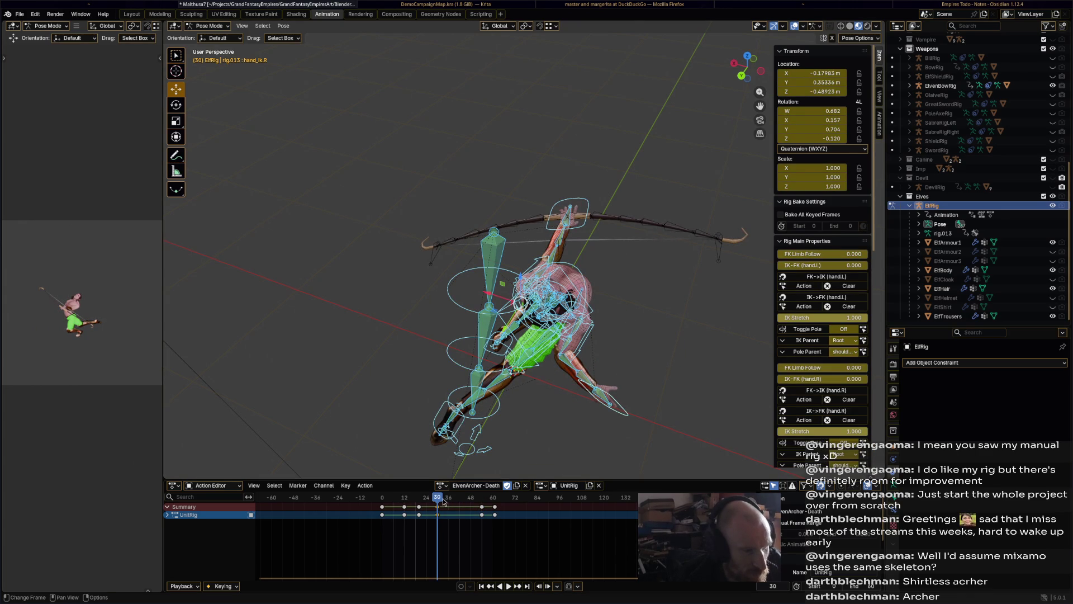
# Move the frame 54 Death keyframes earlier to frame 39 and play back to check the timing
pyautogui.click(482, 507)
pyautogui.press('g')
pyautogui.click(453, 511)
pyautogui.press('space')
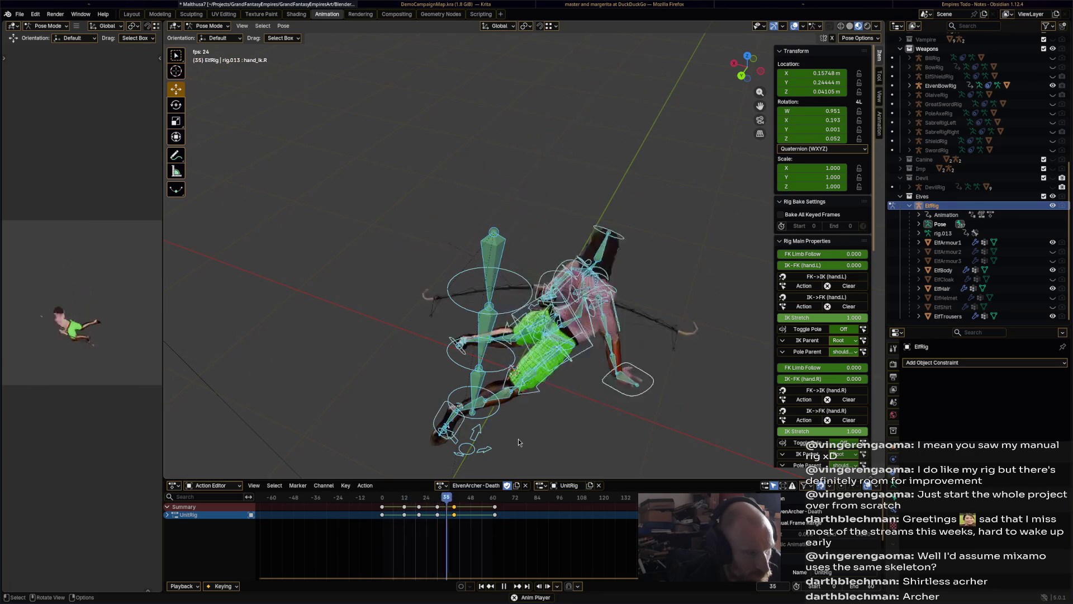
pyautogui.moveTo(519, 438)
pyautogui.mouseDown(button='middle')
pyautogui.moveTo(445, 377)
pyautogui.moveTo(466, 391)
pyautogui.moveTo(320, 402)
pyautogui.mouseUp(button='middle')
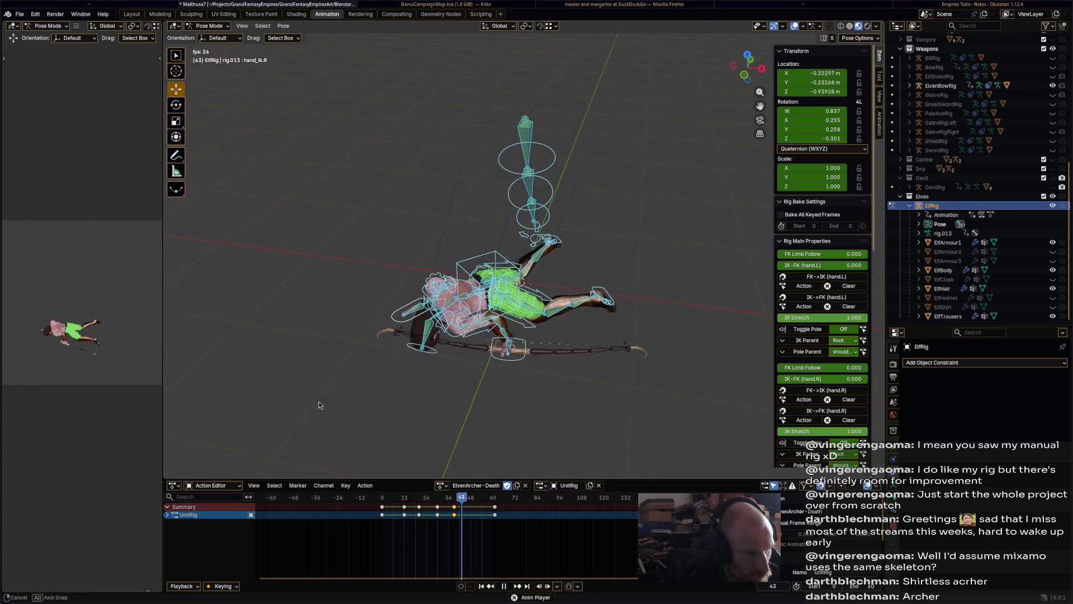
pyautogui.press('space')
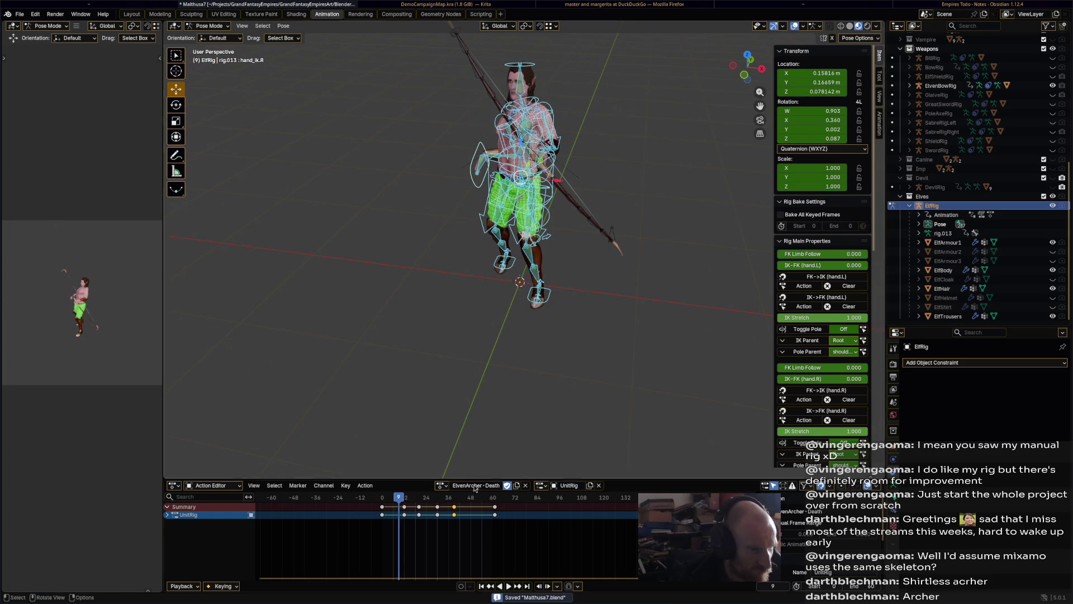
# Switch the rig to the ElvenArcher-Idle action from the actions list
pyautogui.click(441, 486)
pyautogui.click(442, 485)
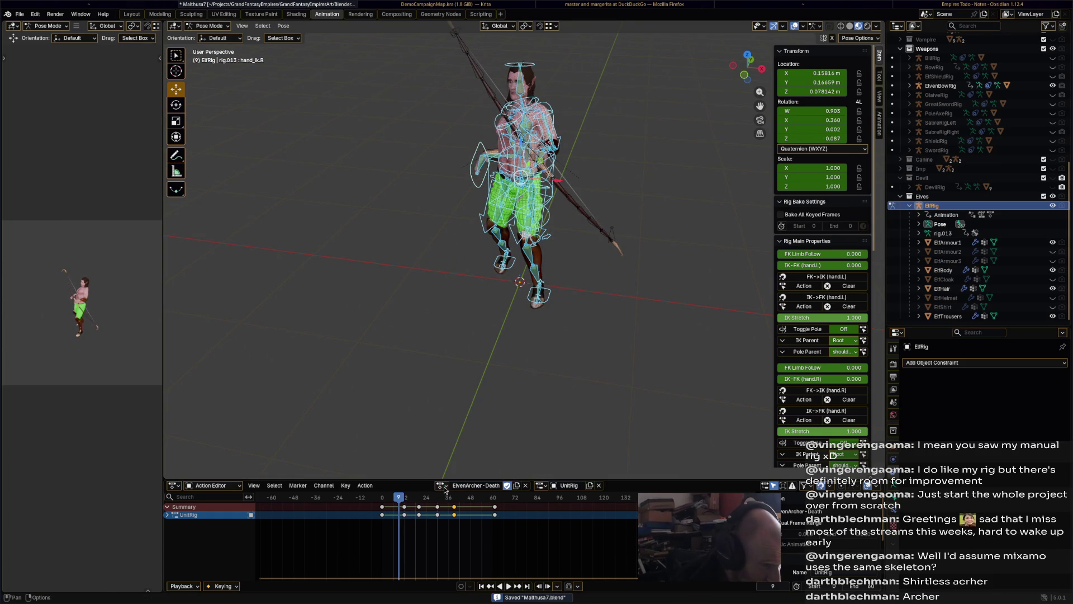
pyautogui.click(442, 486)
pyautogui.click(469, 445)
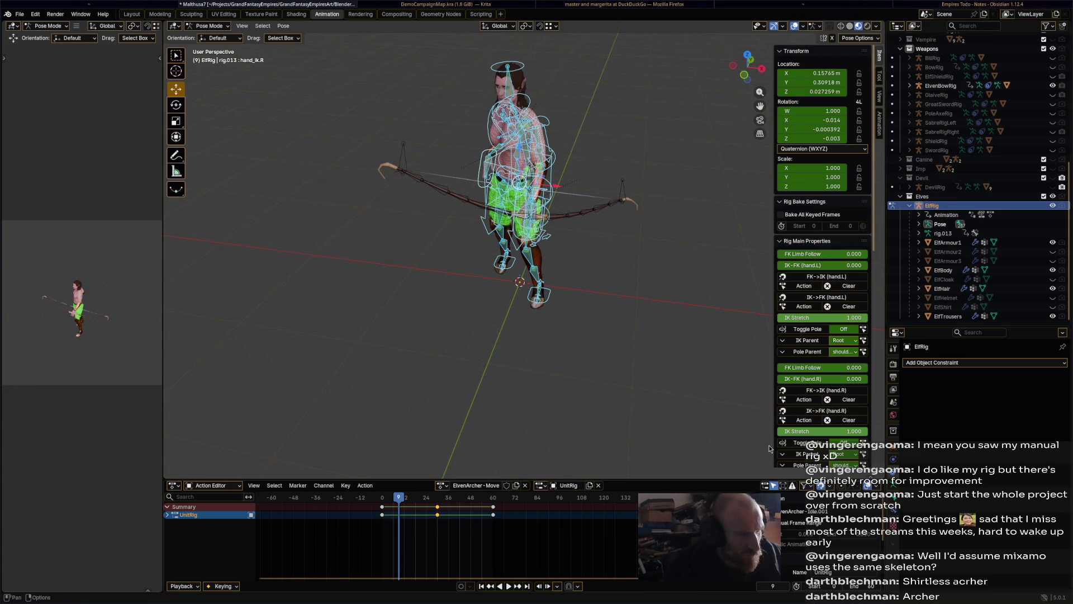
# Snap to a left-side view and delete the ElvenArcher-Move keyframes at frames 24 and 48
pyautogui.moveTo(771, 448)
pyautogui.mouseDown(button='middle')
pyautogui.moveTo(538, 379)
pyautogui.moveTo(636, 363)
pyautogui.moveTo(740, 161)
pyautogui.mouseUp(button='middle')
pyautogui.click(747, 84)
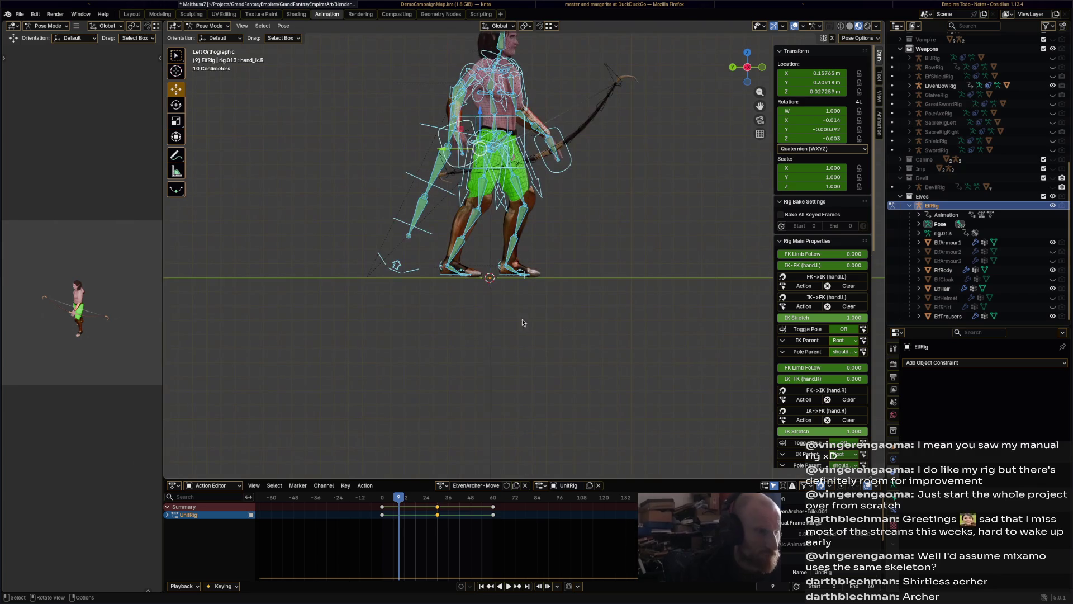
pyautogui.scroll(1, 522, 322)
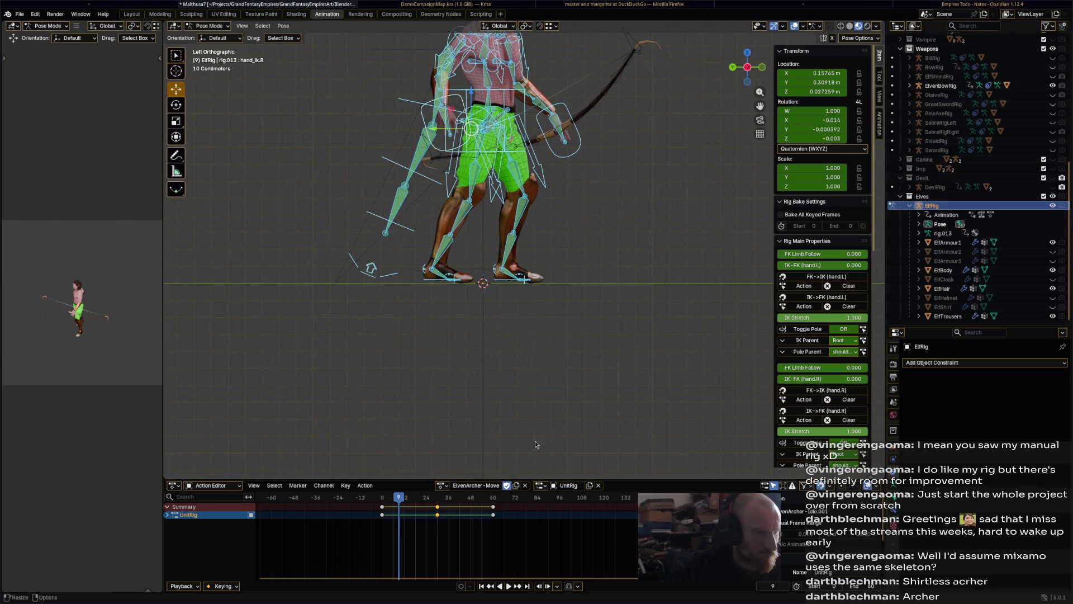
pyautogui.click(566, 506)
pyautogui.keyDown('shift'); pyautogui.moveTo(499, 313); pyautogui.dragTo(520, 344, button='middle'); pyautogui.keyUp('shift')
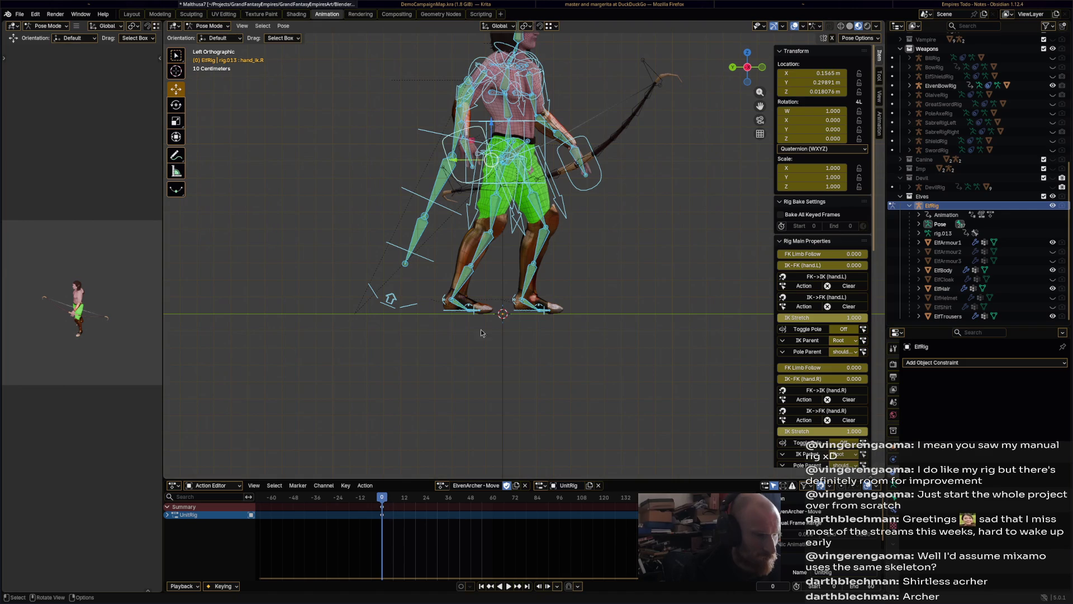
# Step the right foot forward, shift the left foot, lower the torso, and reposition both hands
pyautogui.click(454, 310)
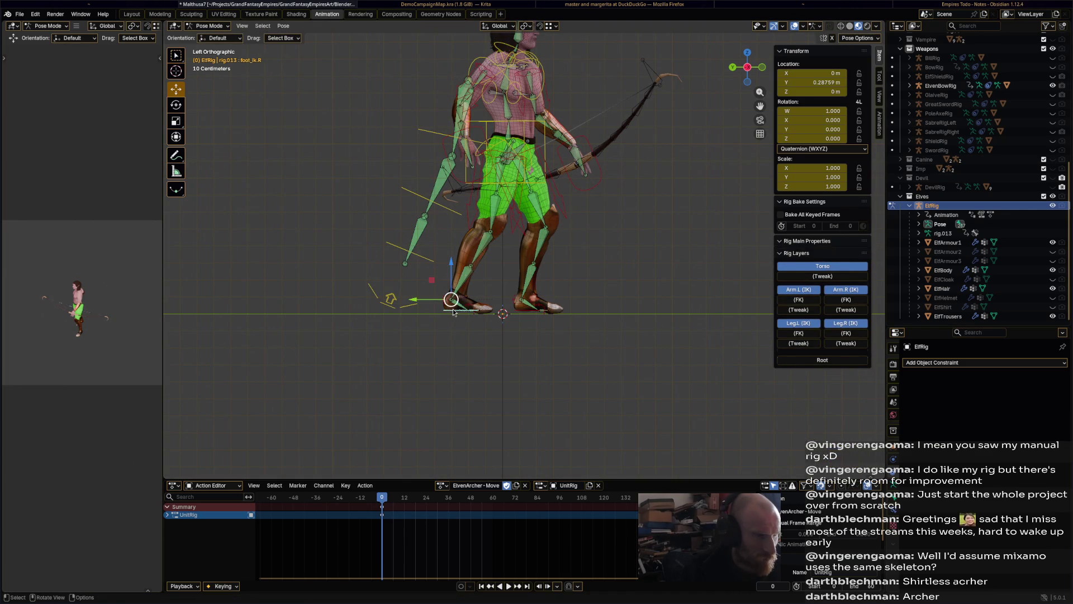
pyautogui.moveTo(453, 300)
pyautogui.mouseDown()
pyautogui.moveTo(444, 305)
pyautogui.moveTo(459, 308)
pyautogui.mouseUp()
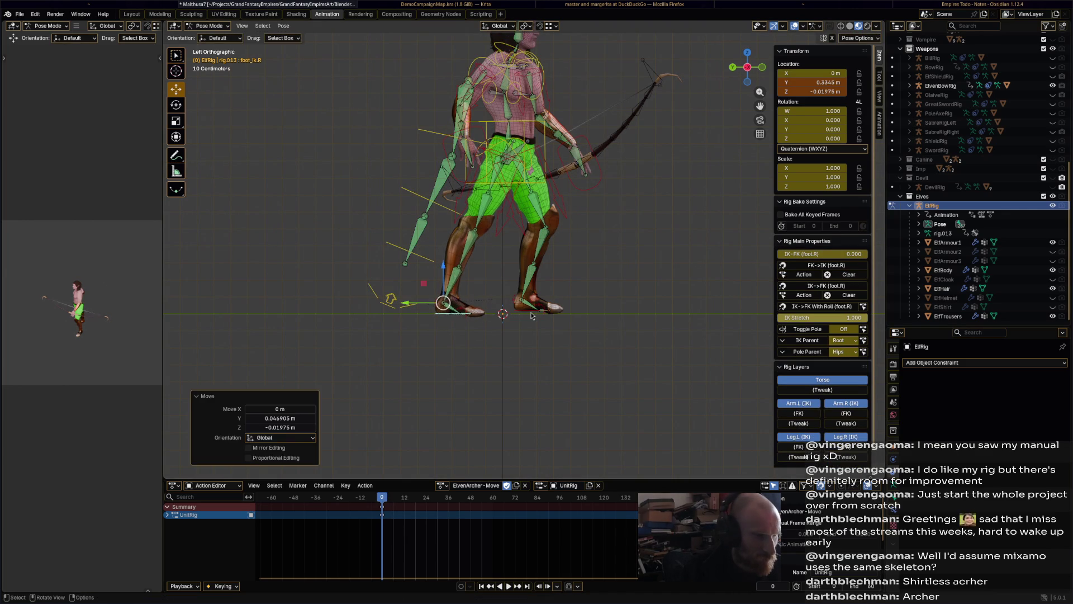
pyautogui.click(528, 304)
pyautogui.moveTo(528, 305); pyautogui.dragTo(536, 305)
pyautogui.click(530, 142)
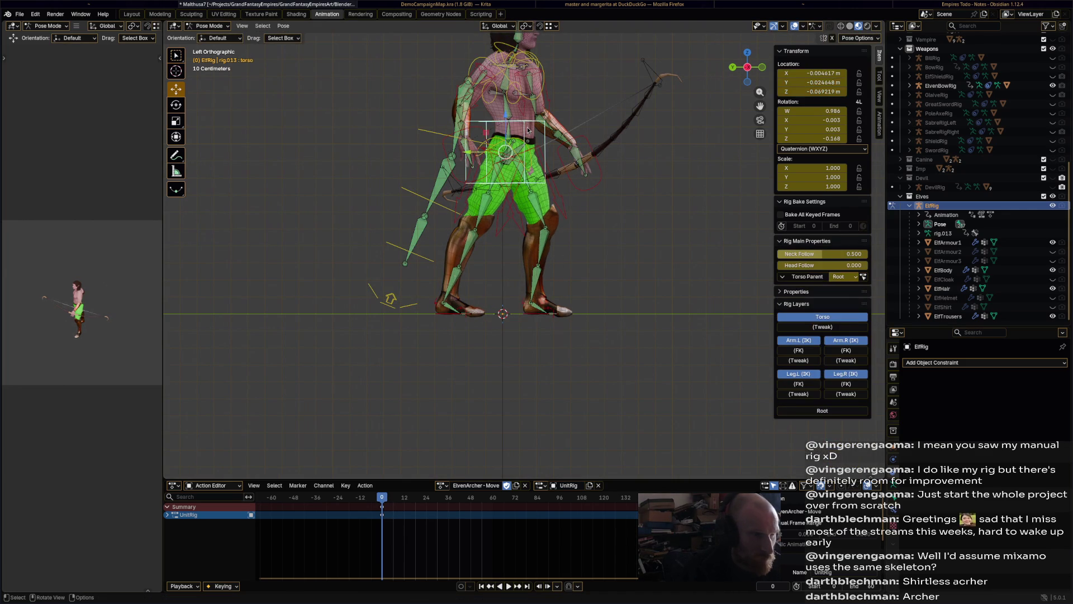
pyautogui.moveTo(506, 152)
pyautogui.mouseDown()
pyautogui.moveTo(536, 180)
pyautogui.moveTo(596, 185)
pyautogui.moveTo(574, 186)
pyautogui.mouseUp()
pyautogui.click(485, 175)
pyautogui.click(596, 185)
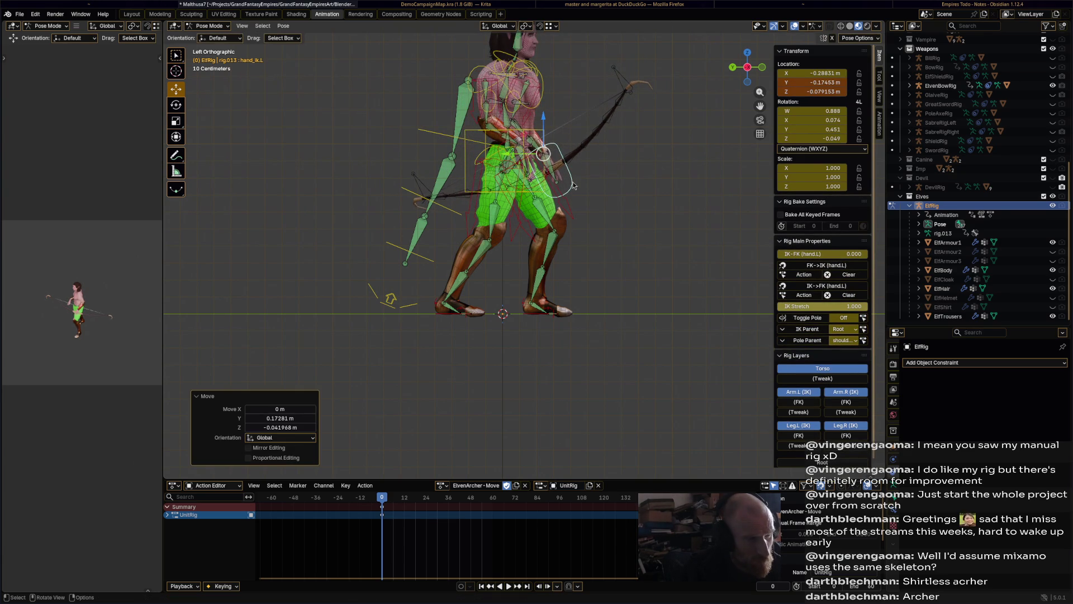
pyautogui.press('a')
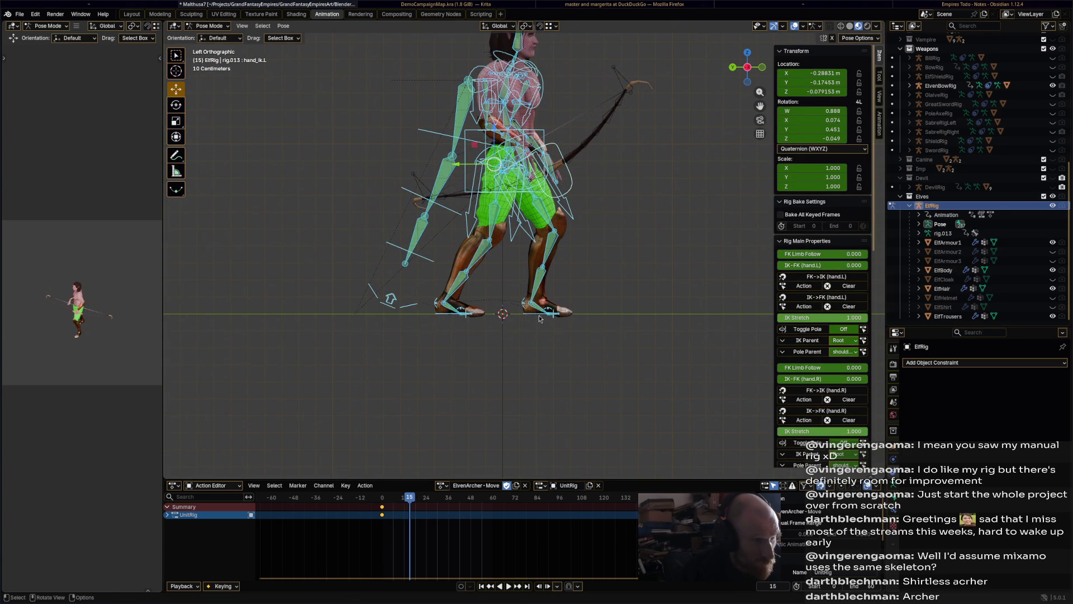
# From the left-side view, rotate the right foot IK and move it back
pyautogui.click(462, 320)
pyautogui.moveTo(461, 320)
pyautogui.mouseDown(button='middle')
pyautogui.moveTo(562, 337)
pyautogui.moveTo(502, 326)
pyautogui.moveTo(513, 332)
pyautogui.moveTo(521, 316)
pyautogui.mouseUp(button='middle')
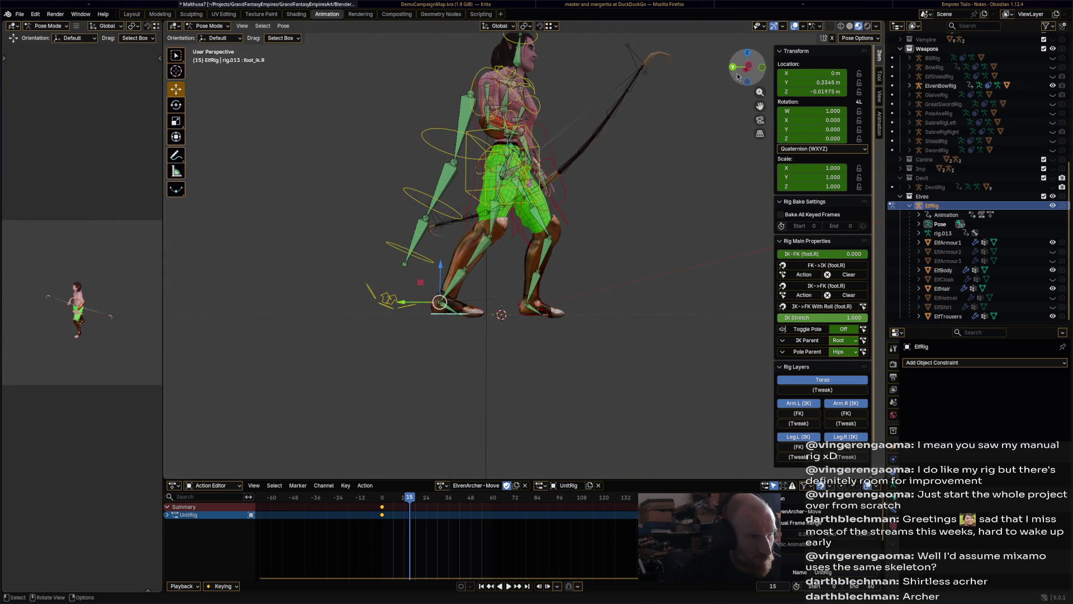
pyautogui.click(738, 76)
pyautogui.press('r')
pyautogui.click(506, 350)
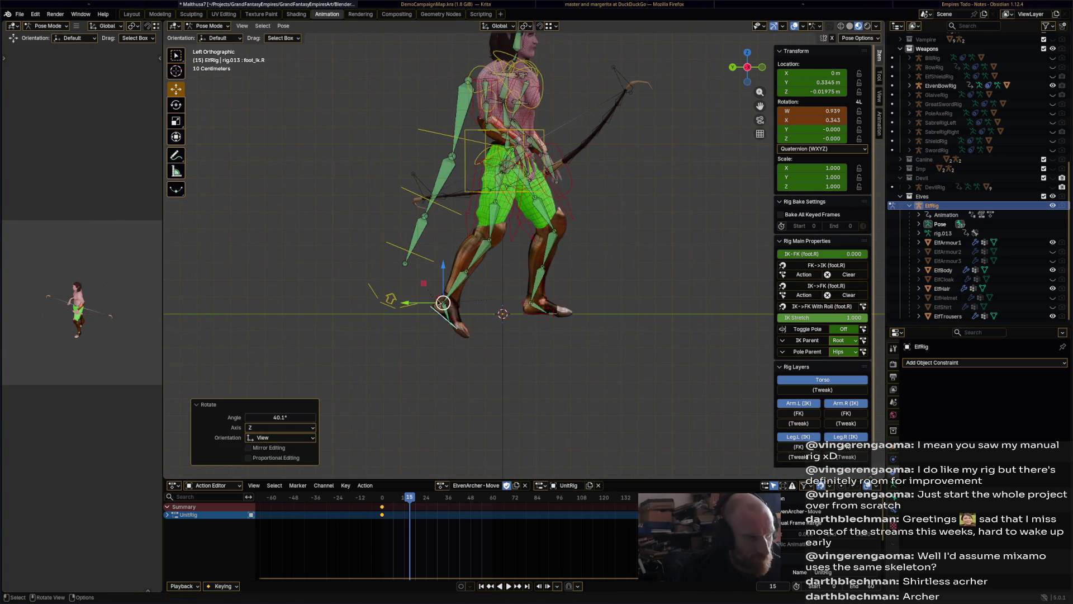
pyautogui.press('g')
pyautogui.click(479, 278)
# Adjust the left foot and torso, then key the whole pose at frame 15
pyautogui.click(531, 302)
pyautogui.press('g')
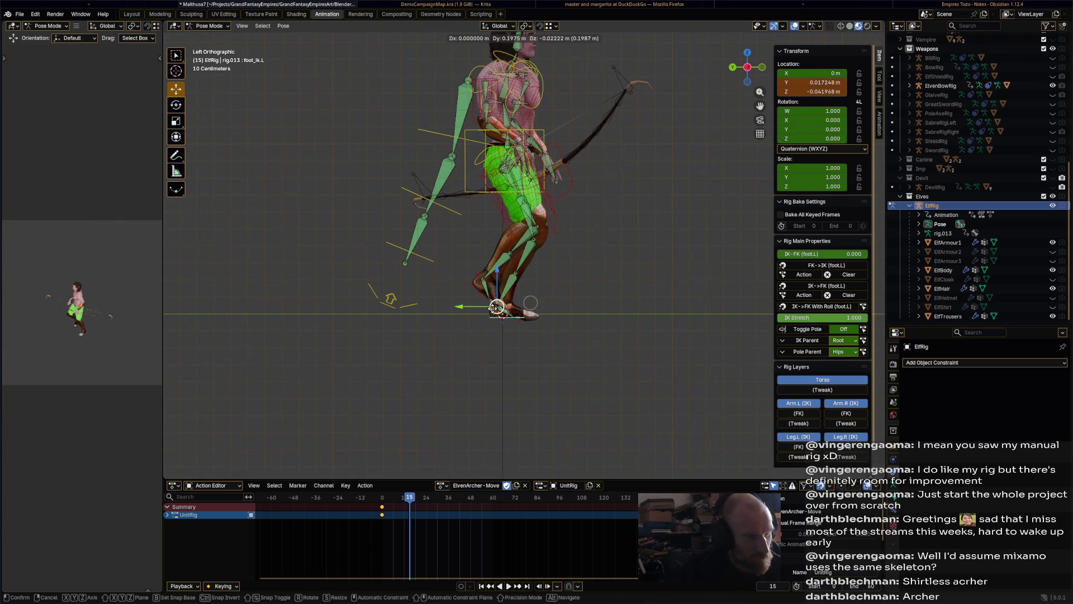
pyautogui.click(494, 307)
pyautogui.click(534, 142)
pyautogui.press('g')
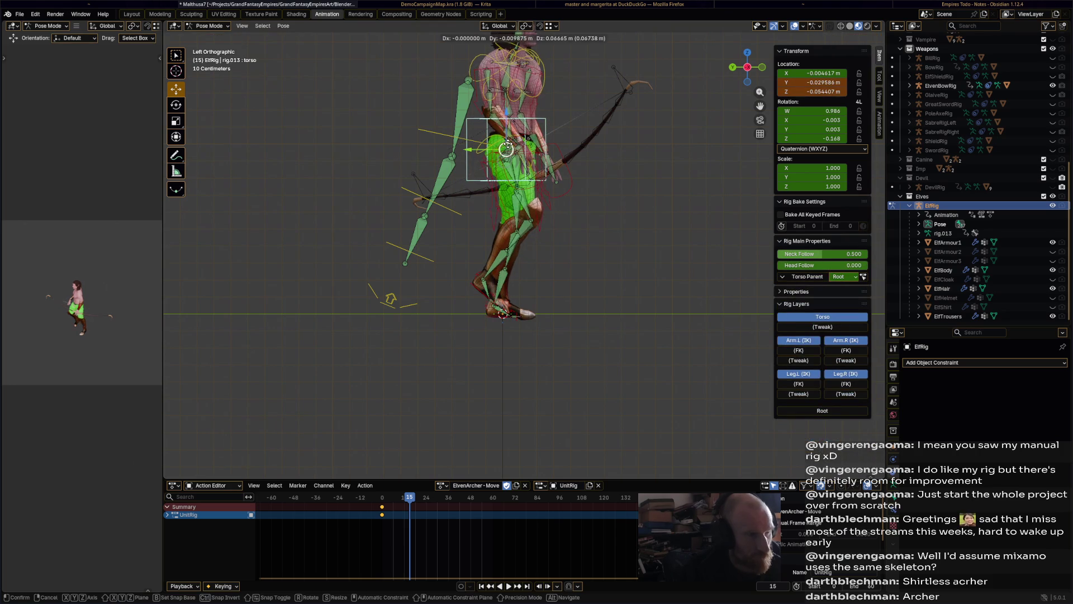
pyautogui.click(540, 167)
pyautogui.press('a')
pyautogui.press('i')
# At frame 20, move the left foot forward and rotate it 25.6°
pyautogui.moveTo(413, 499); pyautogui.dragTo(423, 502)
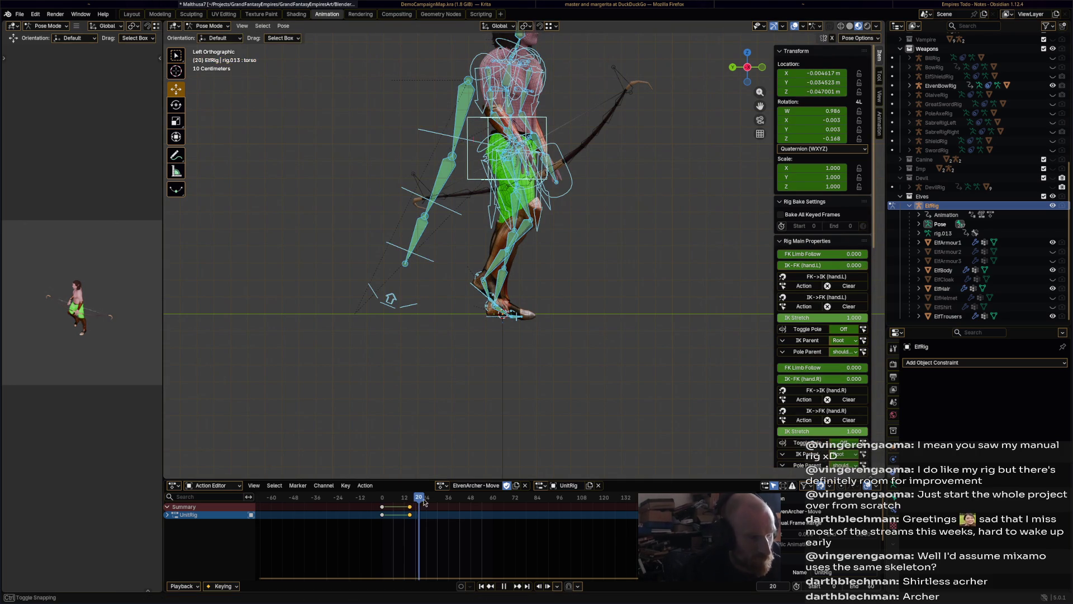
pyautogui.click(491, 327)
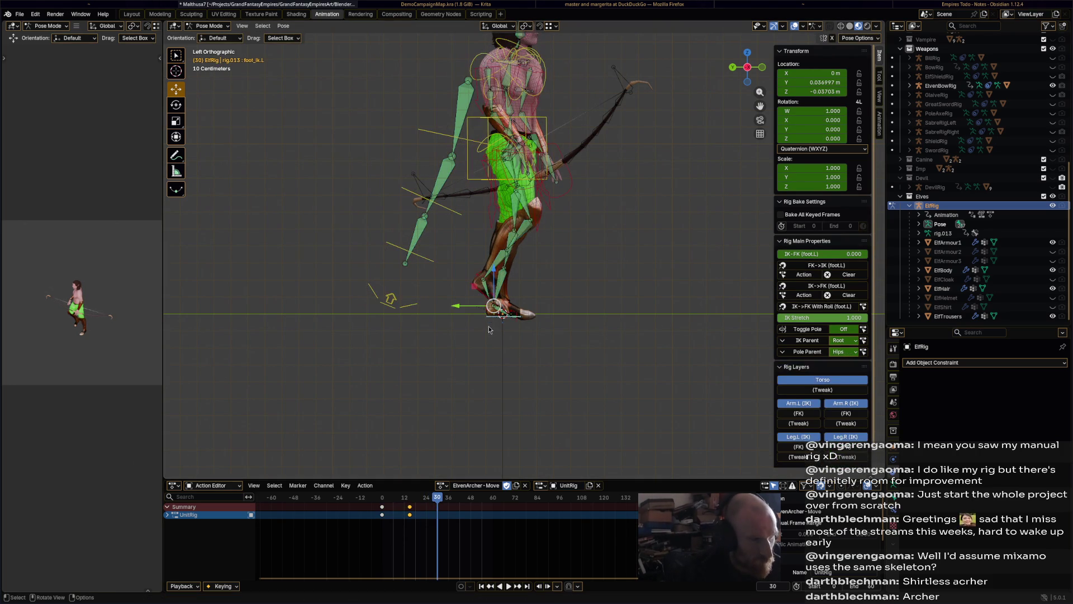
pyautogui.press('g')
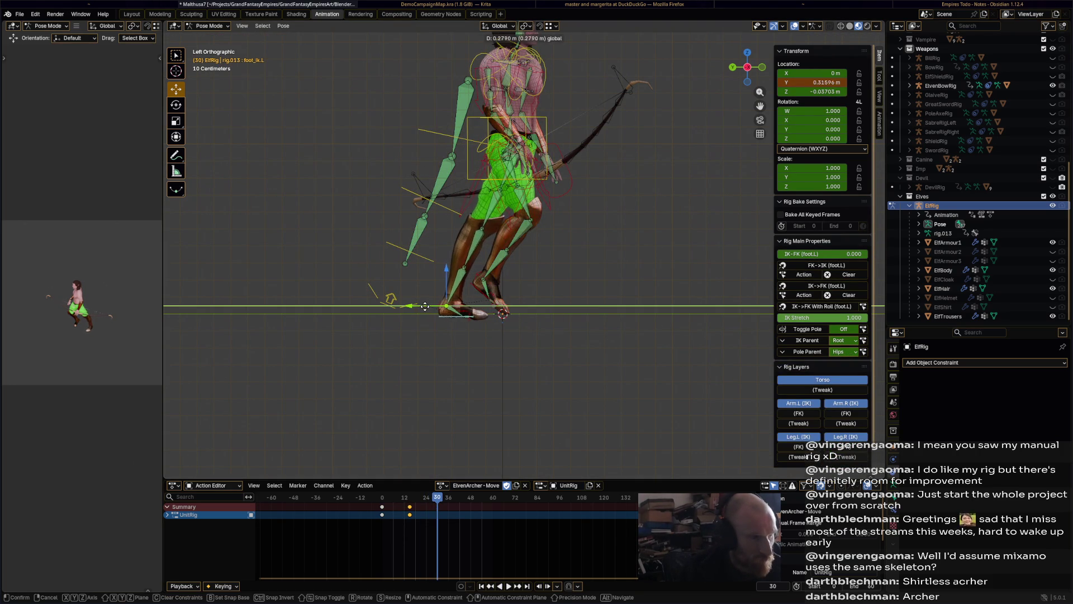
pyautogui.click(414, 307)
pyautogui.press('r')
pyautogui.click(439, 309)
# Move the right foot back and down, undoing a stray rotation
pyautogui.click(488, 302)
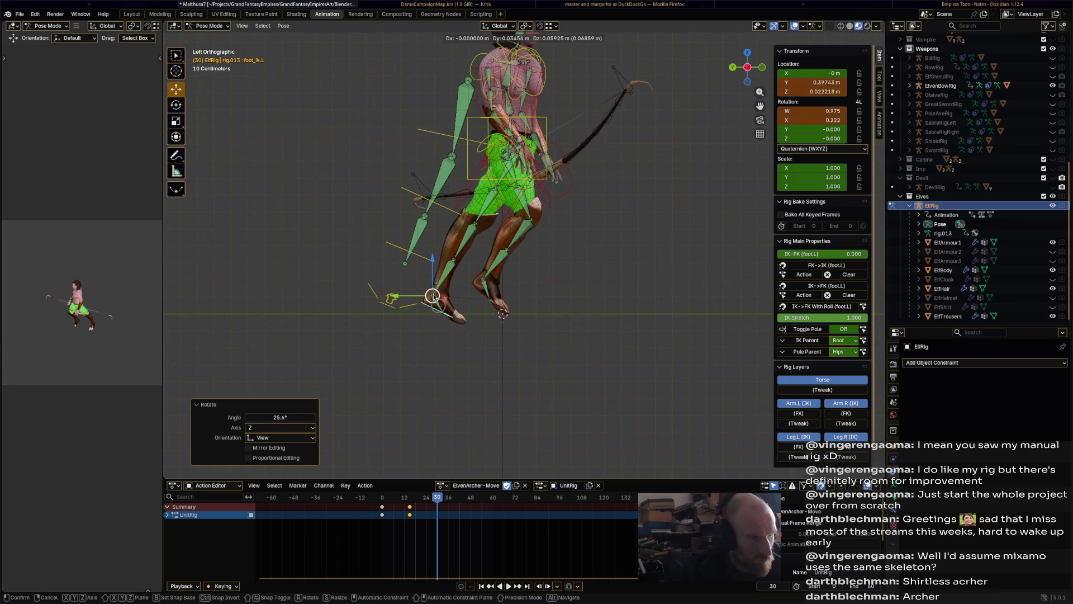
pyautogui.press('g')
pyautogui.click(491, 280)
pyautogui.press('r')
pyautogui.click(483, 279)
pyautogui.hotkey('ctrl', 'z')
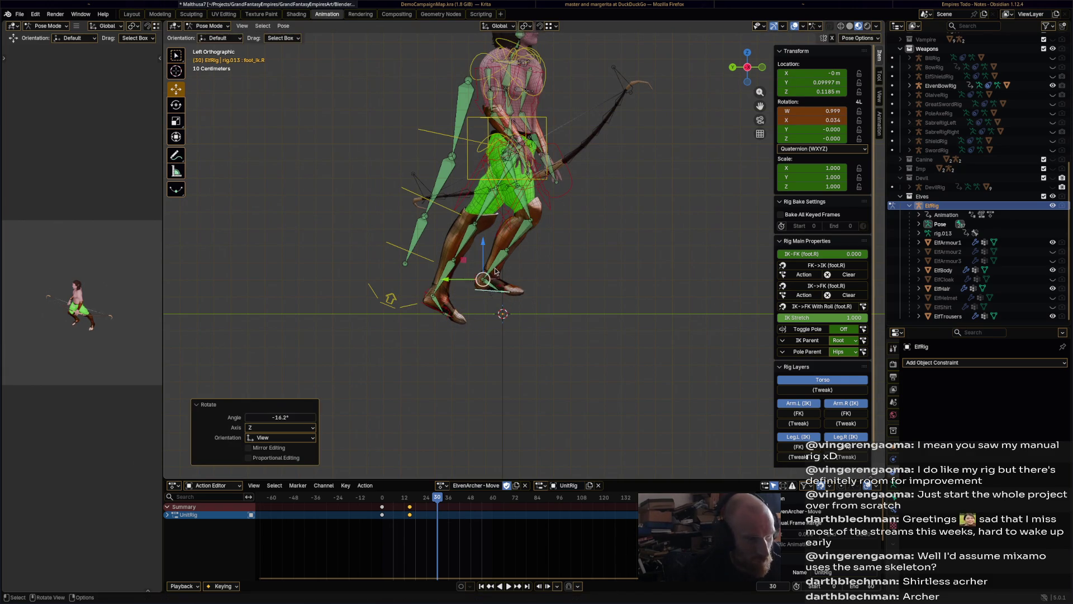
pyautogui.press('g')
pyautogui.click(542, 305)
# Shift the torso, key the stride pose at frame 30, and play the walk
pyautogui.click(493, 159)
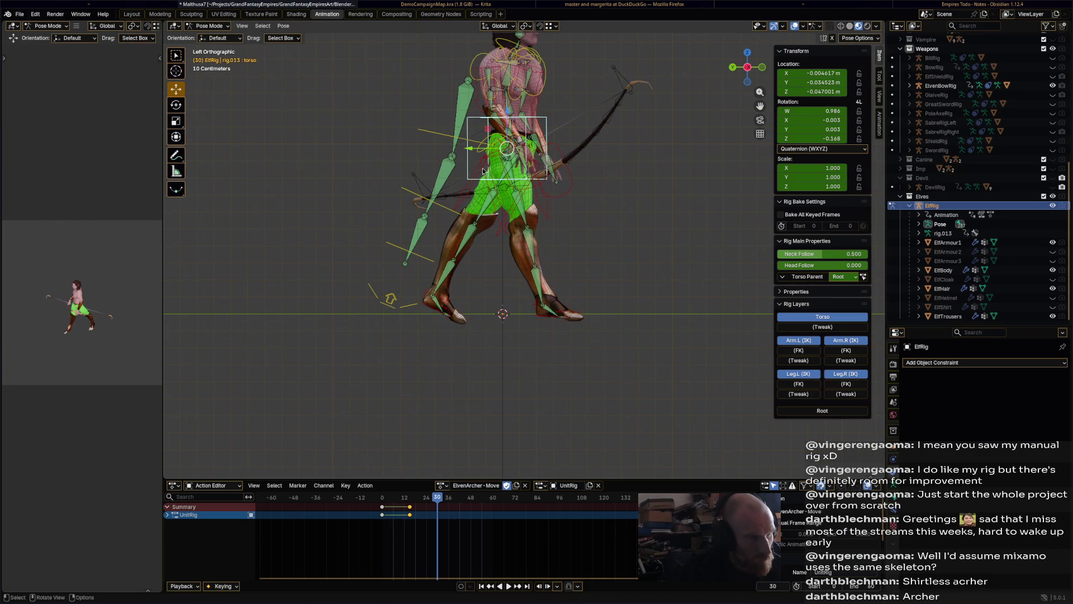
pyautogui.press('g')
pyautogui.click(499, 170)
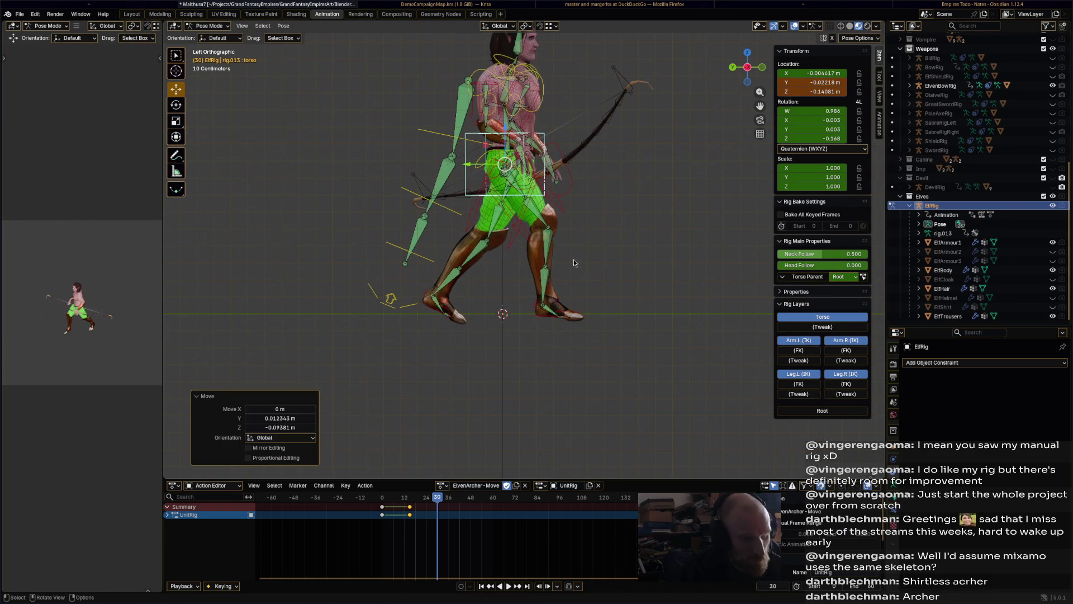
pyautogui.press('i')
pyautogui.press('space')
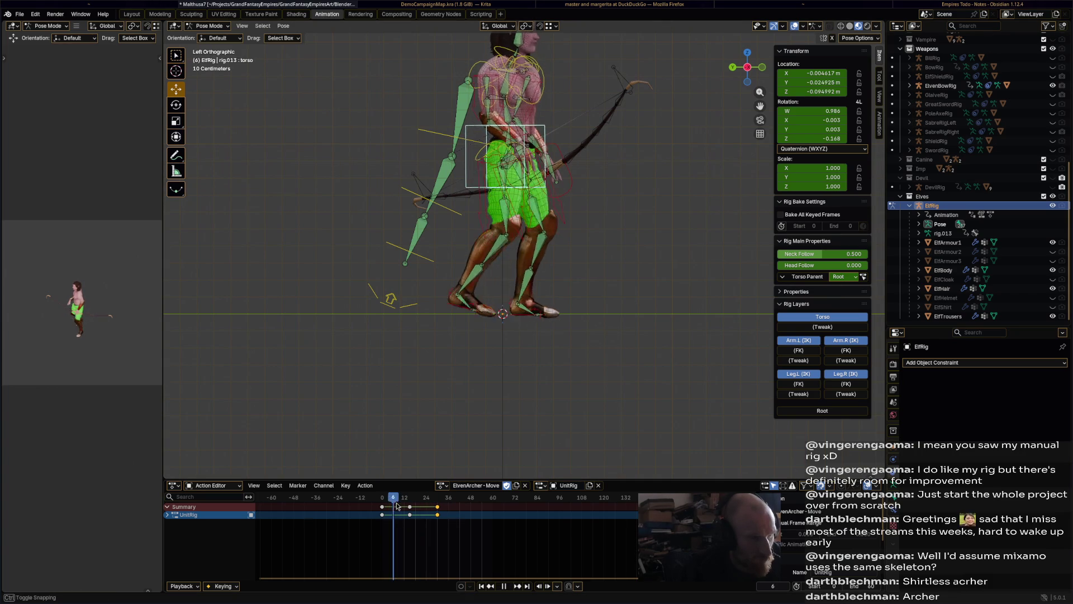
# Re-key all bones of the rig at frame 30 and play the walk
pyautogui.moveTo(427, 503); pyautogui.dragTo(437, 507)
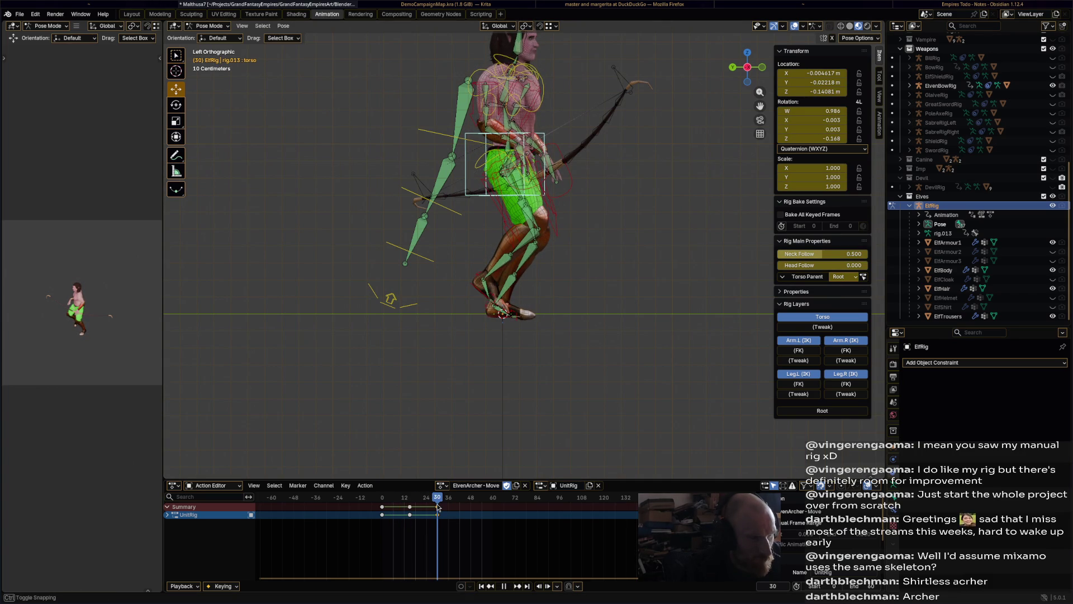
pyautogui.hotkey('ctrl', 'z')
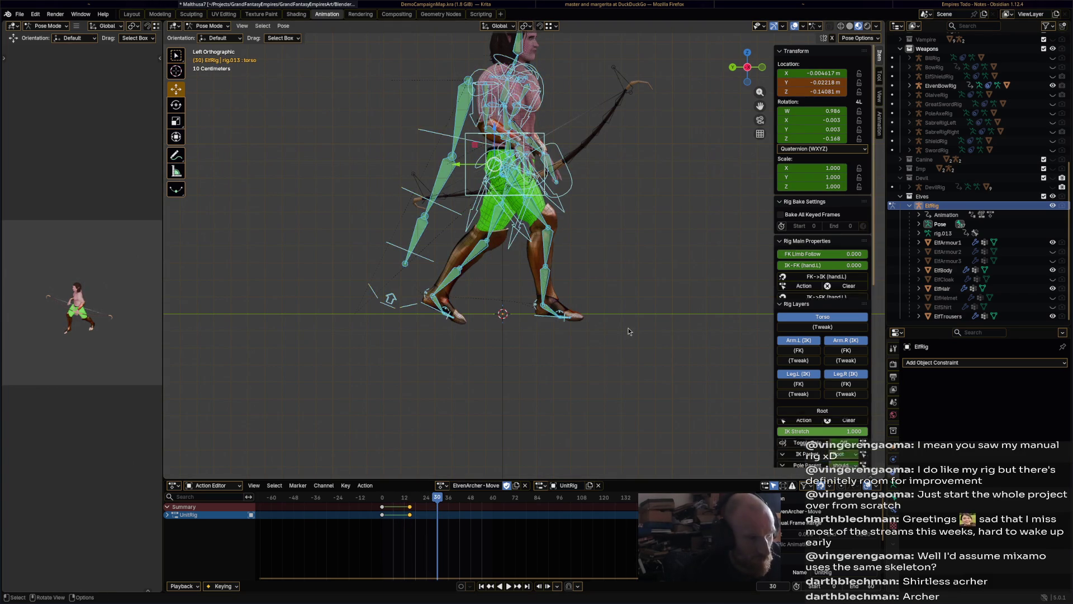
pyautogui.press('a')
pyautogui.press('i')
pyautogui.press('space')
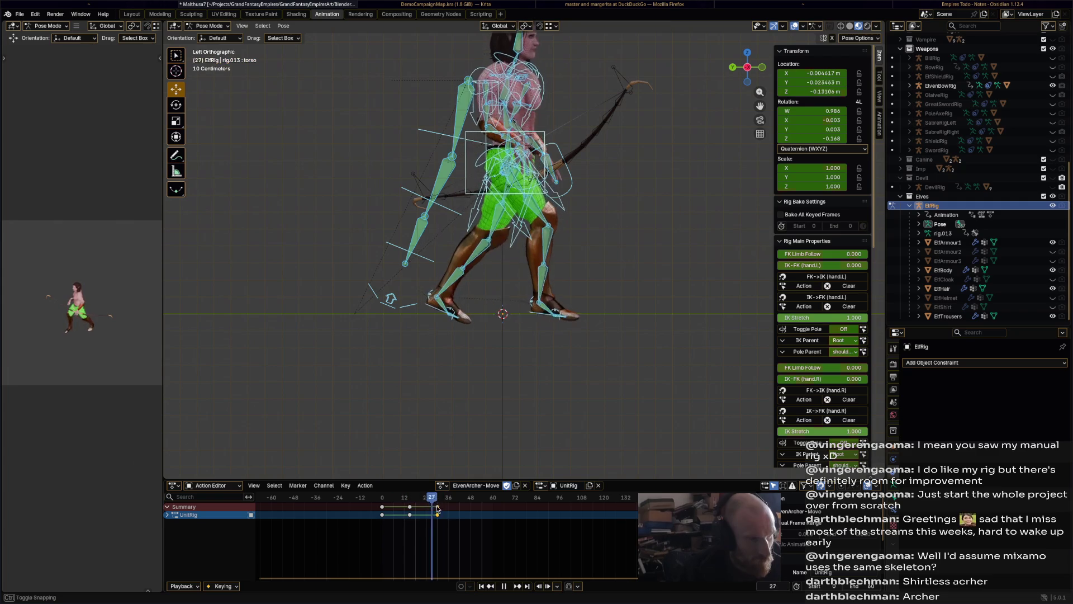
# Pull the right foot back, shift the torso, and key the stride at frame 45
pyautogui.click(541, 317)
pyautogui.moveTo(525, 310)
pyautogui.mouseDown()
pyautogui.moveTo(485, 311)
pyautogui.moveTo(492, 275)
pyautogui.mouseUp()
pyautogui.click(452, 320)
pyautogui.click(463, 187)
pyautogui.moveTo(506, 166); pyautogui.dragTo(503, 150)
pyautogui.press('i')
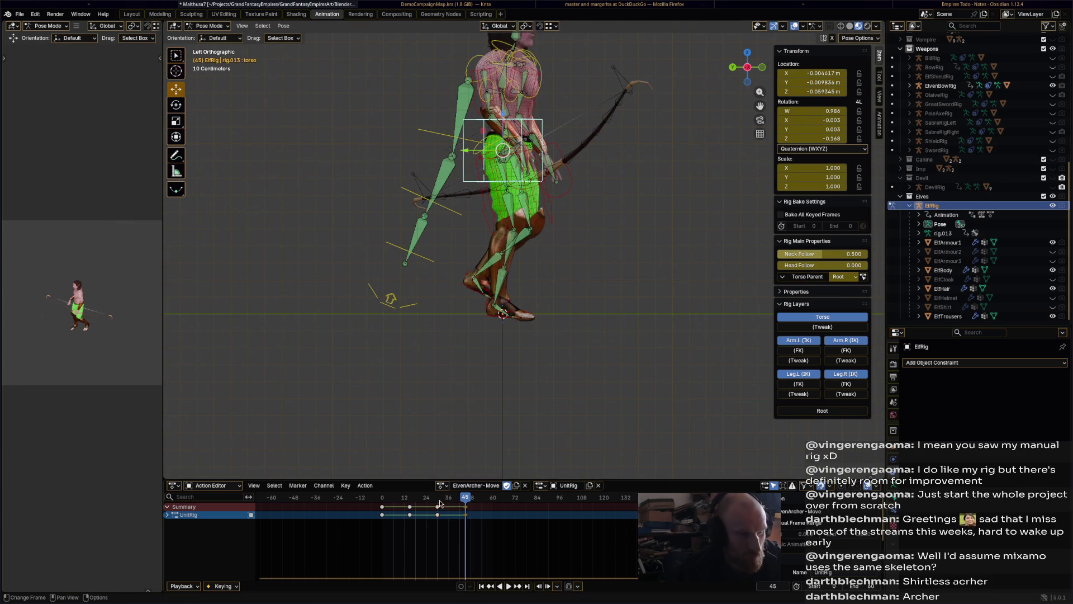
# Copy the starting-pose keyframes and paste them at frame 60 to close the loop
pyautogui.press('a')
pyautogui.rightClick(383, 510)
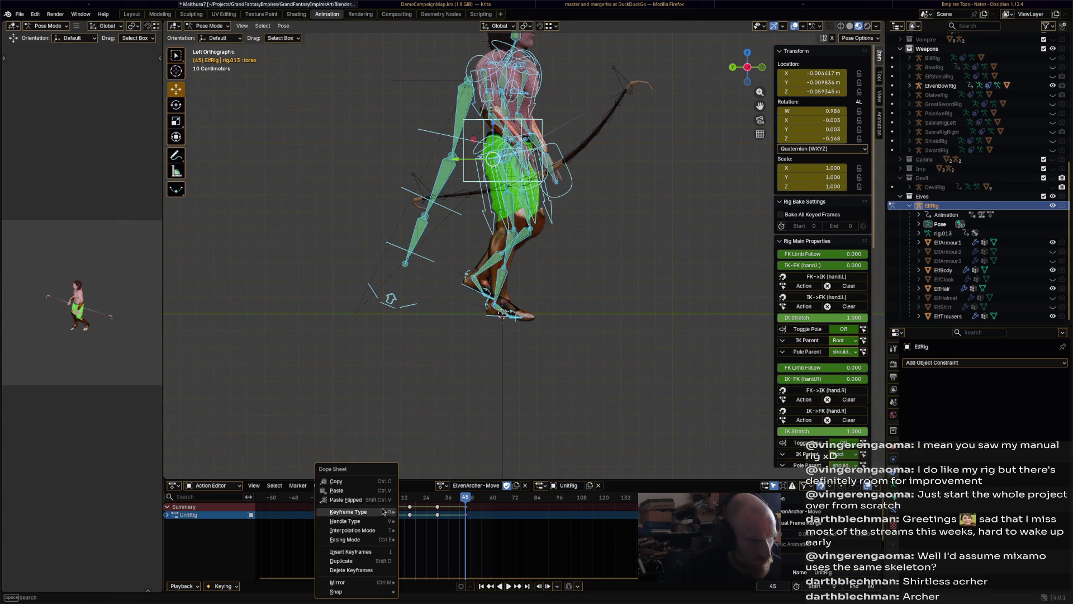
pyautogui.click(380, 481)
pyautogui.moveTo(481, 498); pyautogui.dragTo(497, 502)
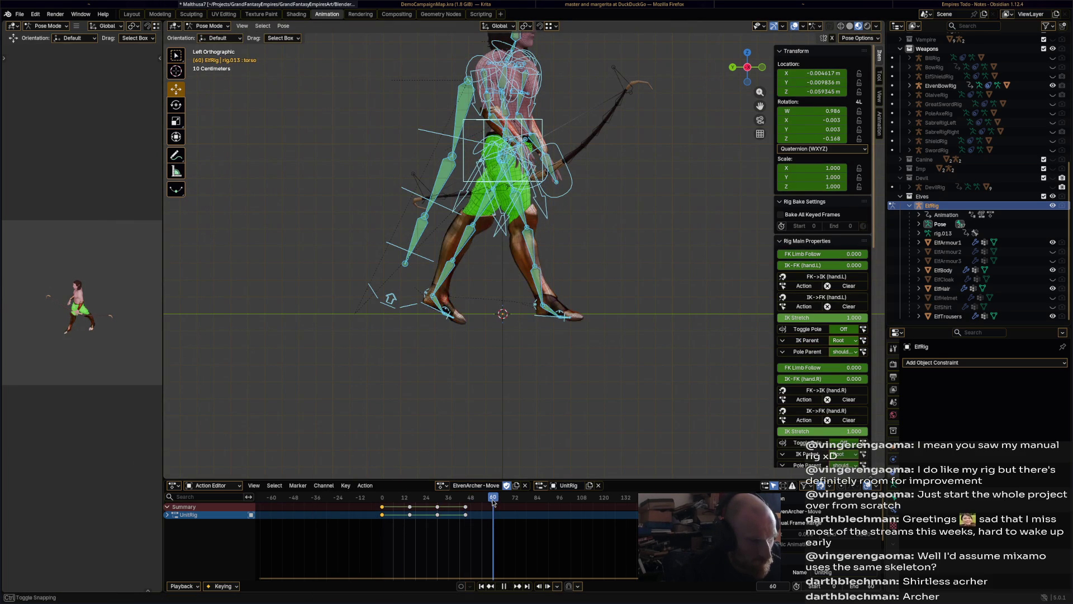
pyautogui.hotkey('ctrl', 'v')
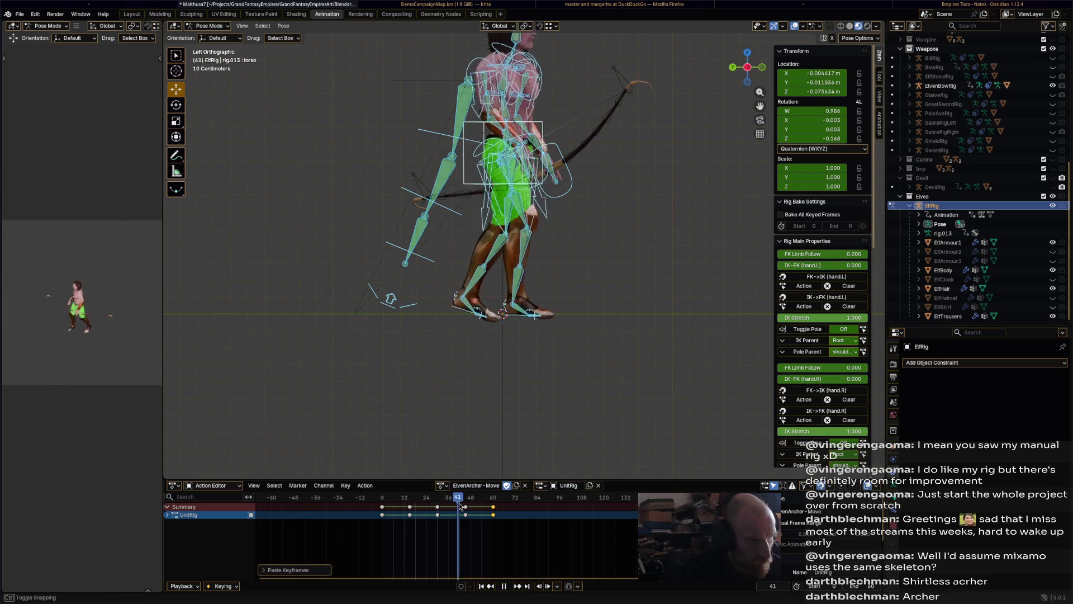
pyautogui.moveTo(459, 506)
pyautogui.mouseDown()
pyautogui.moveTo(485, 503)
pyautogui.moveTo(421, 503)
pyautogui.moveTo(432, 506)
pyautogui.mouseUp()
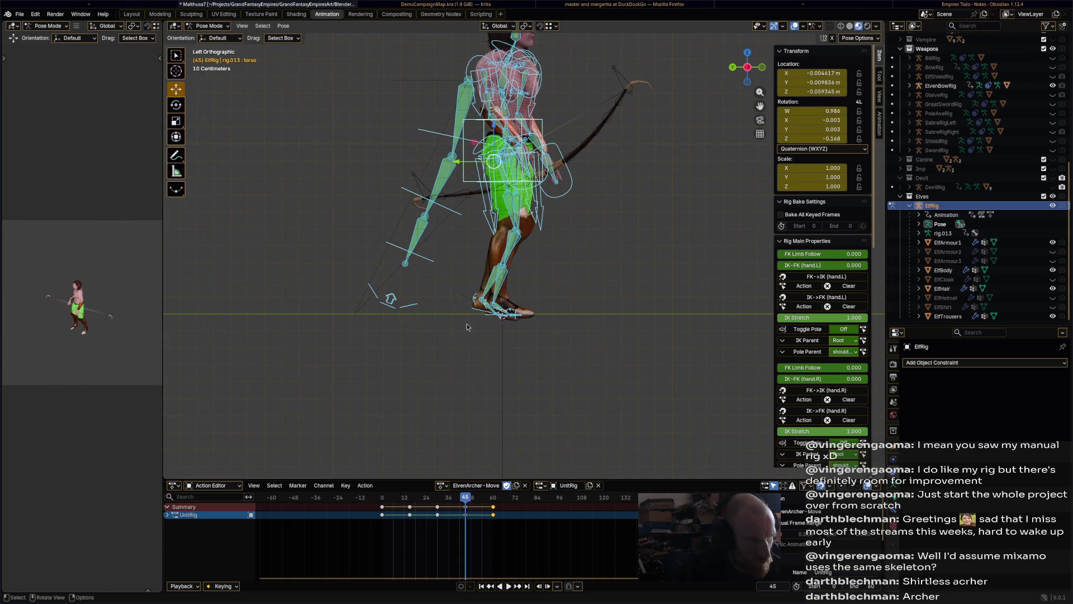
# Raise the left foot IK at frame 45, tilt it about -65.7°, key it, and replay the walk
pyautogui.click(478, 309)
pyautogui.moveTo(478, 309)
pyautogui.mouseDown(button='middle')
pyautogui.moveTo(610, 347)
pyautogui.moveTo(565, 351)
pyautogui.mouseUp(button='middle')
pyautogui.moveTo(460, 510)
pyautogui.mouseDown()
pyautogui.moveTo(440, 499)
pyautogui.moveTo(474, 498)
pyautogui.moveTo(465, 498)
pyautogui.mouseUp()
pyautogui.moveTo(548, 336)
pyautogui.mouseDown(button='middle')
pyautogui.moveTo(611, 326)
pyautogui.moveTo(565, 313)
pyautogui.moveTo(581, 291)
pyautogui.mouseUp(button='middle')
pyautogui.press('g')
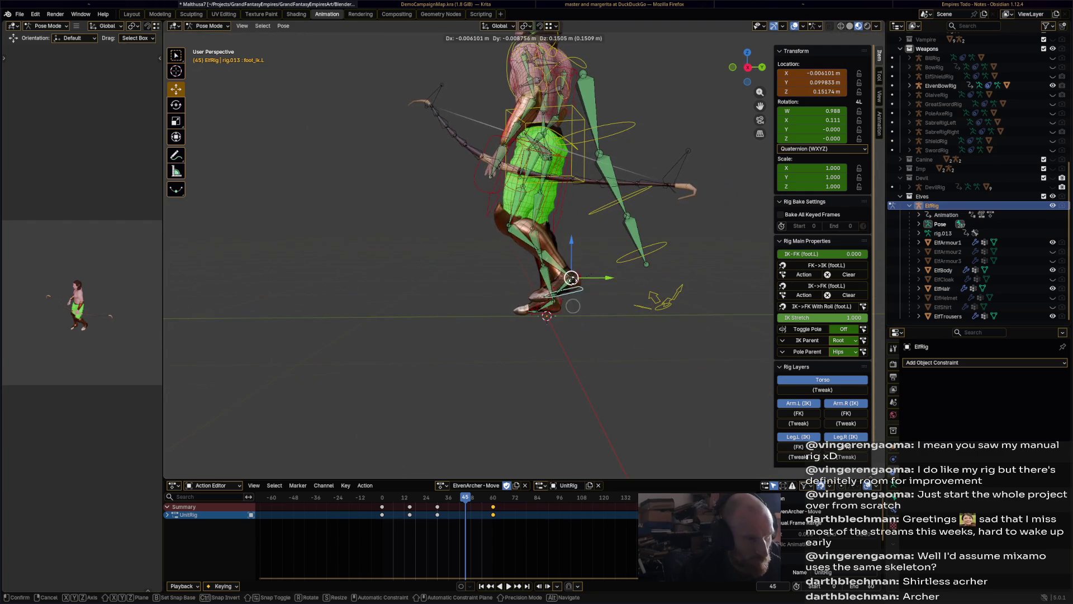
pyautogui.click(594, 265)
pyautogui.press('r')
pyautogui.click(574, 247)
pyautogui.press('i')
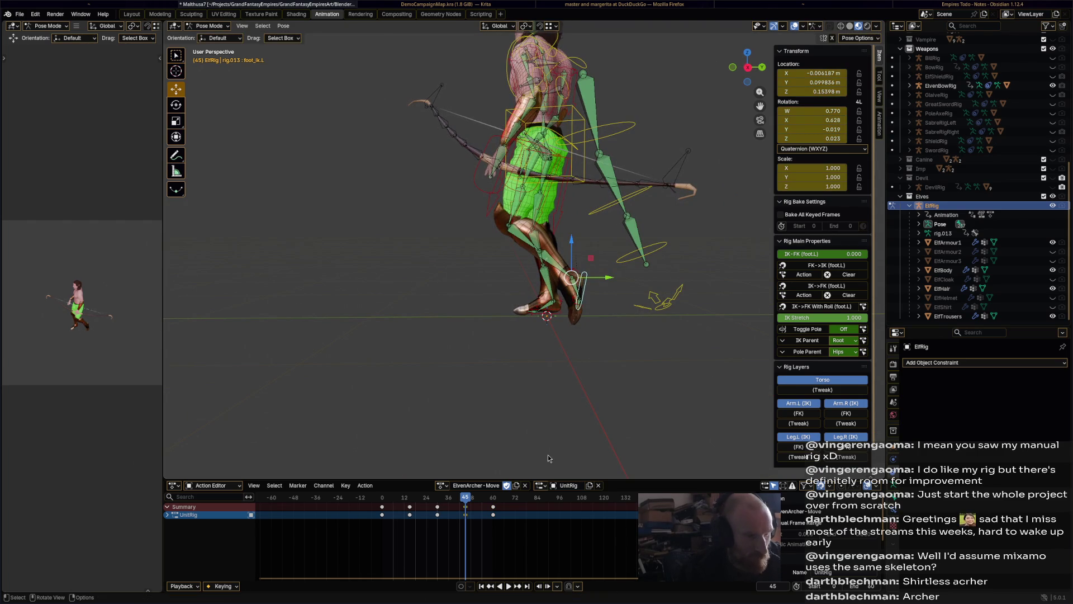
pyautogui.press('space')
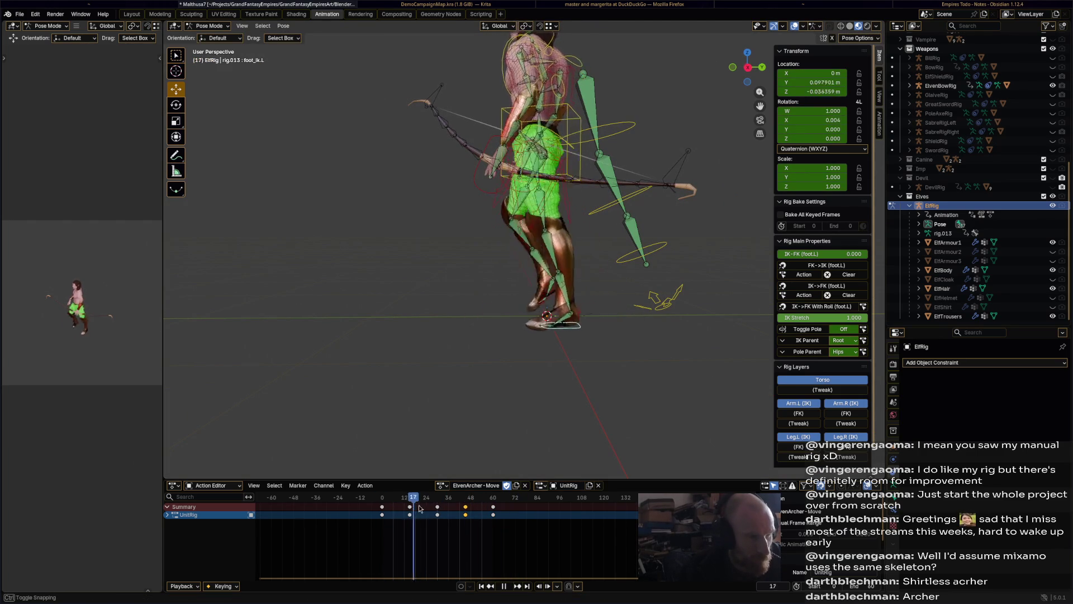
pyautogui.click(383, 499)
pyautogui.moveTo(514, 390); pyautogui.dragTo(488, 4, button='middle')
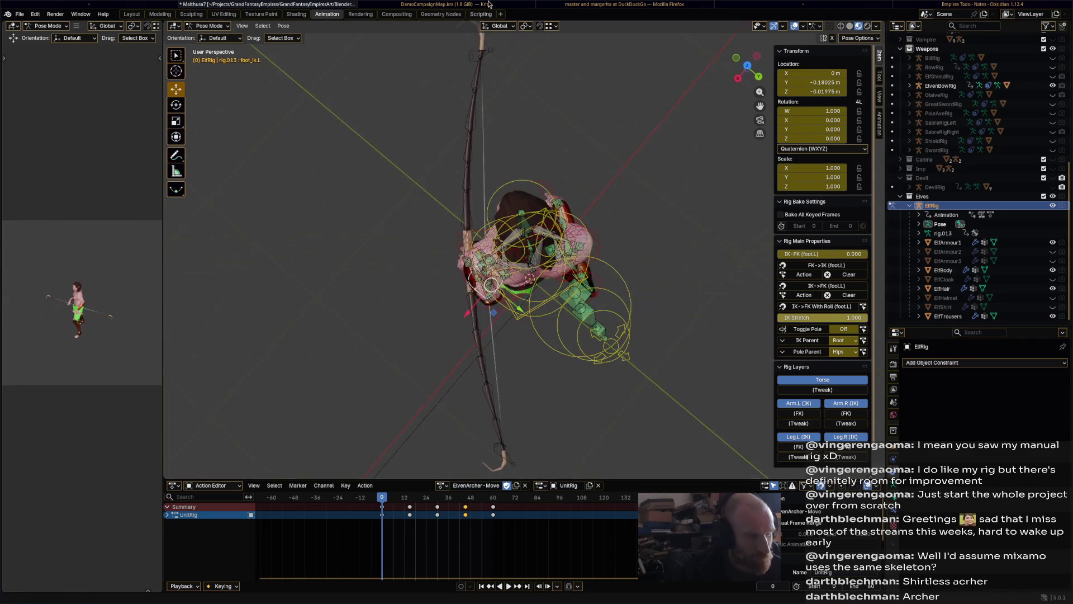
# Delete the torso's keyframes from 12 to 60, then key it rotated back to straight
pyautogui.click(514, 317)
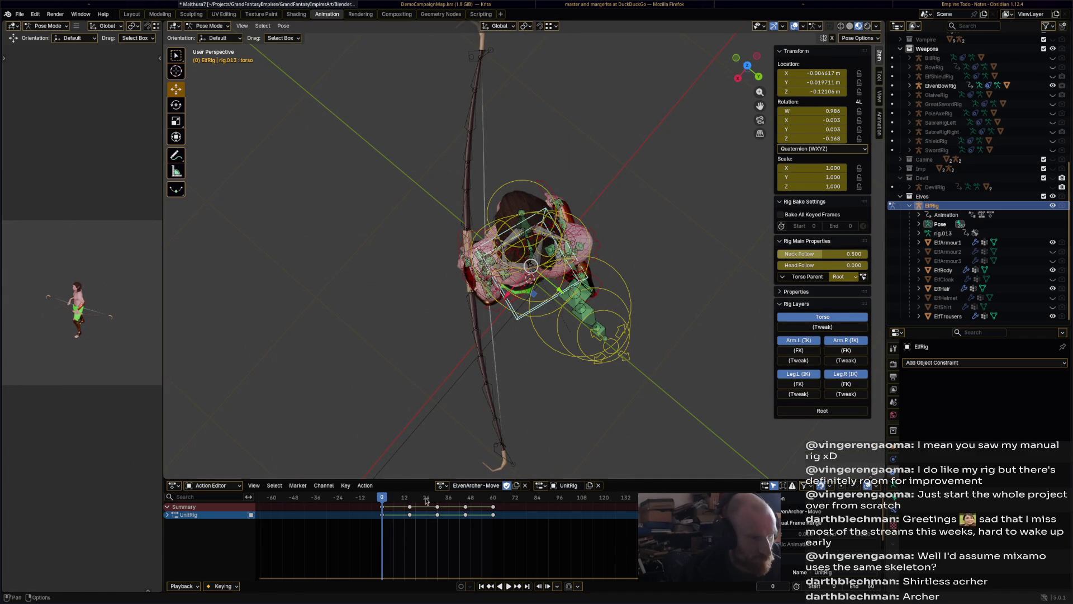
pyautogui.moveTo(500, 520); pyautogui.dragTo(394, 502)
pyautogui.press('x')
pyautogui.click(453, 506)
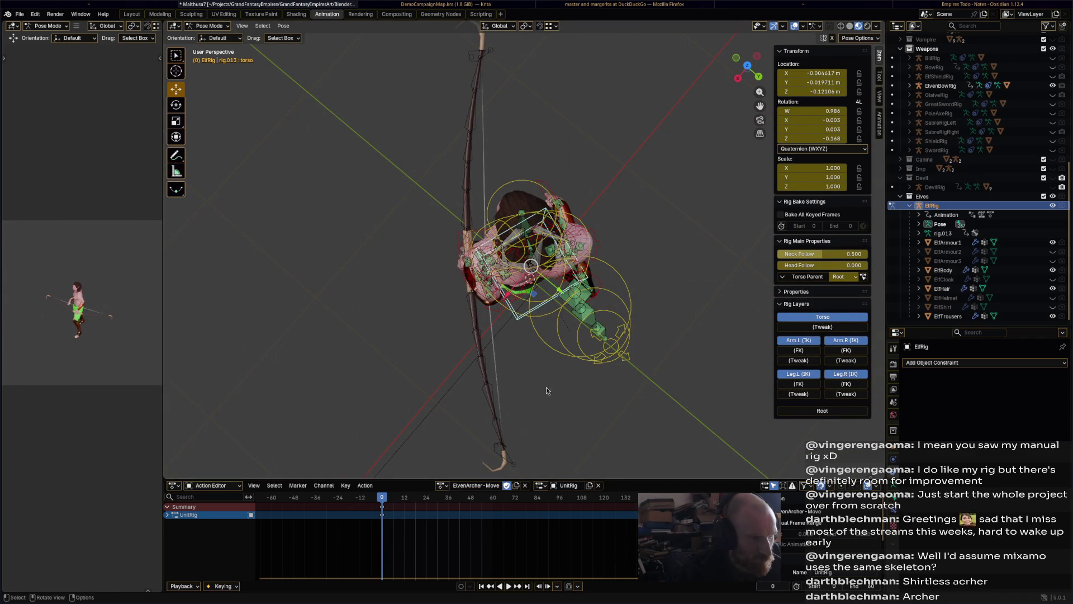
pyautogui.moveTo(546, 387)
pyautogui.mouseDown(button='middle')
pyautogui.moveTo(492, 390)
pyautogui.moveTo(578, 269)
pyautogui.mouseUp(button='middle')
pyautogui.press('r')
pyautogui.click(503, 386)
pyautogui.press('i')
pyautogui.press('space')
# Paste the torso's starting pose at frame 60 and review the motion
pyautogui.click(487, 498)
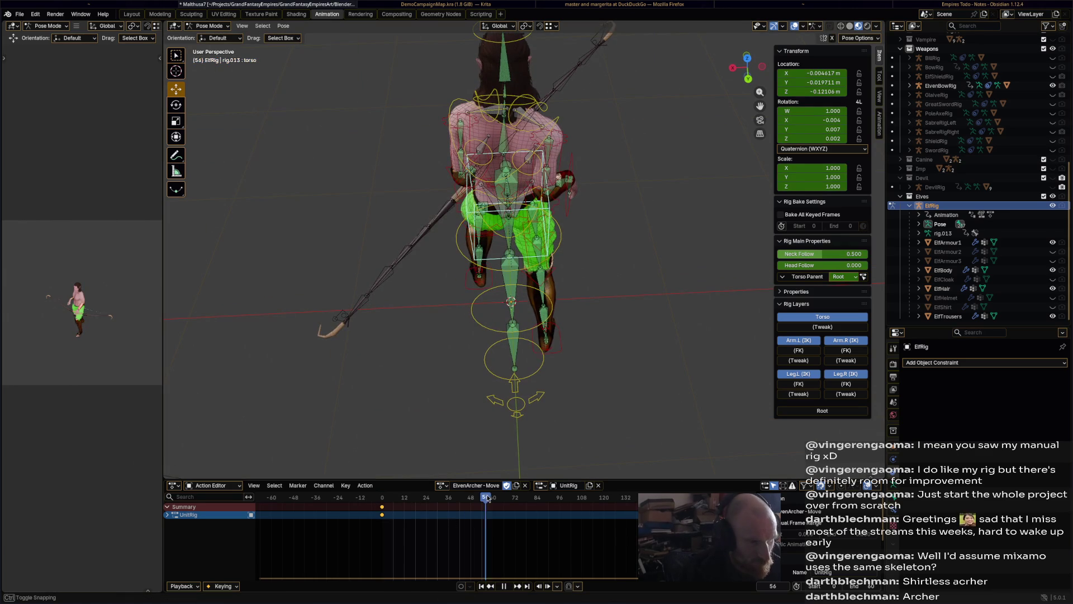
pyautogui.hotkey('ctrl', 'v')
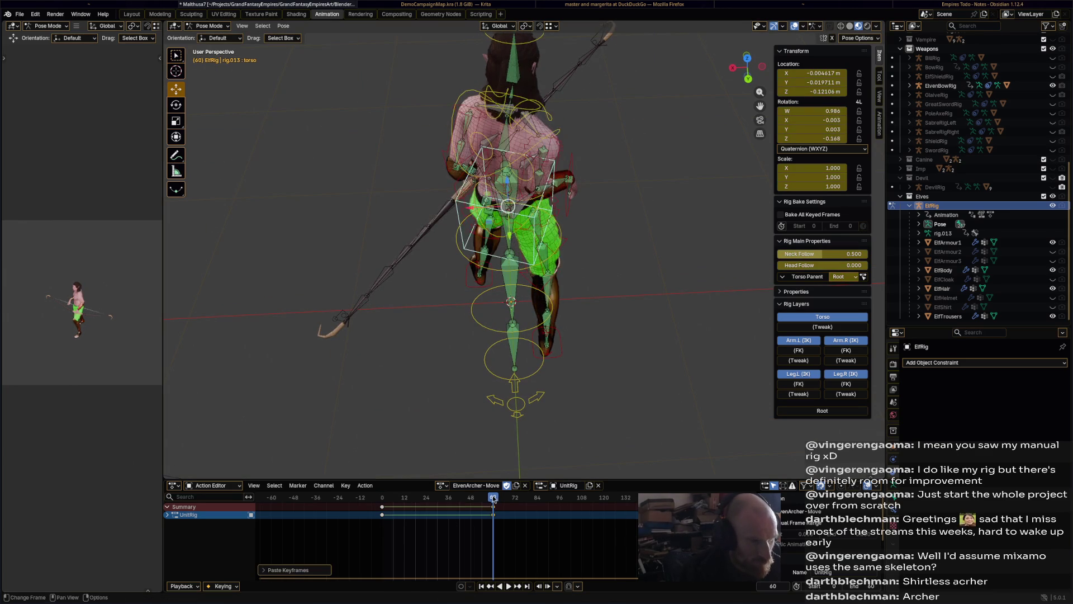
pyautogui.click(438, 503)
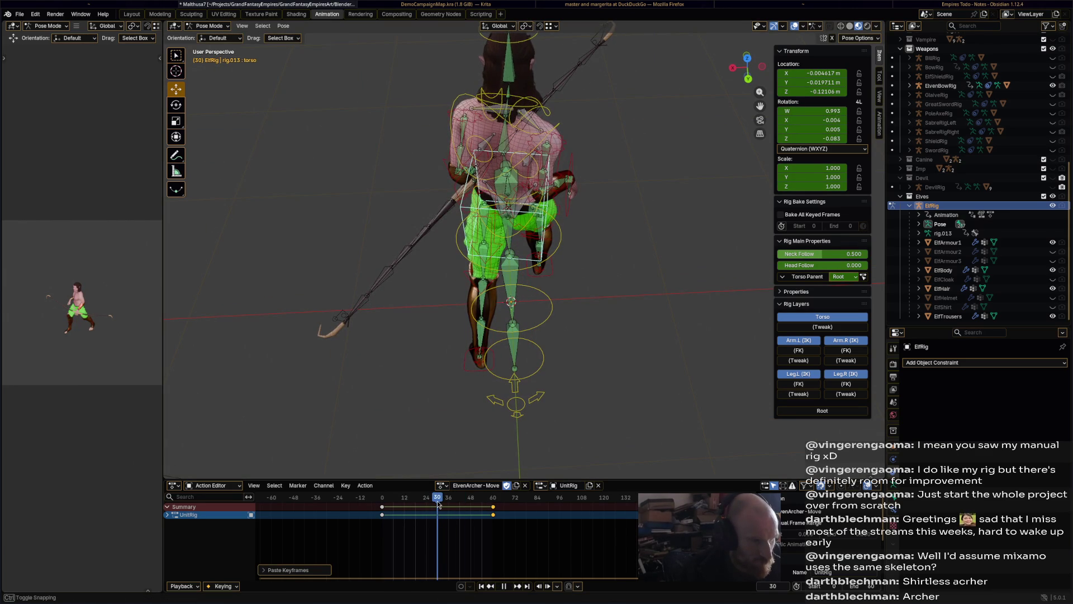
pyautogui.moveTo(556, 343); pyautogui.dragTo(550, 384, button='middle')
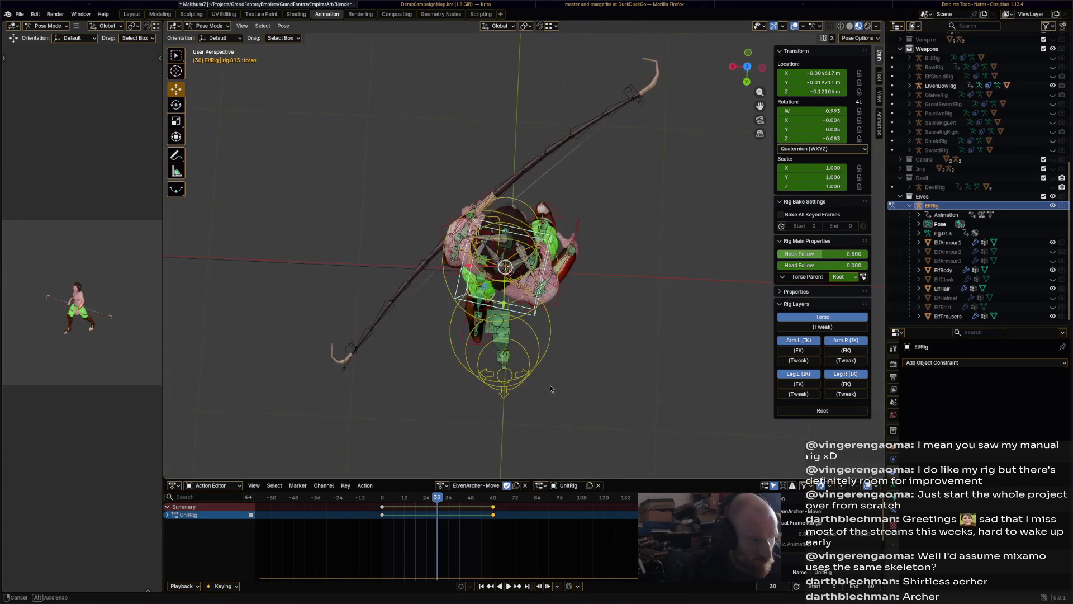
pyautogui.moveTo(435, 498); pyautogui.dragTo(488, 501)
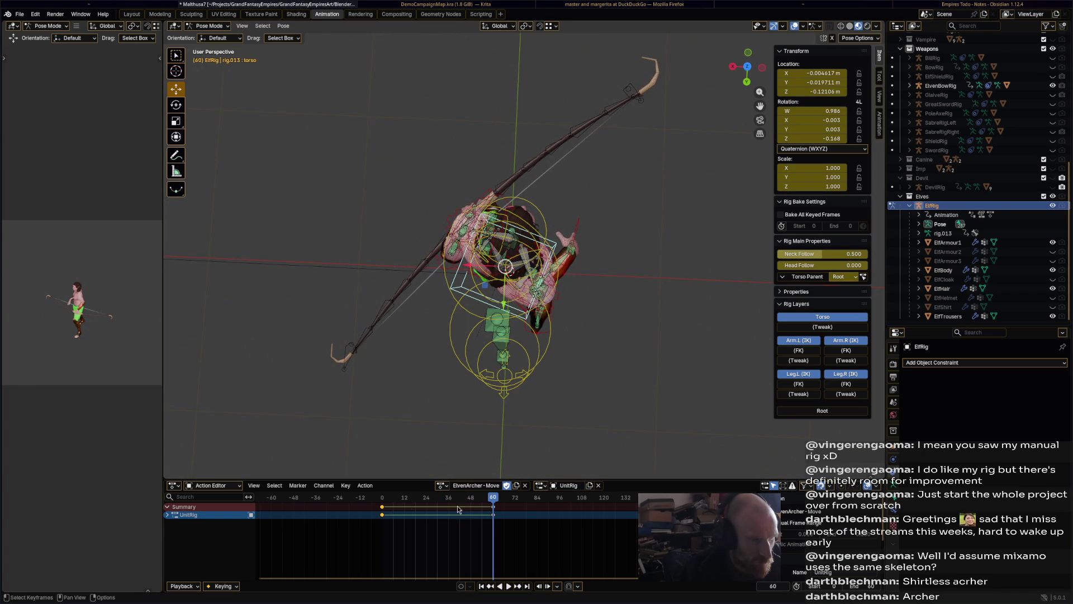
pyautogui.hotkey('ctrl', 'v')
pyautogui.click(437, 503)
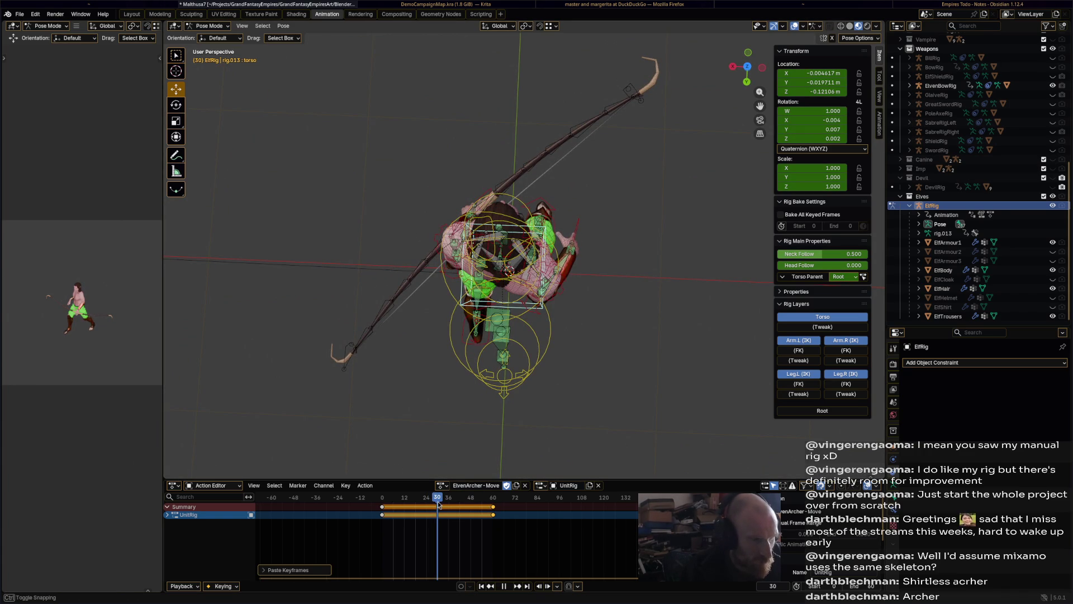
pyautogui.moveTo(438, 504); pyautogui.dragTo(412, 503)
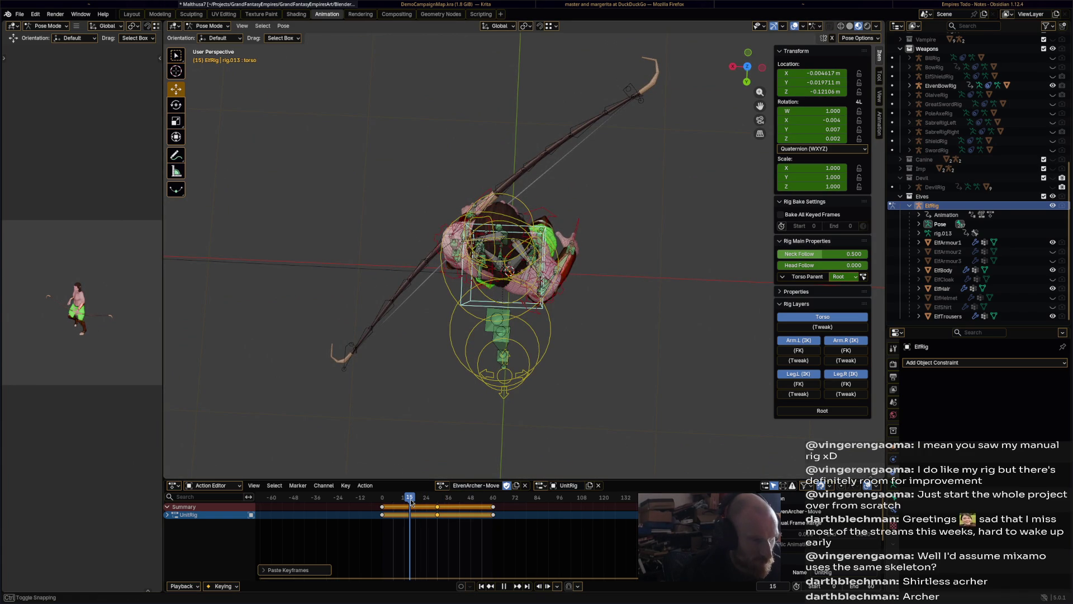
pyautogui.moveTo(507, 366); pyautogui.dragTo(409, 265, button='middle')
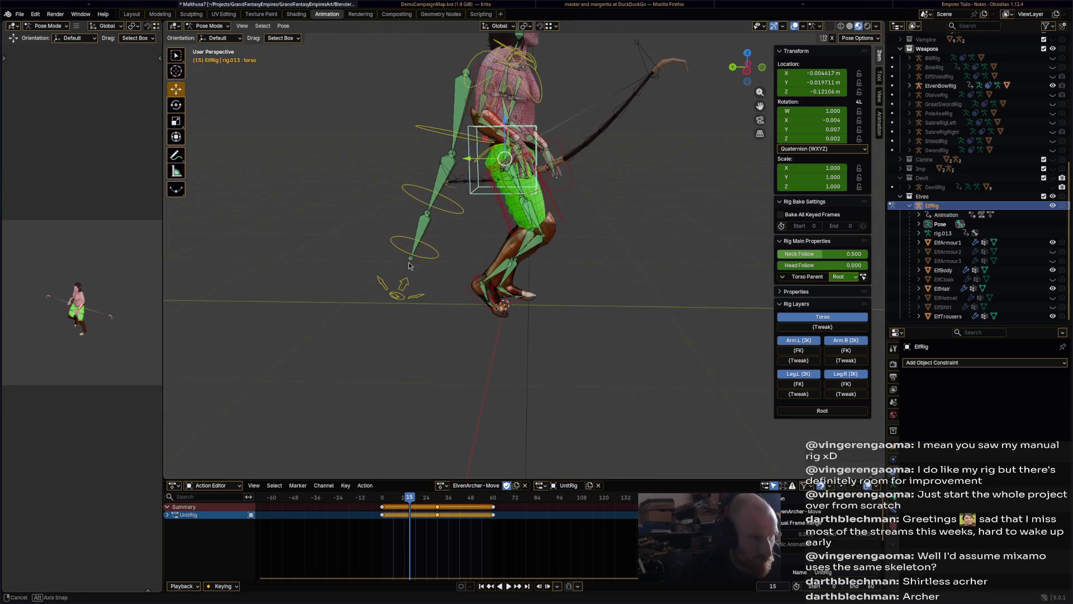
# Shift the torso up and forward and key its position at frame 15
pyautogui.keyDown('shift'); pyautogui.moveTo(485, 276); pyautogui.dragTo(495, 302, button='middle'); pyautogui.keyUp('shift')
pyautogui.press('g')
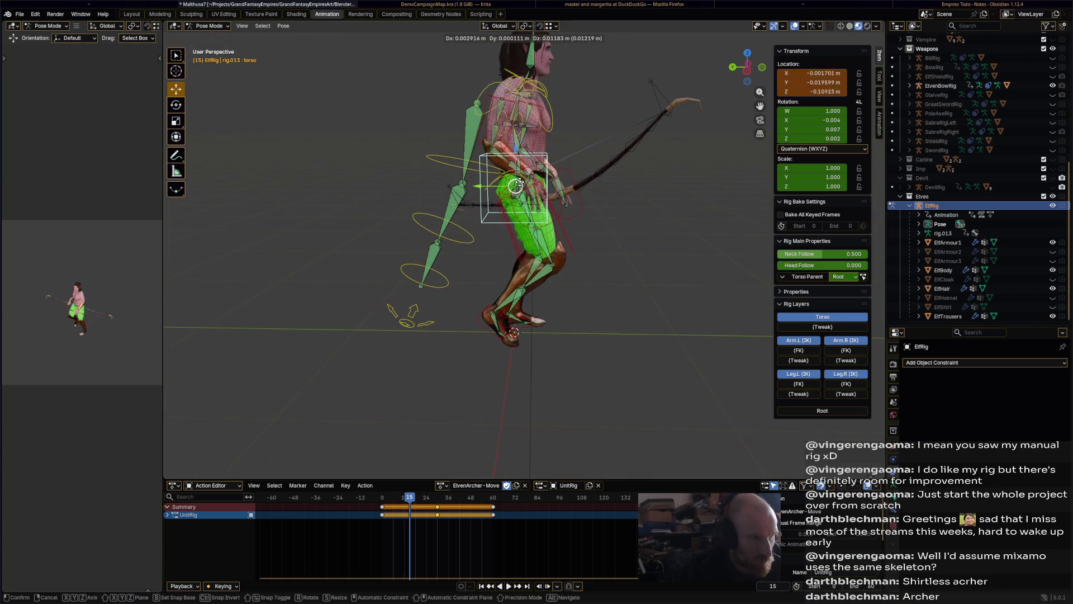
pyautogui.click(547, 255)
pyautogui.moveTo(548, 256)
pyautogui.mouseDown(button='middle')
pyautogui.moveTo(503, 234)
pyautogui.moveTo(539, 176)
pyautogui.mouseUp(button='middle')
pyautogui.press('g')
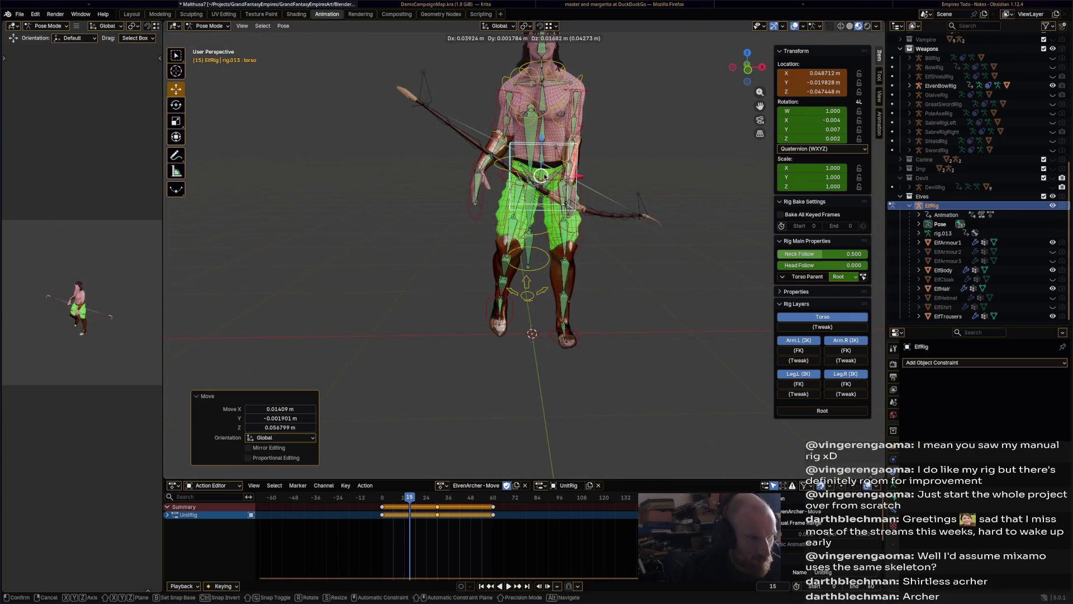
pyautogui.click(543, 175)
pyautogui.press('i')
# Move the torso at frame 45, key it, and play back the walk
pyautogui.press('space')
pyautogui.moveTo(461, 496); pyautogui.dragTo(464, 497)
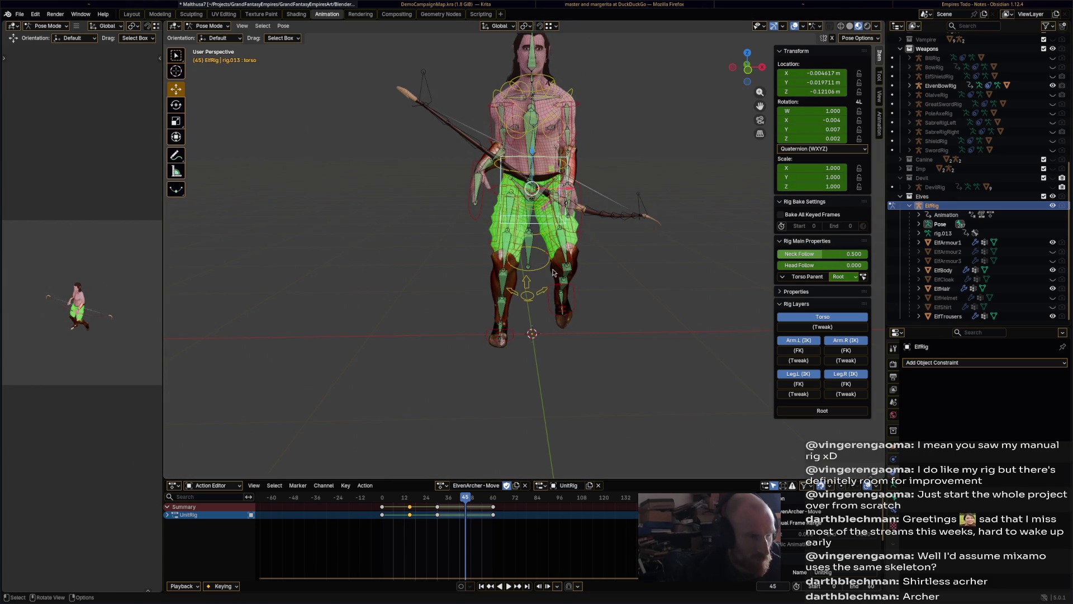
pyautogui.press('g')
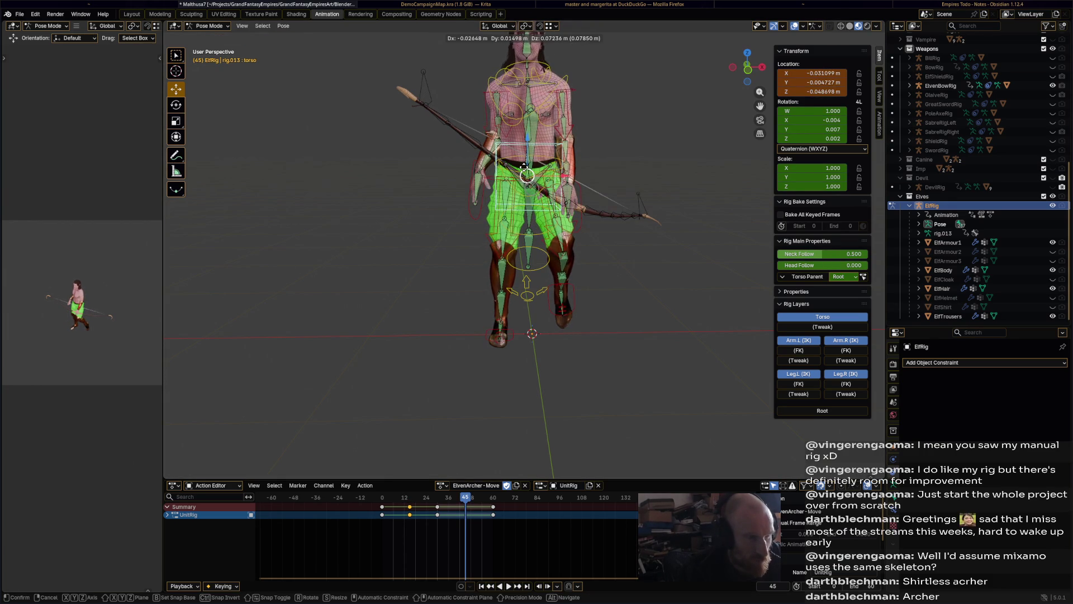
pyautogui.click(524, 166)
pyautogui.press('i')
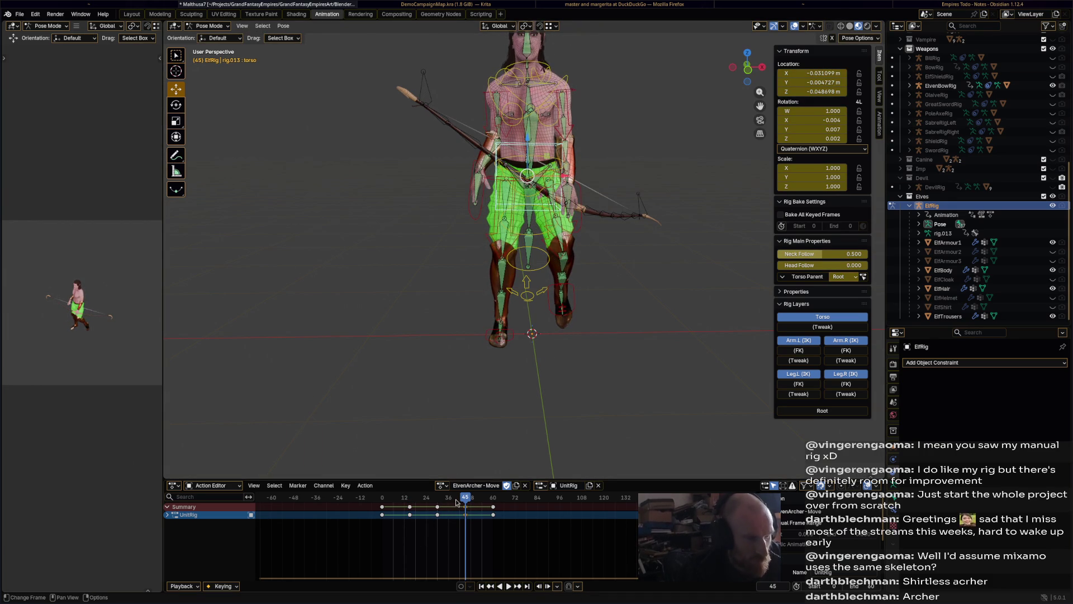
pyautogui.press('space')
pyautogui.moveTo(497, 498); pyautogui.dragTo(505, 498)
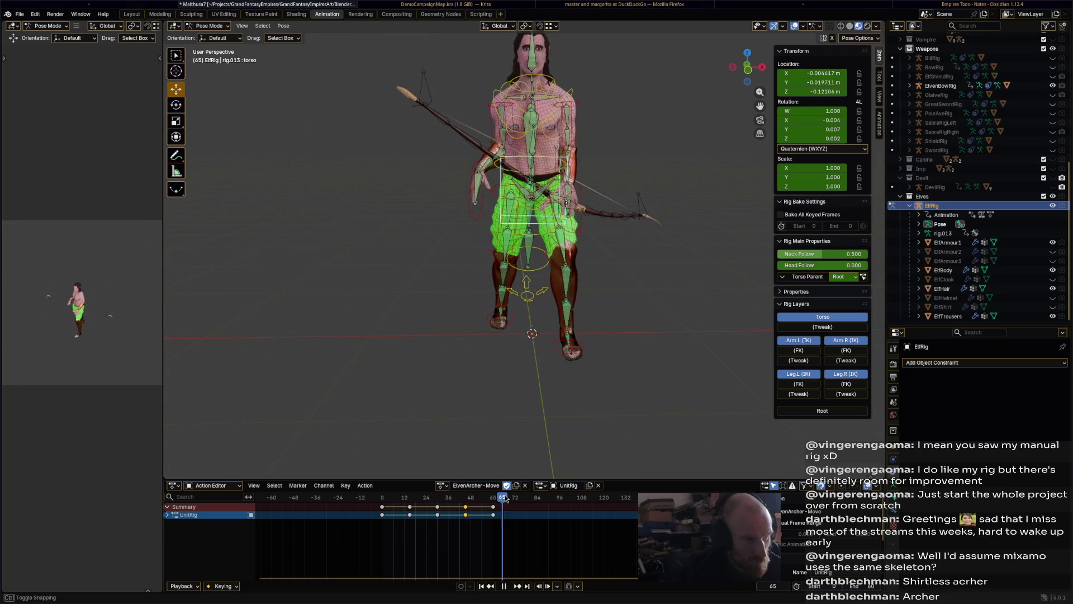
pyautogui.press('space')
# Rotate the hips at frame 0 and key the rotation
pyautogui.moveTo(519, 216)
pyautogui.mouseDown(button='middle')
pyautogui.moveTo(533, 212)
pyautogui.moveTo(636, 286)
pyautogui.mouseUp(button='middle')
pyautogui.click(534, 212)
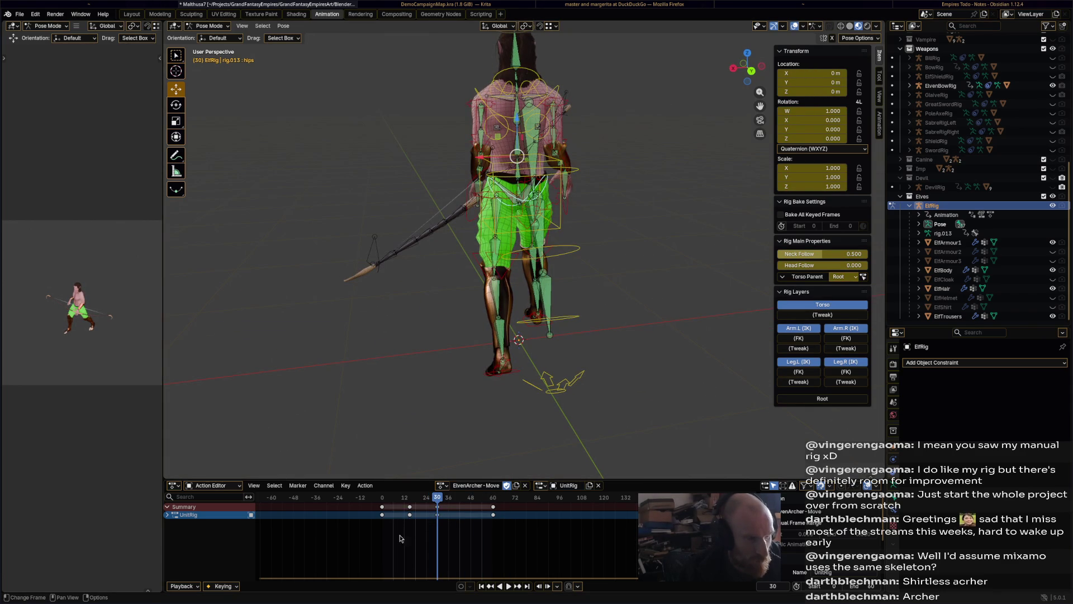
pyautogui.press('space')
pyautogui.moveTo(438, 501); pyautogui.dragTo(382, 506)
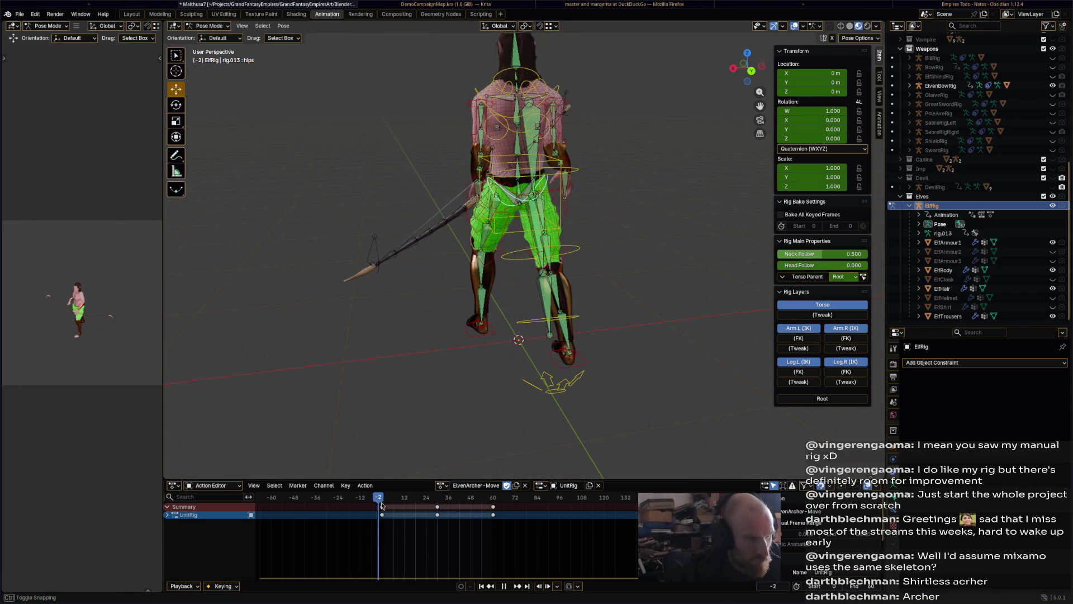
pyautogui.press('space')
pyautogui.moveTo(416, 467); pyautogui.dragTo(469, 395, button='middle')
pyautogui.press('r')
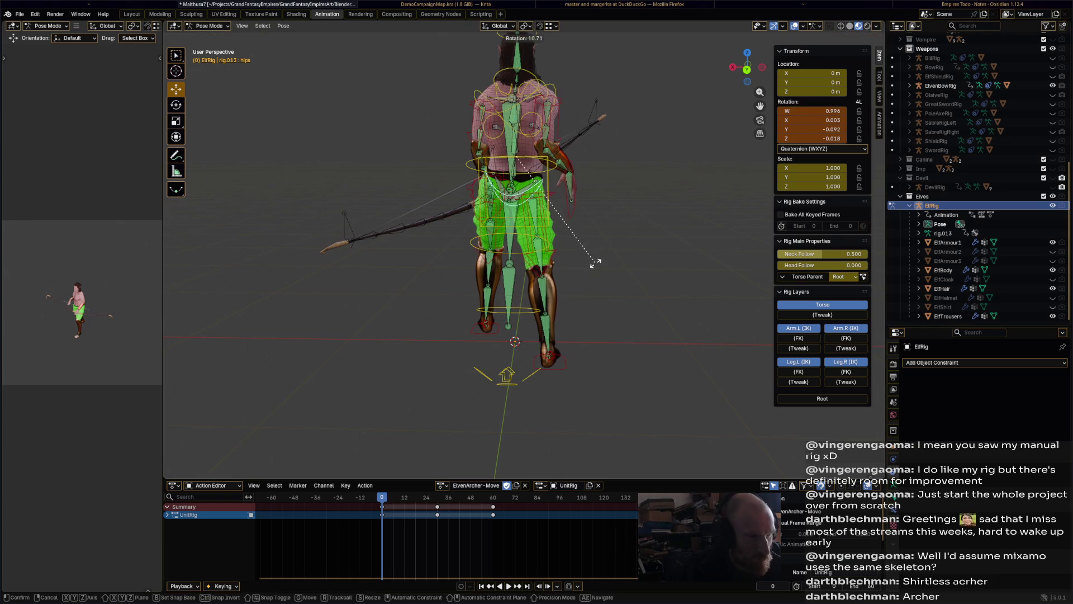
pyautogui.click(596, 264)
pyautogui.press('i')
# Paste the hips pose at frame 60 and key an opposite hips twist at frame 30
pyautogui.press('space')
pyautogui.moveTo(489, 501); pyautogui.dragTo(439, 505)
pyautogui.hotkey('ctrl', 'v')
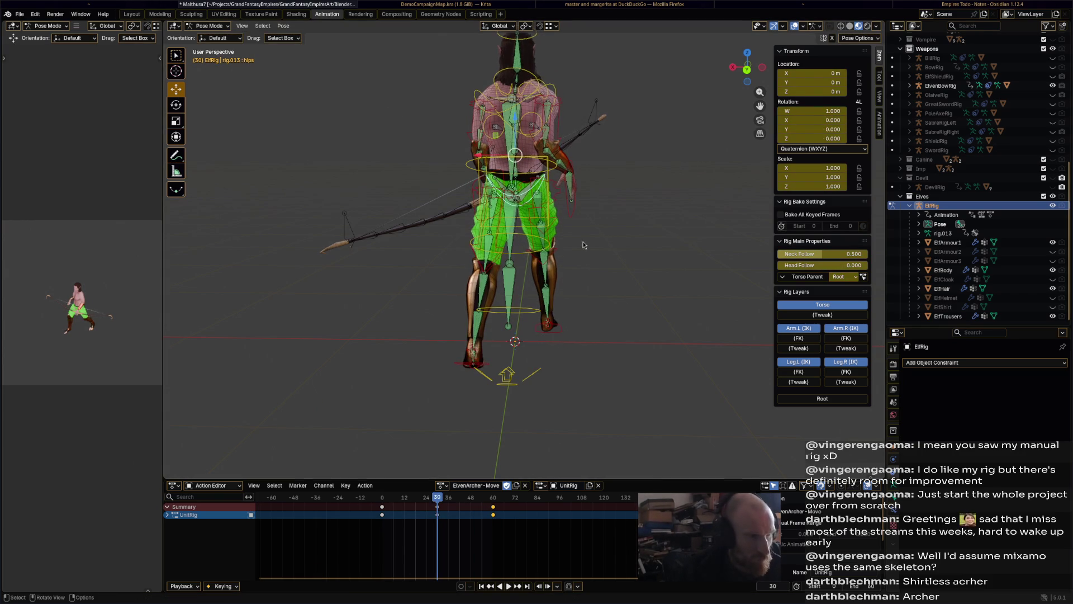
pyautogui.press('r')
pyautogui.click(572, 233)
pyautogui.press('i')
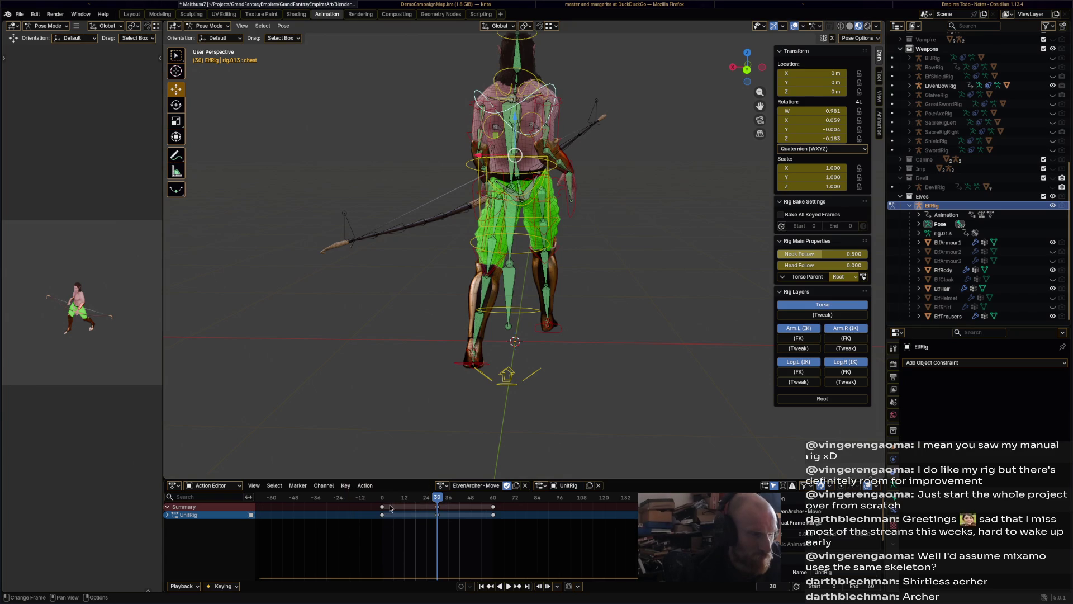
# Key a chest rotation at frame 0 and paste that pose at frame 60
pyautogui.press('space')
pyautogui.moveTo(390, 507); pyautogui.dragTo(384, 503)
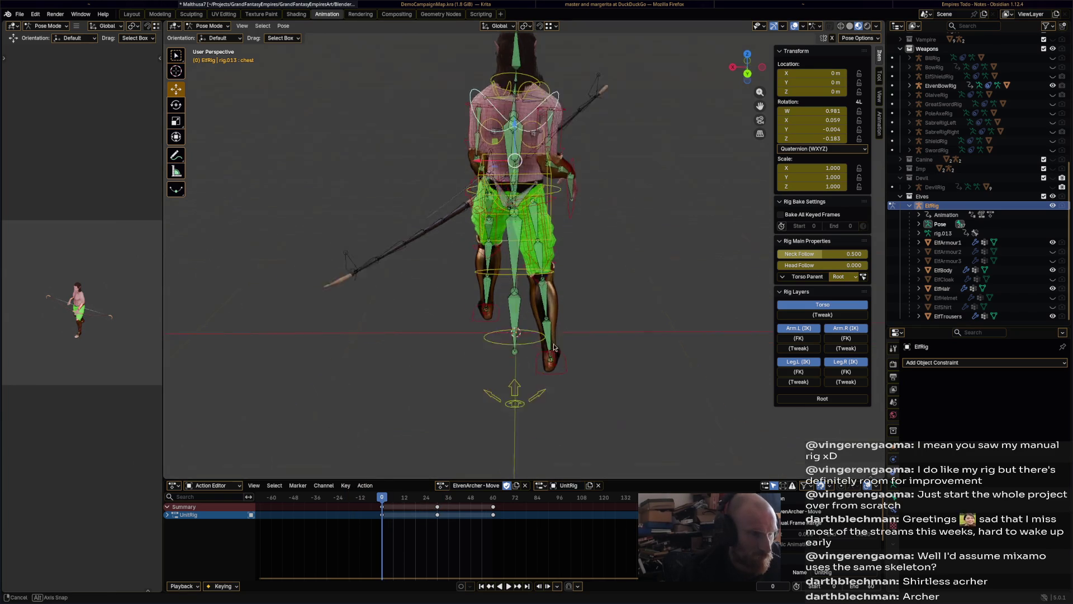
pyautogui.moveTo(552, 322)
pyautogui.mouseDown(button='middle')
pyautogui.moveTo(544, 378)
pyautogui.moveTo(556, 324)
pyautogui.mouseUp(button='middle')
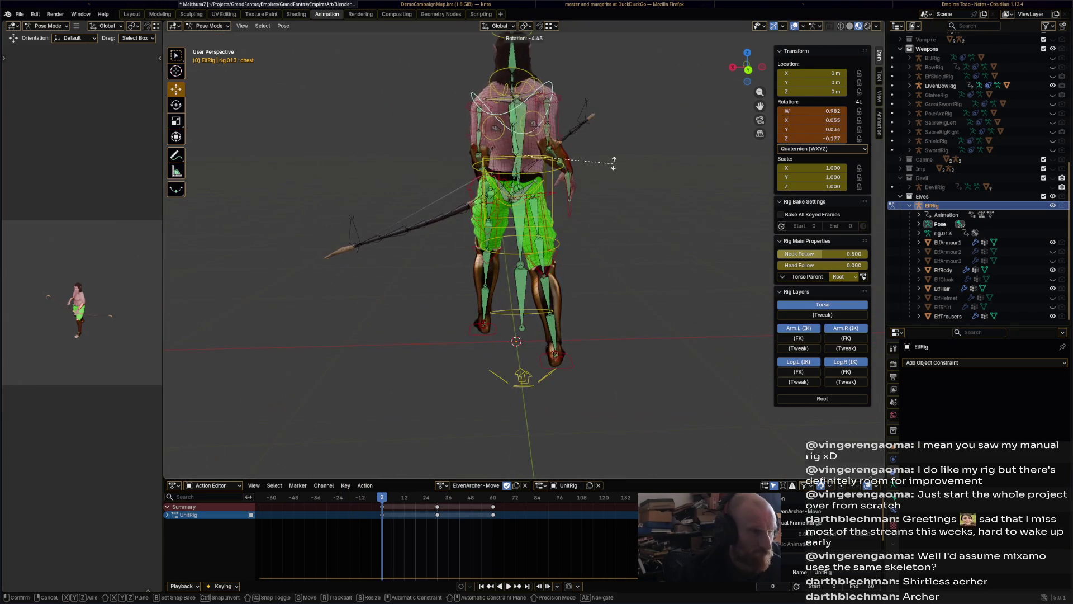
pyautogui.click(616, 167)
pyautogui.press('i')
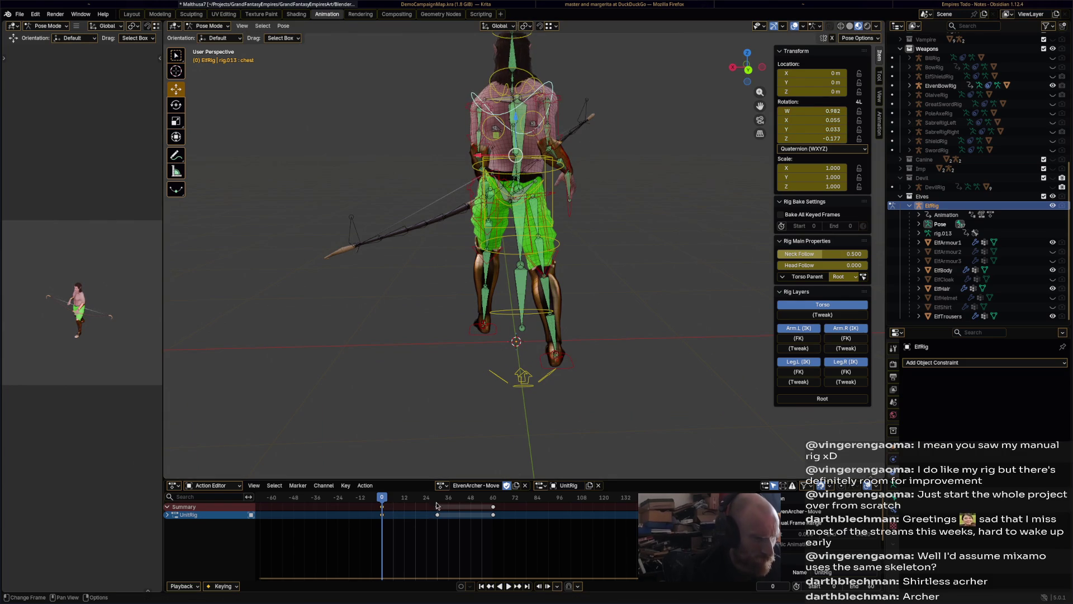
pyautogui.click(491, 501)
pyautogui.hotkey('ctrl', 'v')
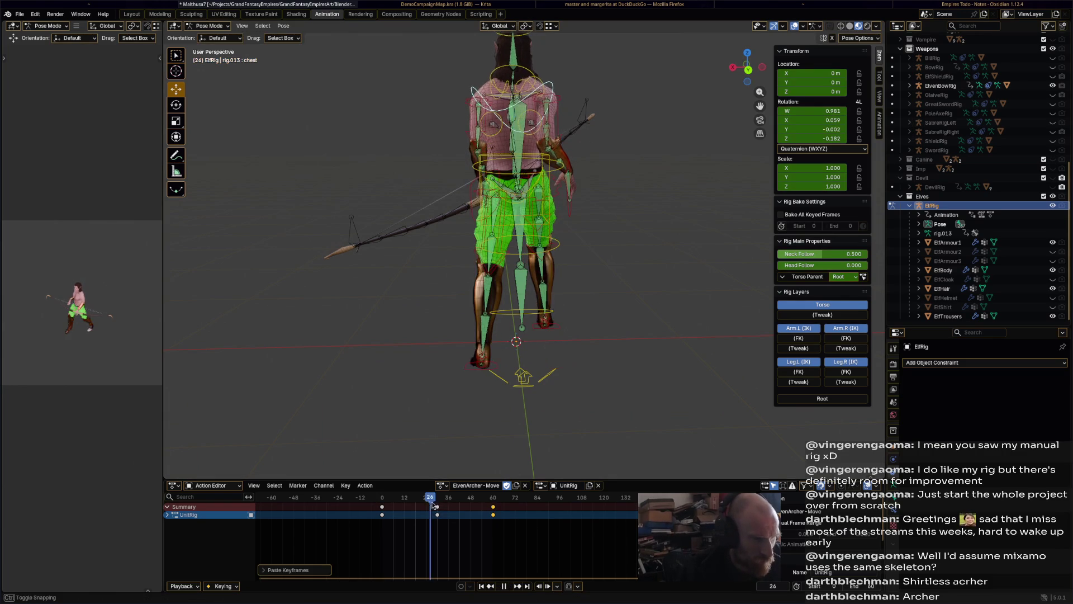
# Key a chest twist at frame 30 with a slight extra rotation, then preview it
pyautogui.moveTo(490, 502); pyautogui.dragTo(438, 504)
pyautogui.press('r')
pyautogui.click(623, 200)
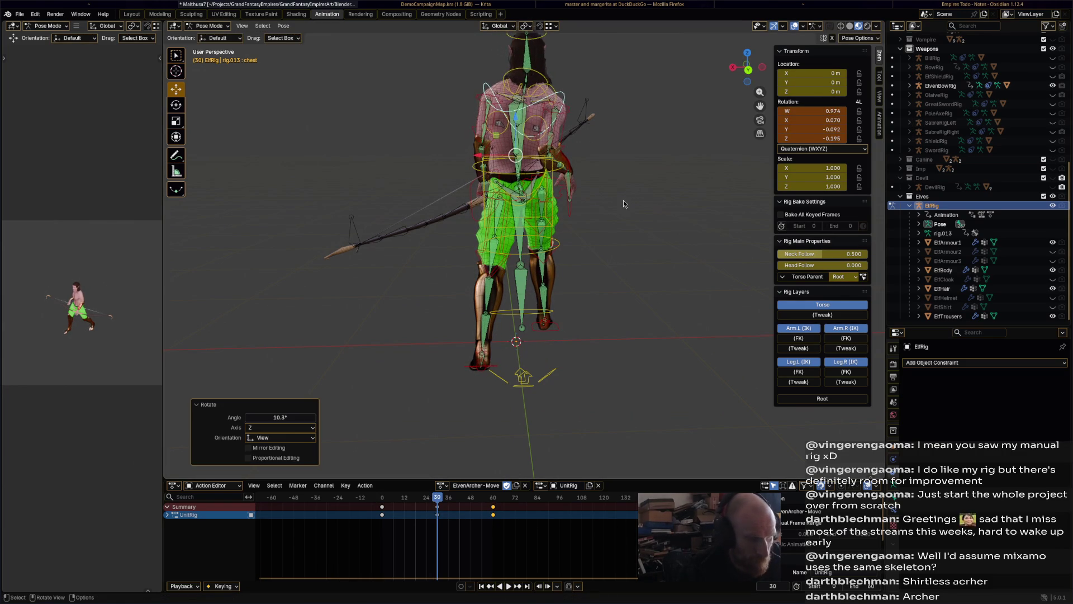
pyautogui.press('i')
pyautogui.moveTo(619, 208)
pyautogui.mouseDown(button='middle')
pyautogui.moveTo(589, 302)
pyautogui.moveTo(641, 263)
pyautogui.moveTo(631, 209)
pyautogui.mouseUp(button='middle')
pyautogui.press('r')
pyautogui.click(642, 242)
pyautogui.press('i')
pyautogui.press('space')
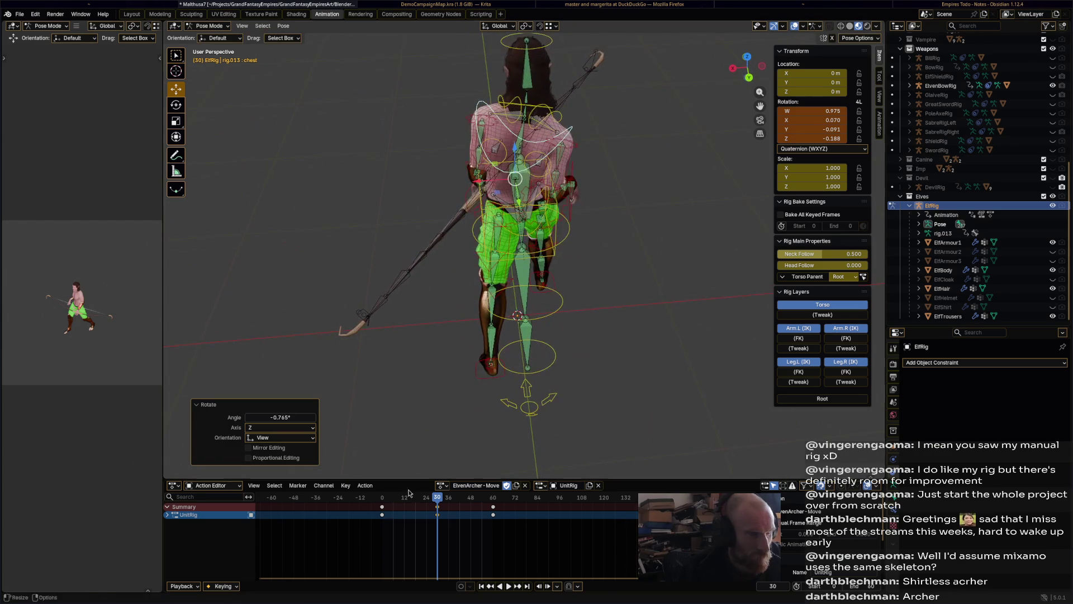
pyautogui.moveTo(386, 499); pyautogui.dragTo(382, 499)
pyautogui.press('space')
# Re-key the chest rotation at frame 0 and paste that pose at frame 60
pyautogui.moveTo(425, 436); pyautogui.dragTo(492, 390, button='middle')
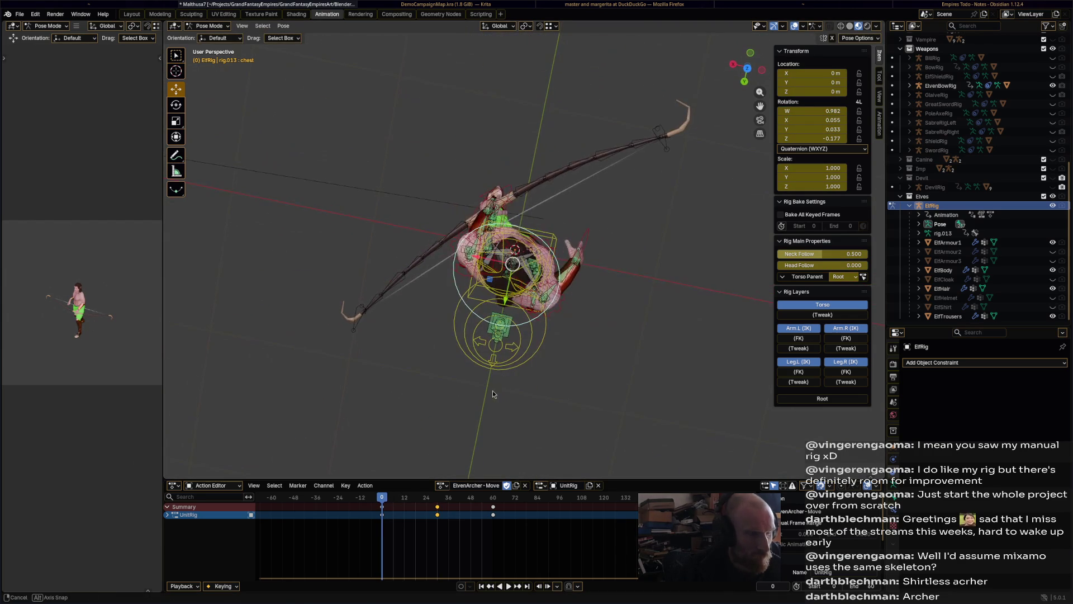
pyautogui.press('r')
pyautogui.click(594, 267)
pyautogui.moveTo(594, 266); pyautogui.dragTo(588, 259, button='middle')
pyautogui.press('i')
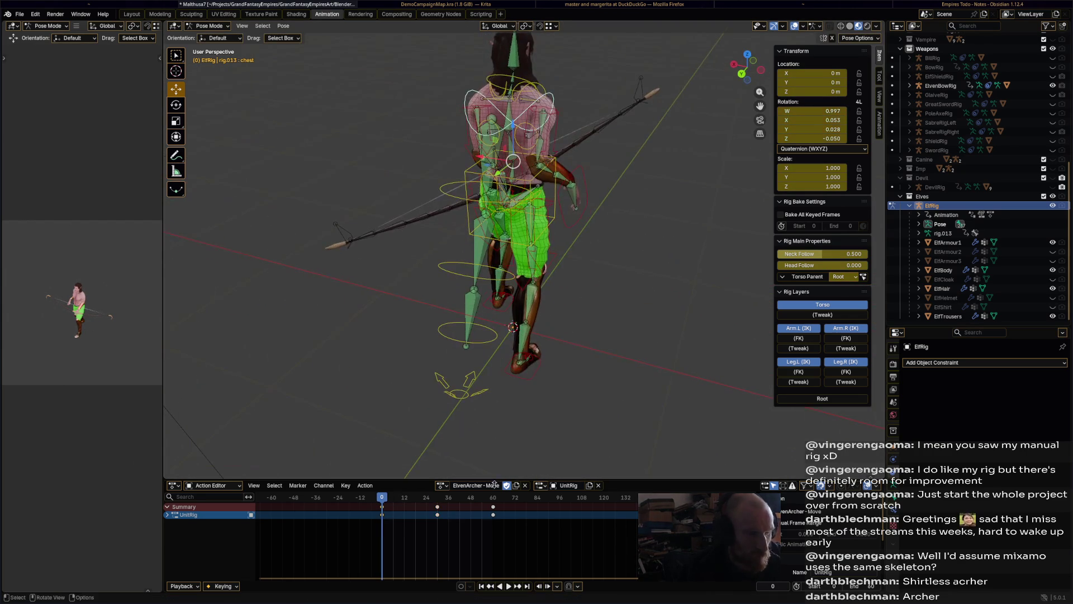
pyautogui.moveTo(571, 352); pyautogui.dragTo(537, 414, button='middle')
pyautogui.hotkey('ctrl', 'c')
pyautogui.click(493, 498)
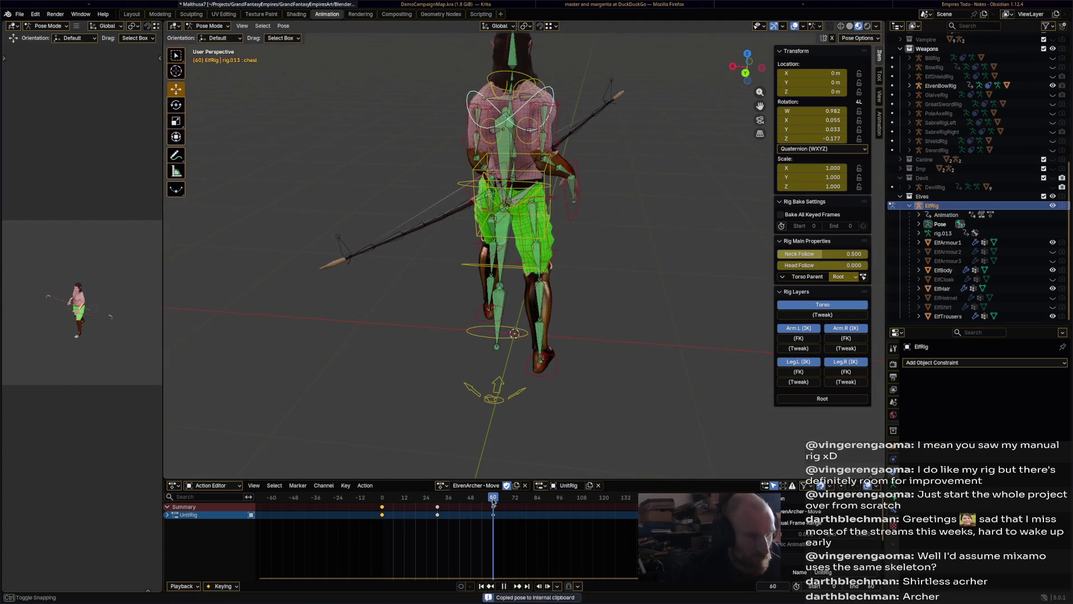
pyautogui.press('space')
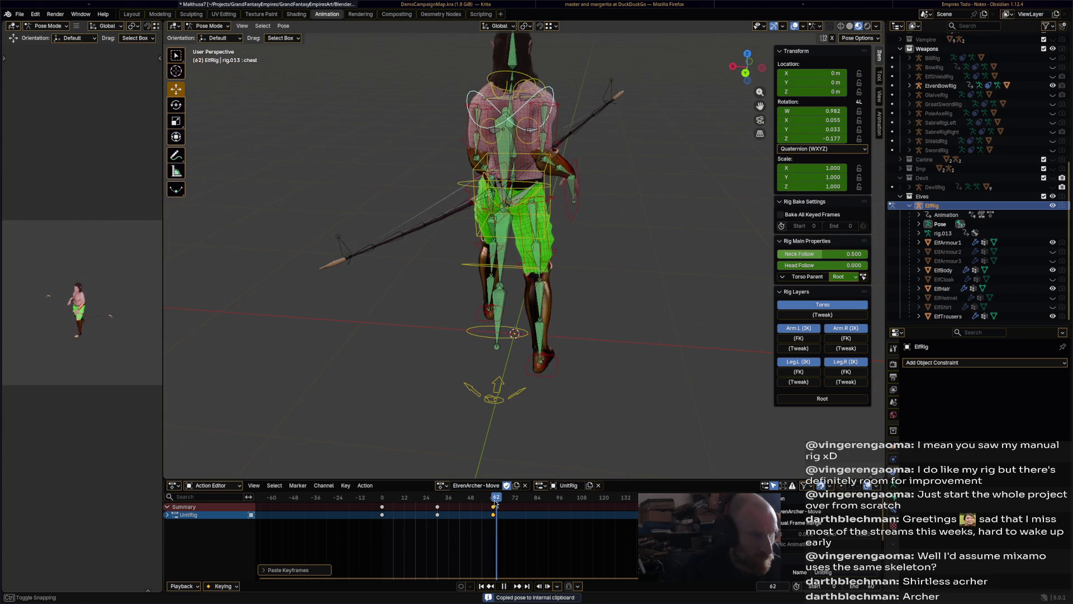
pyautogui.moveTo(496, 502); pyautogui.dragTo(444, 505)
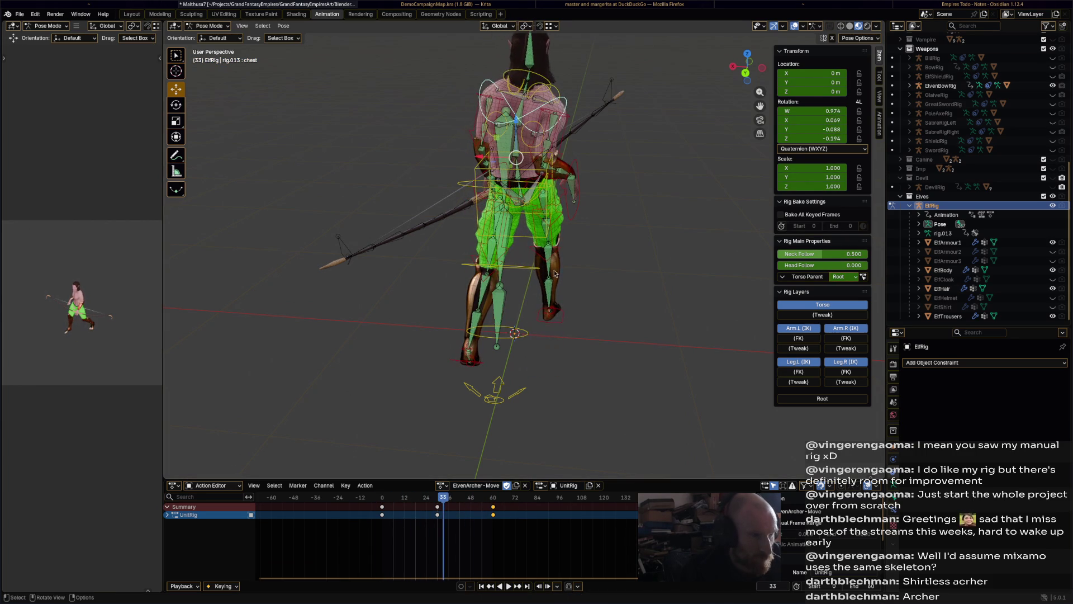
pyautogui.click(572, 218)
# Rotate the right hand IK 29° and nudge it, keying the pose at frame 30
pyautogui.moveTo(572, 218); pyautogui.dragTo(459, 479, button='middle')
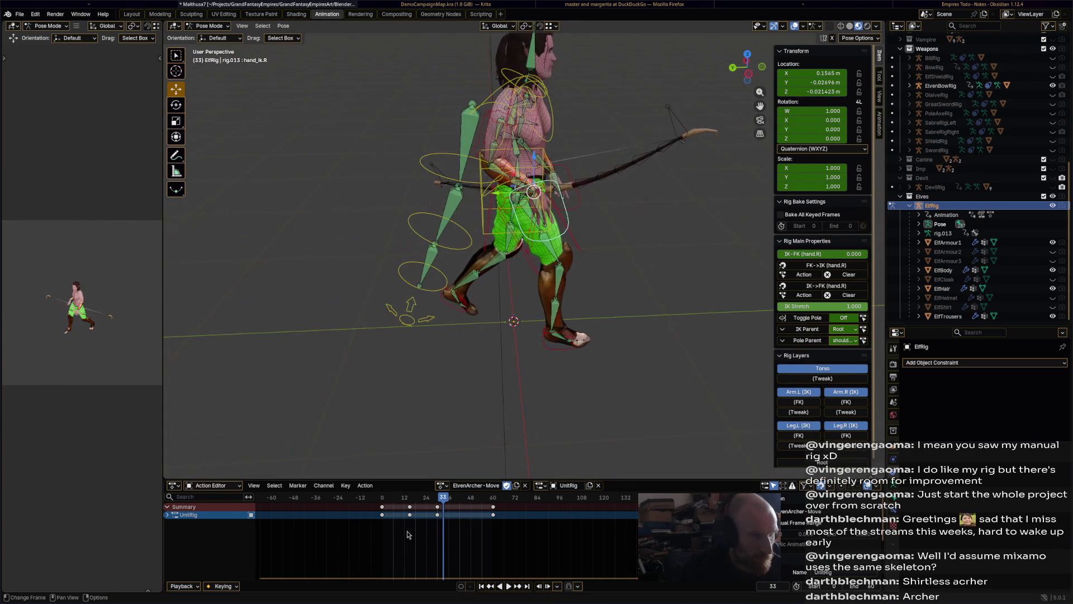
pyautogui.press('x')
pyautogui.moveTo(433, 502); pyautogui.dragTo(383, 506)
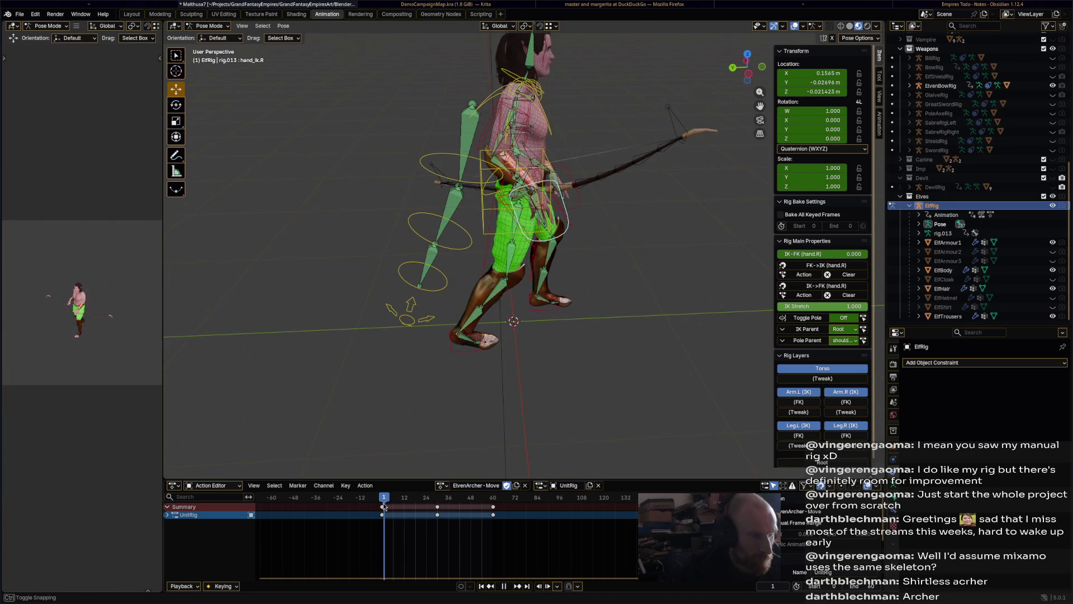
pyautogui.moveTo(483, 394); pyautogui.dragTo(423, 472, button='middle')
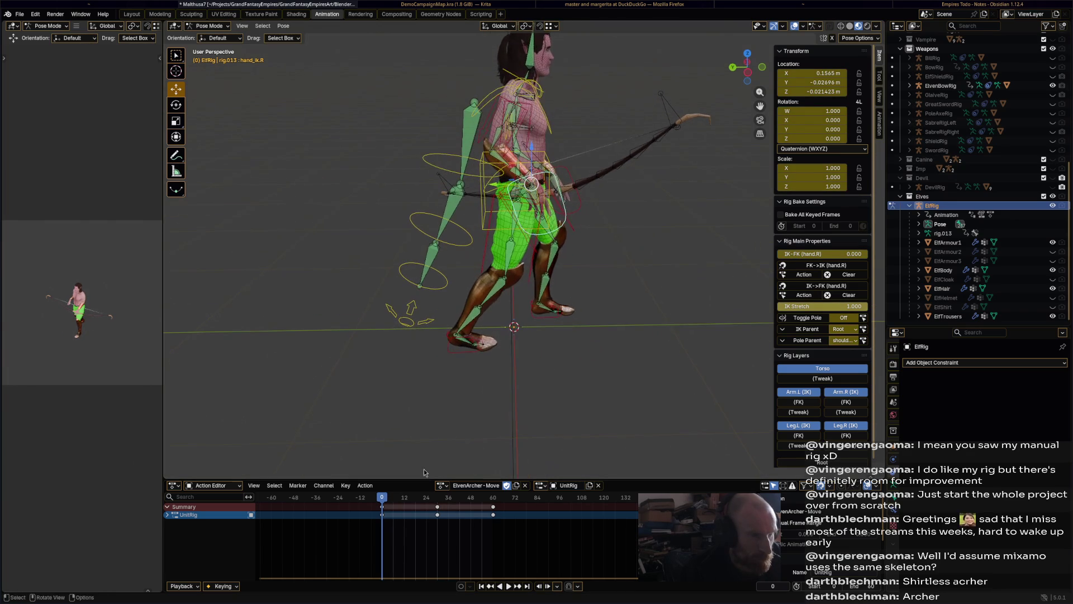
pyautogui.moveTo(394, 501); pyautogui.dragTo(439, 502)
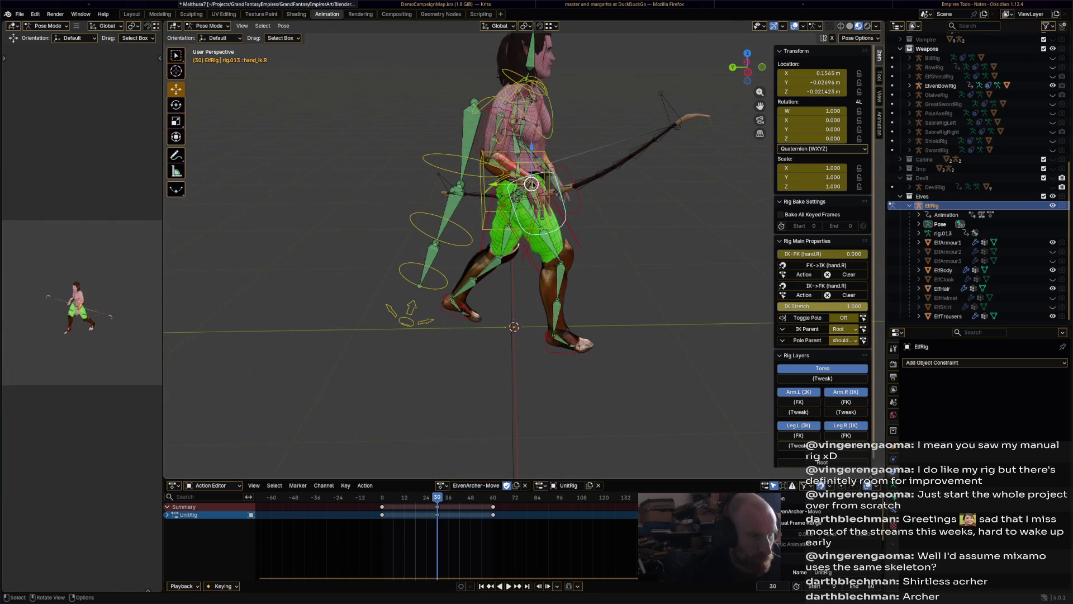
pyautogui.press('r')
pyautogui.click(536, 275)
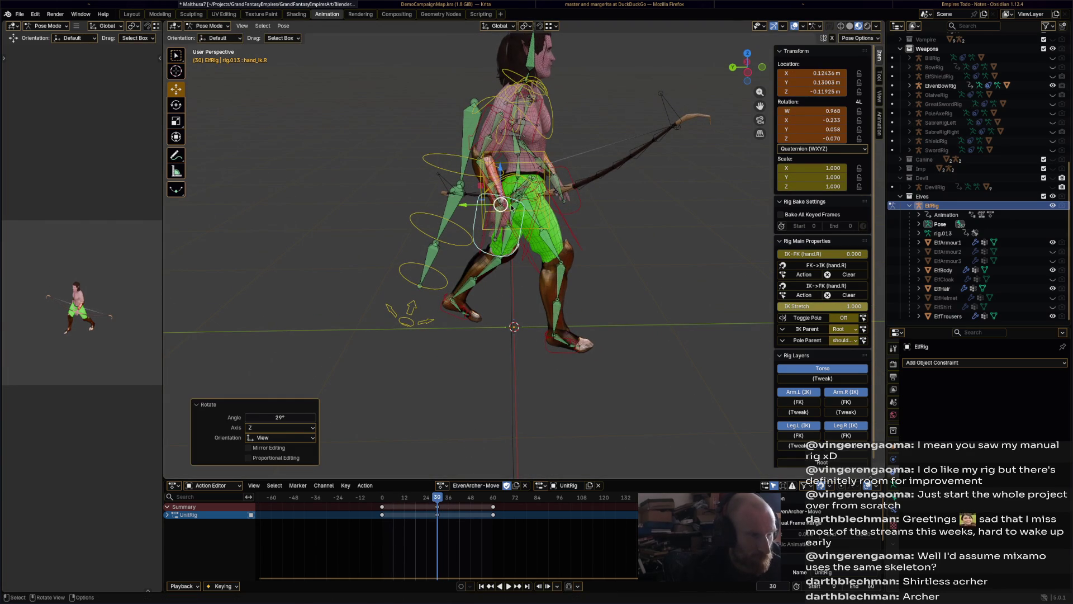
pyautogui.moveTo(505, 205); pyautogui.dragTo(511, 202)
pyautogui.moveTo(512, 203)
pyautogui.mouseDown(button='middle')
pyautogui.moveTo(652, 223)
pyautogui.moveTo(621, 224)
pyautogui.mouseUp(button='middle')
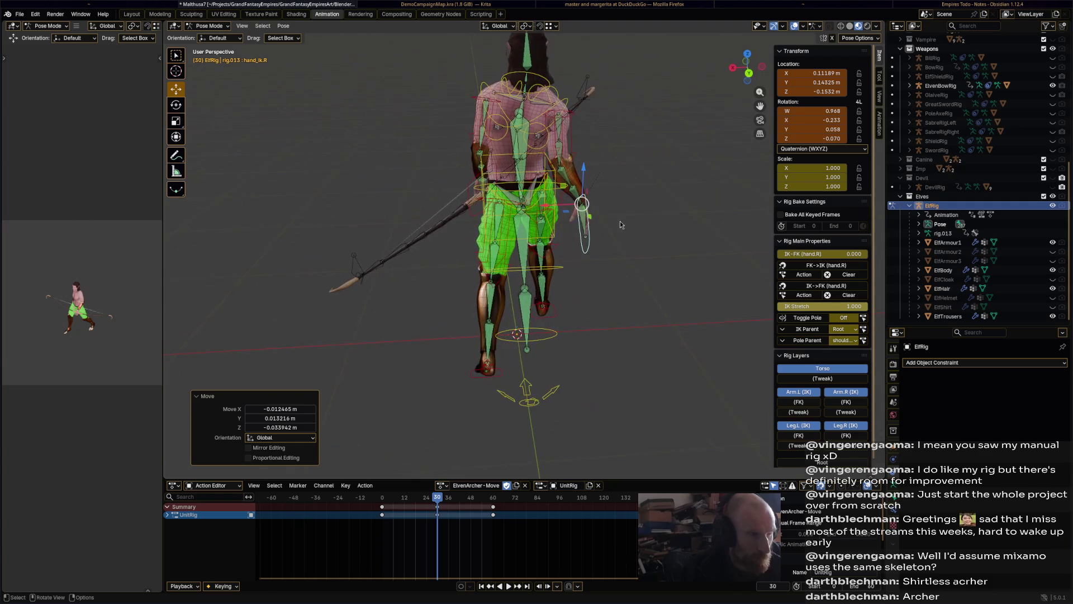
pyautogui.press('i')
# Move the right hand at frame 60, key it, and paste the hand pose at frame 0
pyautogui.moveTo(448, 500); pyautogui.dragTo(494, 506)
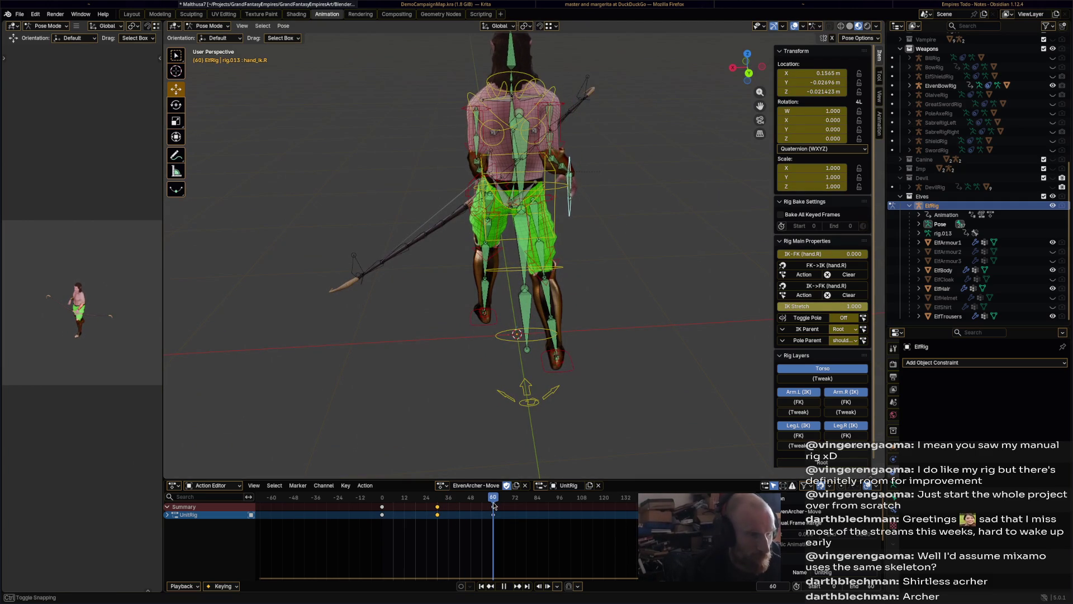
pyautogui.moveTo(586, 247)
pyautogui.mouseDown(button='middle')
pyautogui.moveTo(587, 268)
pyautogui.moveTo(637, 225)
pyautogui.mouseUp(button='middle')
pyautogui.press('g')
pyautogui.click(592, 260)
pyautogui.press('i')
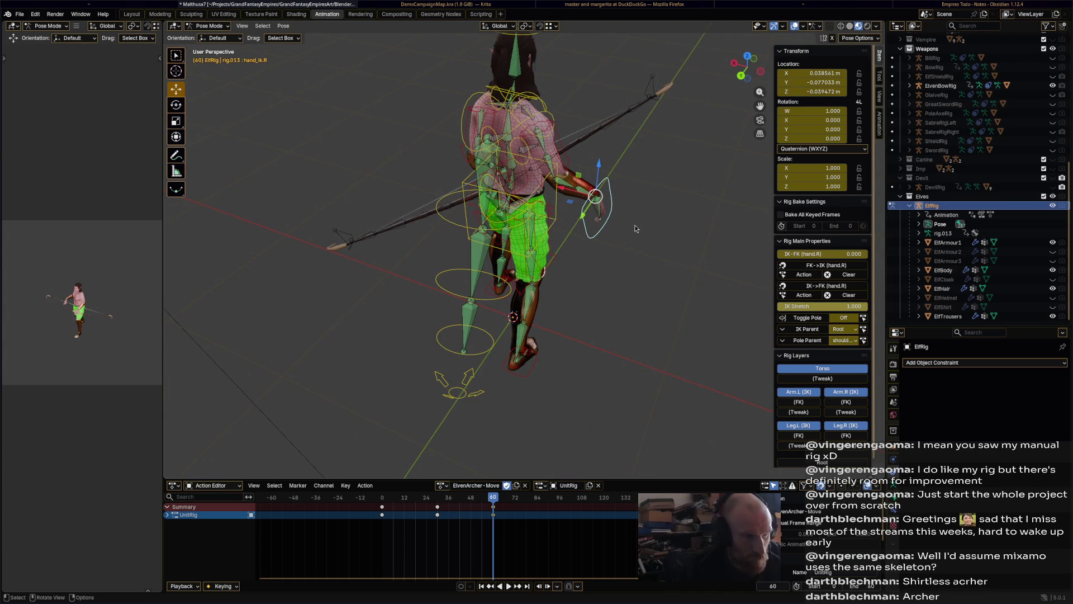
pyautogui.click(394, 503)
pyautogui.hotkey('ctrl', 'v')
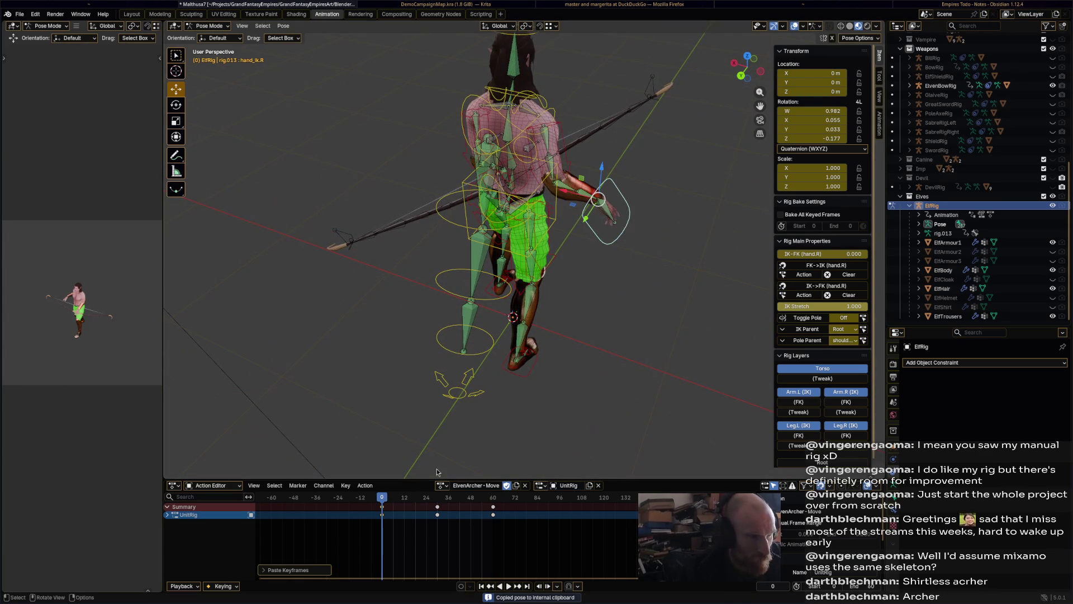
pyautogui.press('space')
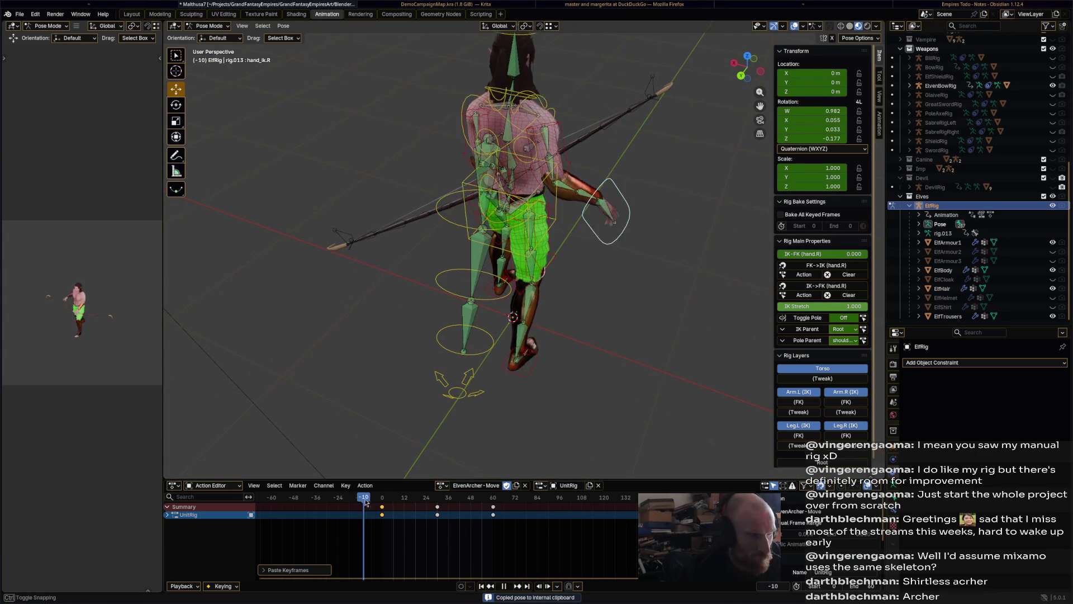
# Place the left hand control near frame 2 and rotate it -53.6°
pyautogui.moveTo(394, 497); pyautogui.dragTo(364, 494)
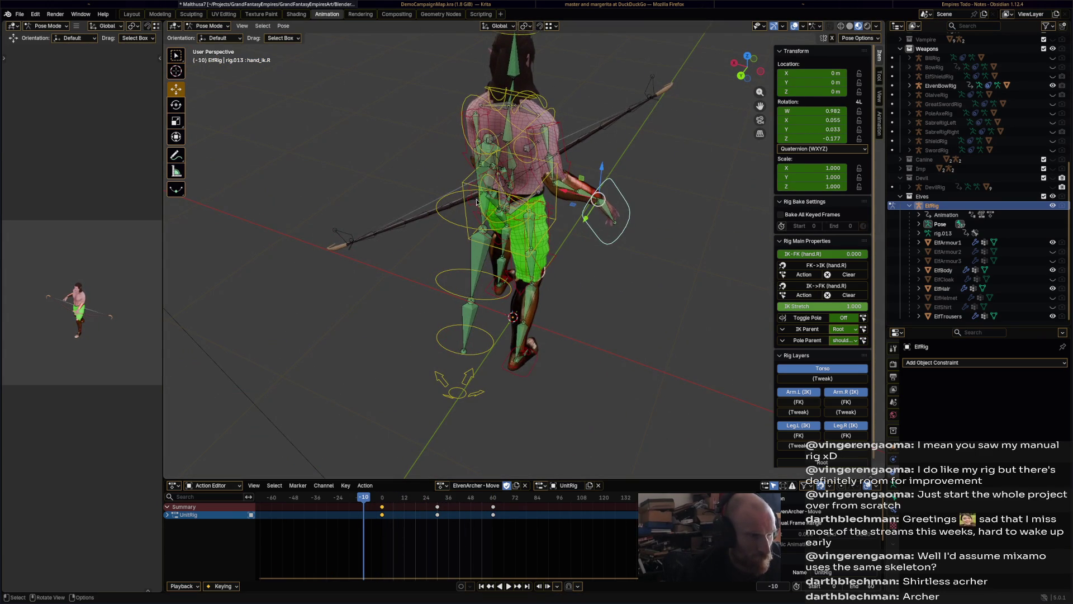
pyautogui.moveTo(477, 203); pyautogui.dragTo(502, 223, button='middle')
pyautogui.moveTo(458, 268); pyautogui.dragTo(411, 358, button='middle')
pyautogui.moveTo(414, 505); pyautogui.dragTo(385, 500)
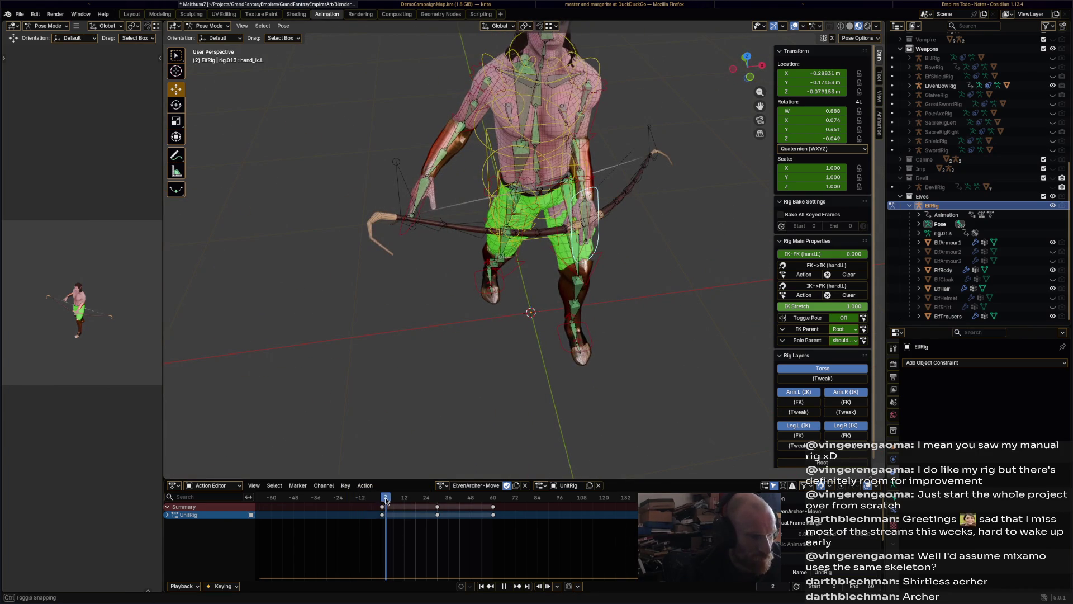
pyautogui.moveTo(466, 379); pyautogui.dragTo(453, 333, button='middle')
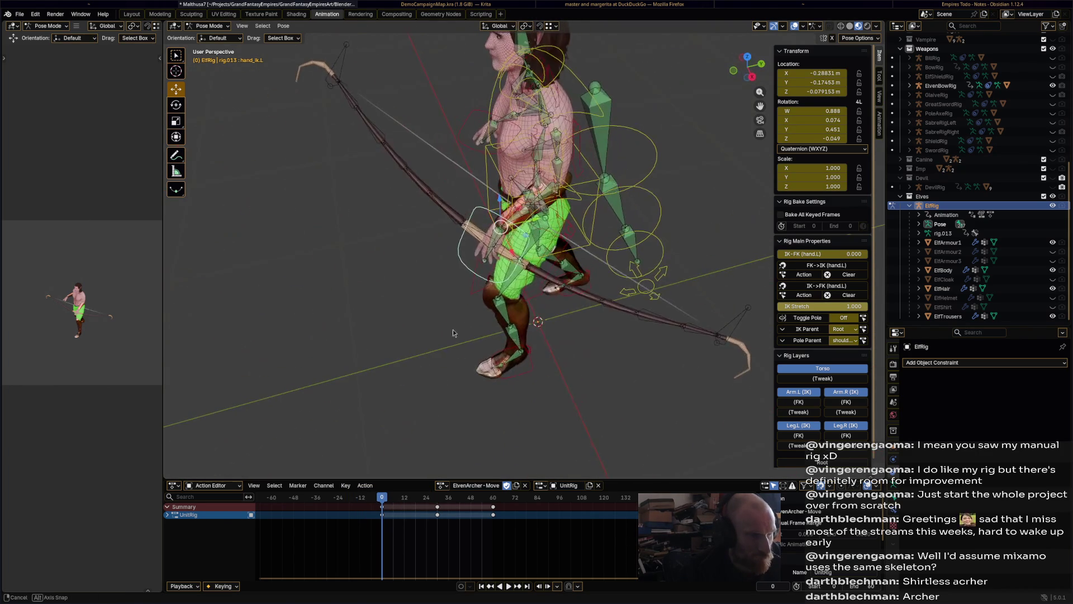
pyautogui.click(501, 235)
pyautogui.moveTo(502, 234); pyautogui.dragTo(559, 213, button='middle')
pyautogui.press('g')
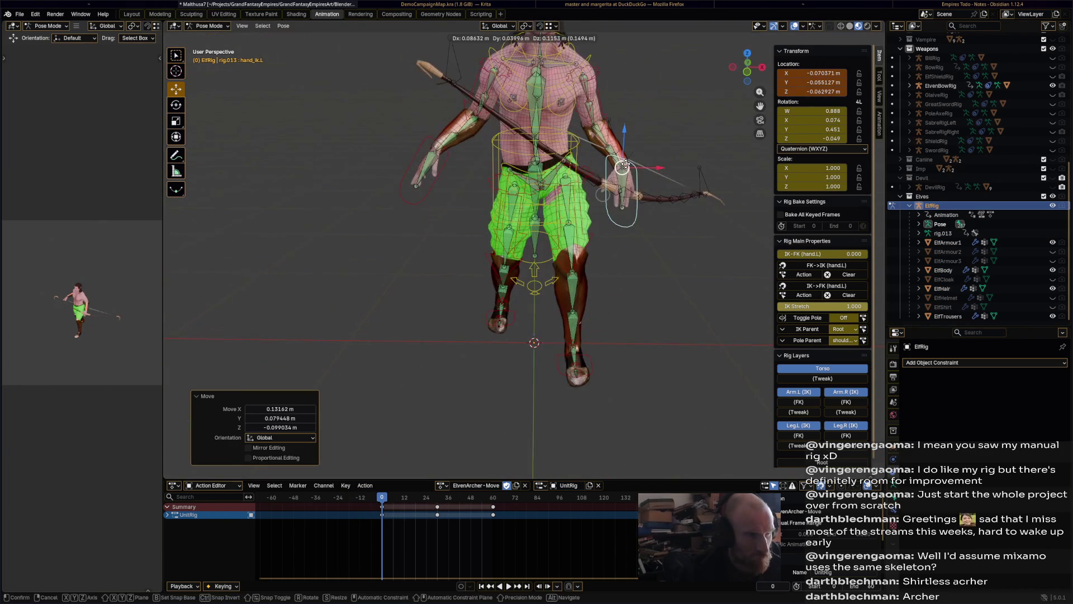
pyautogui.press('r')
pyautogui.click(615, 185)
# Refine the left hand rotation, key it, and paste the hand pose at frame 60
pyautogui.moveTo(615, 185)
pyautogui.mouseDown(button='middle')
pyautogui.moveTo(492, 190)
pyautogui.moveTo(671, 259)
pyautogui.moveTo(531, 290)
pyautogui.mouseUp(button='middle')
pyautogui.press('r')
pyautogui.click(481, 192)
pyautogui.press('r')
pyautogui.click(677, 262)
pyautogui.press('i')
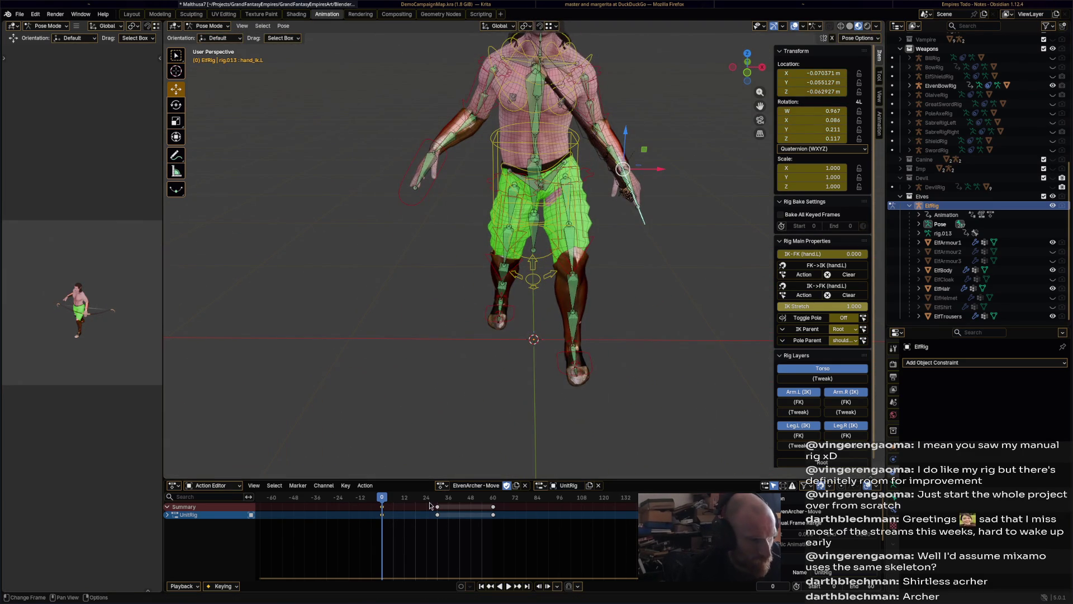
pyautogui.hotkey('shift', 'Right')
pyautogui.hotkey('ctrl', 'v')
pyautogui.click(440, 499)
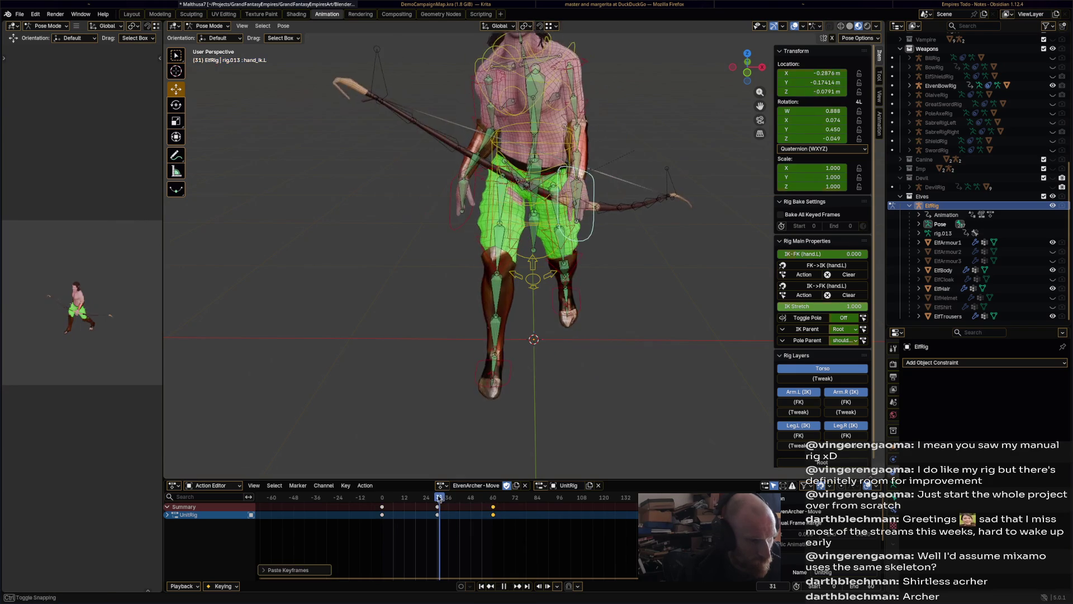
pyautogui.press('Left')
pyautogui.moveTo(515, 394)
pyautogui.mouseDown(button='middle')
pyautogui.moveTo(447, 417)
pyautogui.moveTo(434, 402)
pyautogui.mouseUp(button='middle')
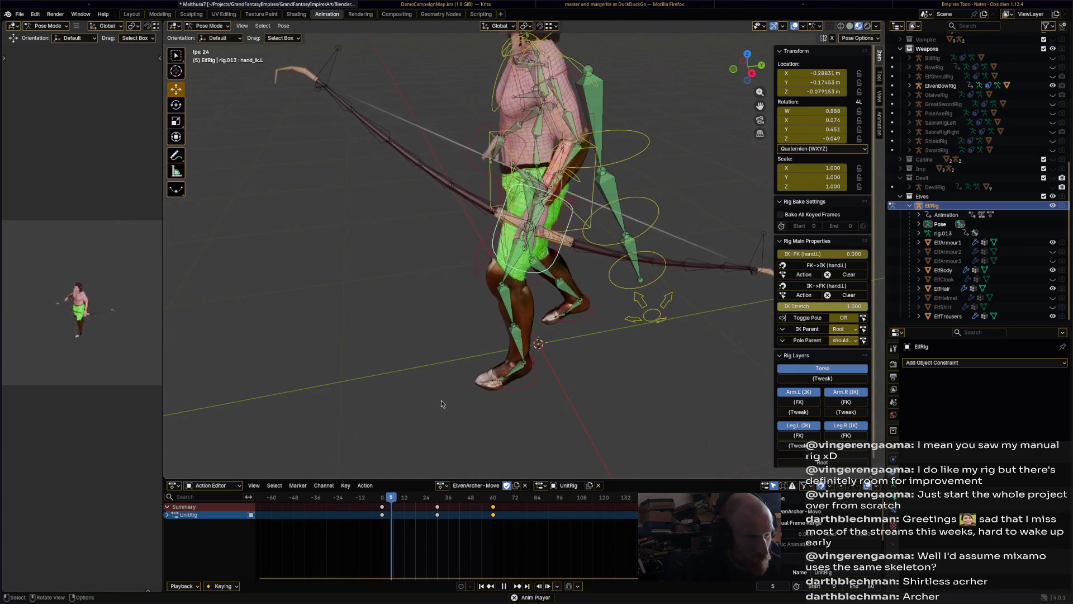
# Play back the walk cycle, checking the right hand and chest controls
pyautogui.press('space')
pyautogui.click(487, 141)
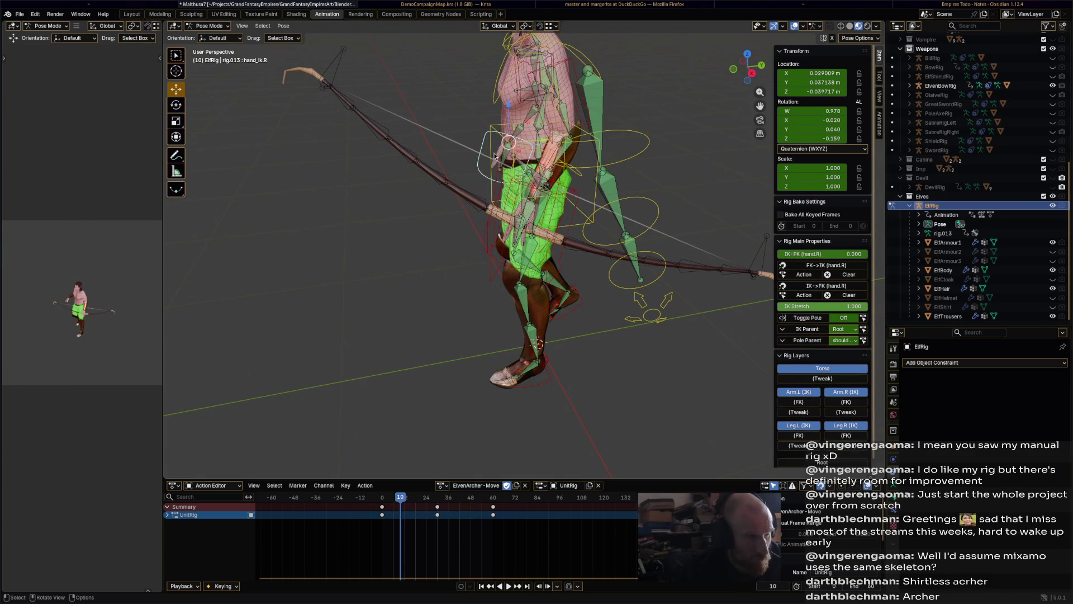
pyautogui.moveTo(492, 145); pyautogui.dragTo(569, 242, button='middle')
pyautogui.press('space')
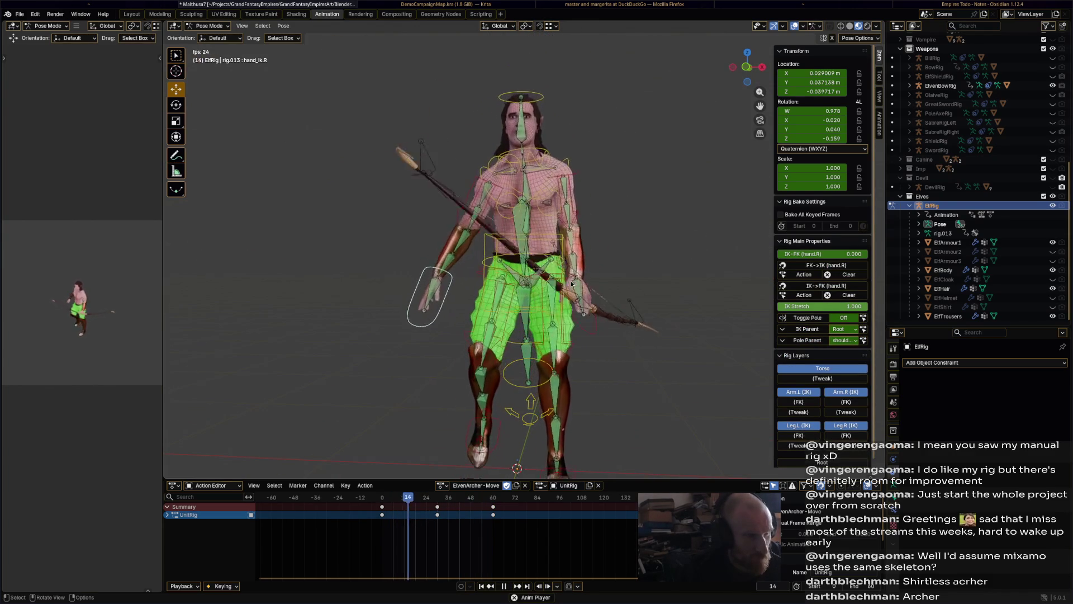
pyautogui.press('space')
pyautogui.click(563, 162)
pyautogui.press('space')
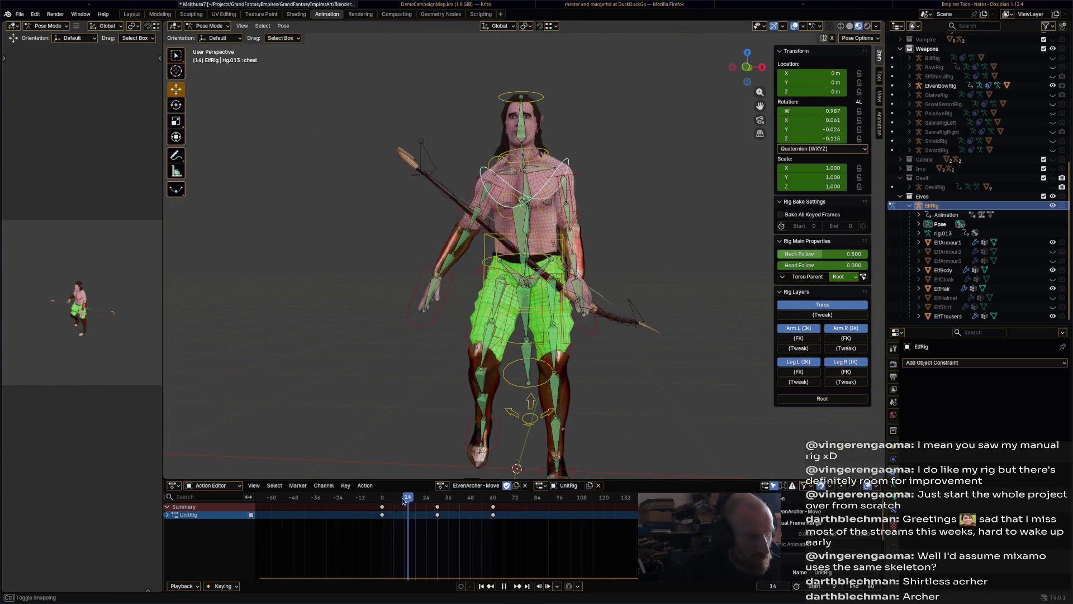
# Replay the cycle from frames 1 through 60 with the right hand control selected
pyautogui.moveTo(380, 503); pyautogui.dragTo(384, 503)
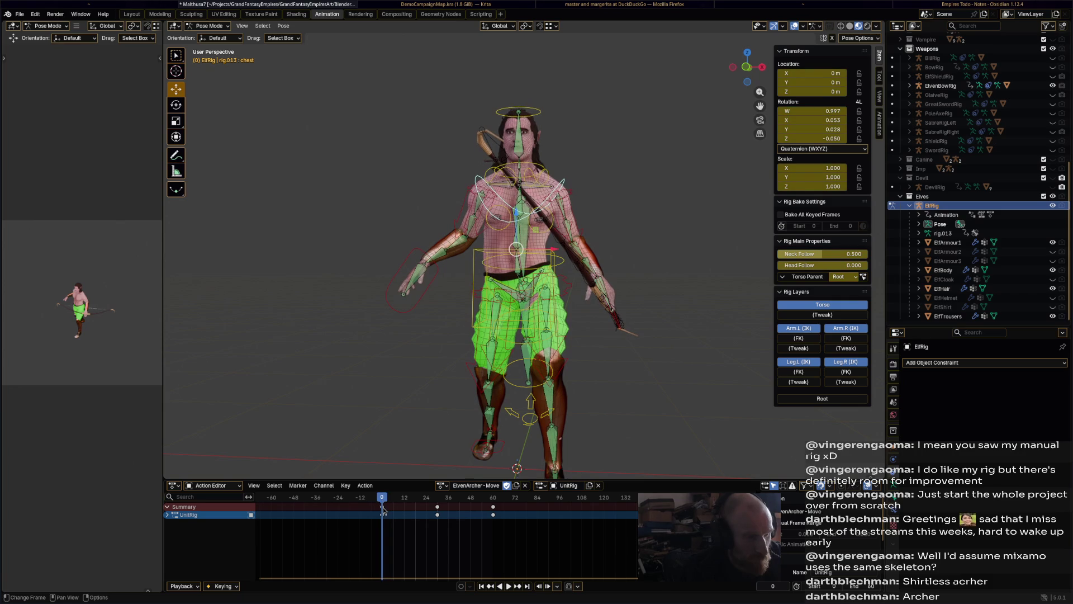
pyautogui.press('space')
pyautogui.moveTo(487, 501); pyautogui.dragTo(493, 504)
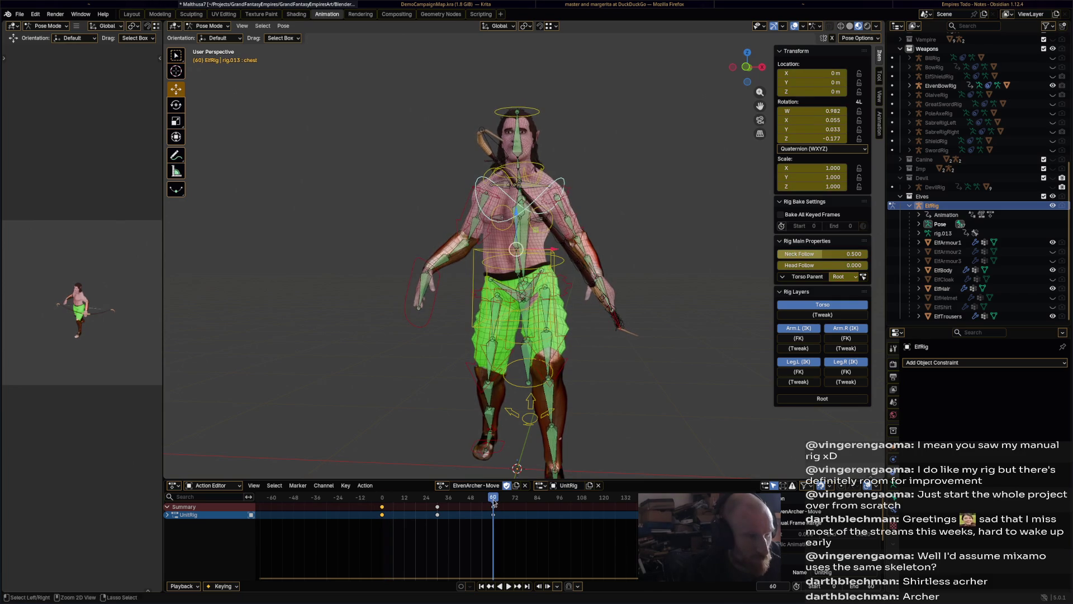
pyautogui.press('space')
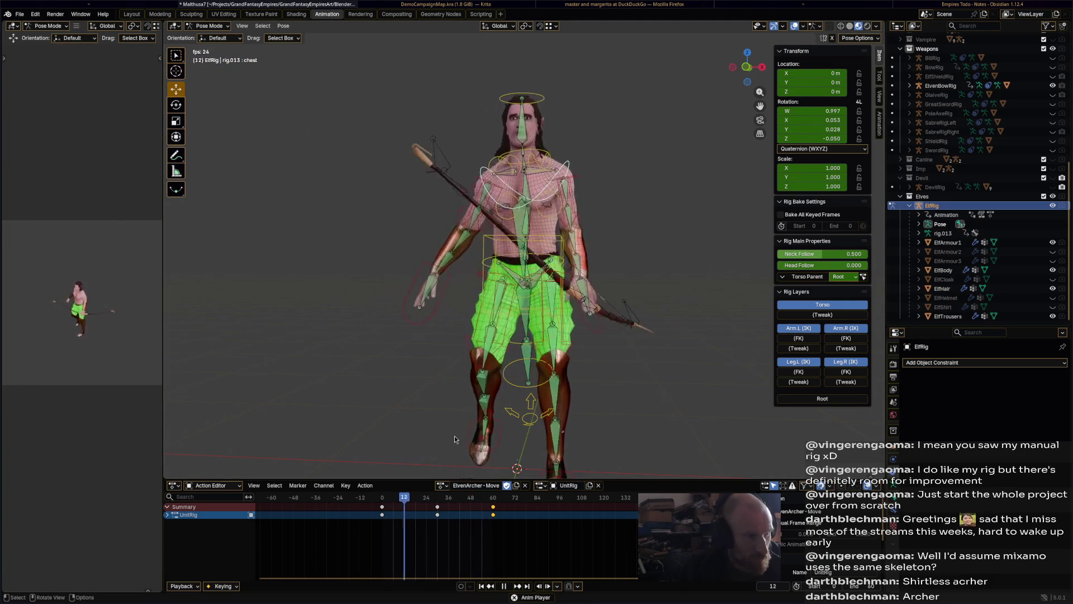
pyautogui.click(435, 291)
pyautogui.moveTo(430, 500)
pyautogui.mouseDown()
pyautogui.moveTo(383, 508)
pyautogui.moveTo(497, 506)
pyautogui.mouseUp()
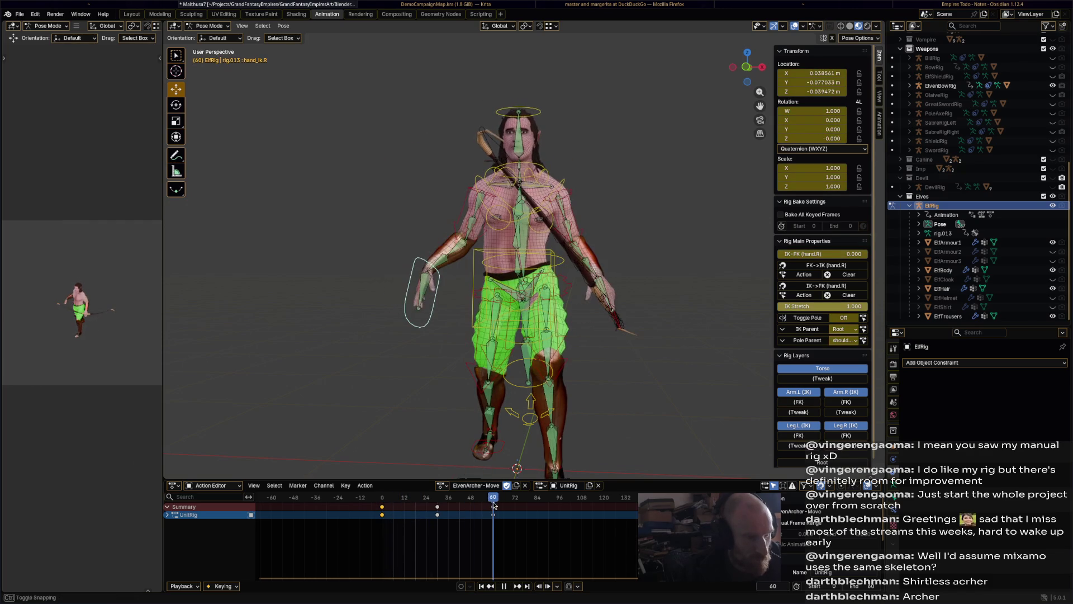
pyautogui.press('space')
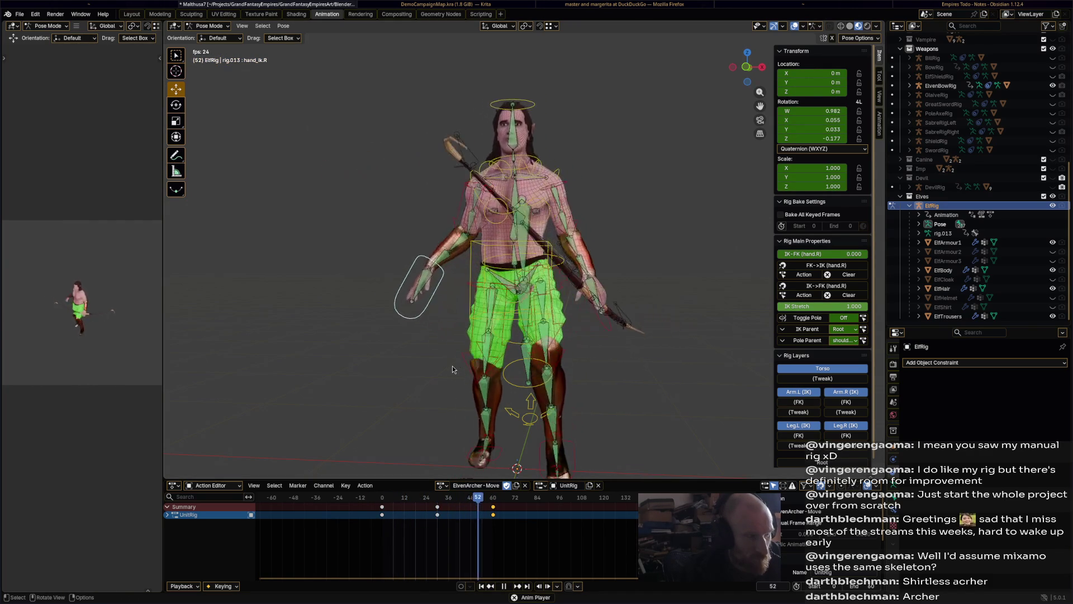
pyautogui.press('space')
# Save Malthusa7.blend
pyautogui.hotkey('ctrl', 's')
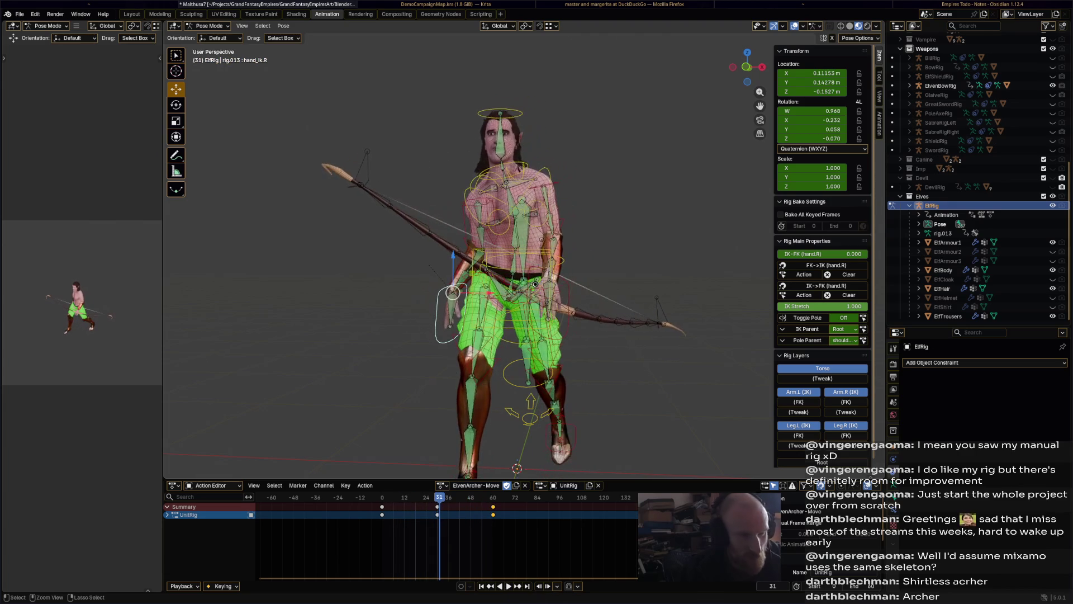
pyautogui.scroll(-5, 535, 284)
pyautogui.moveTo(535, 284); pyautogui.dragTo(623, 316, button='middle')
pyautogui.scroll(6, 531, 398)
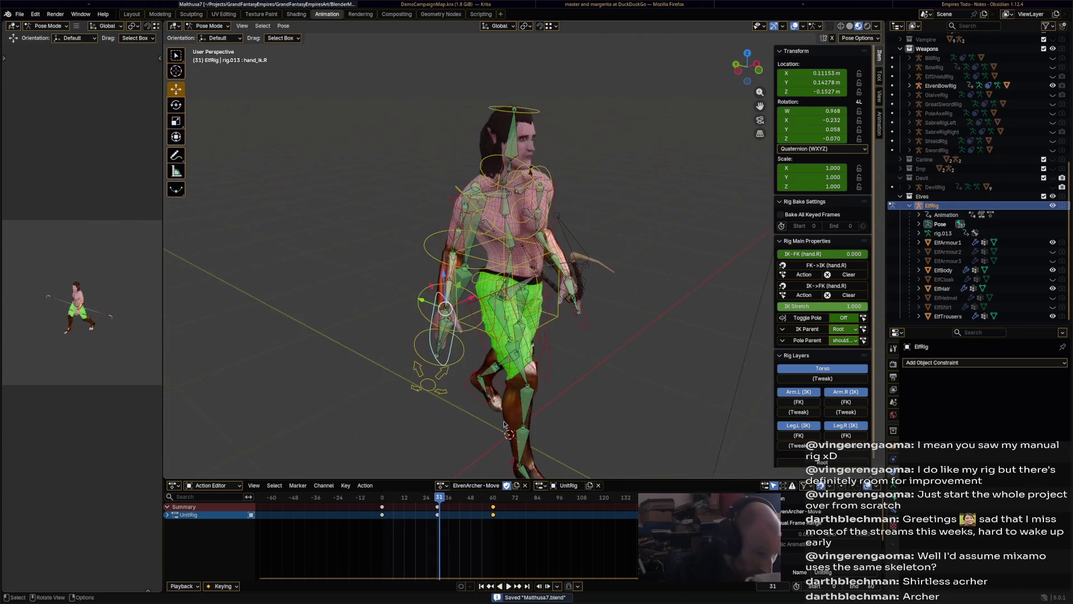
# Unhide the SabreRigRight sabre, save Malthusa7.blend, and rewind the playhead to the start
pyautogui.click(446, 486)
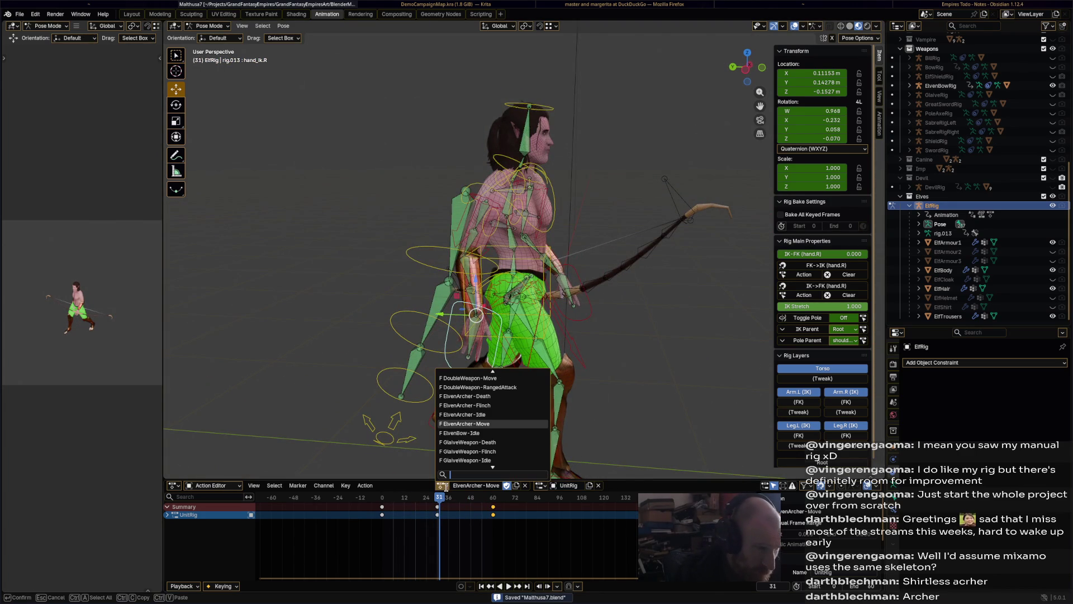
pyautogui.press('Escape')
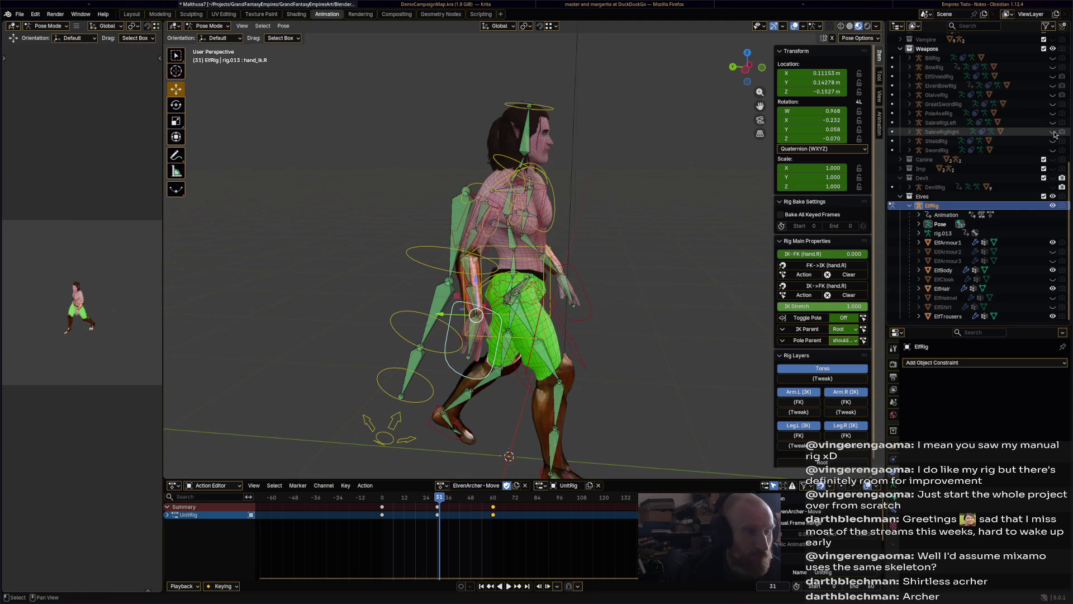
pyautogui.click(1053, 132)
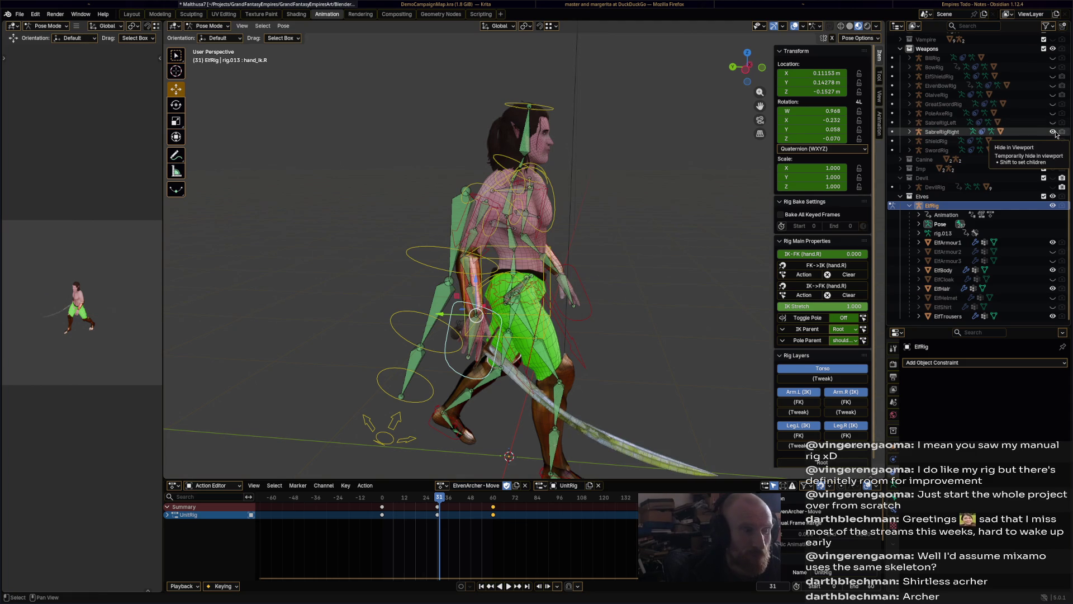
pyautogui.moveTo(693, 246)
pyautogui.mouseDown(button='middle')
pyautogui.moveTo(658, 244)
pyautogui.moveTo(608, 183)
pyautogui.moveTo(593, 198)
pyautogui.mouseUp(button='middle')
pyautogui.hotkey('ctrl', 's')
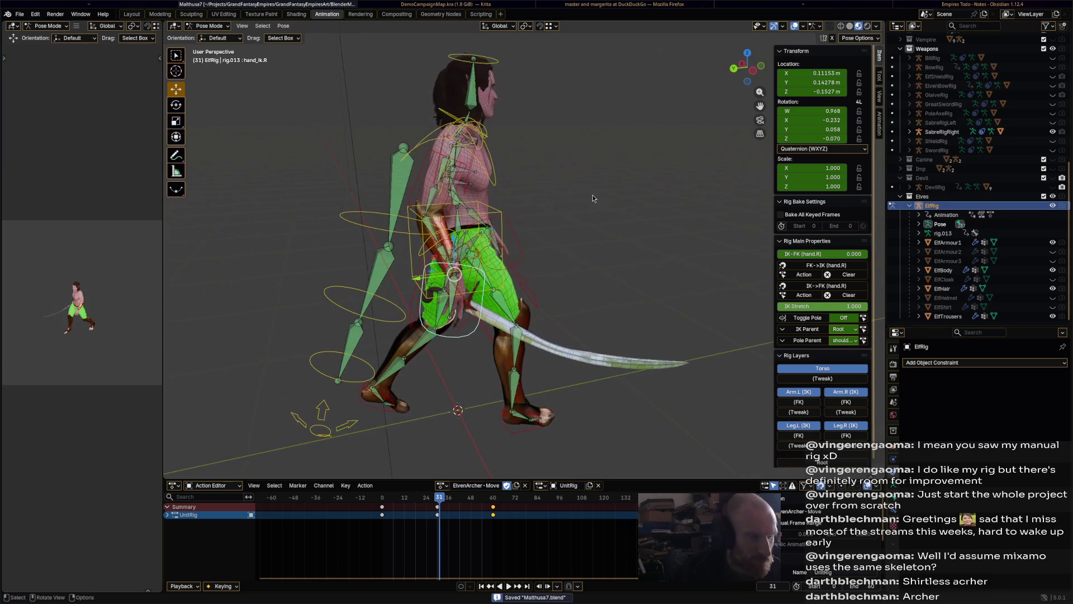
pyautogui.moveTo(439, 499)
pyautogui.mouseDown()
pyautogui.moveTo(364, 501)
pyautogui.moveTo(383, 505)
pyautogui.mouseUp()
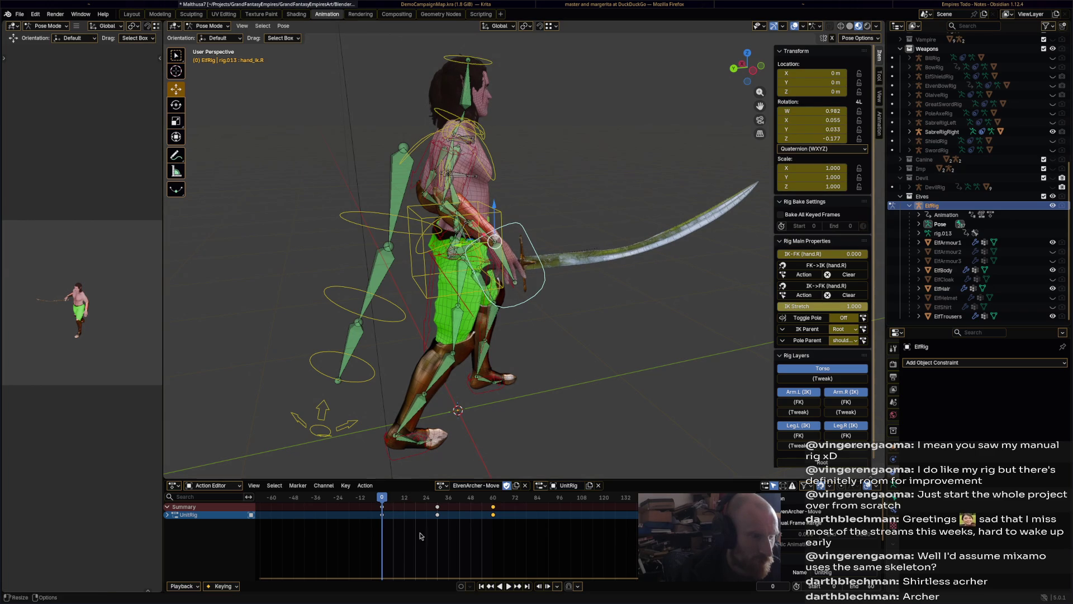
# Load 1HSabre-MeleeAttack onto the rig, duplicate it, and start renaming the copy
pyautogui.click(442, 485)
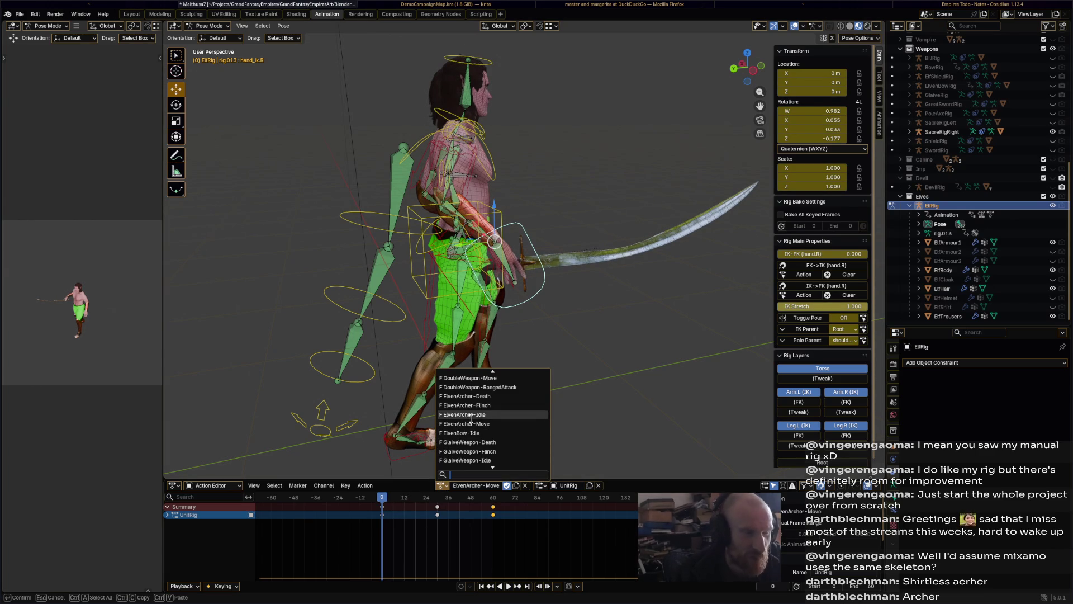
pyautogui.scroll(10, 501, 433)
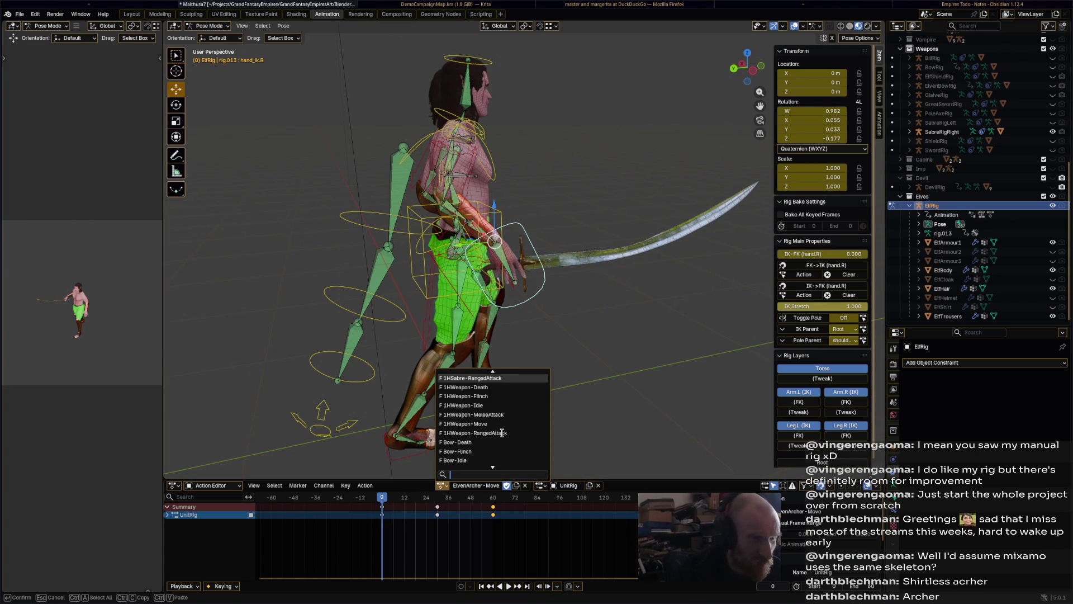
pyautogui.click(526, 405)
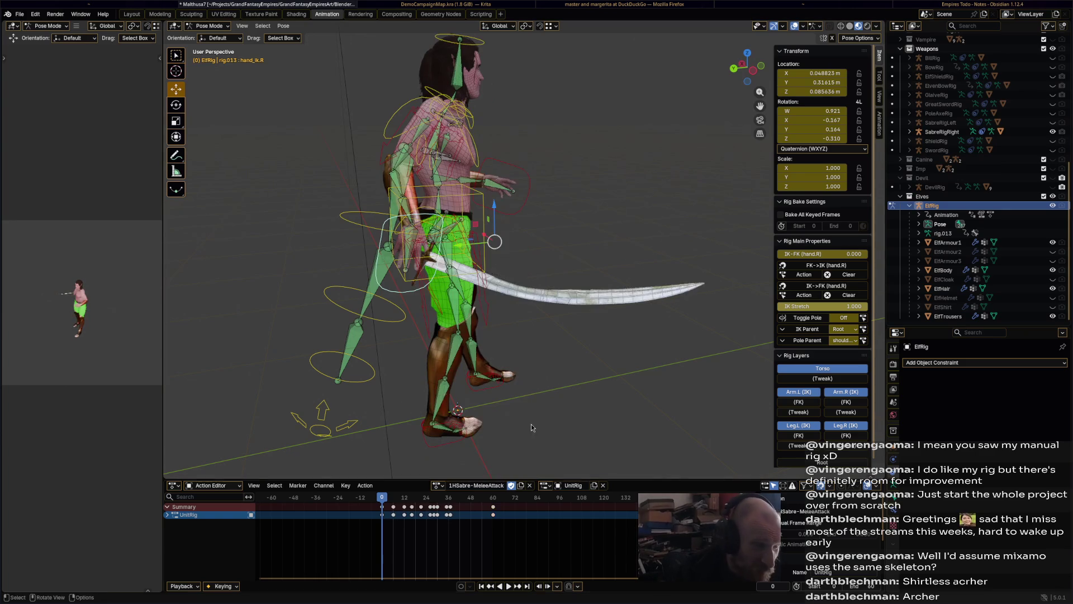
pyautogui.moveTo(381, 496)
pyautogui.mouseDown()
pyautogui.moveTo(488, 492)
pyautogui.moveTo(395, 491)
pyautogui.mouseUp()
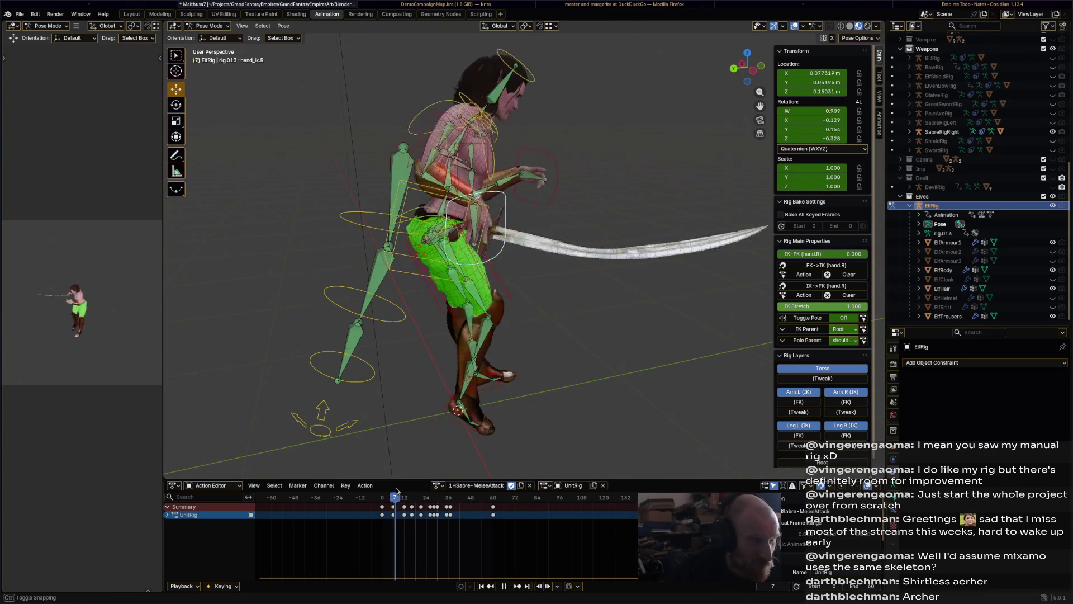
pyautogui.click(521, 489)
pyautogui.doubleClick(450, 486)
pyautogui.write('ElvenArcher')
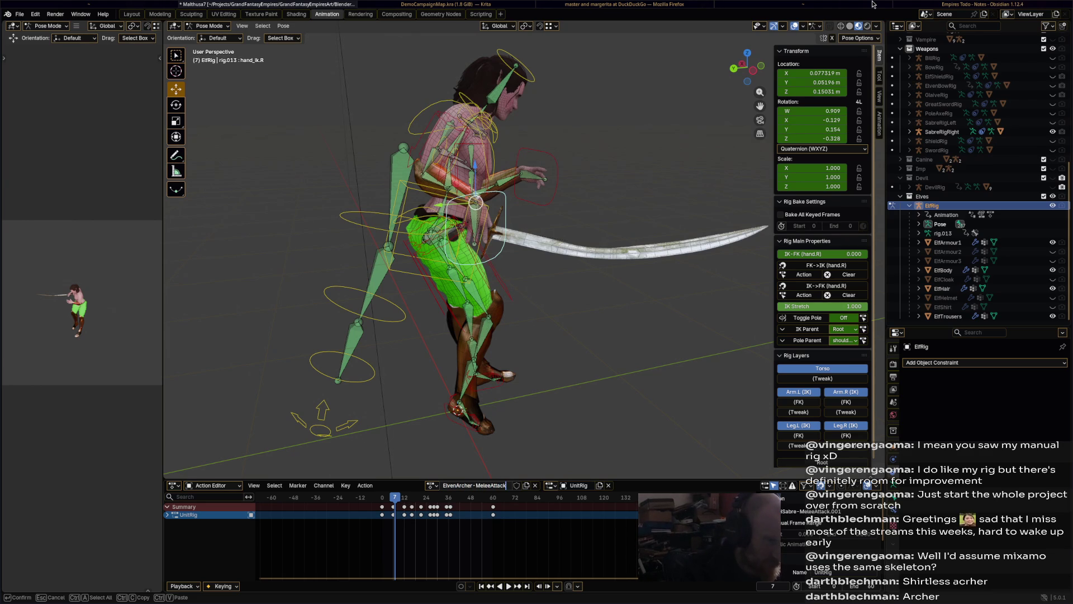
# Confirm the ElvenArcher-MeleeAttack name, select the left hand IK control and preview the attack
pyautogui.press('Return')
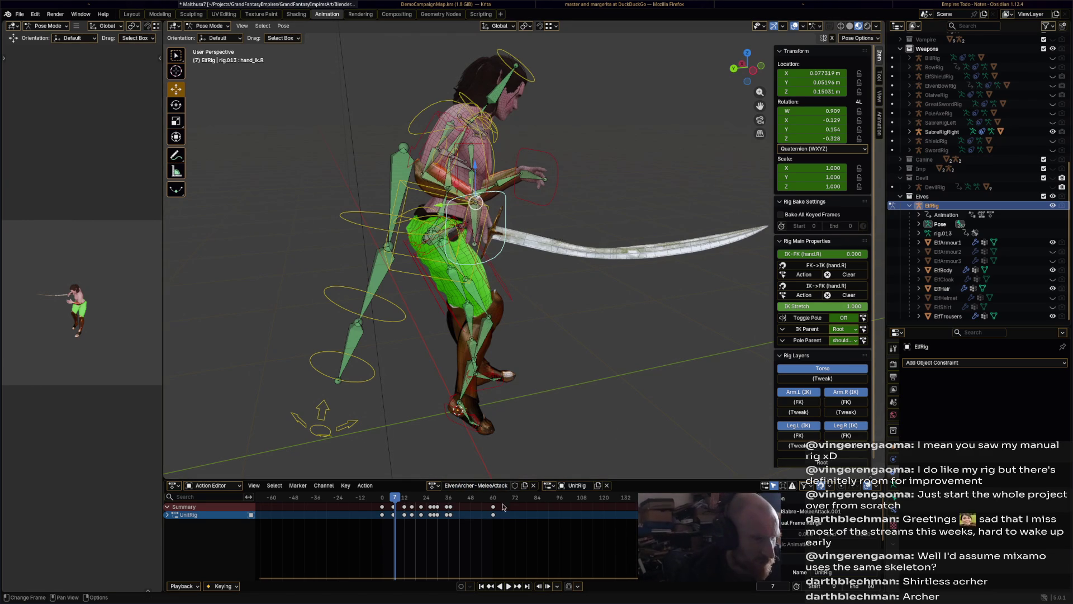
pyautogui.moveTo(405, 499)
pyautogui.mouseDown()
pyautogui.moveTo(384, 499)
pyautogui.moveTo(398, 505)
pyautogui.mouseUp()
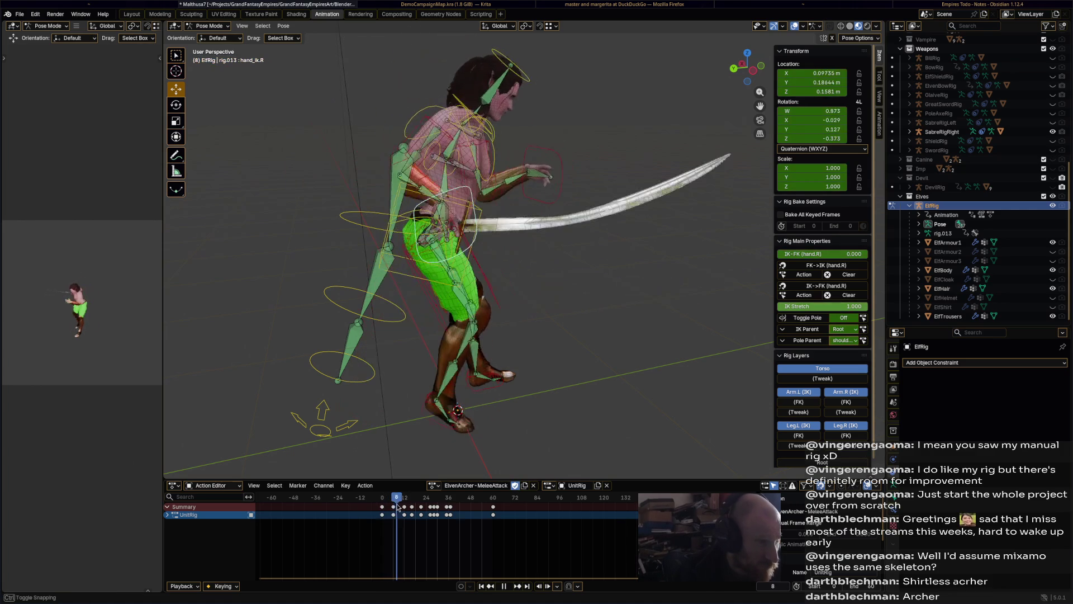
pyautogui.click(557, 213)
pyautogui.press('space')
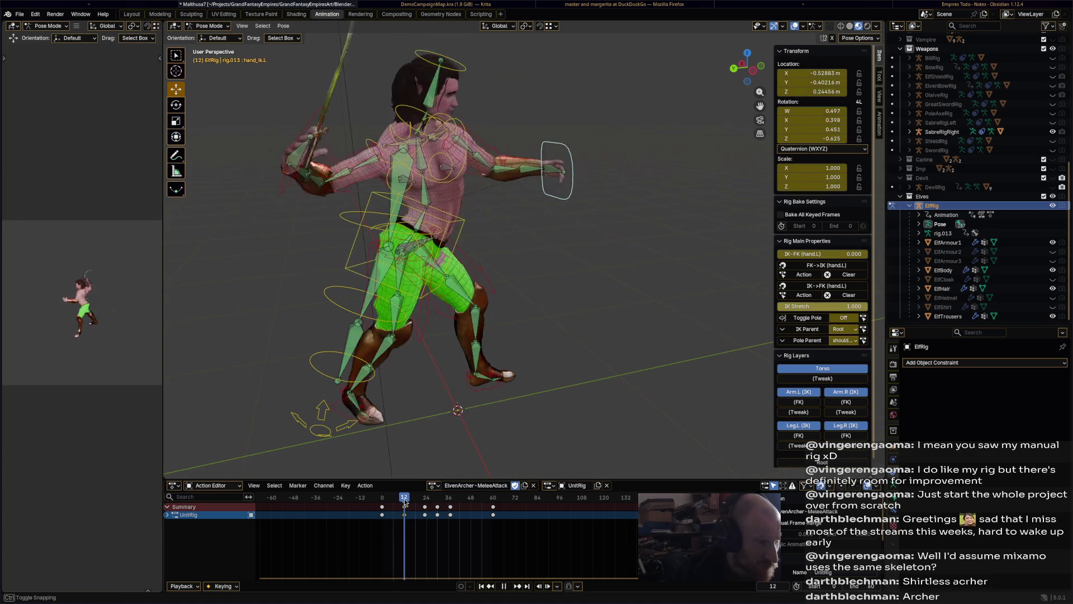
pyautogui.moveTo(386, 500); pyautogui.dragTo(406, 505)
pyautogui.press('space')
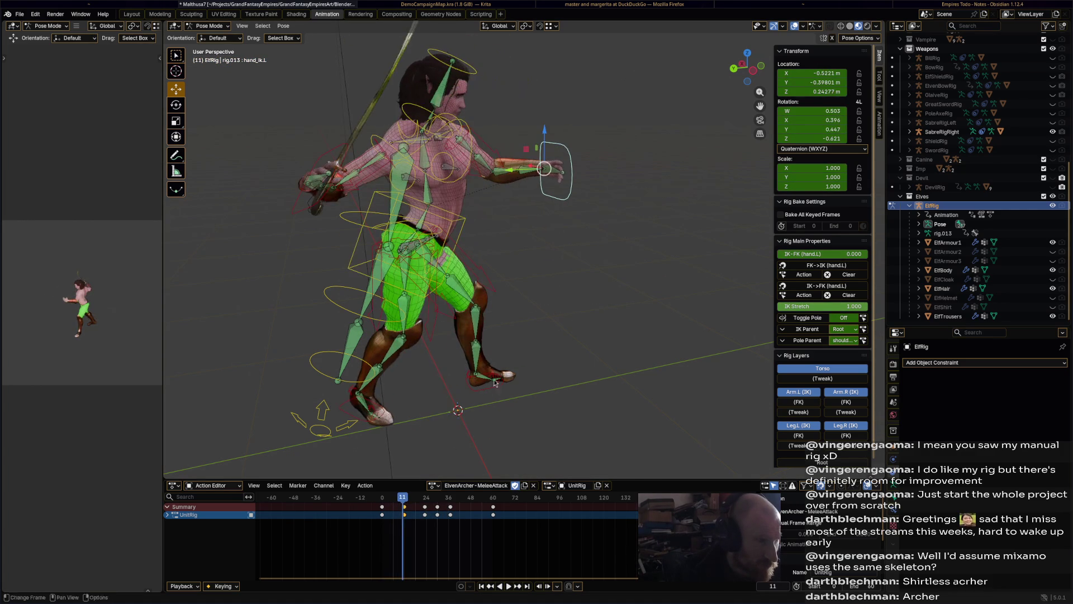
# Lower the left hand IK control, rotate it -94.1° and reposition it
pyautogui.moveTo(551, 168); pyautogui.dragTo(554, 186)
pyautogui.moveTo(554, 186); pyautogui.dragTo(444, 286, button='middle')
pyautogui.press('r')
pyautogui.click(573, 271)
pyautogui.moveTo(573, 270)
pyautogui.mouseDown(button='middle')
pyautogui.moveTo(538, 236)
pyautogui.moveTo(476, 215)
pyautogui.moveTo(657, 243)
pyautogui.moveTo(647, 247)
pyautogui.mouseUp(button='middle')
pyautogui.press('g')
pyautogui.click(461, 211)
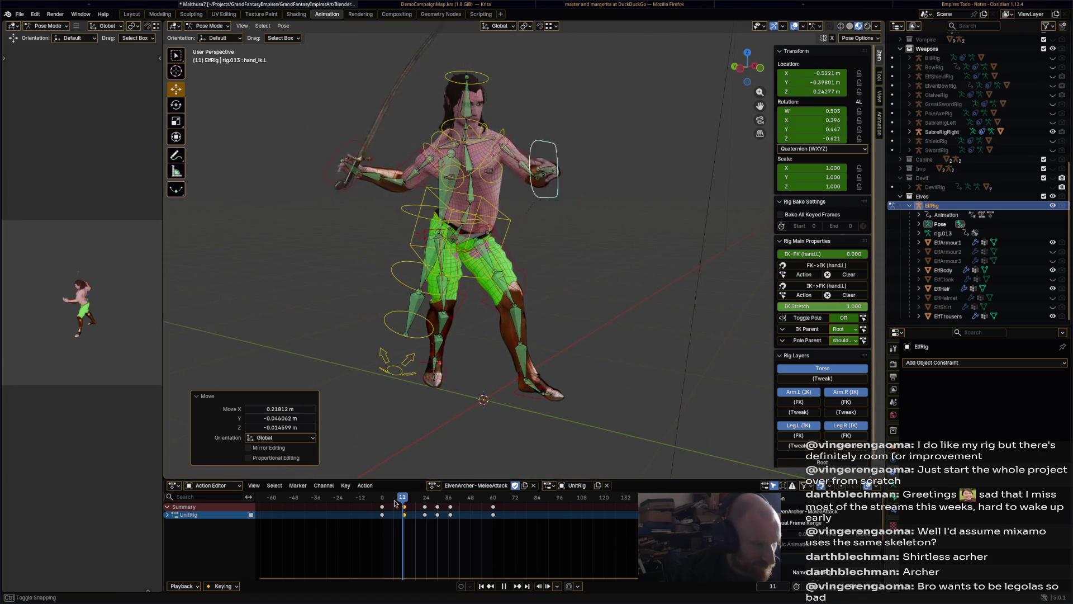
# At frame 12 rotate the left hand IK -91.4° and key all channels, then move it at frame 22
pyautogui.press('space')
pyautogui.moveTo(394, 499); pyautogui.dragTo(390, 503)
pyautogui.press('space')
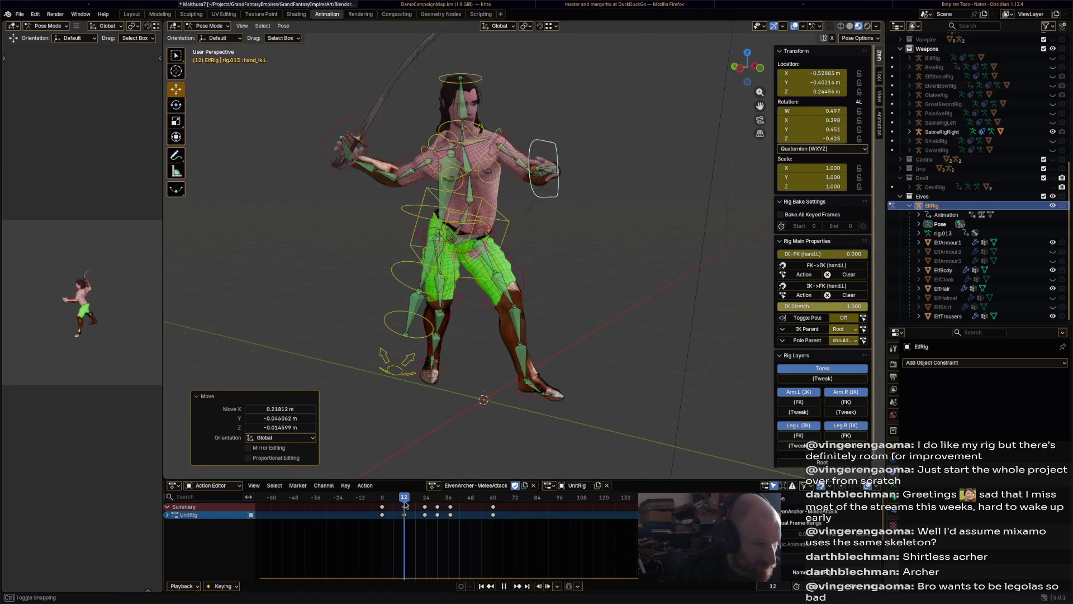
pyautogui.moveTo(447, 403)
pyautogui.mouseDown(button='middle')
pyautogui.moveTo(455, 412)
pyautogui.moveTo(548, 268)
pyautogui.mouseUp(button='middle')
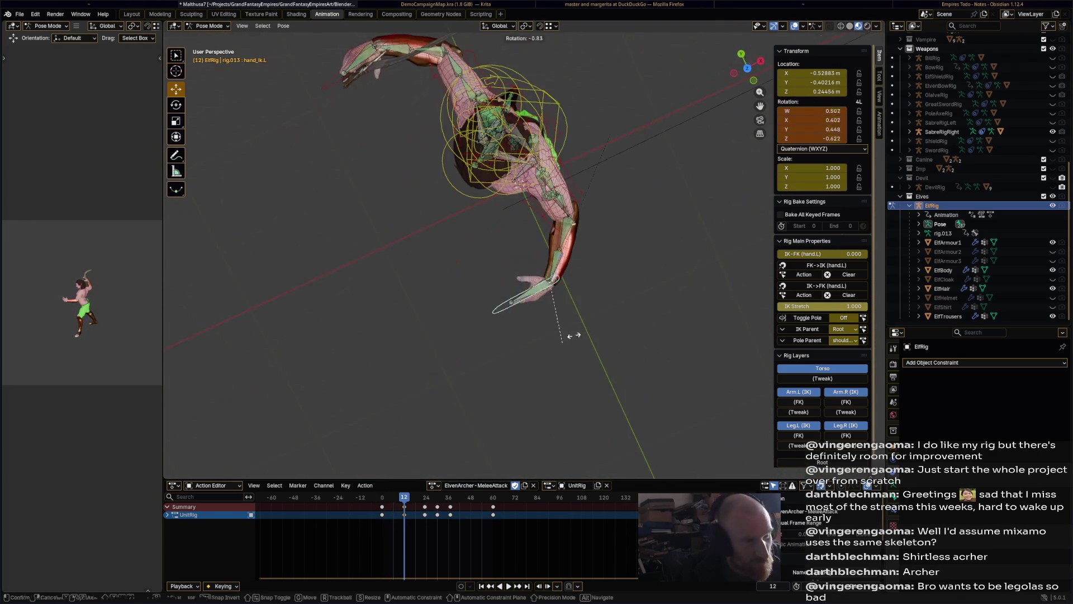
pyautogui.press('r')
pyautogui.click(593, 224)
pyautogui.moveTo(593, 224)
pyautogui.mouseDown(button='middle')
pyautogui.moveTo(642, 178)
pyautogui.moveTo(644, 290)
pyautogui.mouseUp(button='middle')
pyautogui.press('i')
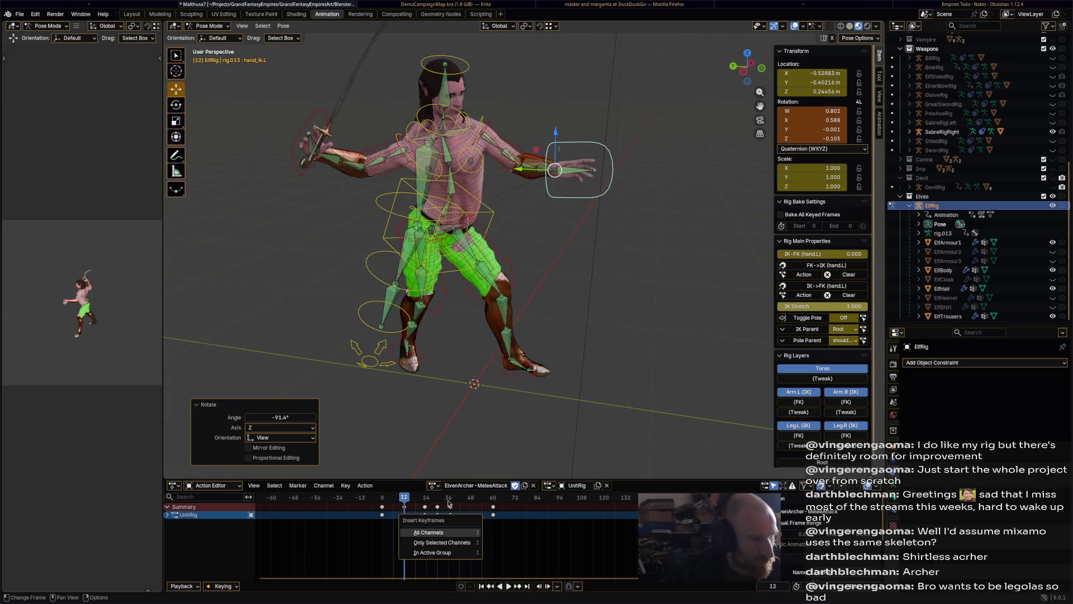
pyautogui.click(439, 532)
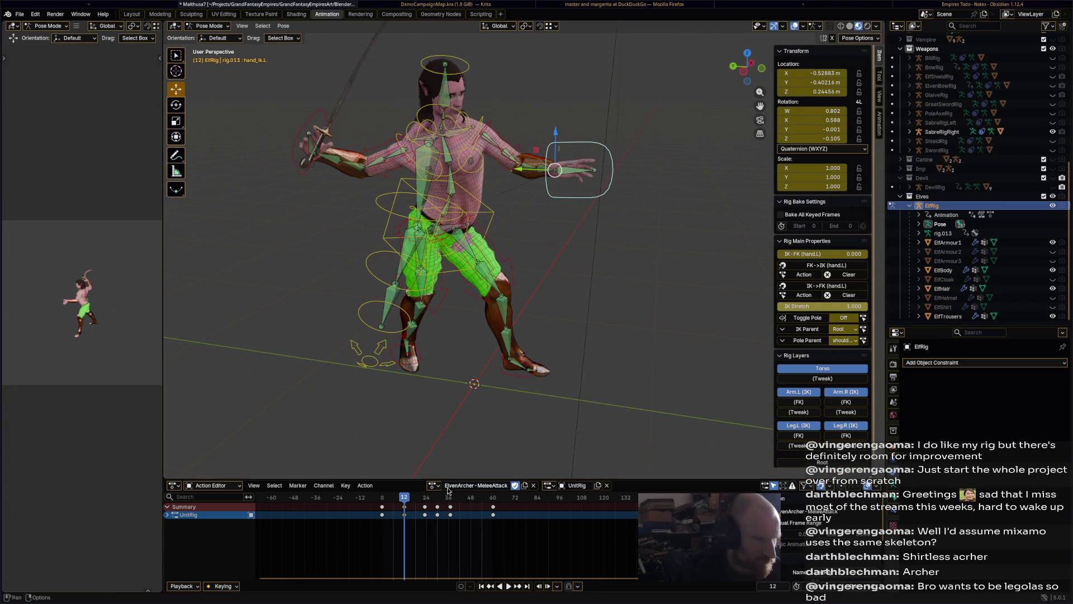
pyautogui.moveTo(406, 502)
pyautogui.mouseDown()
pyautogui.moveTo(422, 502)
pyautogui.moveTo(397, 502)
pyautogui.moveTo(425, 499)
pyautogui.mouseUp()
pyautogui.moveTo(585, 169); pyautogui.dragTo(563, 207)
# At frame 30, move the left hand IK control down and left and key it
pyautogui.click(455, 536)
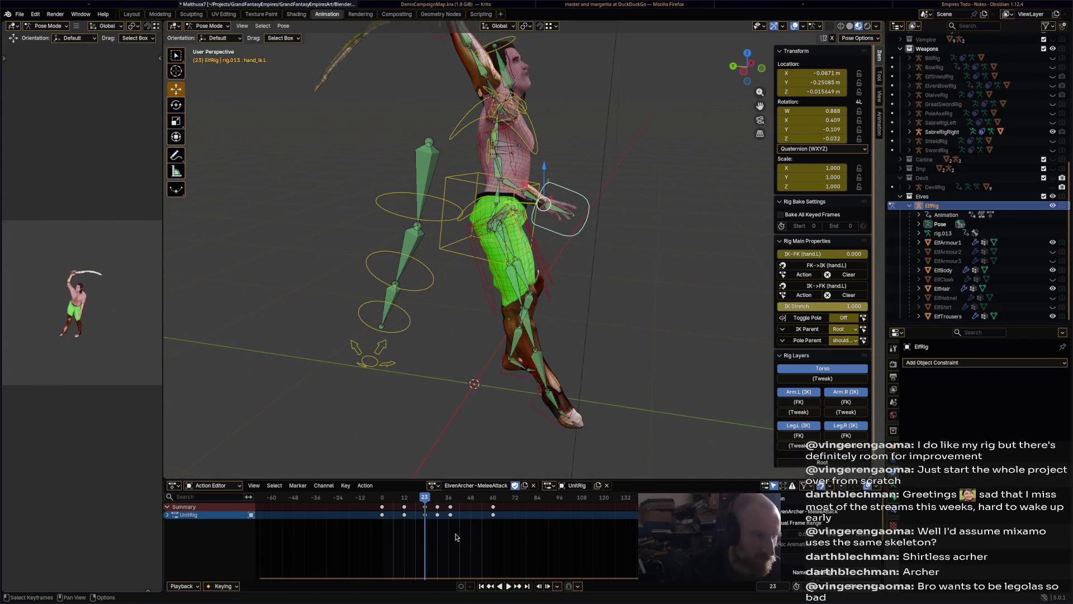
pyautogui.moveTo(429, 498); pyautogui.dragTo(437, 499)
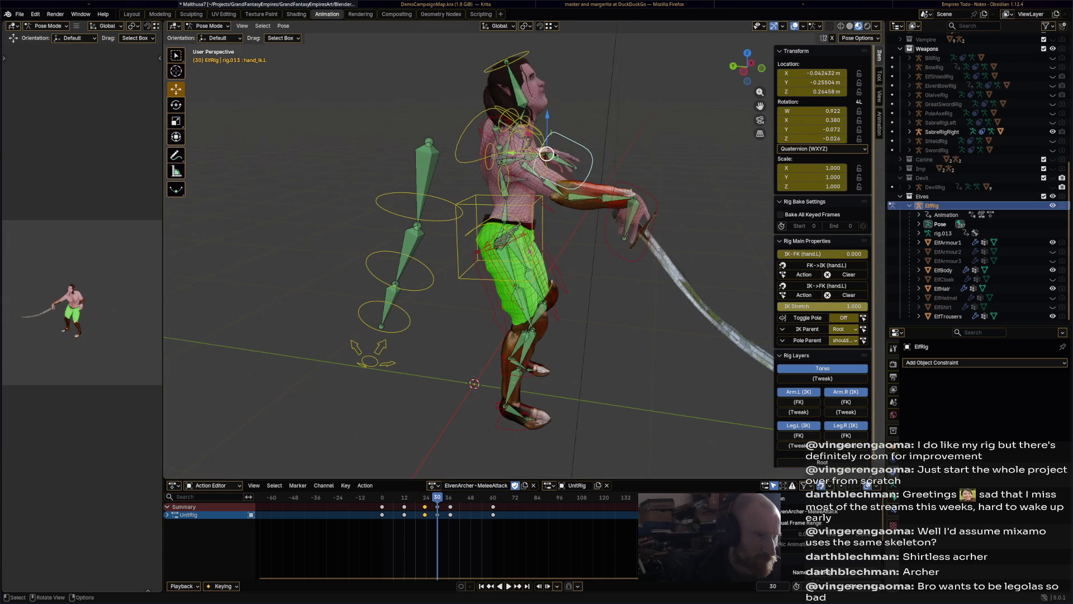
pyautogui.moveTo(547, 154); pyautogui.dragTo(530, 189)
pyautogui.press('i')
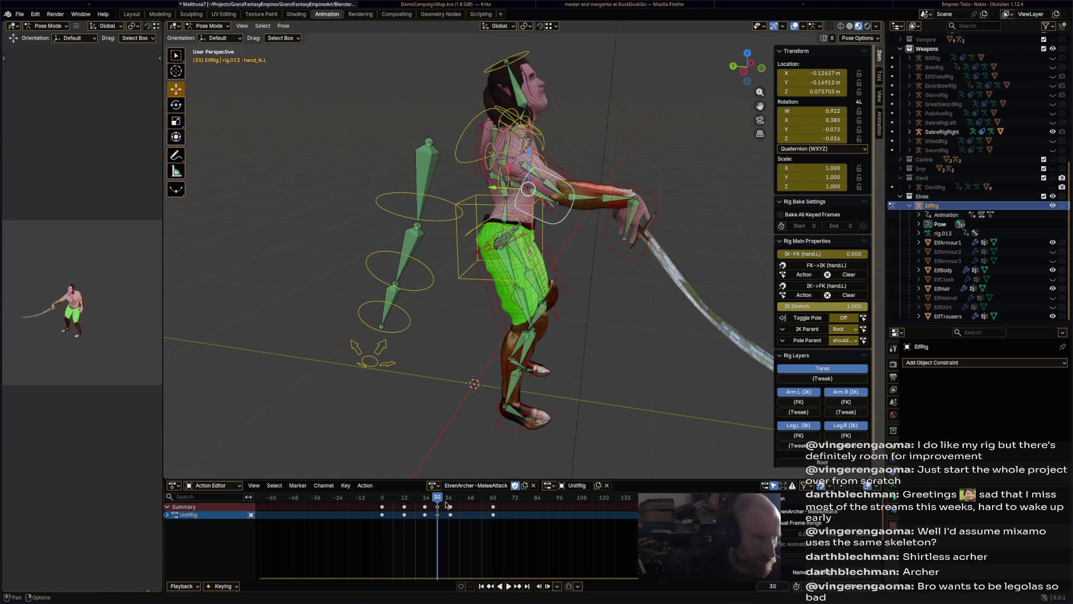
# At frame 37, rotate the left hand IK control and play the melee attack to review
pyautogui.press('Up')
pyautogui.moveTo(530, 266)
pyautogui.mouseDown(button='middle')
pyautogui.moveTo(477, 360)
pyautogui.moveTo(492, 425)
pyautogui.mouseUp(button='middle')
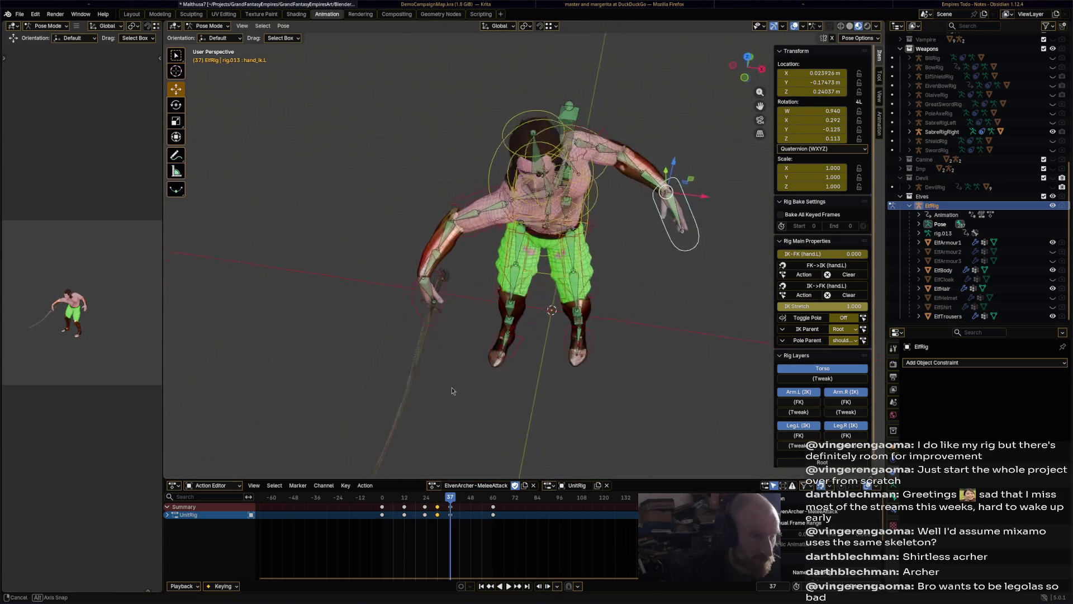
pyautogui.press('r')
pyautogui.click(492, 458)
pyautogui.press('space')
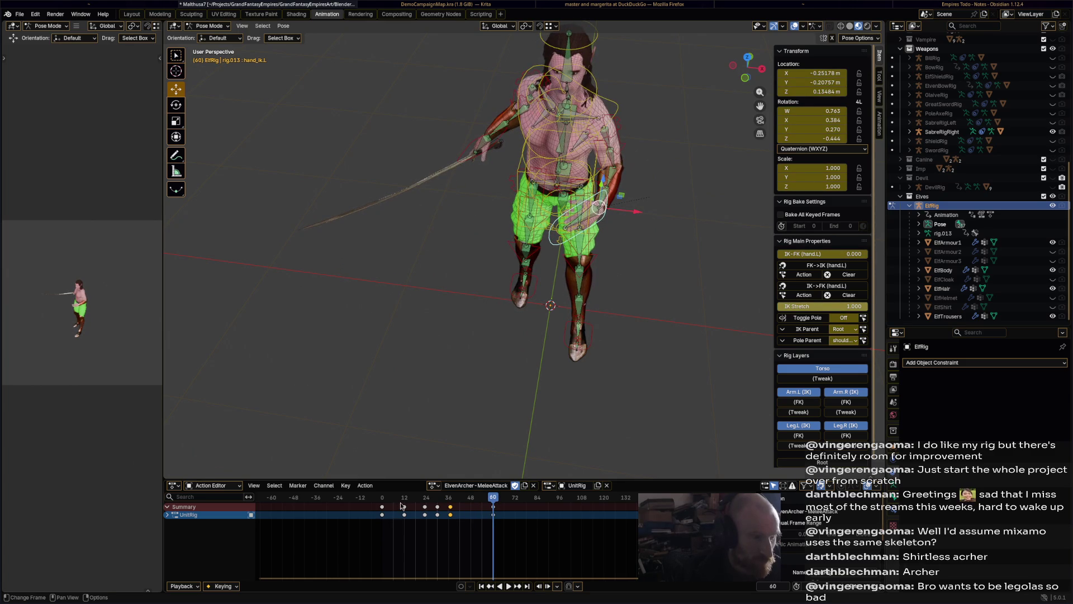
pyautogui.press('space')
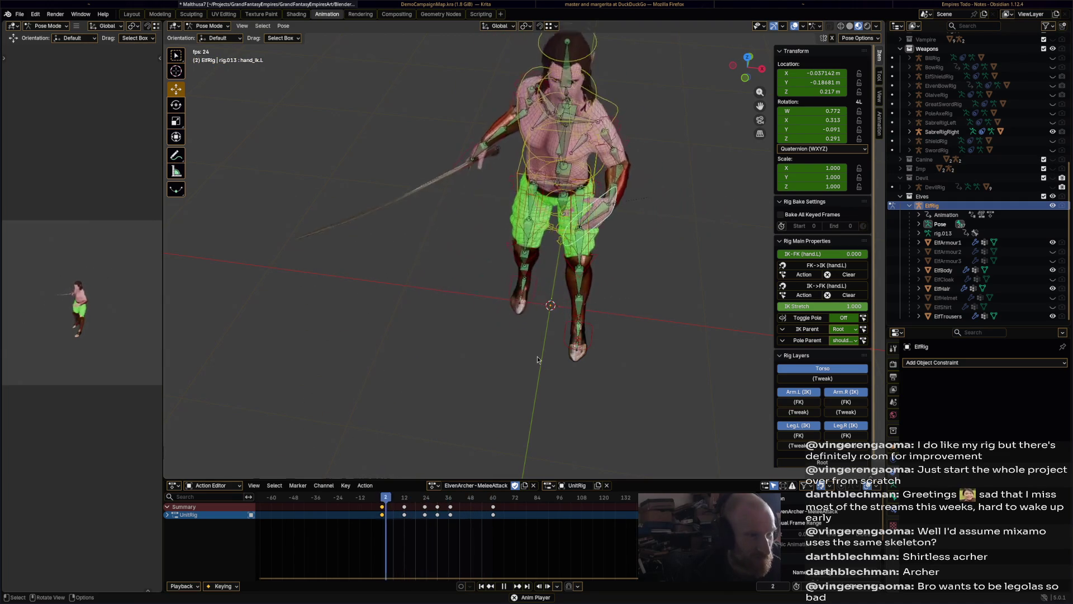
# Stop playback at frame 46, save Malthusa7.blend, and browse the stored actions list
pyautogui.press('space')
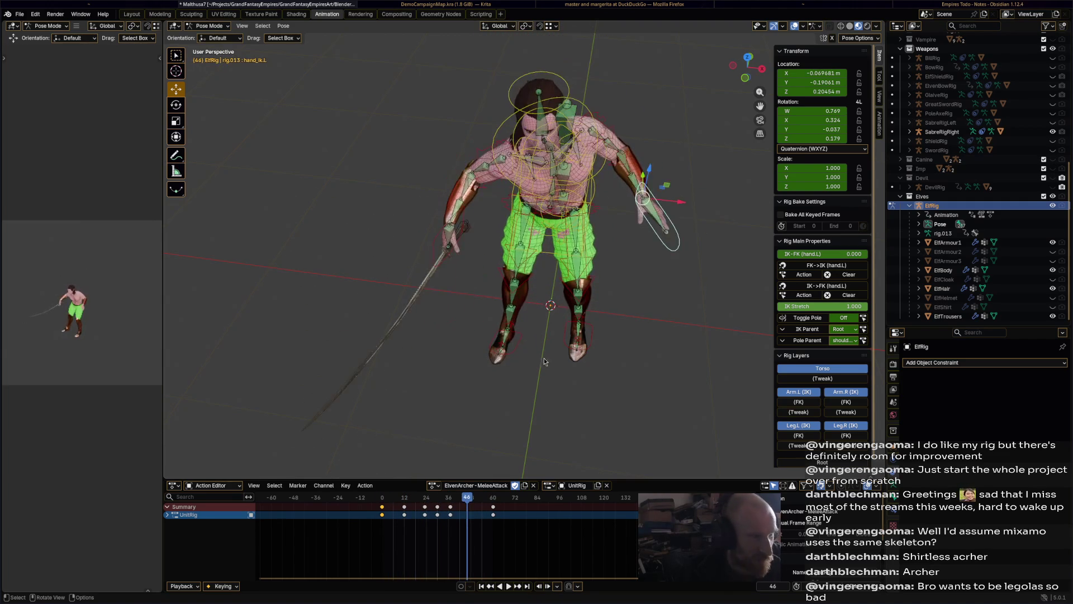
pyautogui.hotkey('ctrl', 's')
pyautogui.moveTo(560, 338)
pyautogui.mouseDown(button='middle')
pyautogui.moveTo(461, 384)
pyautogui.moveTo(535, 365)
pyautogui.mouseUp(button='middle')
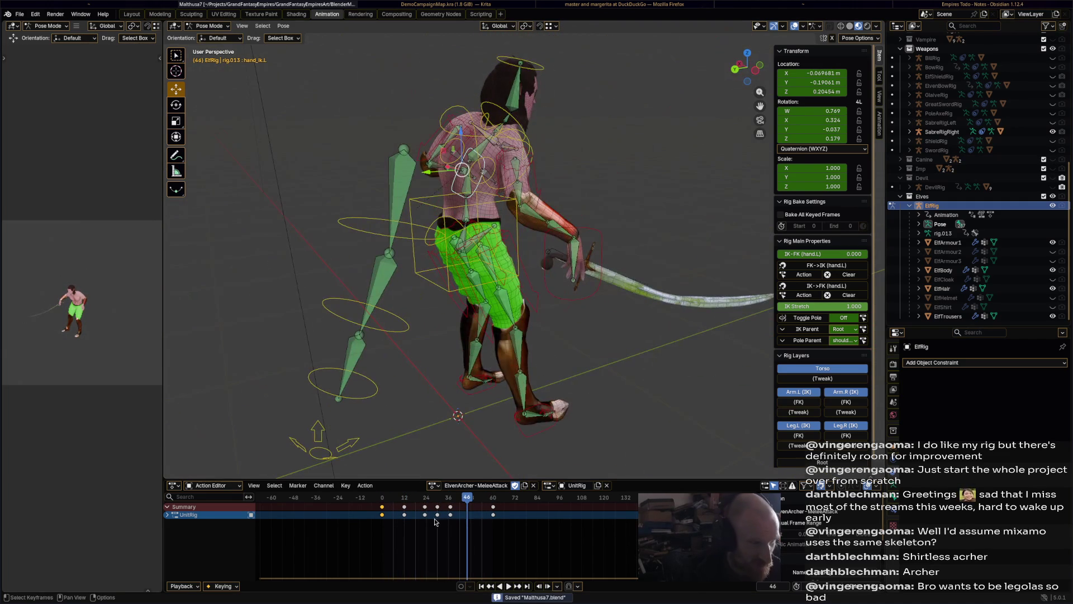
pyautogui.click(434, 486)
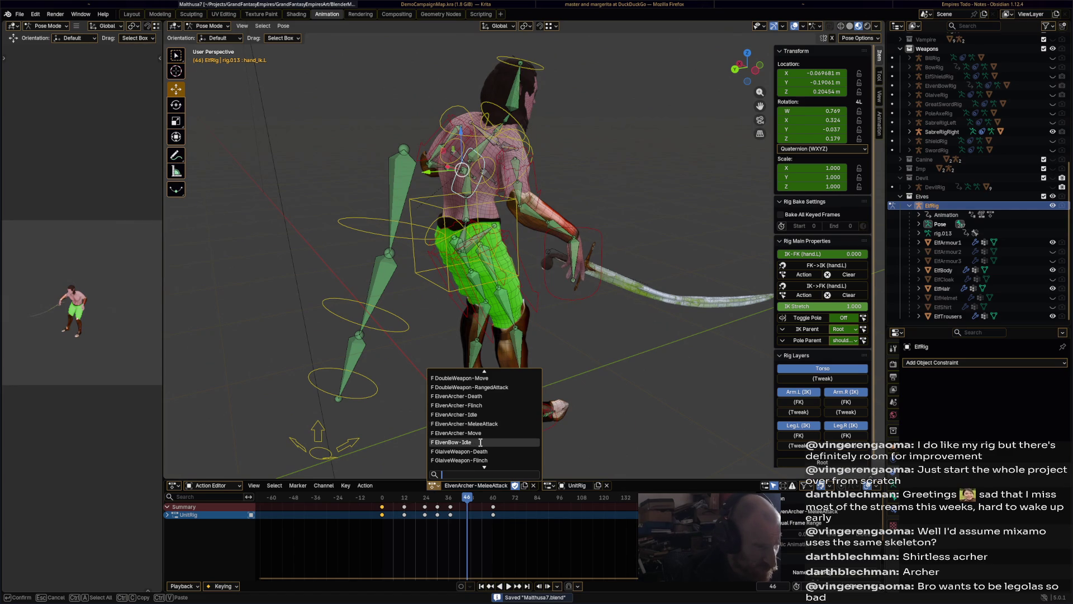
pyautogui.scroll(12, 482, 442)
pyautogui.scroll(15, 482, 442)
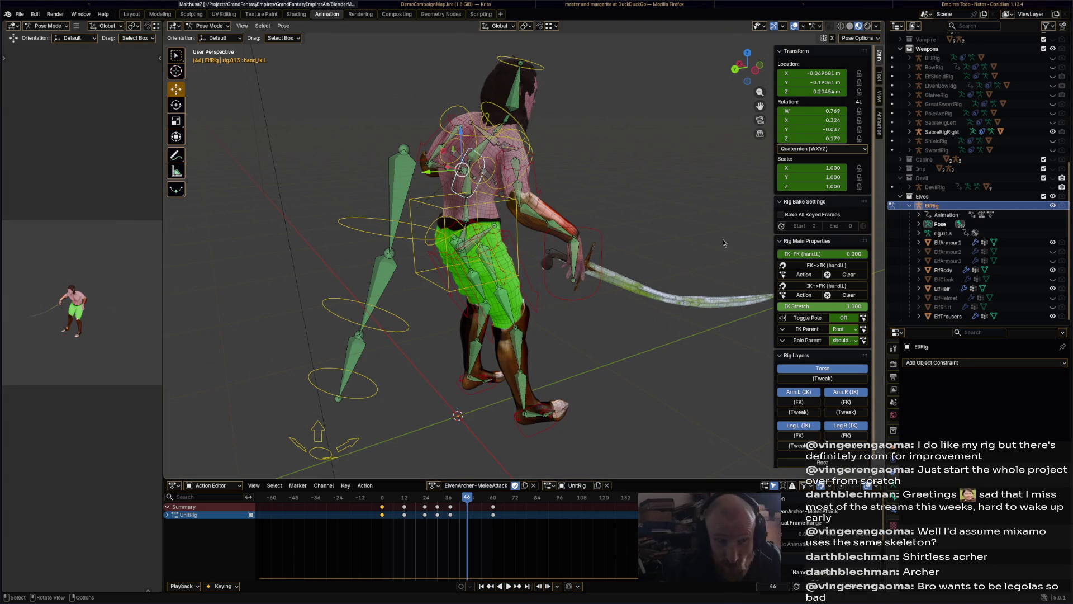
# Hide SabreRigRight, show ElvenBowRig, load Bow-RangedAttack onto the rig and save
pyautogui.click(1053, 131)
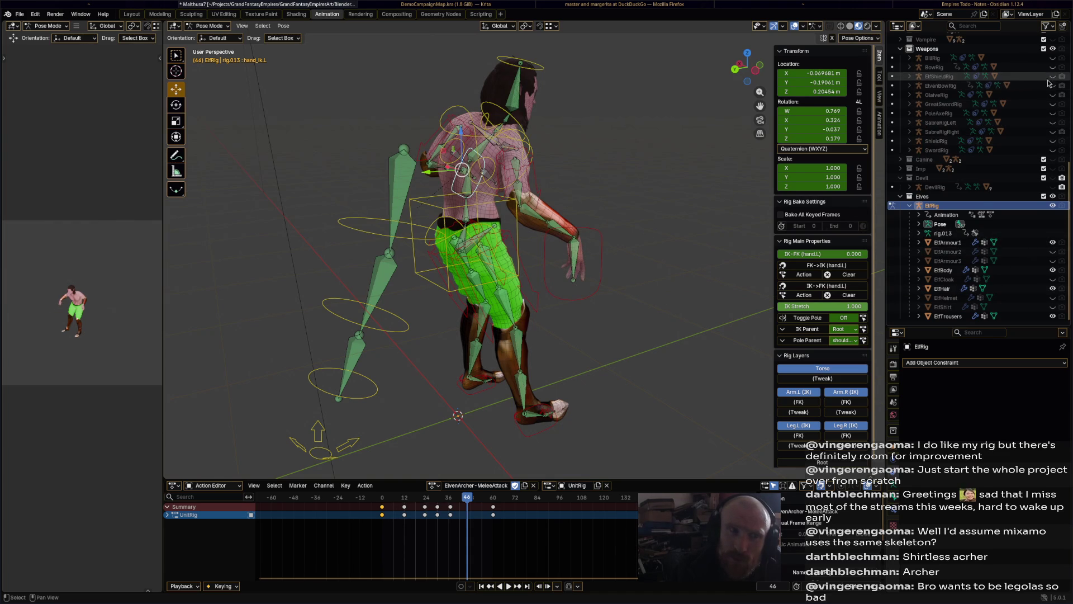
pyautogui.click(1053, 89)
pyautogui.moveTo(614, 165); pyautogui.dragTo(622, 201, button='middle')
pyautogui.click(439, 488)
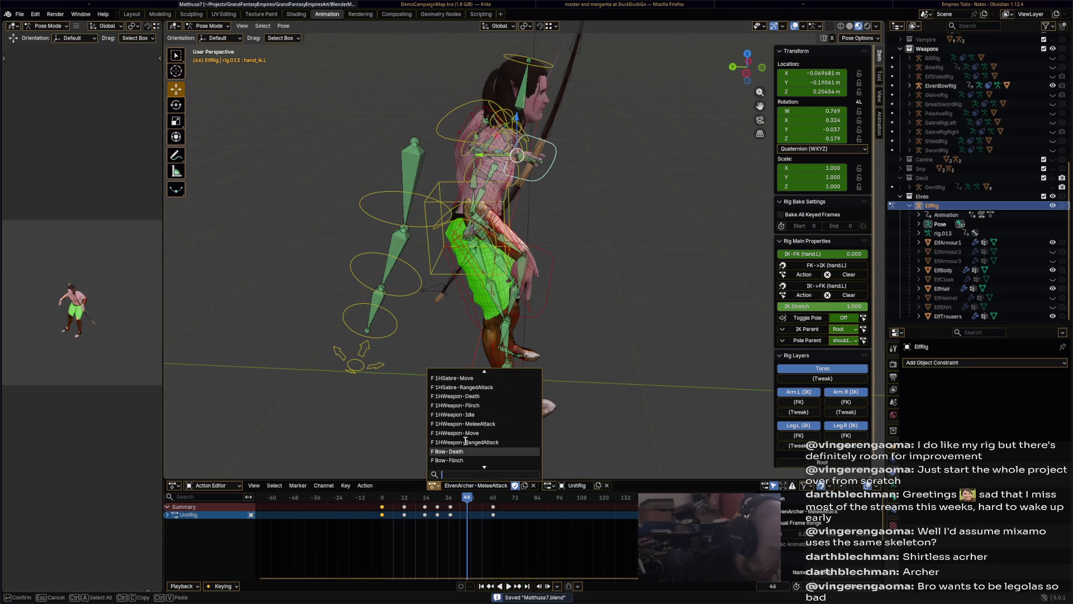
pyautogui.scroll(-5, 469, 434)
pyautogui.click(509, 398)
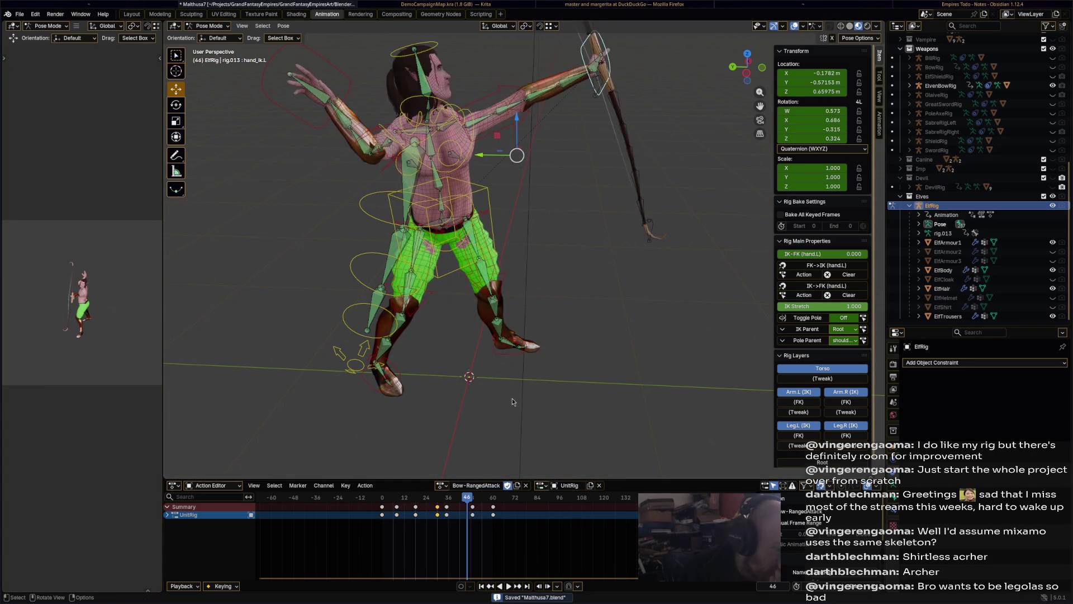
pyautogui.hotkey('ctrl', 's')
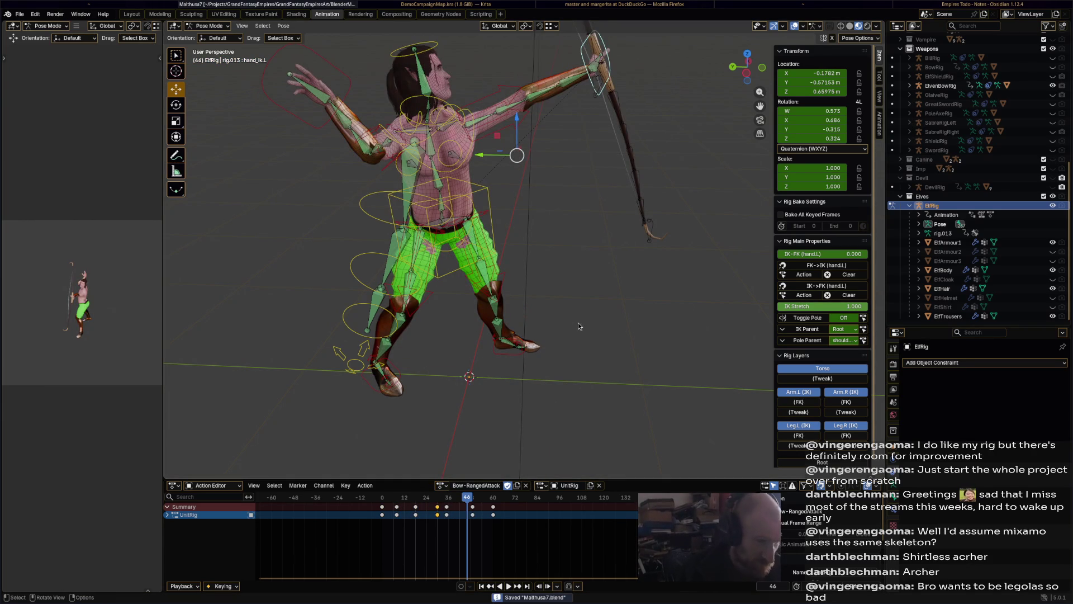
# Duplicate the action as ElvenArcher - RangedAttack, save, and play it
pyautogui.click(518, 486)
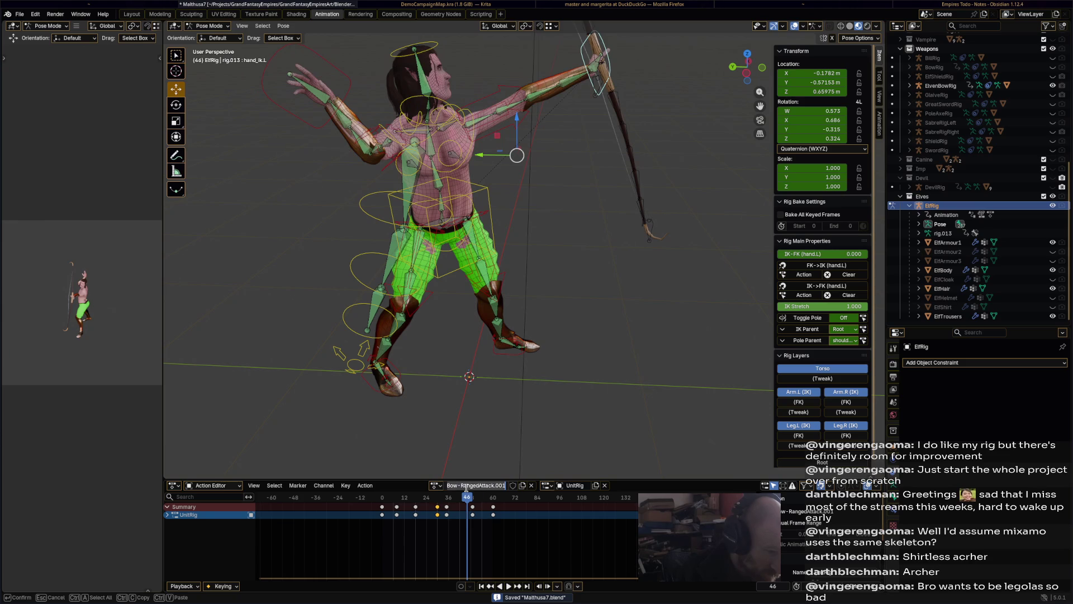
pyautogui.write('ElvenArchar-R')
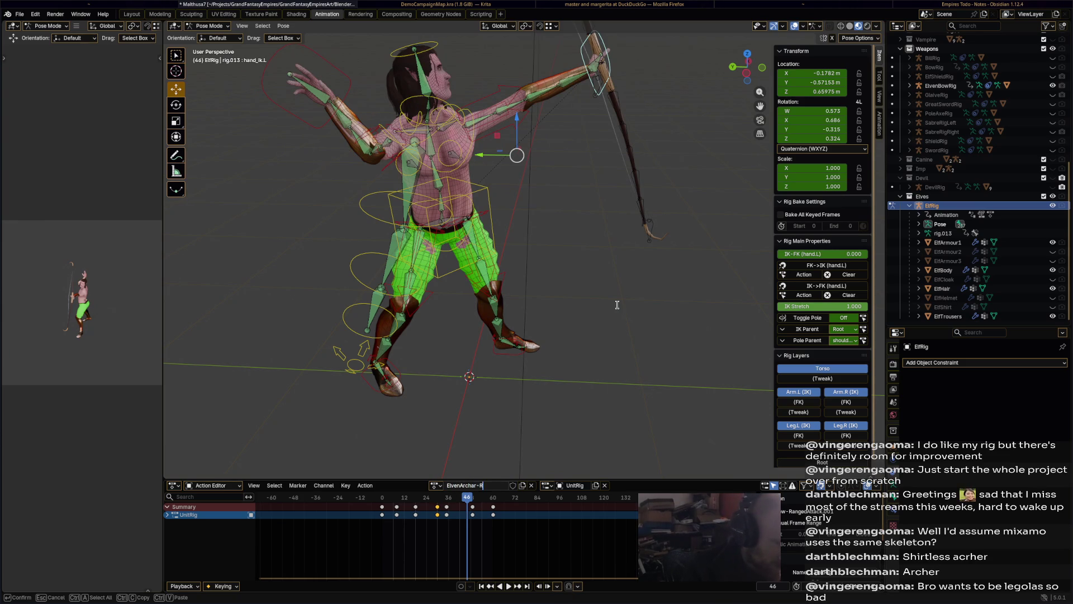
pyautogui.press('Return')
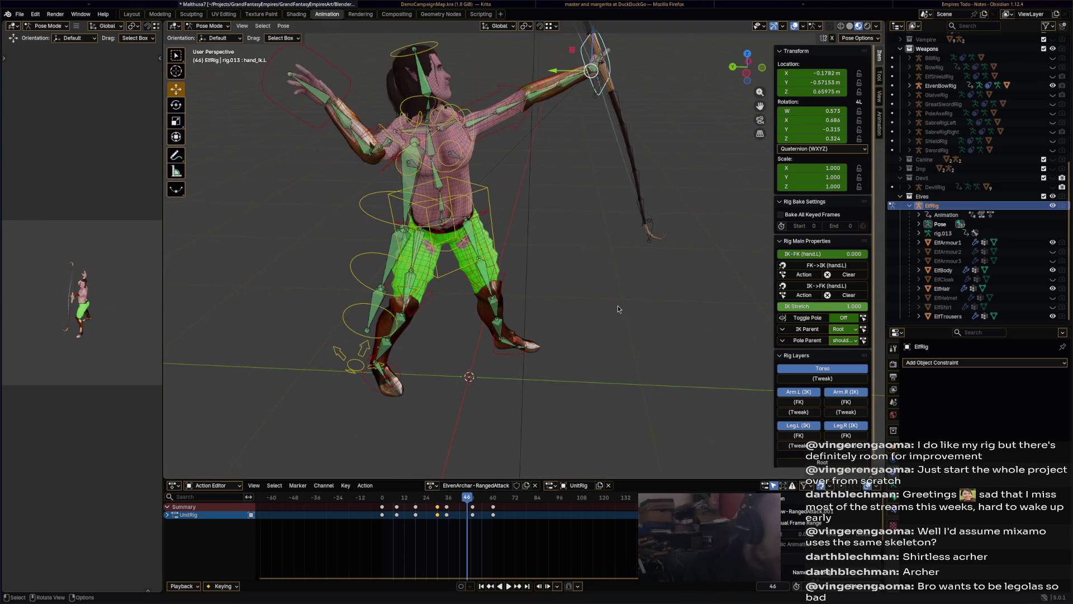
pyautogui.hotkey('ctrl', 's')
pyautogui.press('space')
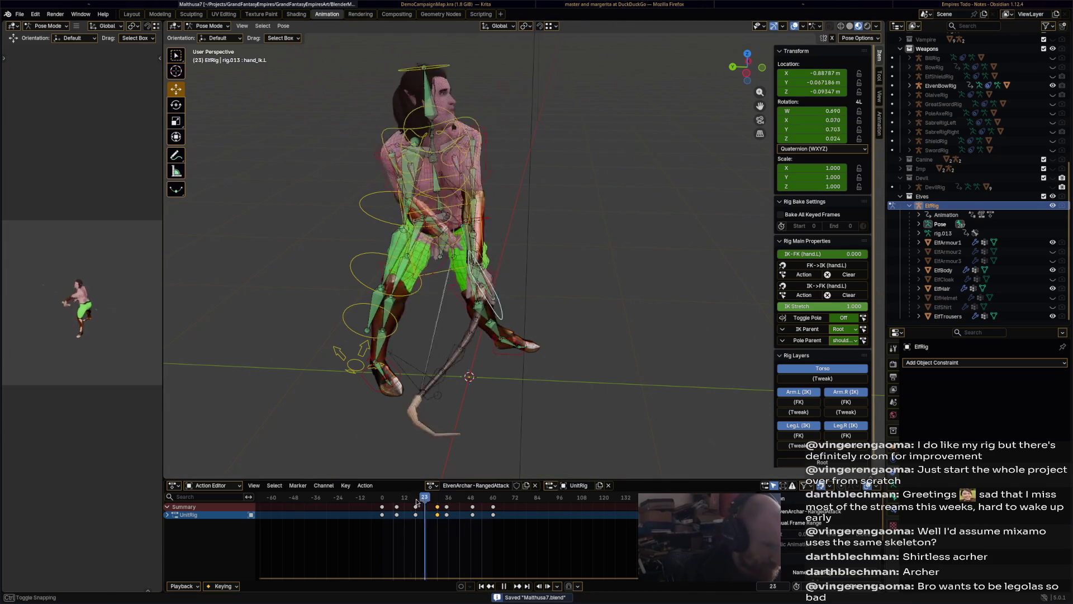